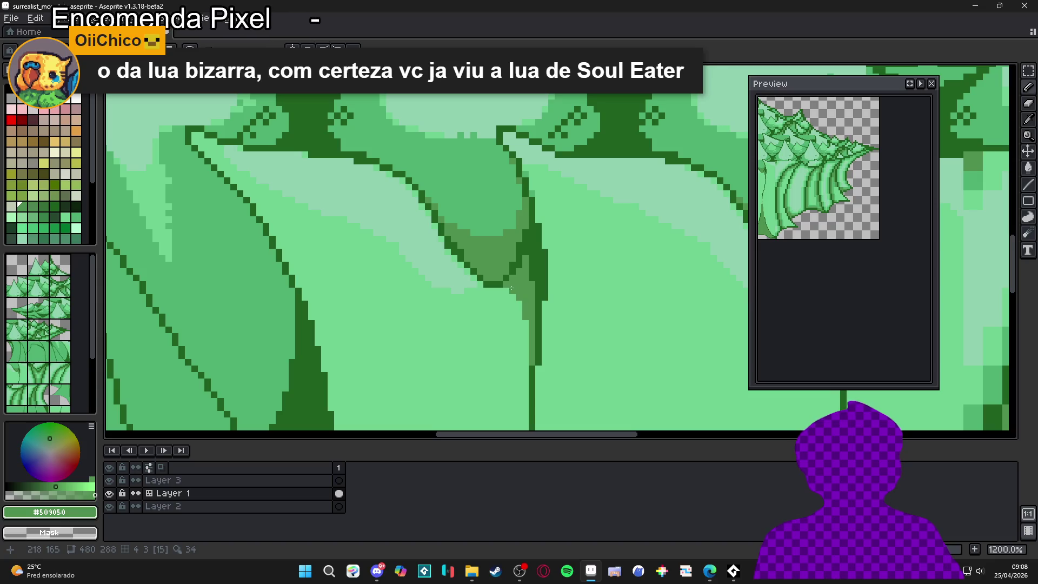
Step: Zoom in on a trunk outline, repaint its dark pixels in lighter green, then zoom back out
{"action": "scroll", "coordinate": [533, 324], "scroll_direction": "down", "scroll_amount": 5}
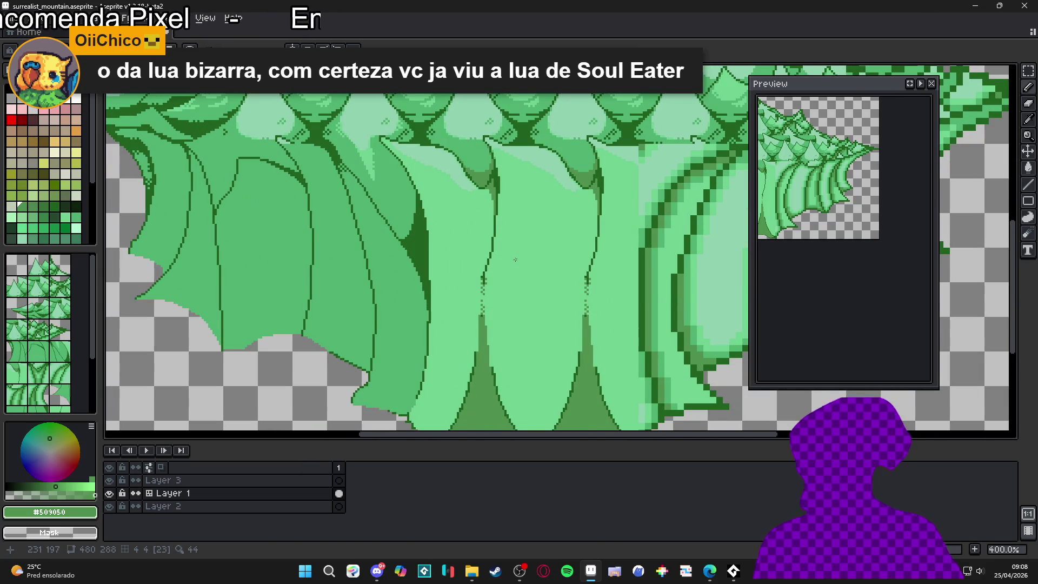
{"action": "scroll", "coordinate": [519, 264], "scroll_direction": "down", "scroll_amount": 1}
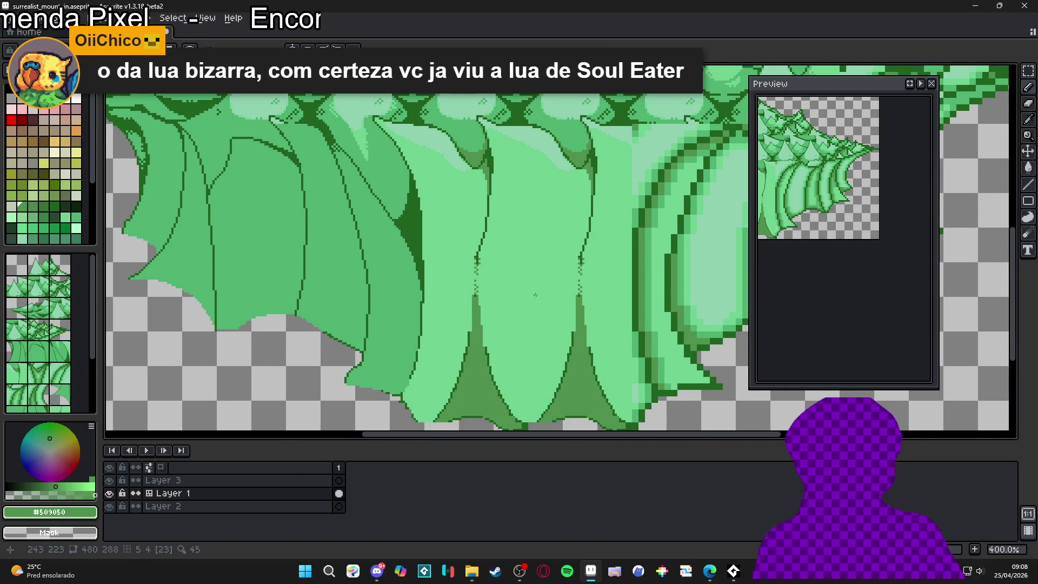
{"action": "scroll", "coordinate": [535, 294], "scroll_direction": "down", "scroll_amount": 2}
{"action": "scroll", "coordinate": [505, 287], "scroll_direction": "up", "scroll_amount": 2}
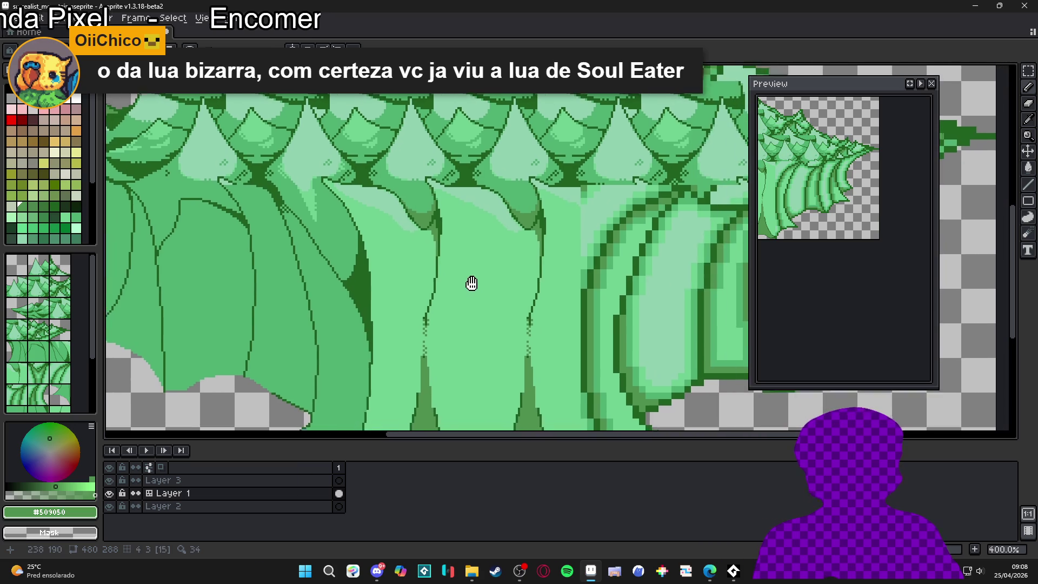
{"action": "scroll", "coordinate": [502, 350], "scroll_direction": "up", "scroll_amount": 2}
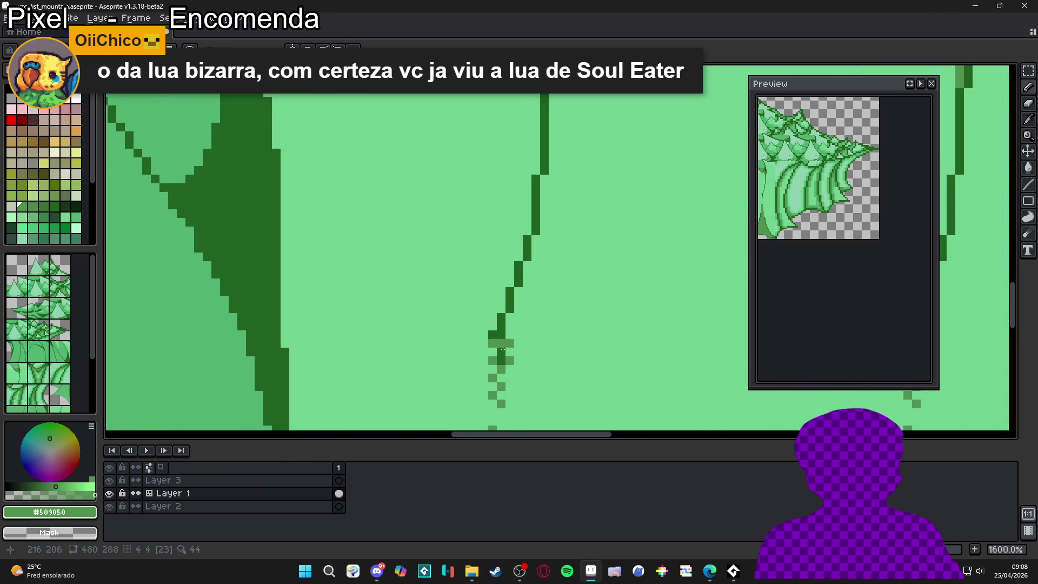
{"action": "left_click_drag", "start_coordinate": [502, 359], "coordinate": [518, 264]}
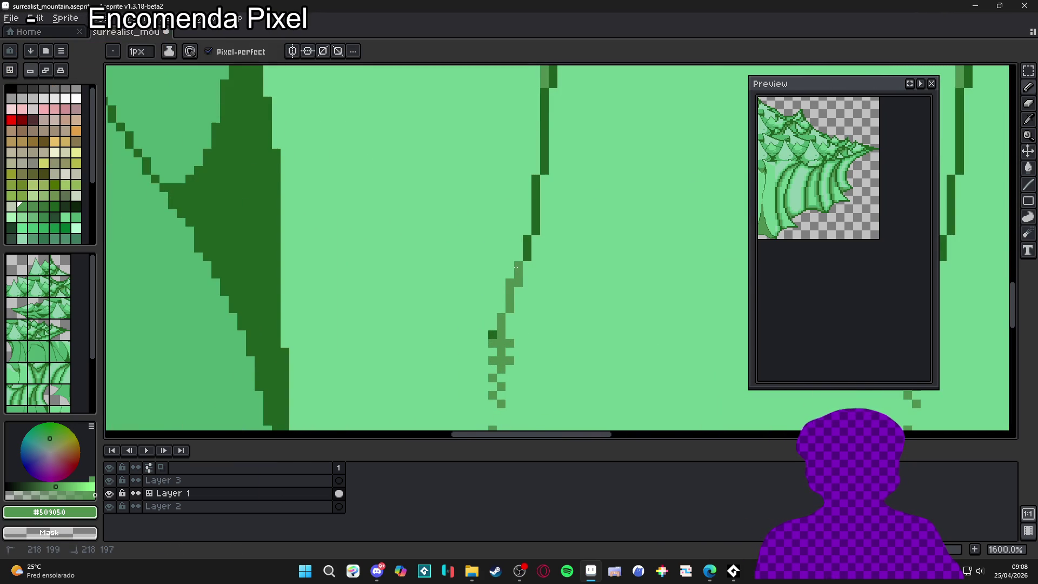
{"action": "scroll", "coordinate": [501, 329], "scroll_direction": "down", "scroll_amount": 5}
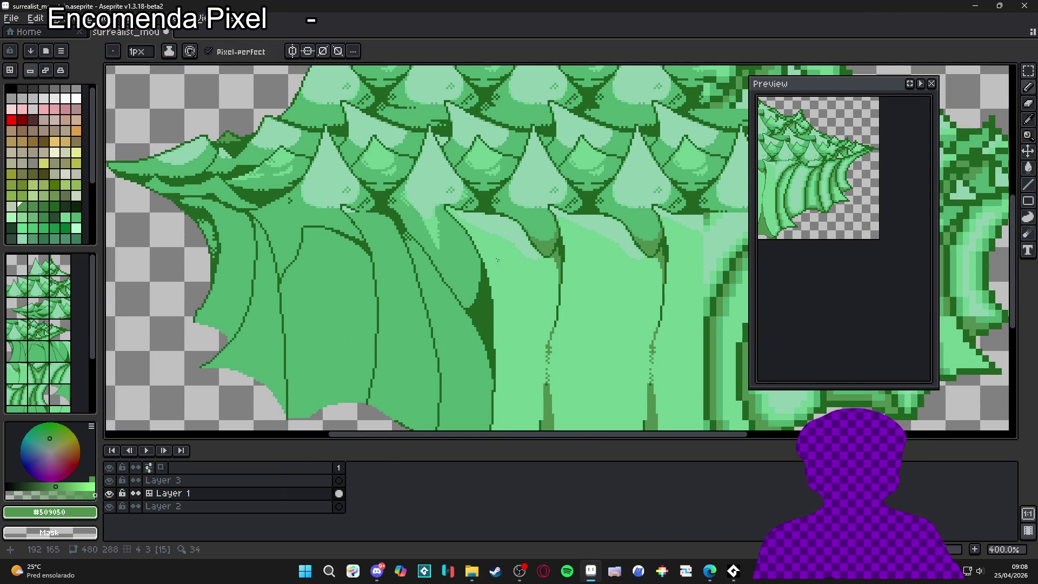
{"action": "mouse_move", "coordinate": [515, 280]}
{"action": "left_mouse_down"}
{"action": "mouse_move", "coordinate": [466, 294]}
{"action": "mouse_move", "coordinate": [468, 229]}
{"action": "left_mouse_up"}
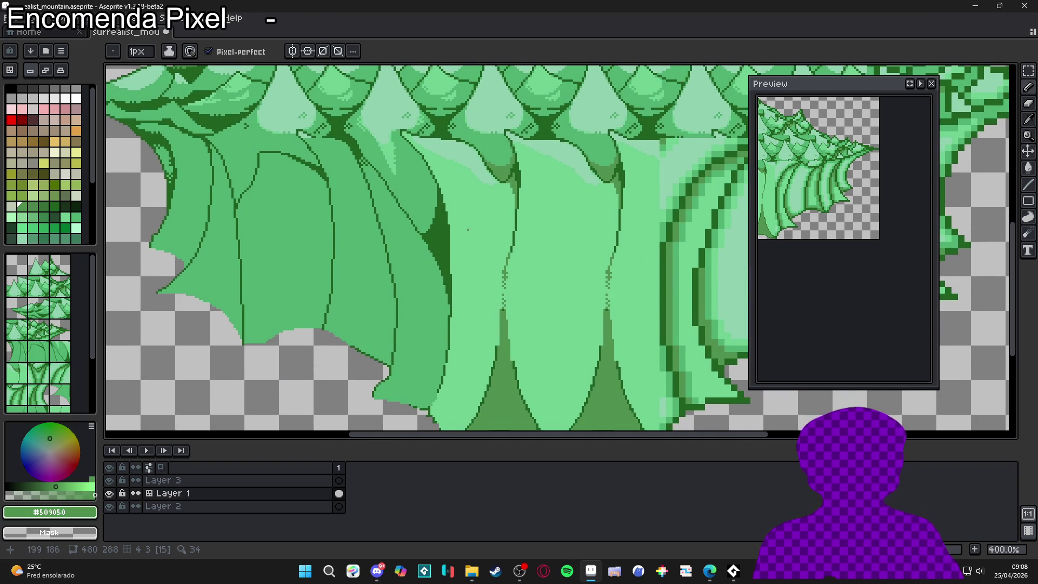
{"action": "scroll", "coordinate": [478, 260], "scroll_direction": "down", "scroll_amount": 2}
{"action": "scroll", "coordinate": [502, 241], "scroll_direction": "up", "scroll_amount": 1}
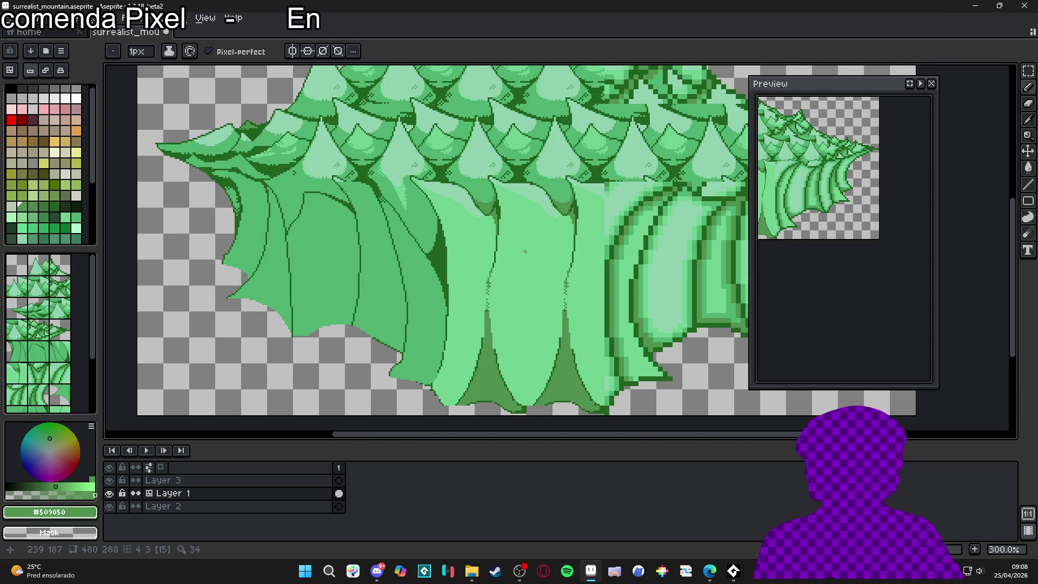
{"action": "scroll", "coordinate": [528, 236], "scroll_direction": "down", "scroll_amount": 1}
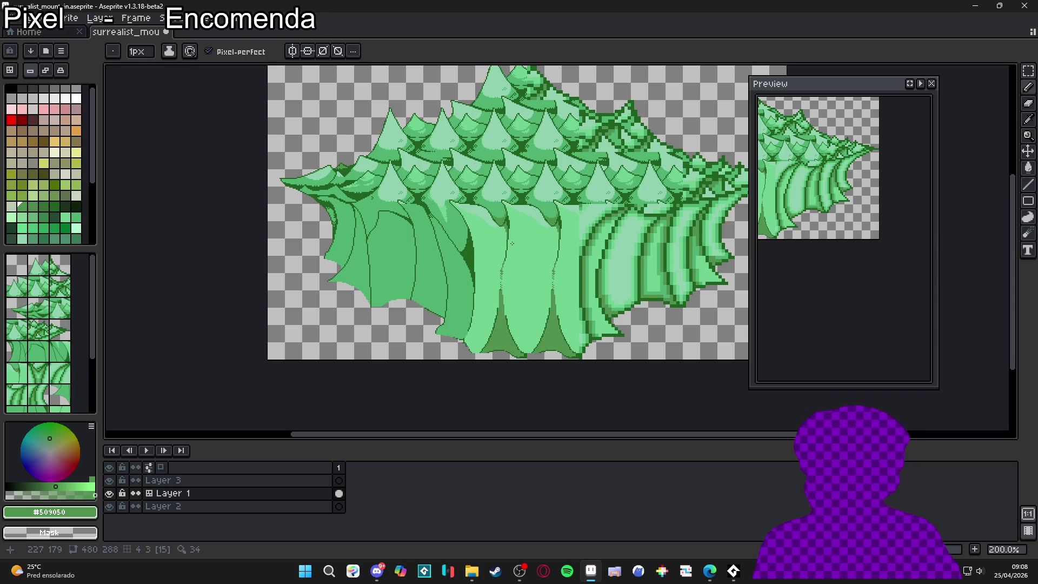
{"action": "scroll", "coordinate": [507, 245], "scroll_direction": "up", "scroll_amount": 3}
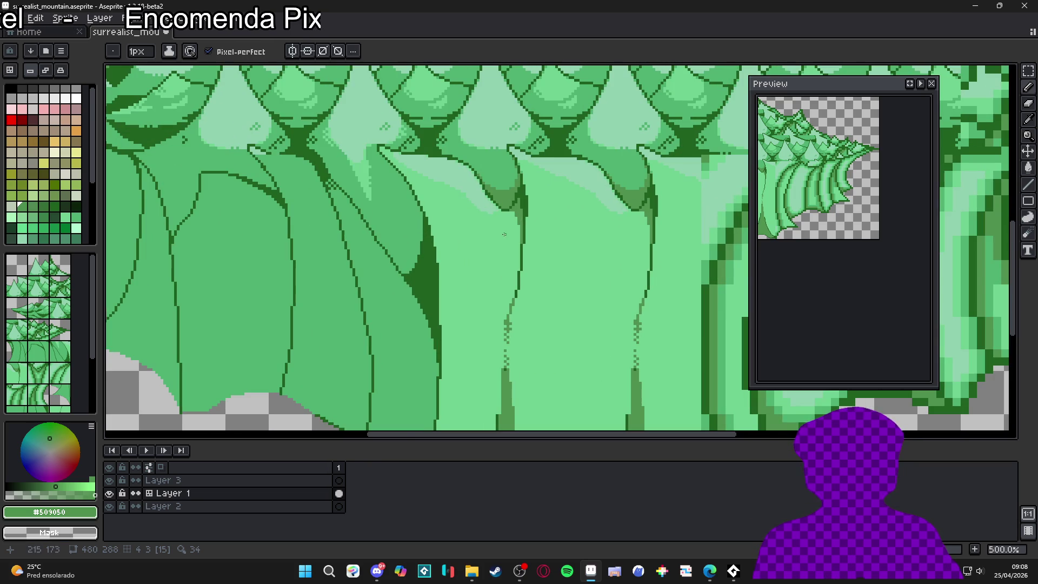
Step: Draw a mirrored #50b070 shading line down the trunk edge and fill the strip
{"action": "left_click", "coordinate": [505, 177], "text": "alt"}
{"action": "scroll", "coordinate": [504, 226], "scroll_direction": "up", "scroll_amount": 1}
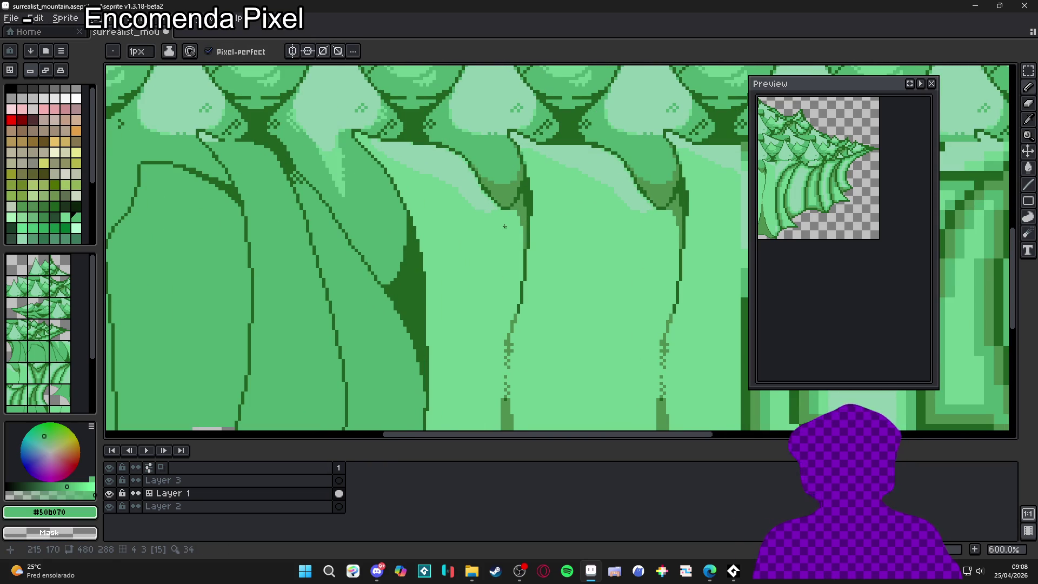
{"action": "mouse_move", "coordinate": [502, 259]}
{"action": "left_mouse_down"}
{"action": "mouse_move", "coordinate": [497, 221]}
{"action": "mouse_move", "coordinate": [506, 285]}
{"action": "left_mouse_up"}
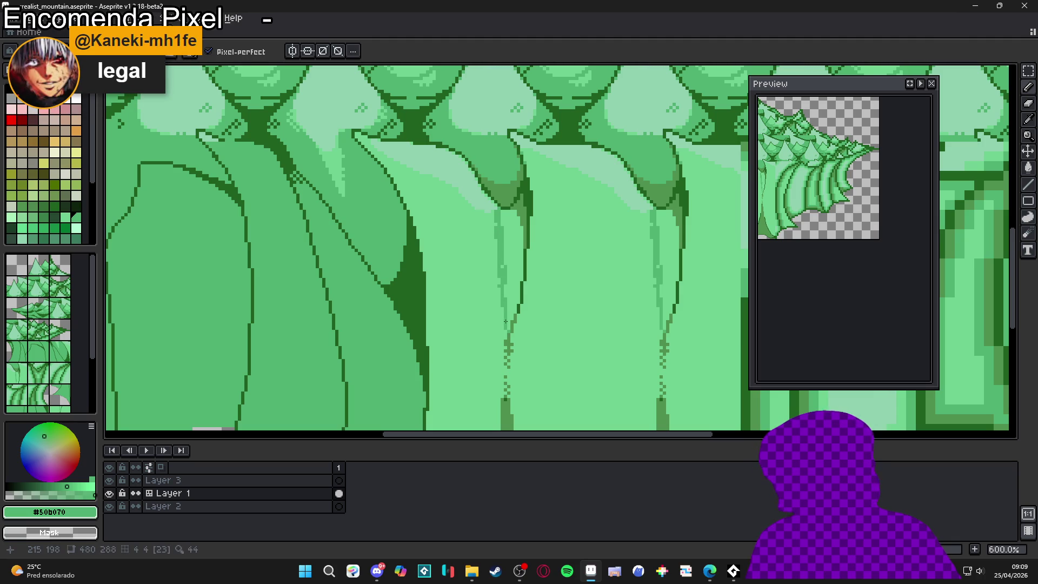
{"action": "key", "text": "g"}
{"action": "left_click", "coordinate": [511, 274]}
{"action": "key", "text": "b"}
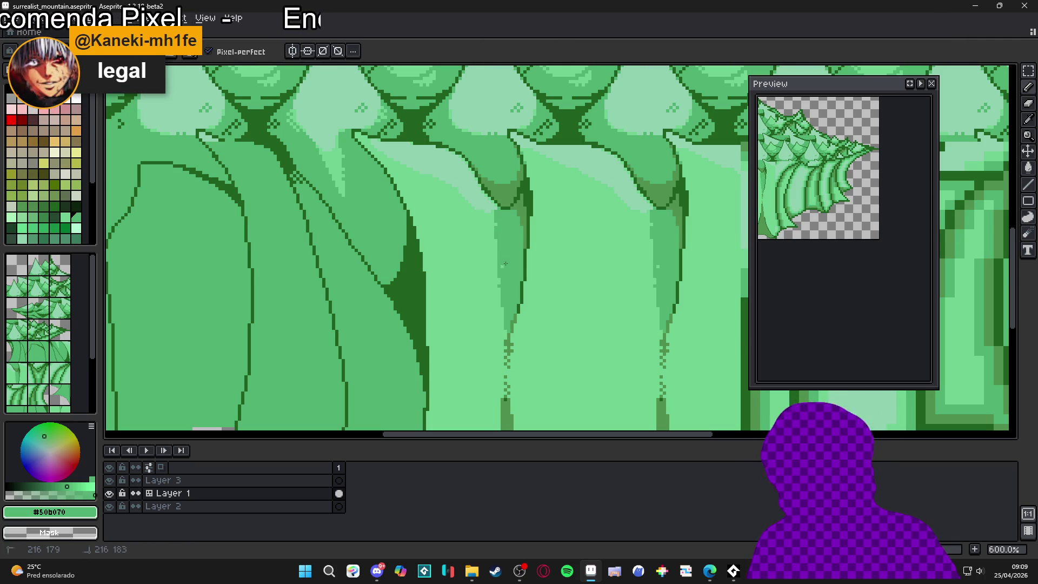
Step: Soften the strip's left edge with lighter #70d090 pixels and add mid-green edge pixels
{"action": "left_click", "coordinate": [501, 257], "text": "alt"}
{"action": "left_click_drag", "start_coordinate": [495, 226], "coordinate": [503, 311]}
{"action": "left_click", "coordinate": [502, 272], "text": "alt"}
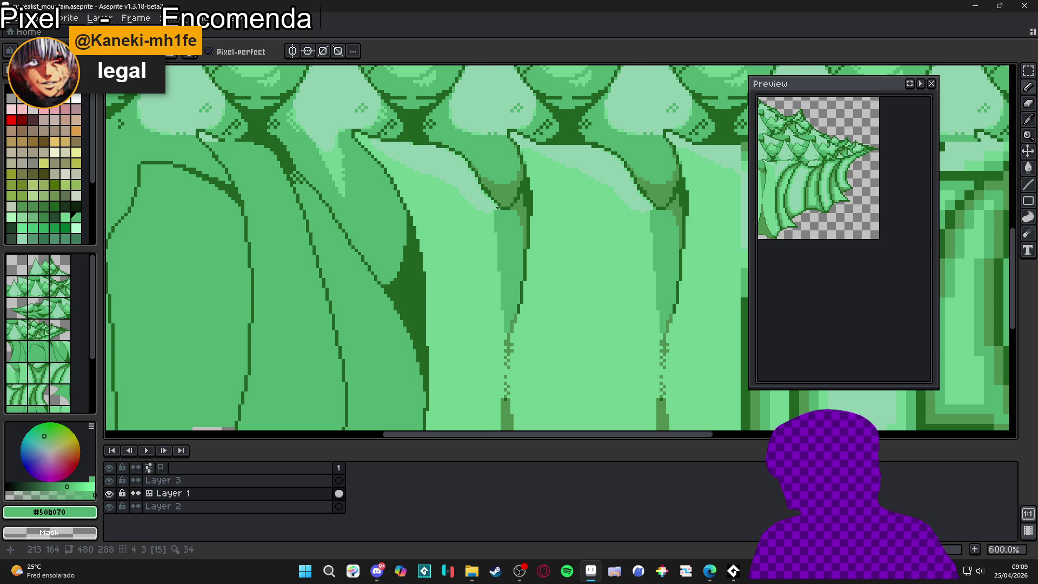
{"action": "mouse_move", "coordinate": [502, 251]}
{"action": "left_mouse_down"}
{"action": "mouse_move", "coordinate": [505, 239]}
{"action": "mouse_move", "coordinate": [509, 263]}
{"action": "left_mouse_up"}
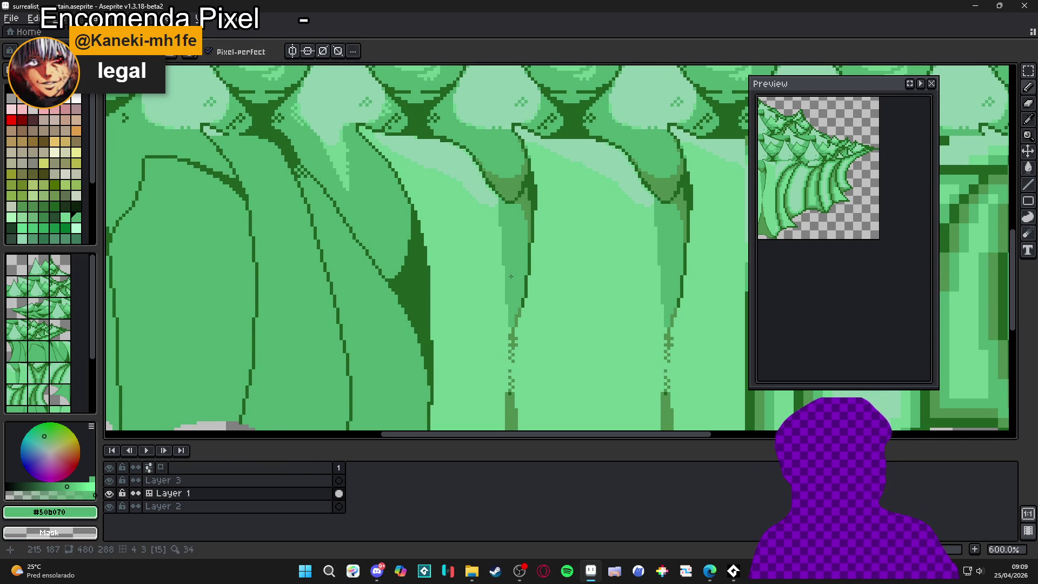
Step: Pan down the trunks and add more green shading touch-ups near their bases
{"action": "key", "text": "space"}
{"action": "left_click_drag", "start_coordinate": [516, 273], "coordinate": [523, 254]}
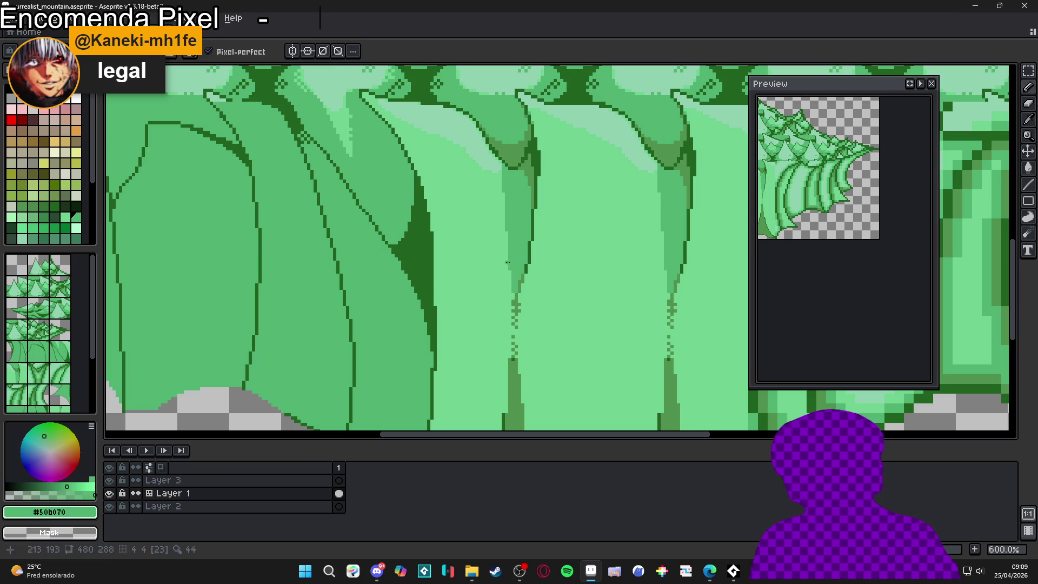
{"action": "left_click", "coordinate": [510, 262], "text": "alt"}
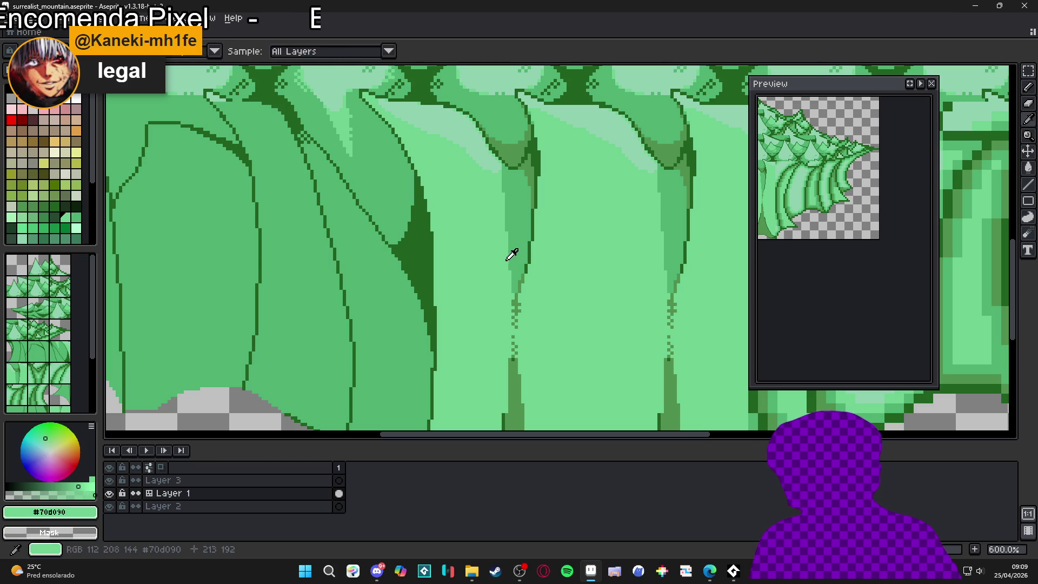
{"action": "left_click", "coordinate": [512, 215], "text": "alt"}
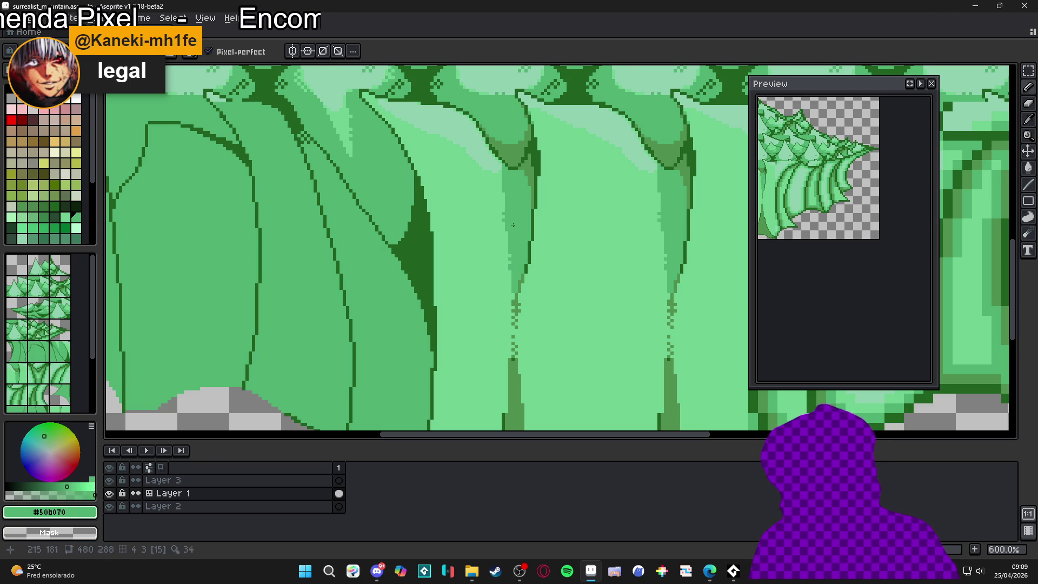
{"action": "scroll", "coordinate": [525, 236], "scroll_direction": "down", "scroll_amount": 3}
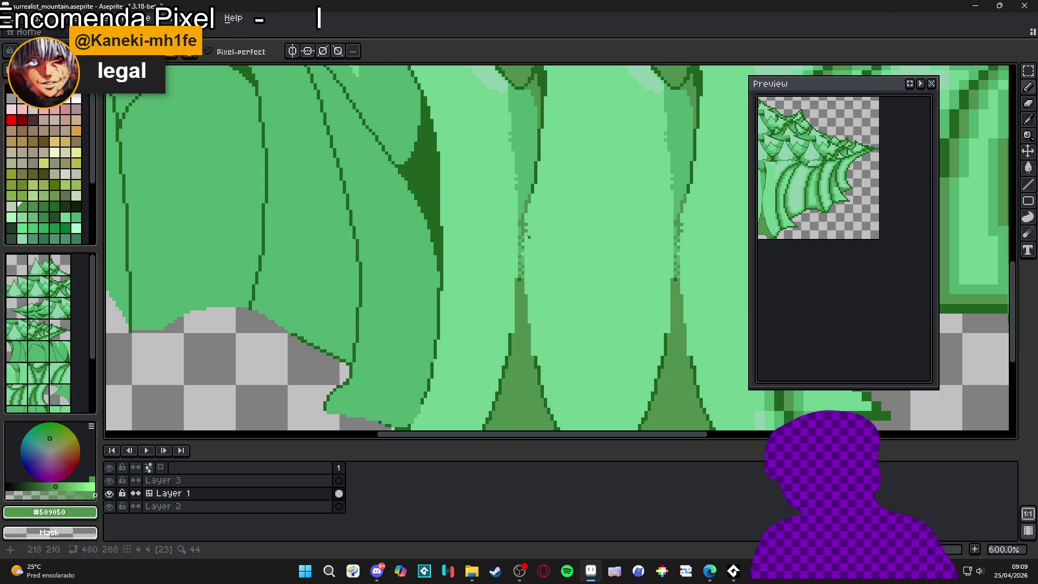
{"action": "left_click_drag", "start_coordinate": [517, 280], "coordinate": [544, 216]}
{"action": "scroll", "coordinate": [544, 216], "scroll_direction": "down", "scroll_amount": 1}
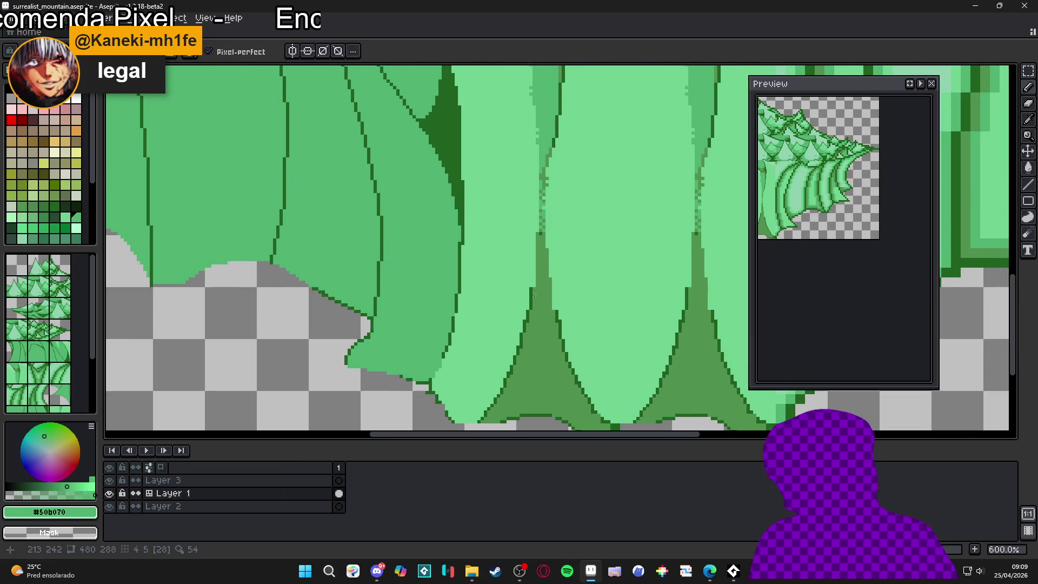
{"action": "scroll", "coordinate": [841, 236], "scroll_direction": "down", "scroll_amount": 1}
{"action": "scroll", "coordinate": [840, 236], "scroll_direction": "up", "scroll_amount": 4}
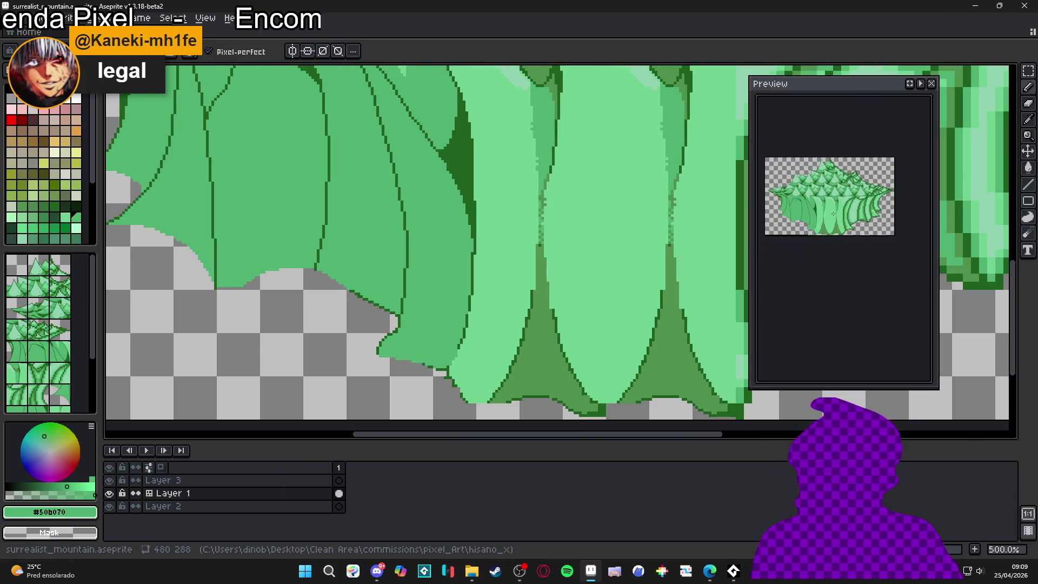
{"action": "scroll", "coordinate": [494, 292], "scroll_direction": "down", "scroll_amount": 1}
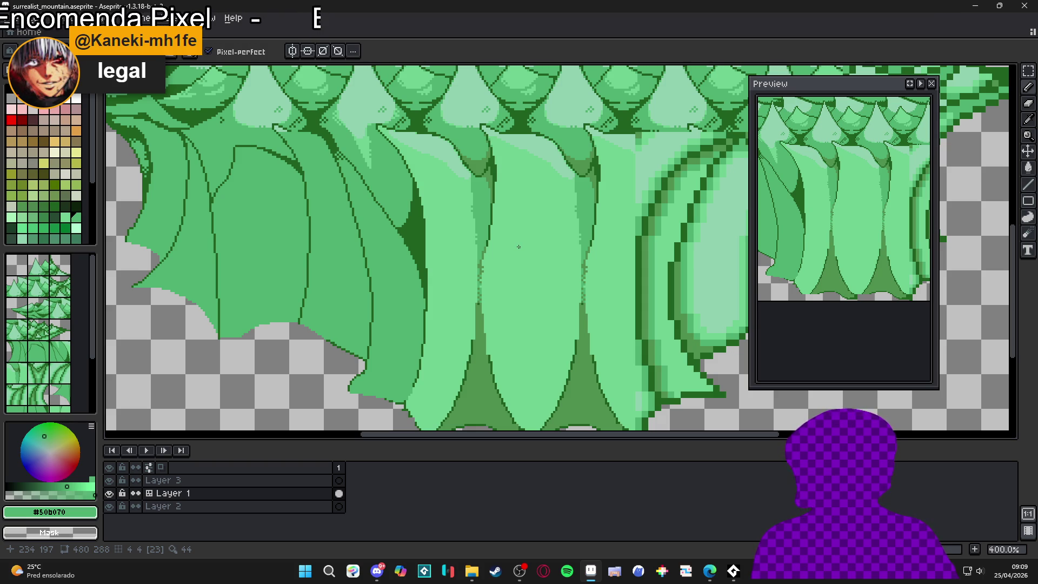
Step: Sample #509050, #50b070, #90d0b0 and #70d090 greens from the trunks near their bases
{"action": "left_click", "coordinate": [597, 184], "text": "alt"}
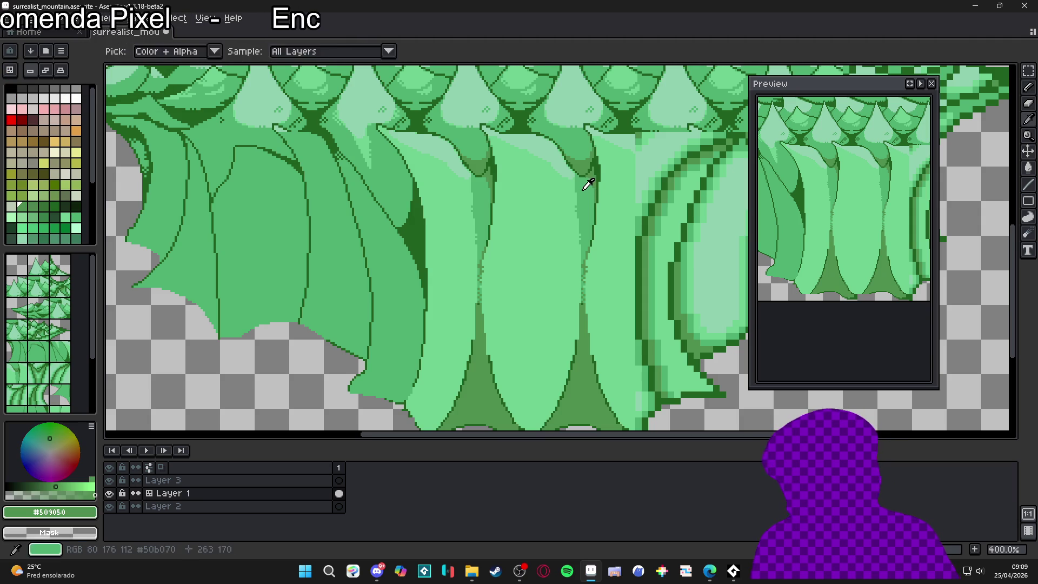
{"action": "left_click", "coordinate": [581, 188], "text": "alt"}
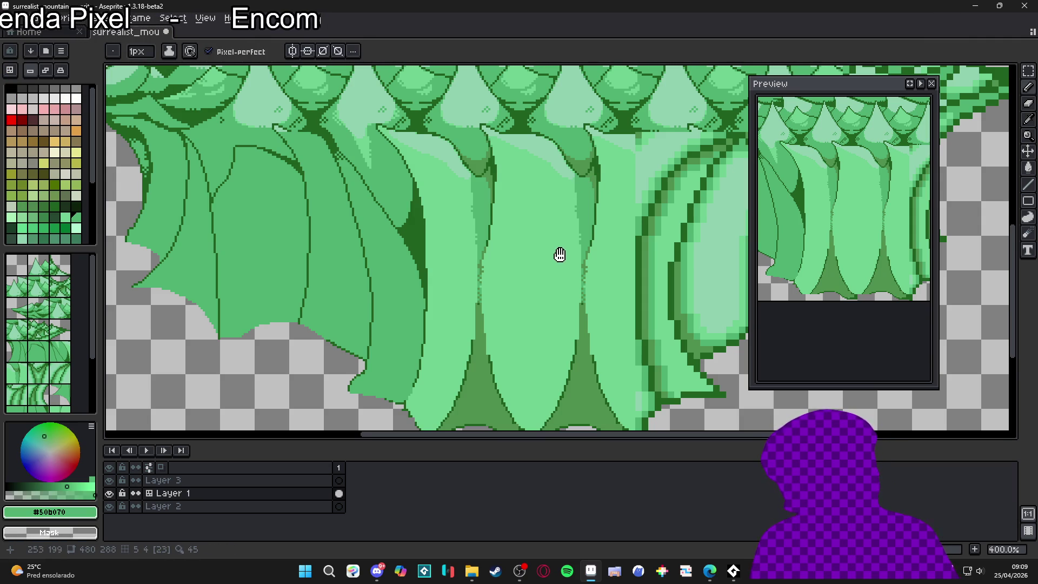
{"action": "left_click_drag", "start_coordinate": [559, 255], "coordinate": [570, 212]}
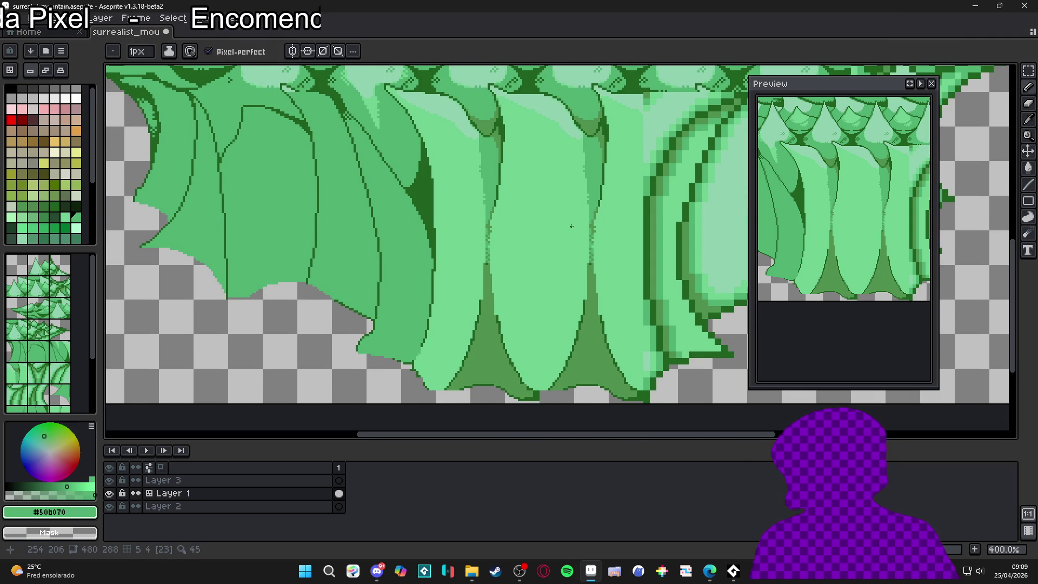
{"action": "left_click", "coordinate": [474, 118], "text": "alt"}
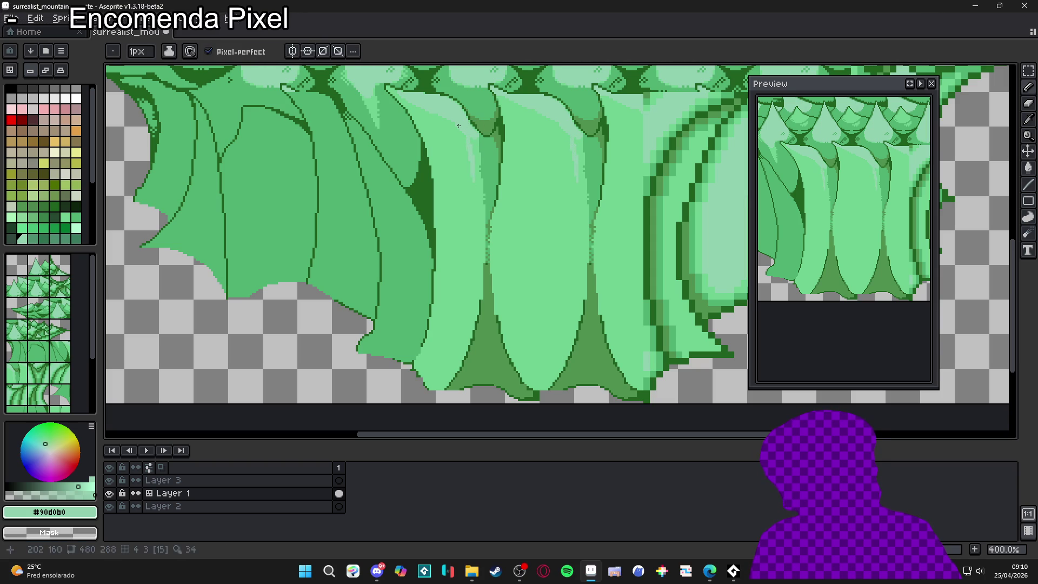
{"action": "left_click", "coordinate": [477, 135], "text": "alt"}
{"action": "left_click", "coordinate": [469, 143], "text": "alt"}
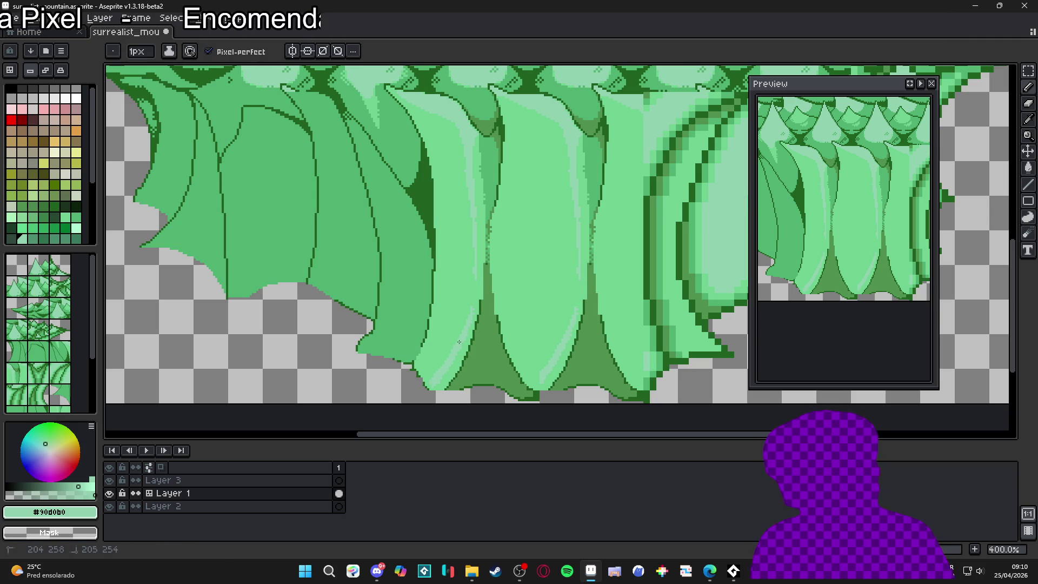
Step: Draw mirrored #50b070 shading strokes along the central spire's shadow edge and show the pixel grid
{"action": "key", "text": "alt"}
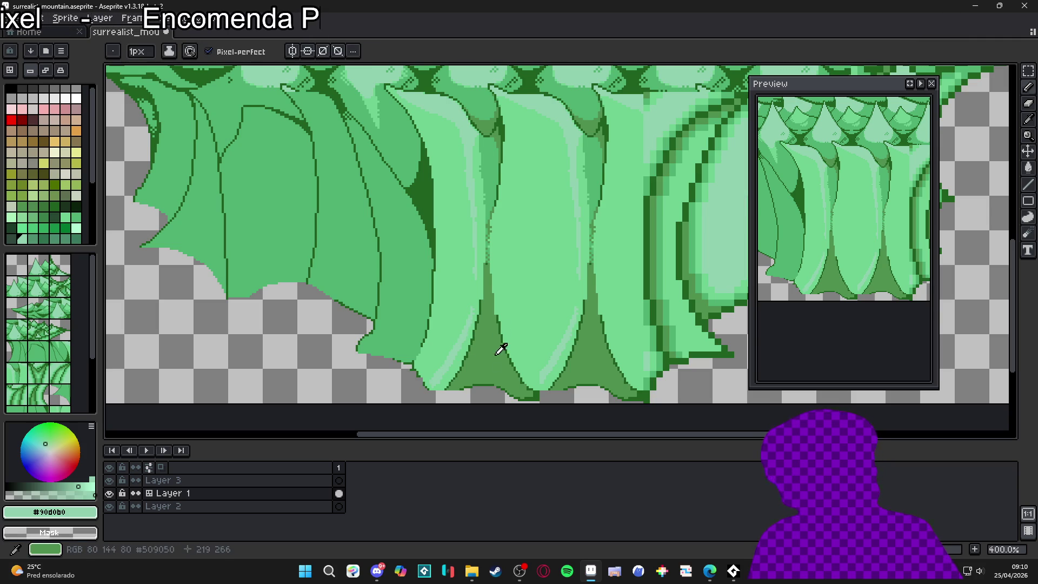
{"action": "left_click", "coordinate": [494, 162], "text": "alt"}
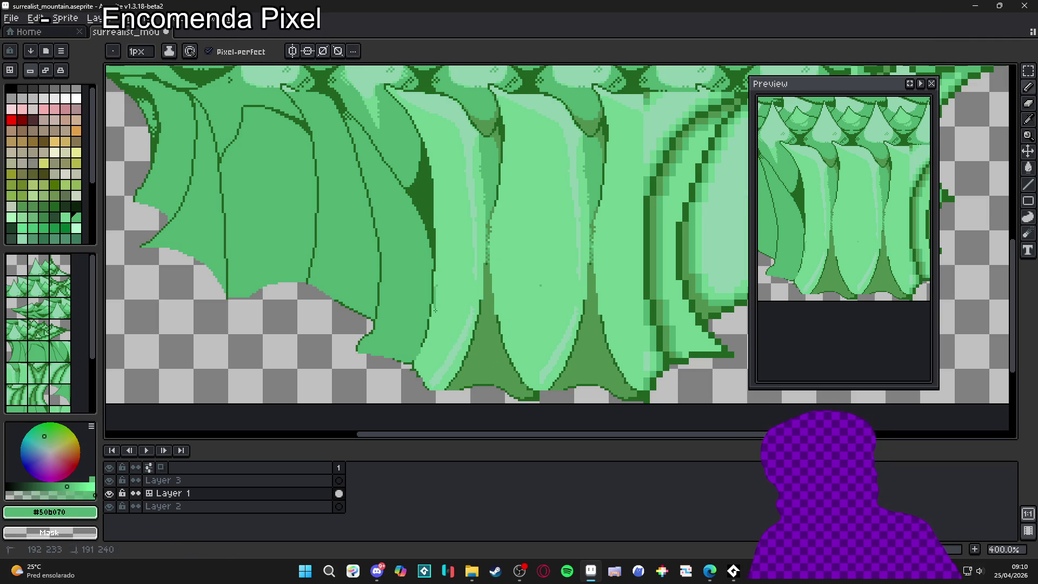
{"action": "left_click_drag", "start_coordinate": [435, 282], "coordinate": [435, 327]}
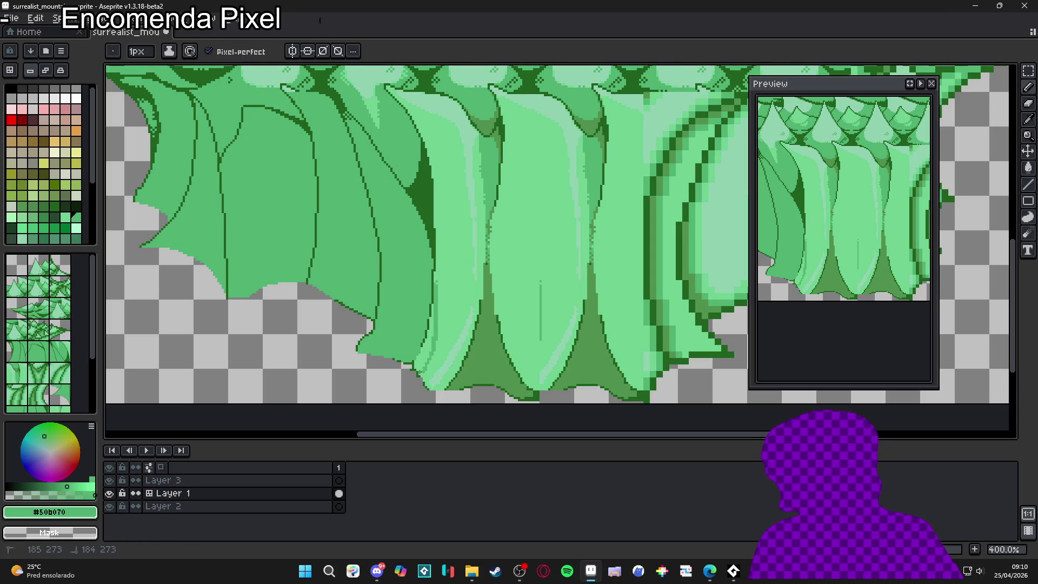
{"action": "key", "text": "alt"}
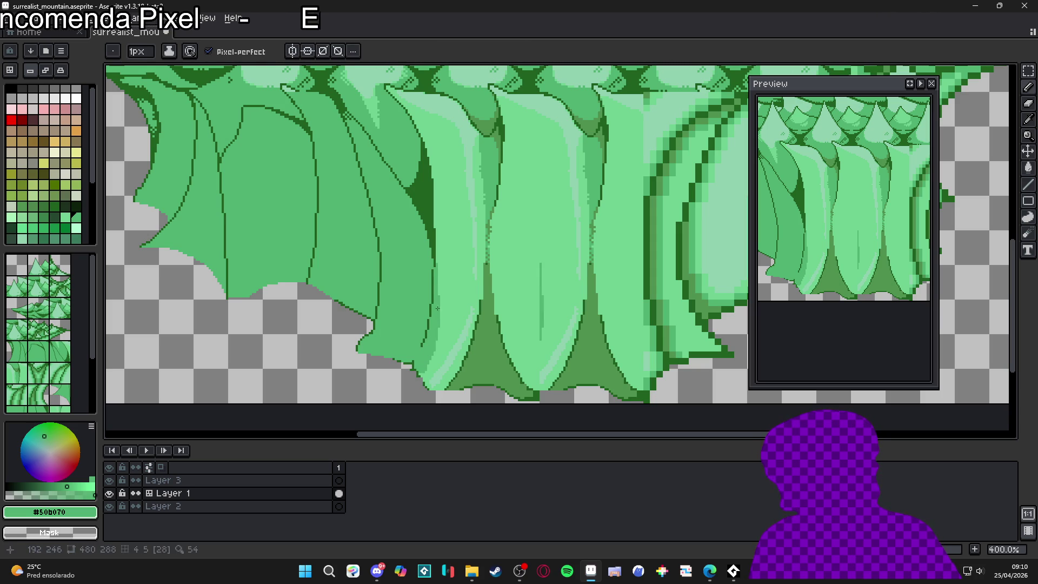
{"action": "key", "text": "h"}
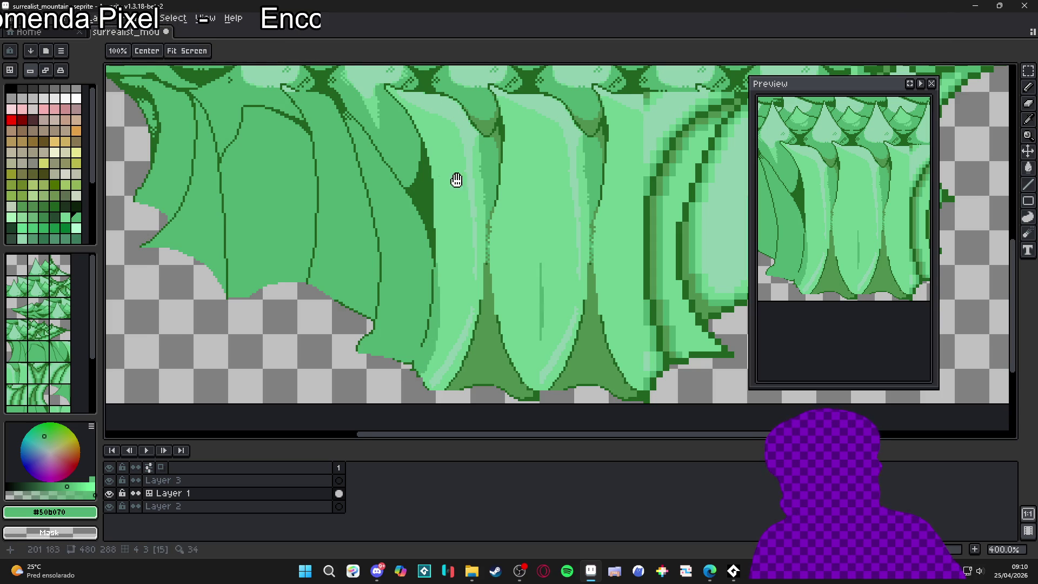
{"action": "left_click_drag", "start_coordinate": [457, 180], "coordinate": [460, 206]}
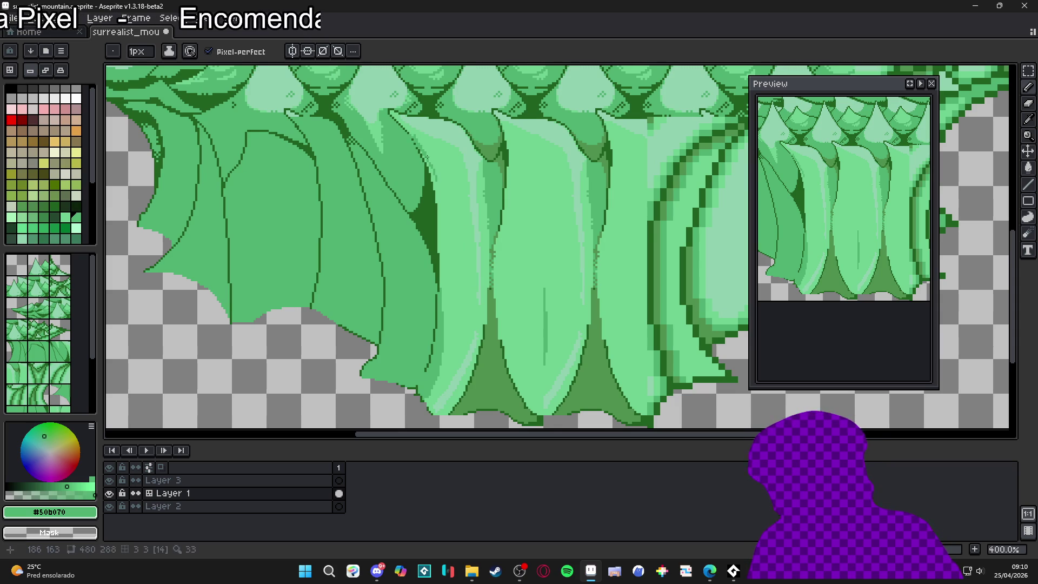
{"action": "left_click_drag", "start_coordinate": [434, 192], "coordinate": [436, 203]}
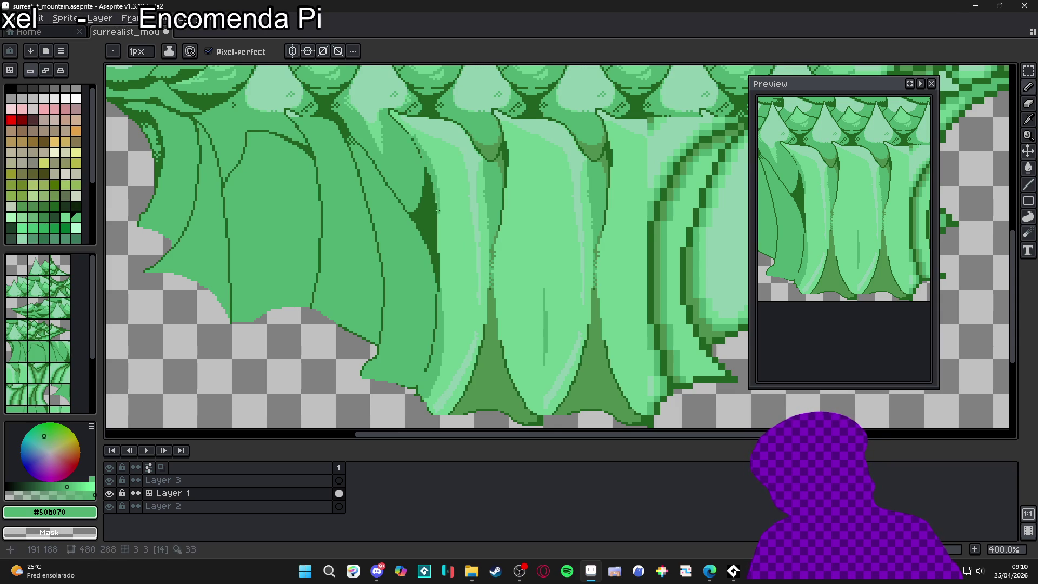
{"action": "key", "text": "ctrl+apostrophe"}
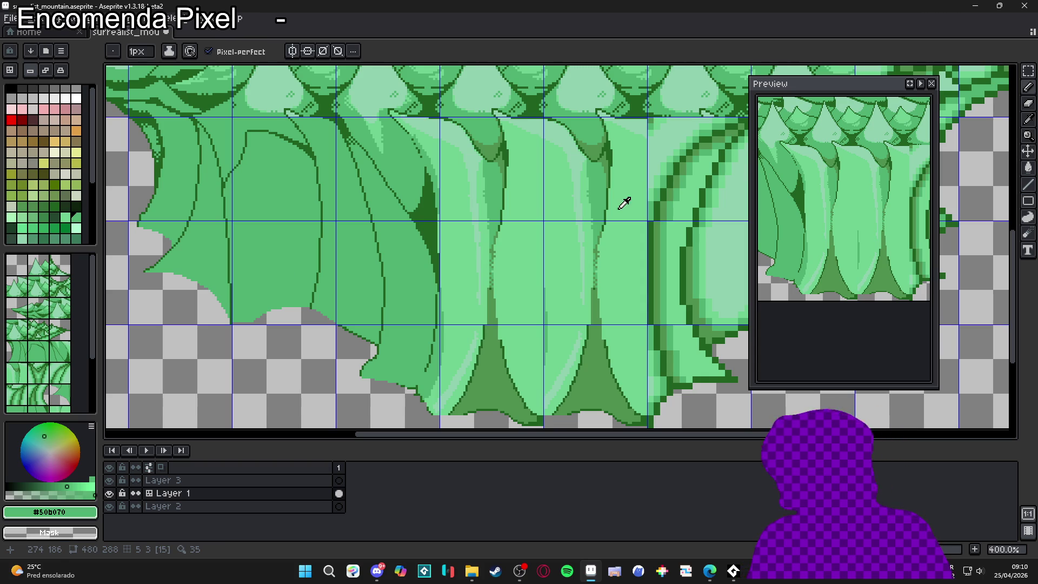
Step: Eyedrop light, mid and dark greens from the artwork while toggling the pixel grid
{"action": "left_click", "coordinate": [621, 203], "text": "alt"}
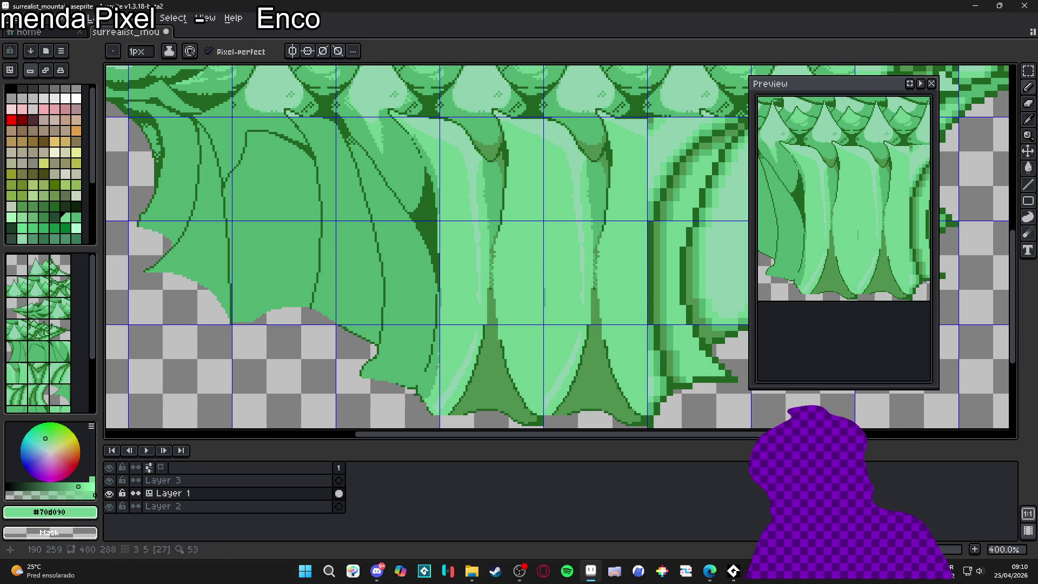
{"action": "left_click", "coordinate": [437, 366], "text": "alt"}
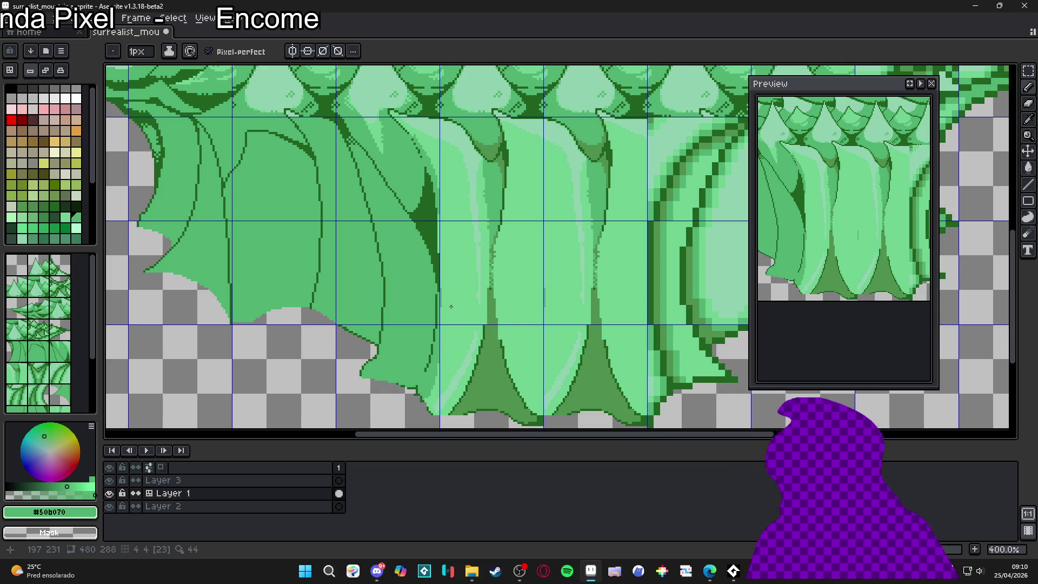
{"action": "left_click", "coordinate": [544, 285], "text": "alt"}
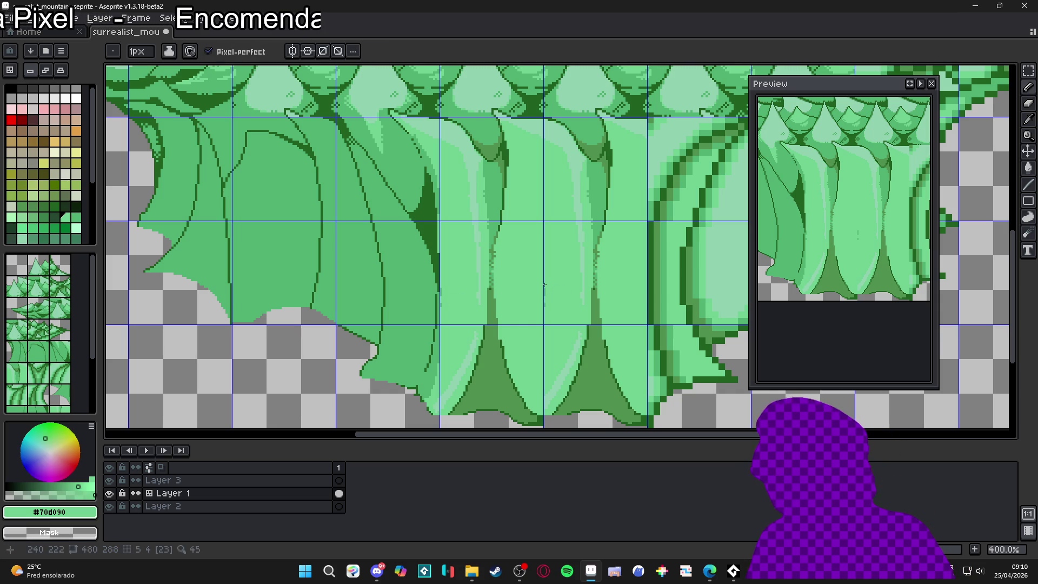
{"action": "left_click", "coordinate": [486, 342], "text": "alt"}
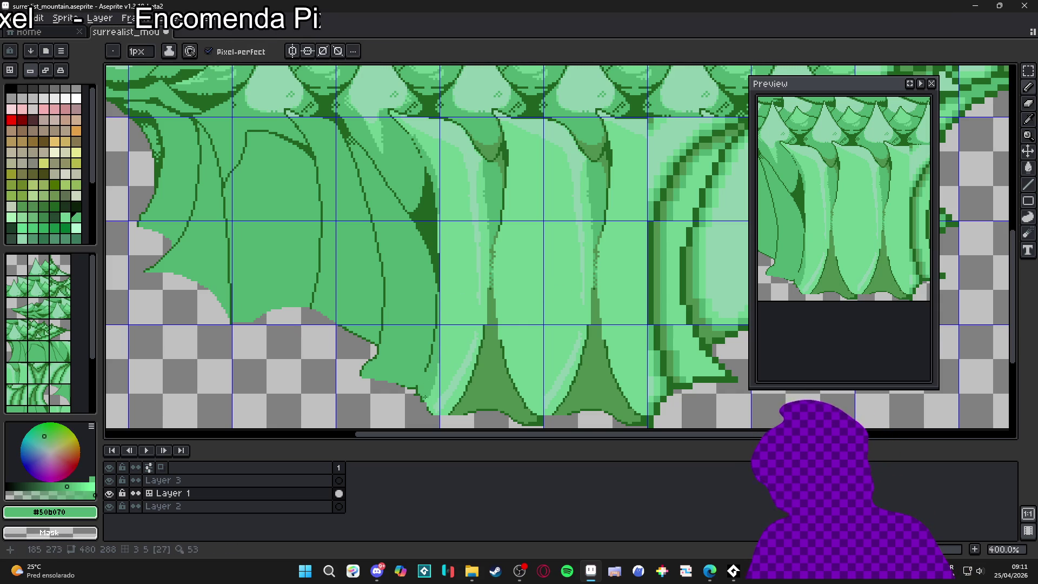
{"action": "key", "text": "ctrl+apostrophe"}
{"action": "key", "text": "ctrl+apostrophe"}
{"action": "scroll", "coordinate": [507, 336], "scroll_direction": "up", "scroll_amount": 1}
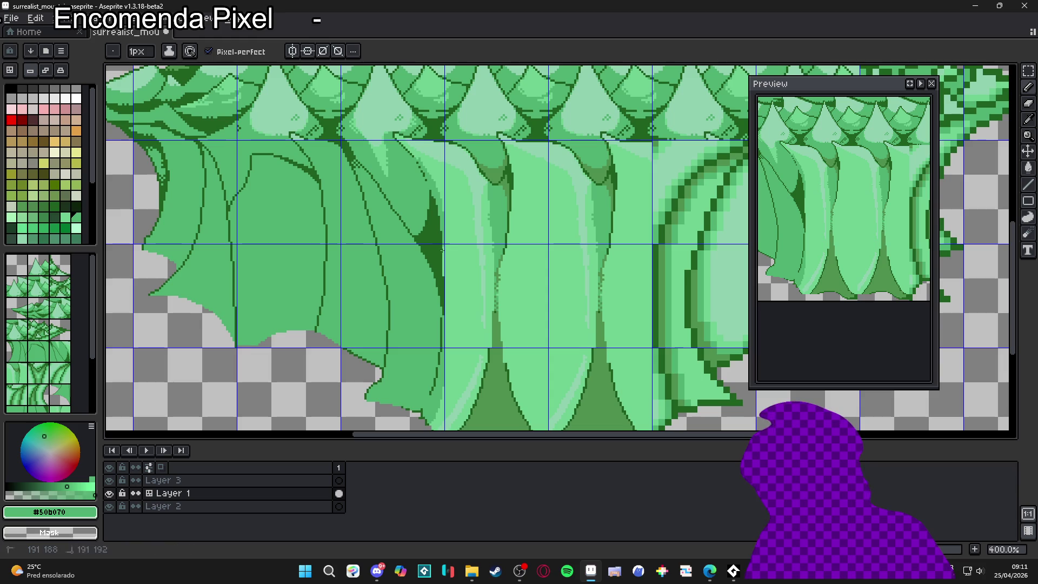
{"action": "left_click", "coordinate": [444, 265], "text": "alt"}
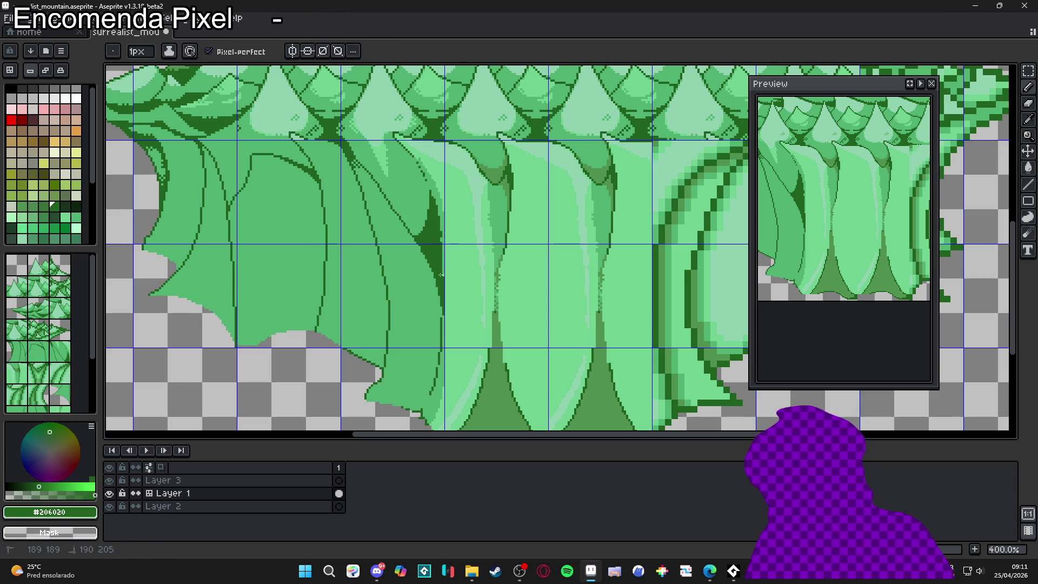
{"action": "key", "text": "ctrl+apostrophe"}
{"action": "key", "text": "ctrl+apostrophe"}
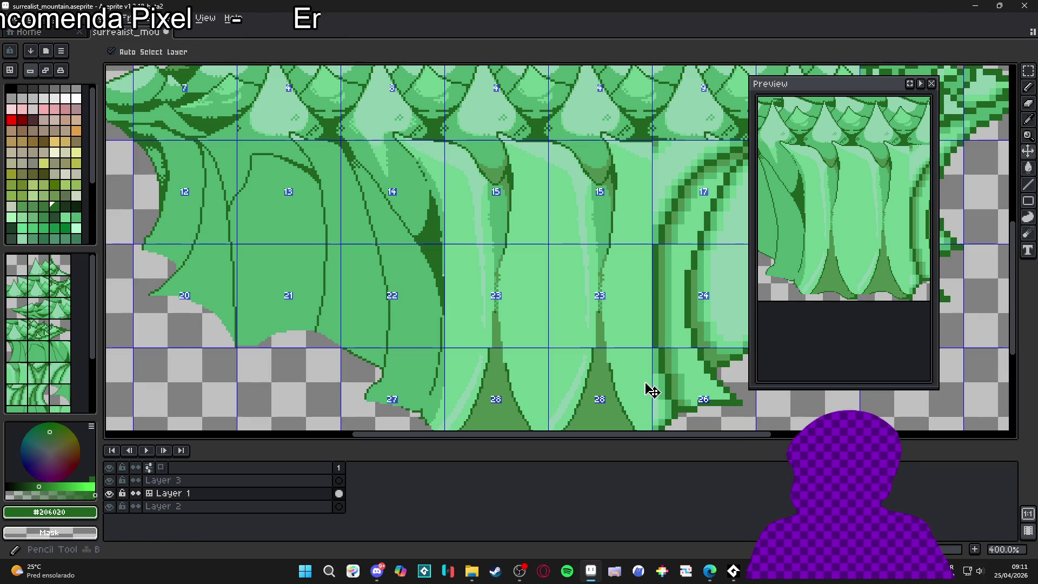
{"action": "key", "text": "ctrl+apostrophe"}
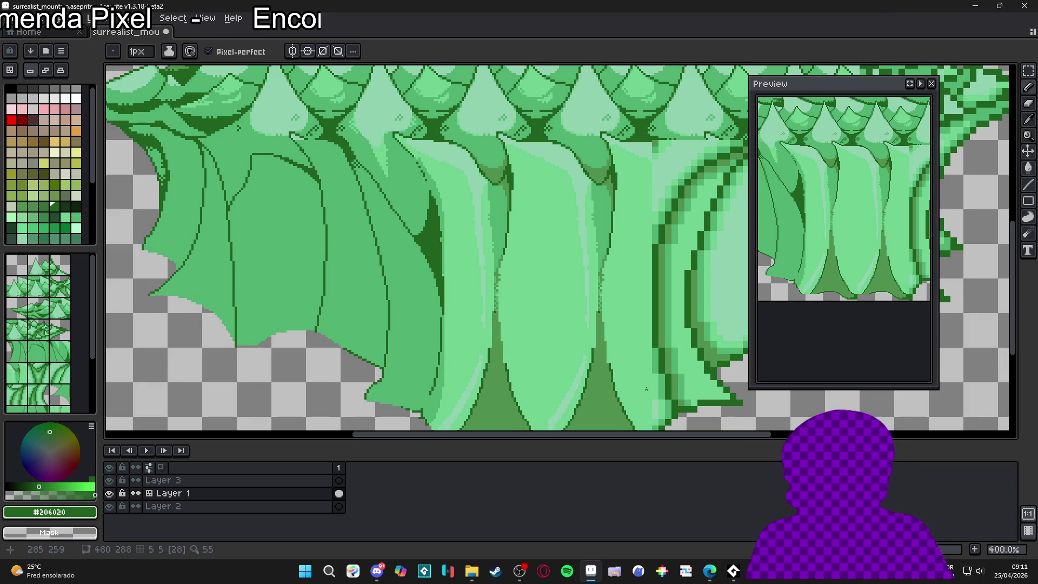
{"action": "key", "text": "ctrl+apostrophe"}
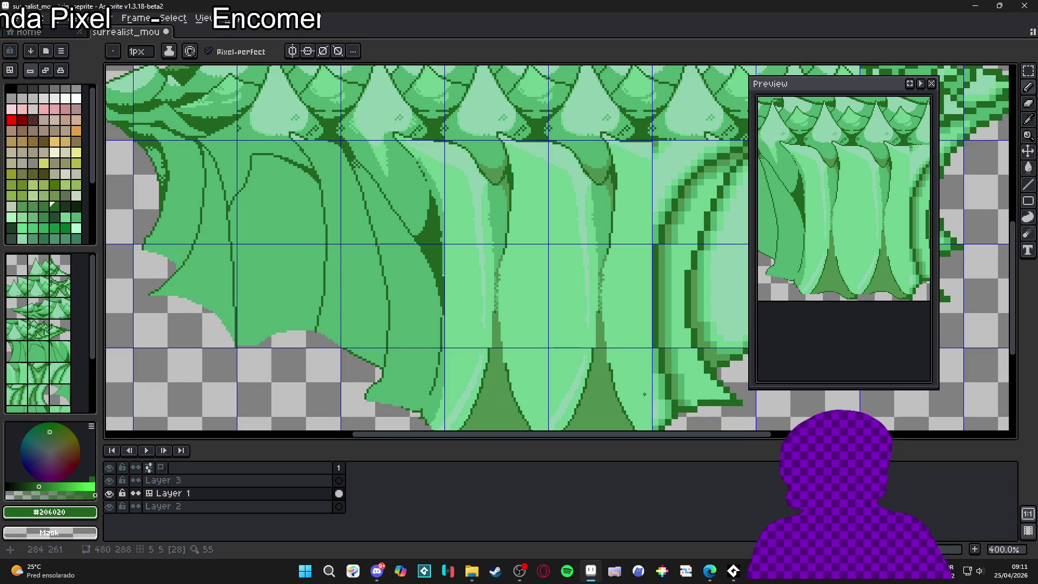
{"action": "key", "text": "ctrl+apostrophe"}
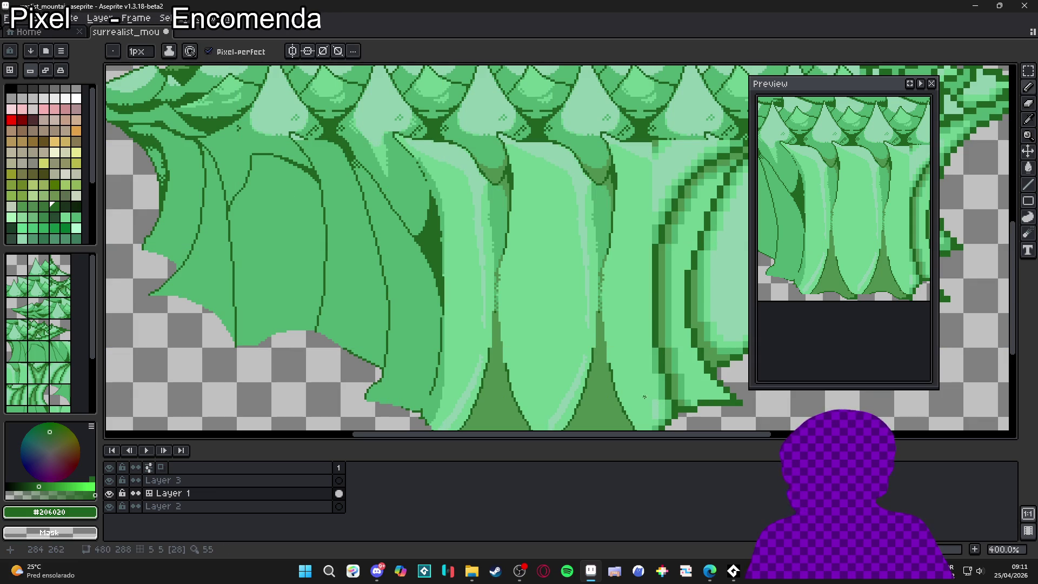
Step: Paint mirrored mid-green and darker shading strokes down the spire and its lower fold
{"action": "scroll", "coordinate": [644, 384], "scroll_direction": "down", "scroll_amount": 2}
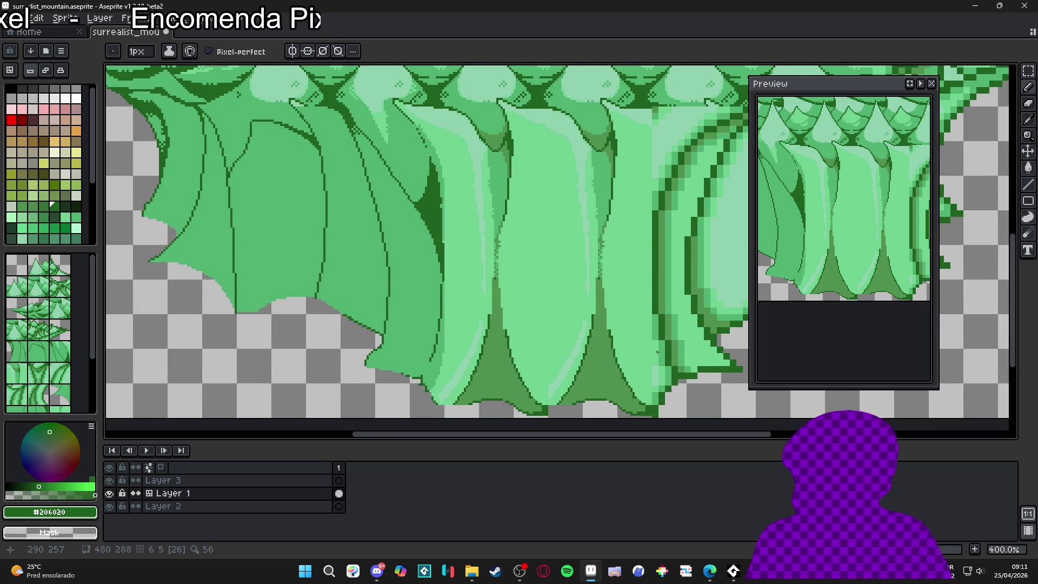
{"action": "key", "text": "ctrl+apostrophe"}
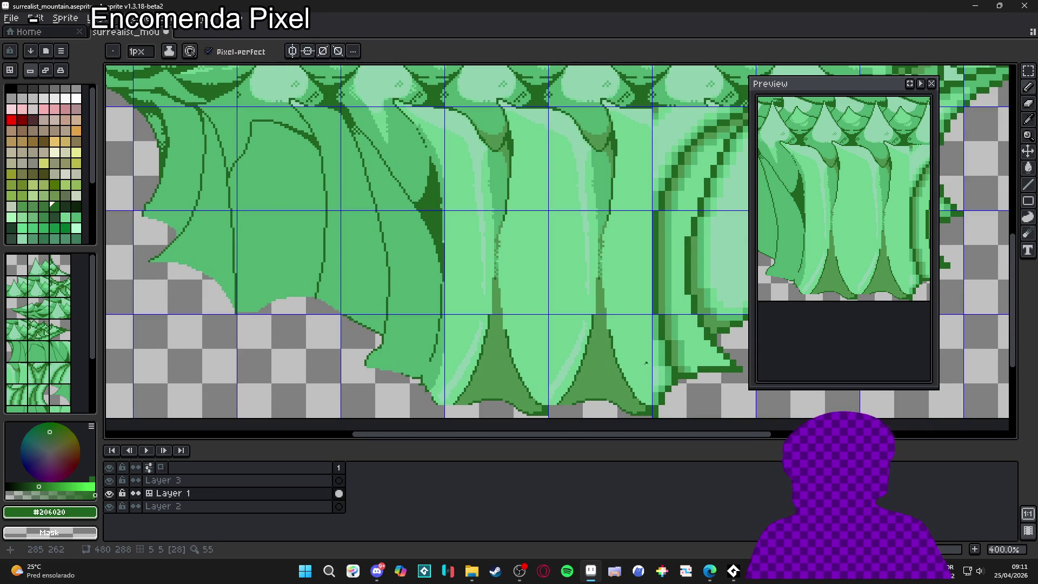
{"action": "left_click", "coordinate": [478, 368], "text": "alt"}
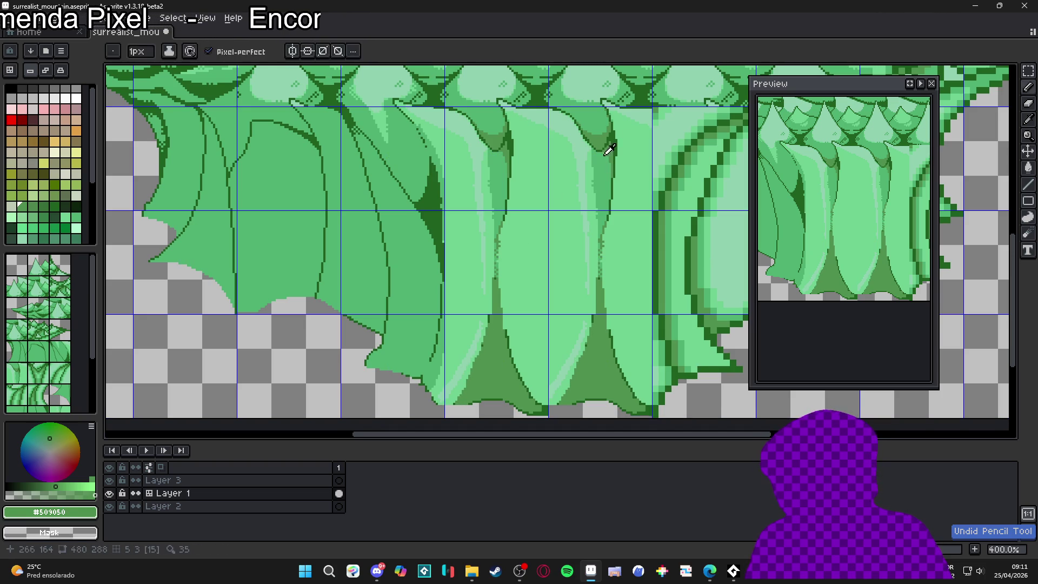
{"action": "left_click", "coordinate": [466, 362], "text": "alt"}
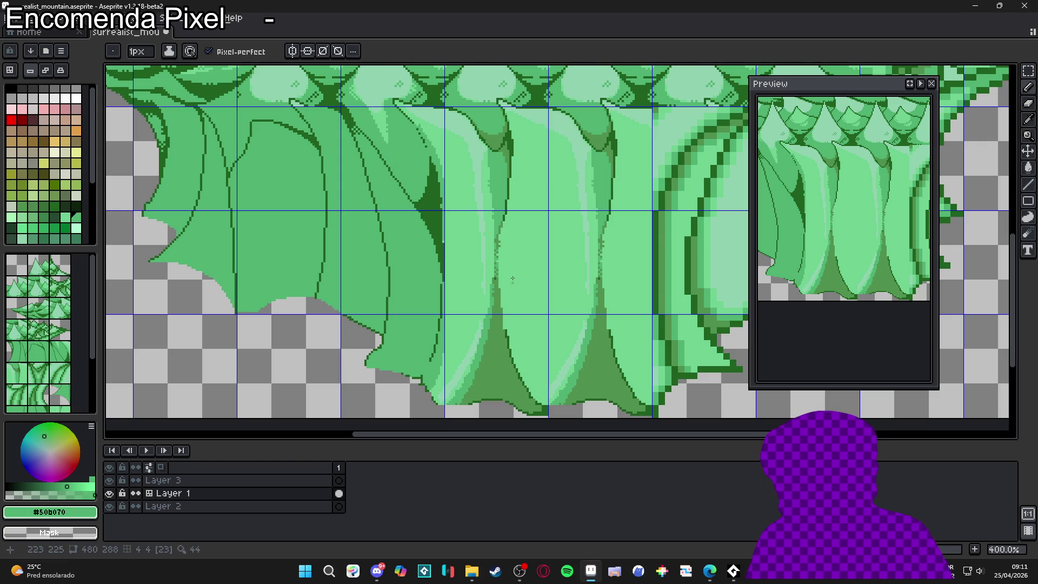
{"action": "left_click_drag", "start_coordinate": [501, 305], "coordinate": [508, 337]}
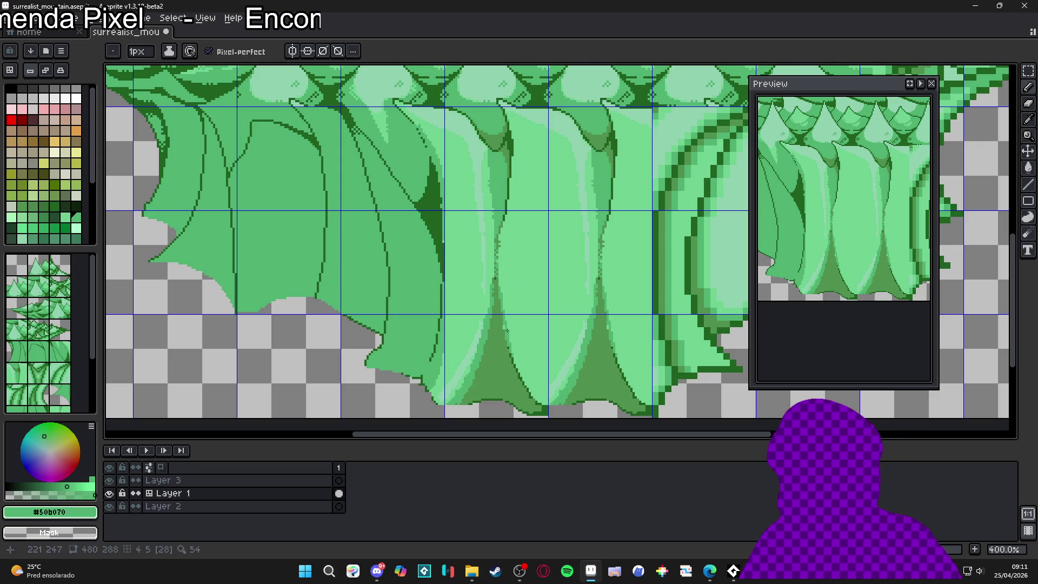
{"action": "left_click_drag", "start_coordinate": [520, 377], "coordinate": [538, 405]}
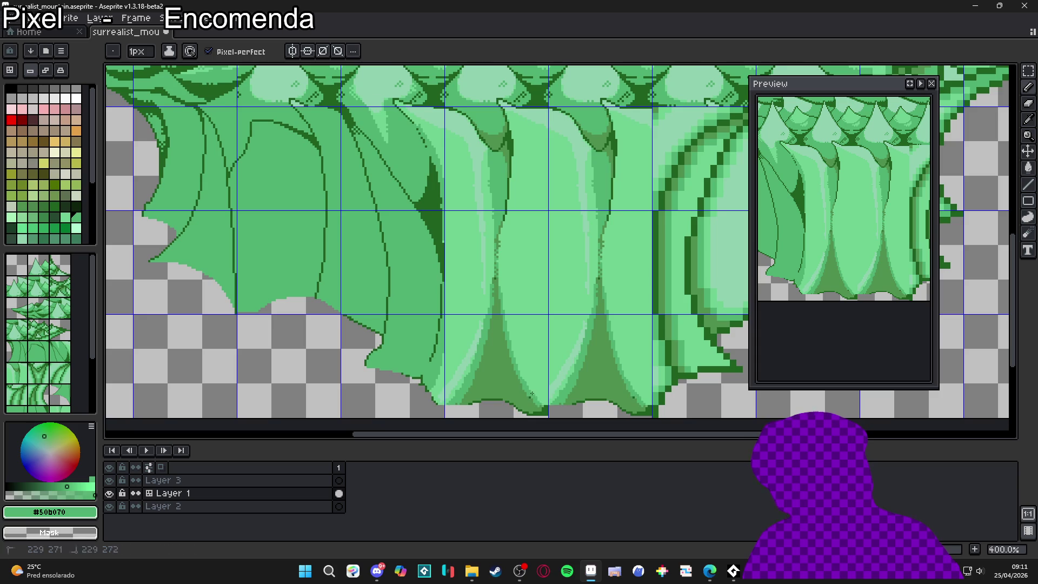
{"action": "left_click_drag", "start_coordinate": [540, 397], "coordinate": [516, 363]}
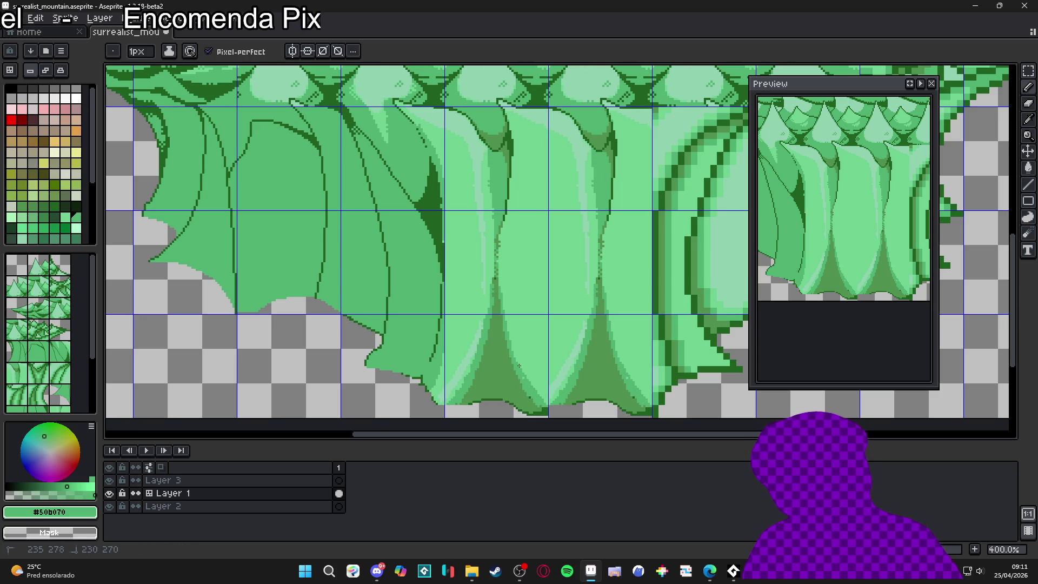
Step: Extend the dark fold shading toward the spire top and add a second parallel fold line
{"action": "left_click_drag", "start_coordinate": [500, 291], "coordinate": [499, 260]}
{"action": "left_click_drag", "start_coordinate": [520, 367], "coordinate": [511, 339]}
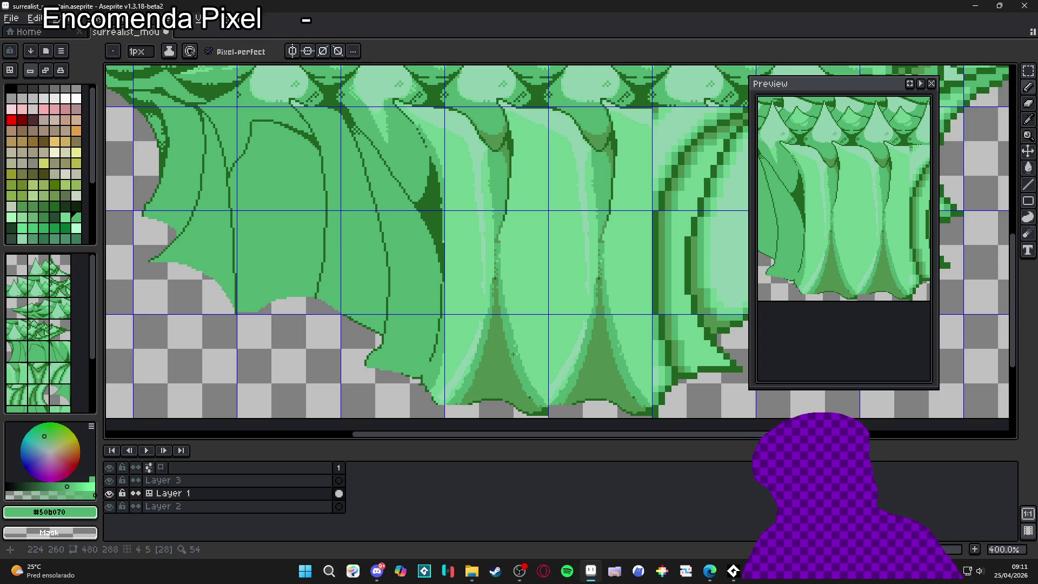
{"action": "left_click_drag", "start_coordinate": [528, 375], "coordinate": [539, 393]}
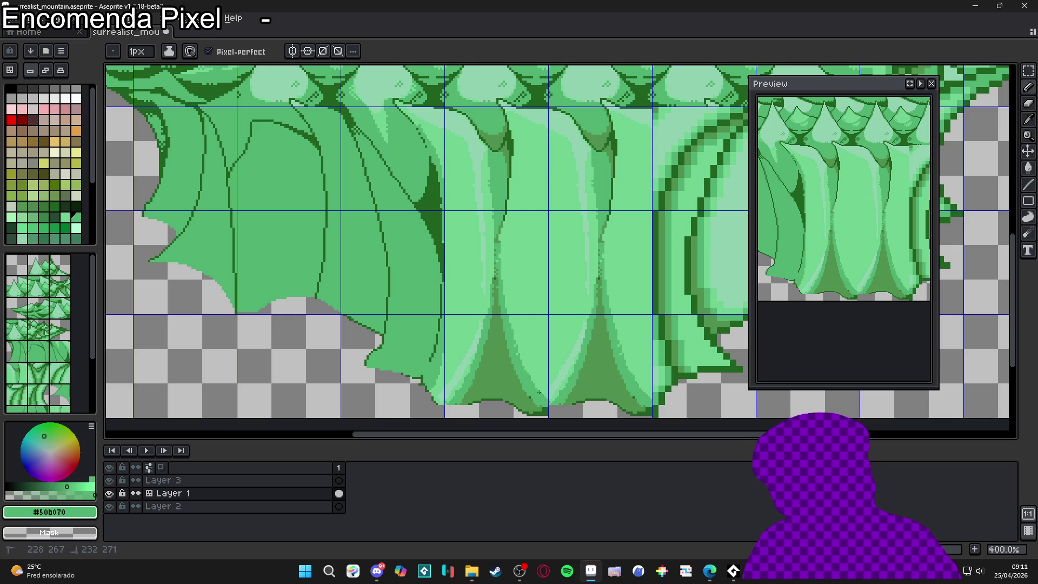
{"action": "left_click", "coordinate": [504, 319], "text": "shift"}
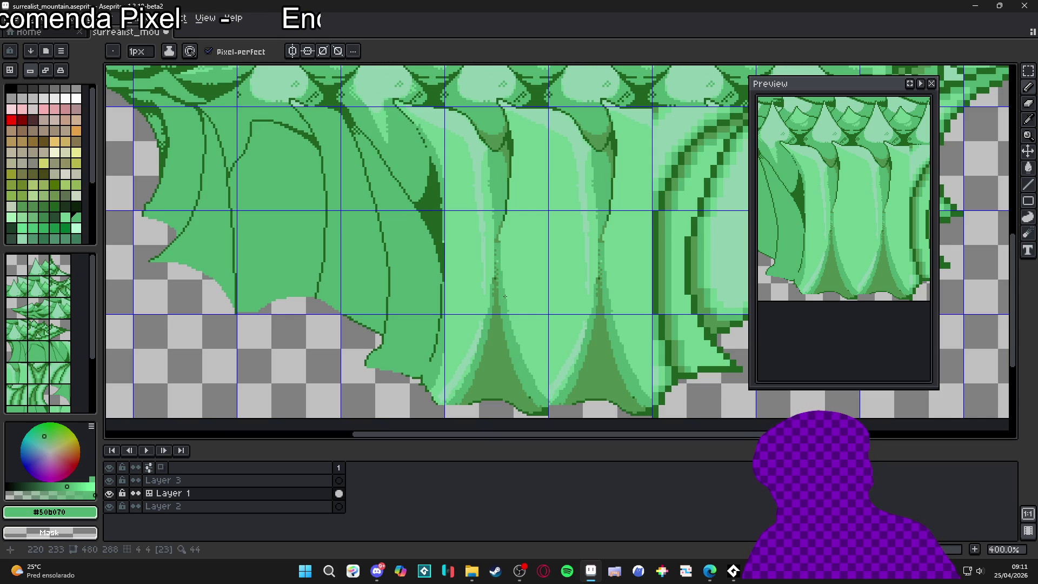
{"action": "mouse_move", "coordinate": [492, 283]}
{"action": "left_mouse_down"}
{"action": "mouse_move", "coordinate": [492, 254]}
{"action": "mouse_move", "coordinate": [486, 319]}
{"action": "left_mouse_up"}
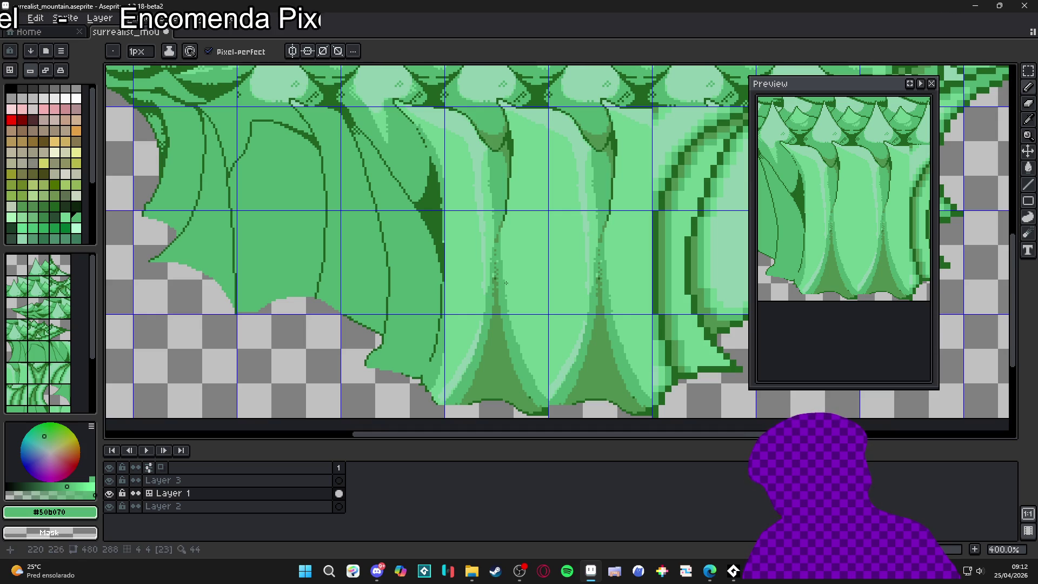
{"action": "left_click_drag", "start_coordinate": [489, 258], "coordinate": [492, 219]}
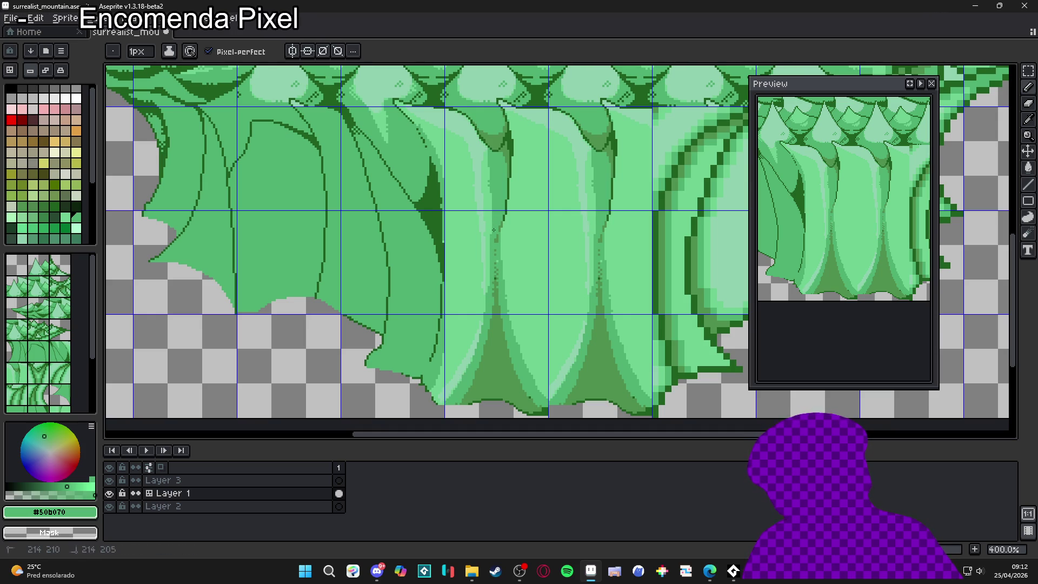
{"action": "left_click_drag", "start_coordinate": [501, 221], "coordinate": [501, 248]}
{"action": "left_click", "coordinate": [524, 363], "text": "alt"}
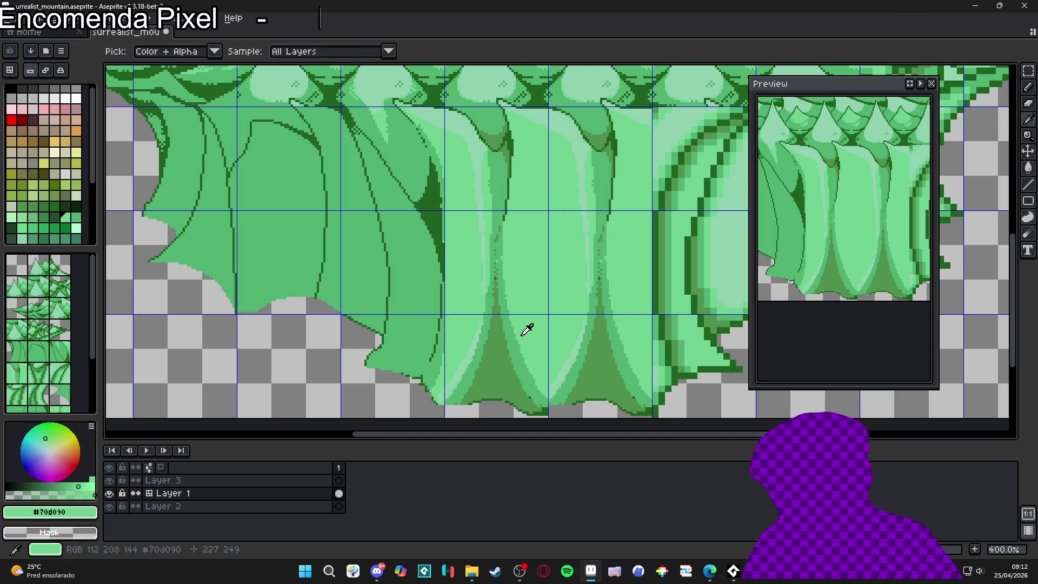
{"action": "left_click", "coordinate": [544, 395], "text": "alt"}
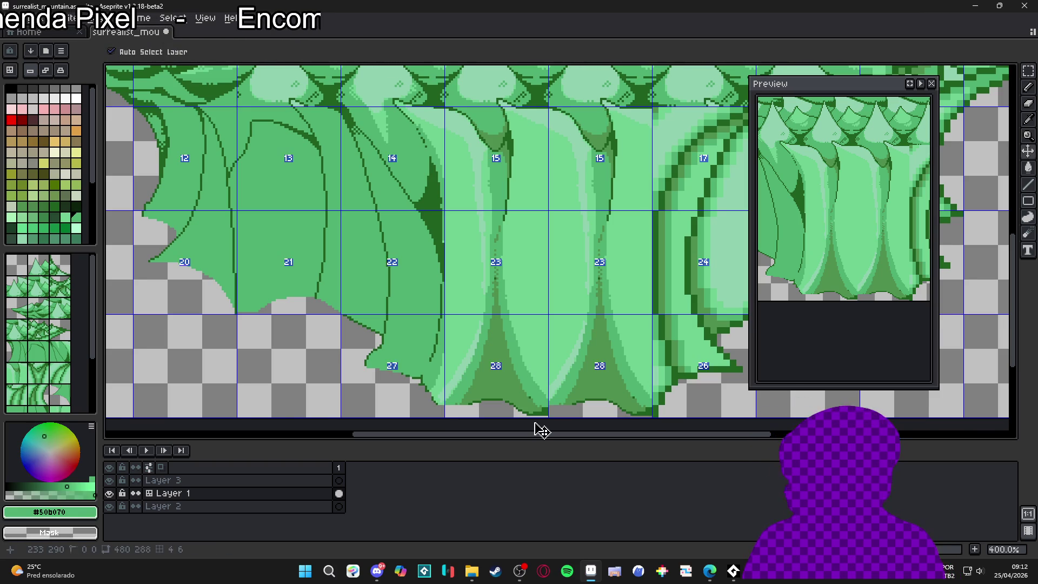
Step: Hide the grid and dot pale #90d0b0 and light #70d090 pixels onto the upper fold tops
{"action": "key", "text": "ctrl+apostrophe"}
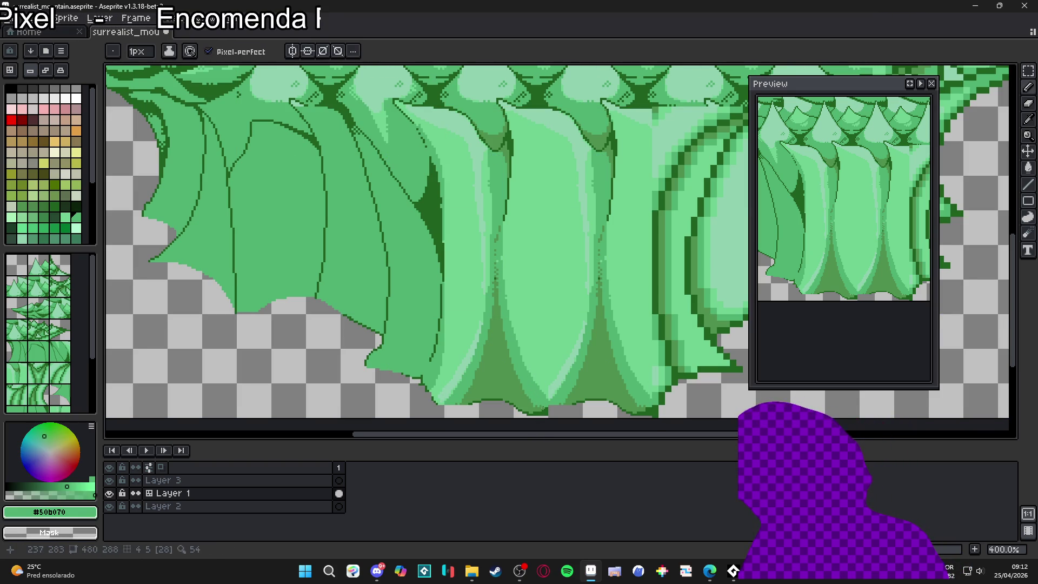
{"action": "left_click", "coordinate": [518, 371], "text": "alt"}
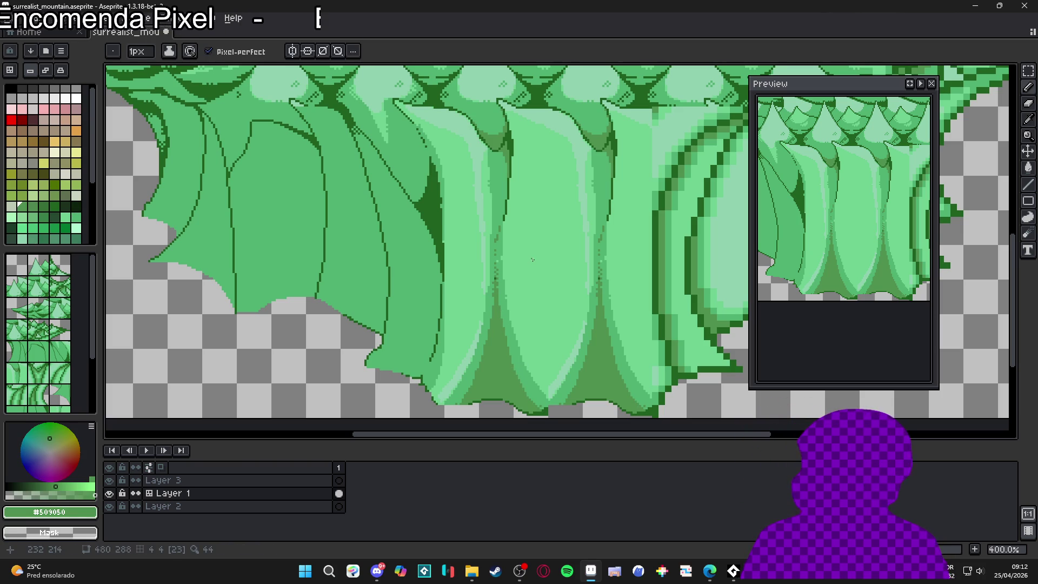
{"action": "left_click", "coordinate": [481, 151], "text": "alt"}
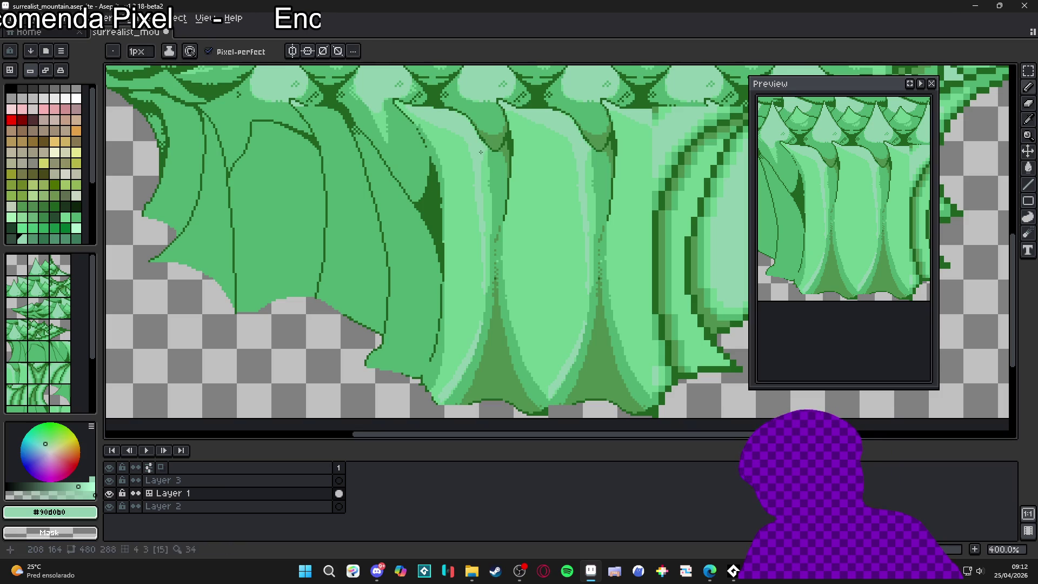
{"action": "left_click", "coordinate": [484, 149], "text": "alt"}
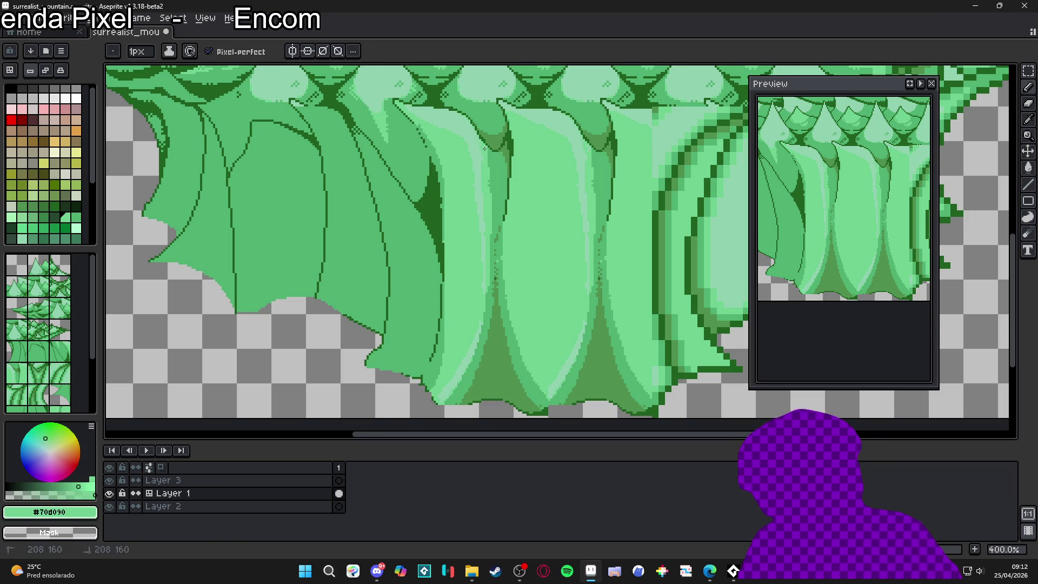
{"action": "left_click", "coordinate": [484, 147]}
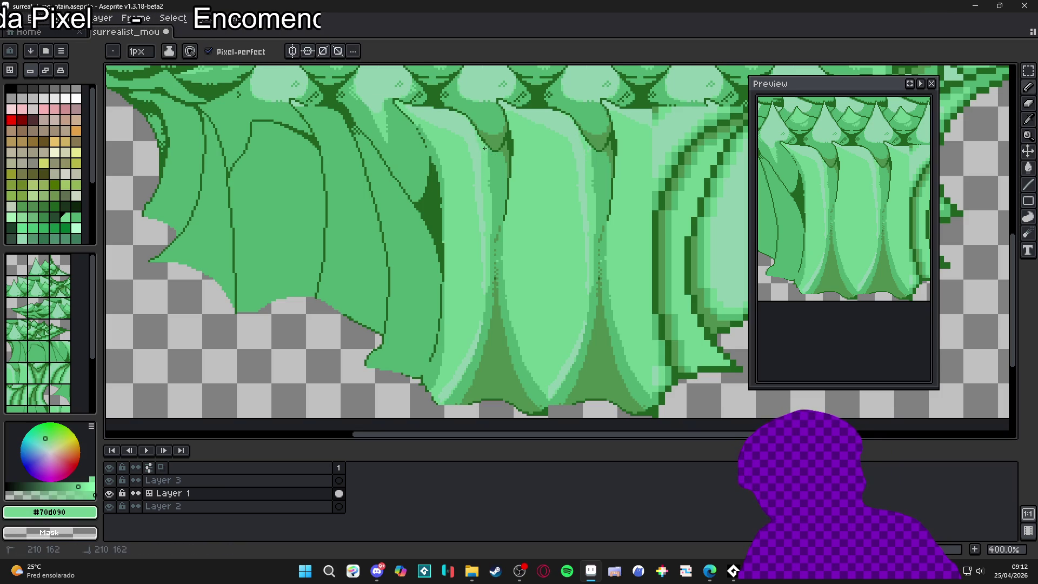
{"action": "left_click", "coordinate": [447, 140], "text": "alt"}
{"action": "left_click", "coordinate": [444, 138]}
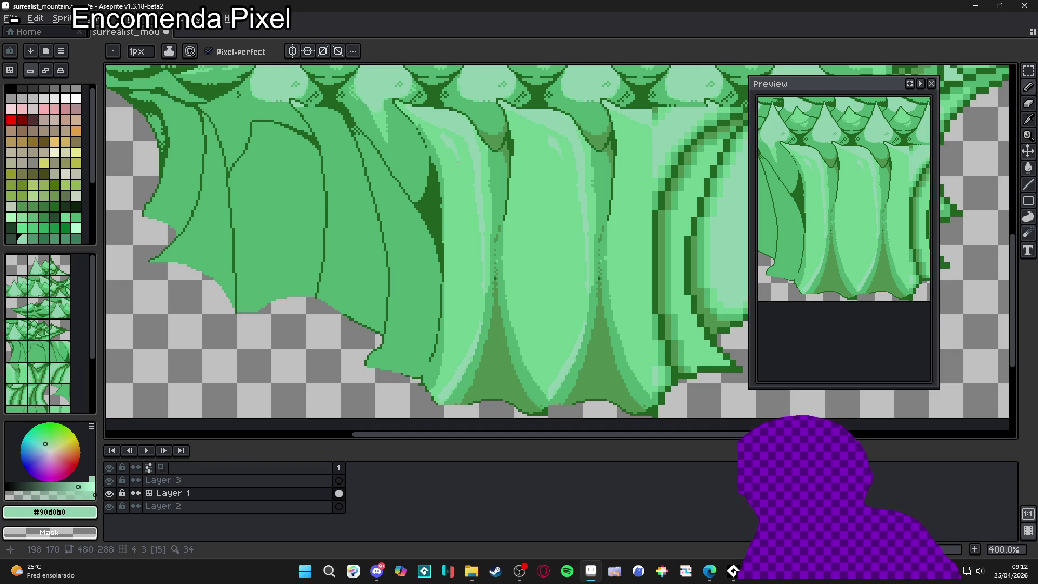
{"action": "scroll", "coordinate": [459, 163], "scroll_direction": "down", "scroll_amount": 1}
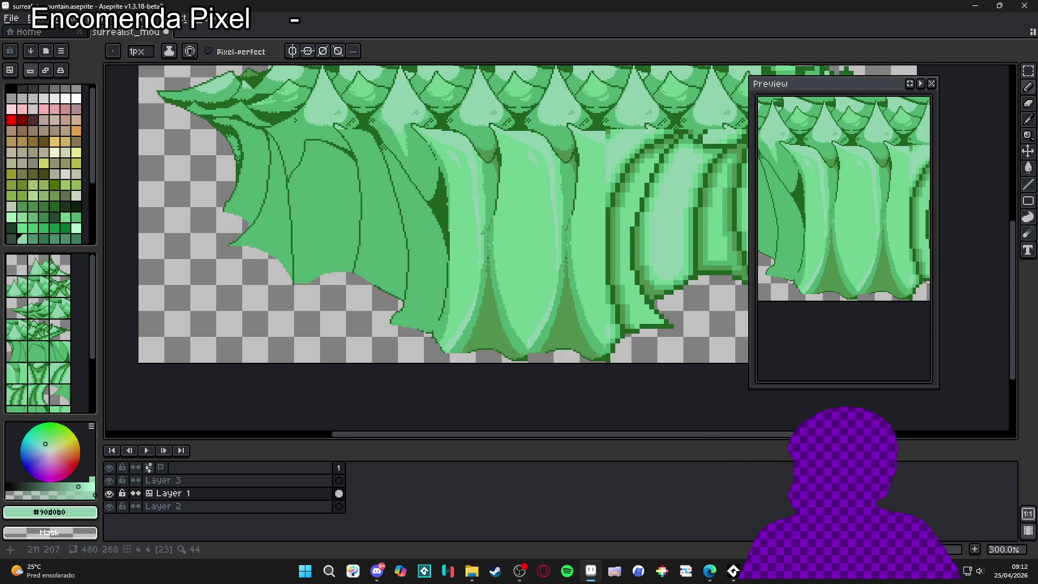
{"action": "key", "text": "v"}
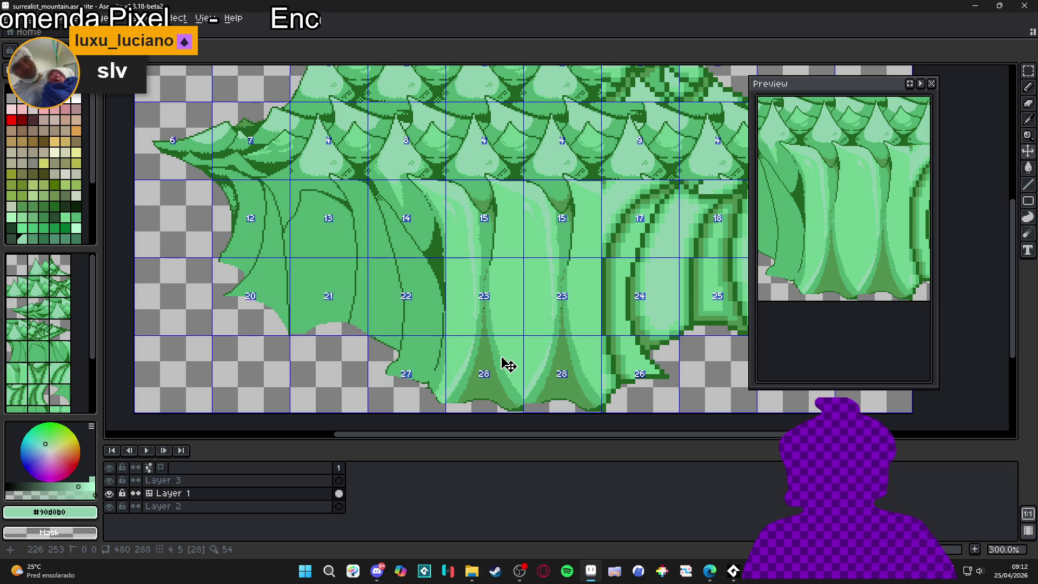
{"action": "key", "text": "b"}
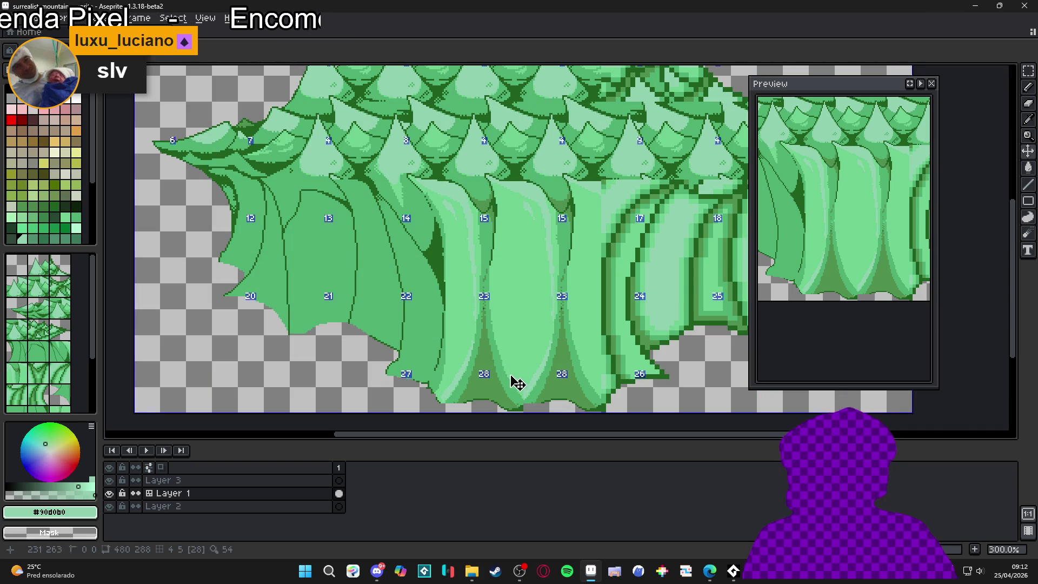
{"action": "mouse_move", "coordinate": [464, 355]}
{"action": "left_mouse_down"}
{"action": "mouse_move", "coordinate": [483, 378]}
{"action": "mouse_move", "coordinate": [487, 369]}
{"action": "mouse_move", "coordinate": [485, 383]}
{"action": "left_mouse_up"}
{"action": "scroll", "coordinate": [484, 378], "scroll_direction": "down", "scroll_amount": 1}
{"action": "scroll", "coordinate": [484, 378], "scroll_direction": "up", "scroll_amount": 1}
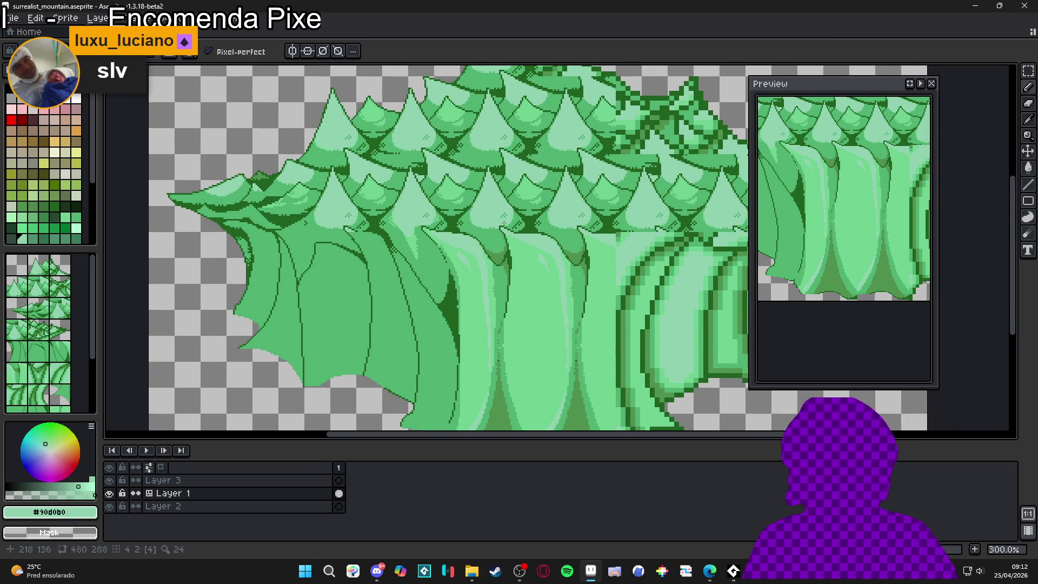
{"action": "scroll", "coordinate": [434, 317], "scroll_direction": "down", "scroll_amount": 1}
{"action": "scroll", "coordinate": [432, 275], "scroll_direction": "down", "scroll_amount": 1}
{"action": "scroll", "coordinate": [431, 275], "scroll_direction": "up", "scroll_amount": 1}
{"action": "scroll", "coordinate": [479, 275], "scroll_direction": "down", "scroll_amount": 1}
{"action": "scroll", "coordinate": [479, 275], "scroll_direction": "up", "scroll_amount": 1}
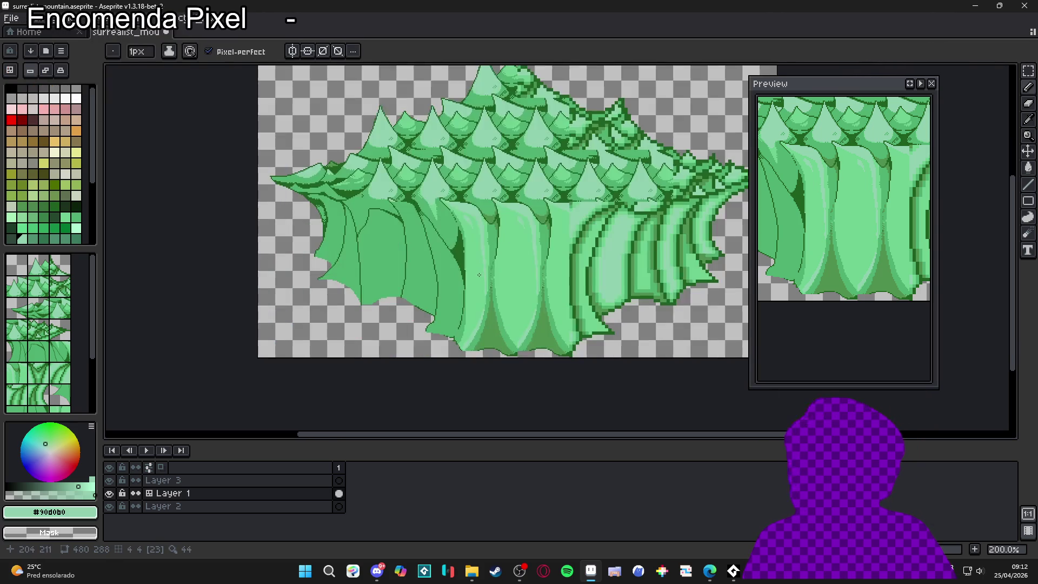
{"action": "scroll", "coordinate": [478, 275], "scroll_direction": "up", "scroll_amount": 2}
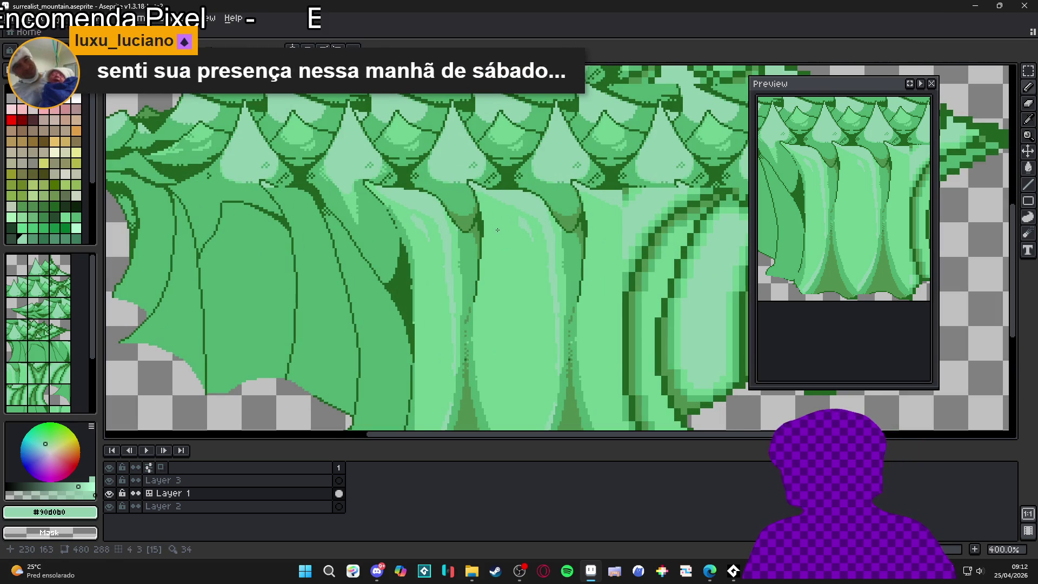
{"action": "left_click", "coordinate": [480, 206], "text": "alt"}
Step: Draw shading strokes on the central fold tops, sampling #206020, #509050 and #50b070, then show the grid
{"action": "mouse_move", "coordinate": [483, 212]}
{"action": "left_mouse_down"}
{"action": "mouse_move", "coordinate": [496, 240]}
{"action": "mouse_move", "coordinate": [482, 269]}
{"action": "mouse_move", "coordinate": [485, 217]}
{"action": "left_mouse_up"}
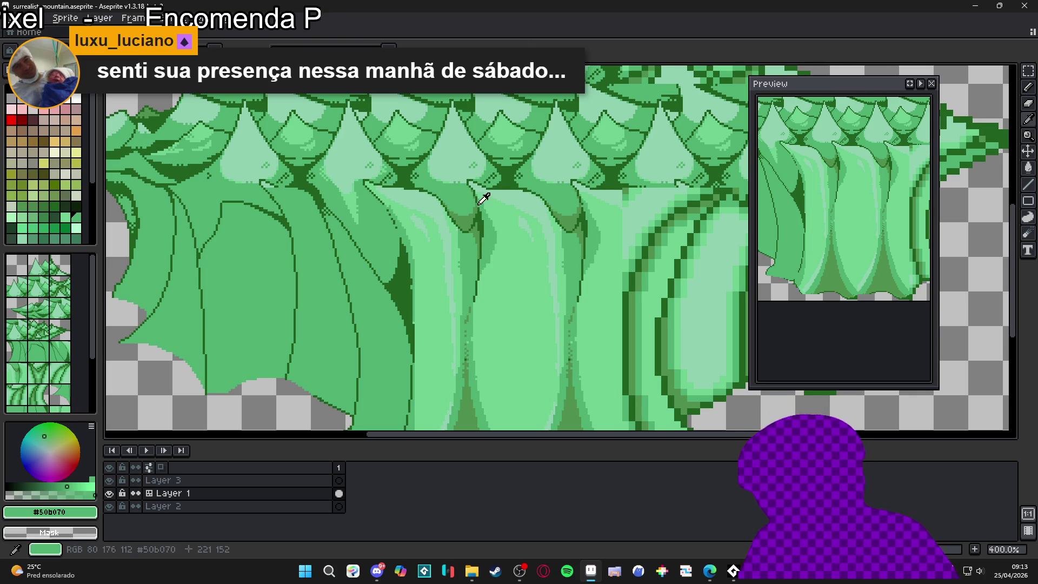
{"action": "left_click", "coordinate": [480, 221], "text": "alt"}
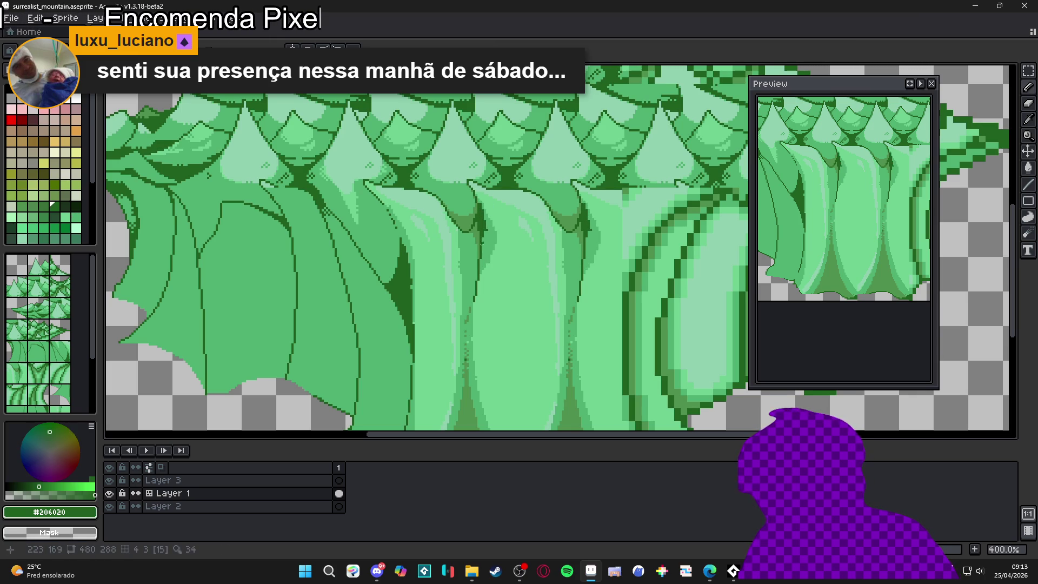
{"action": "left_click", "coordinate": [475, 216], "text": "alt"}
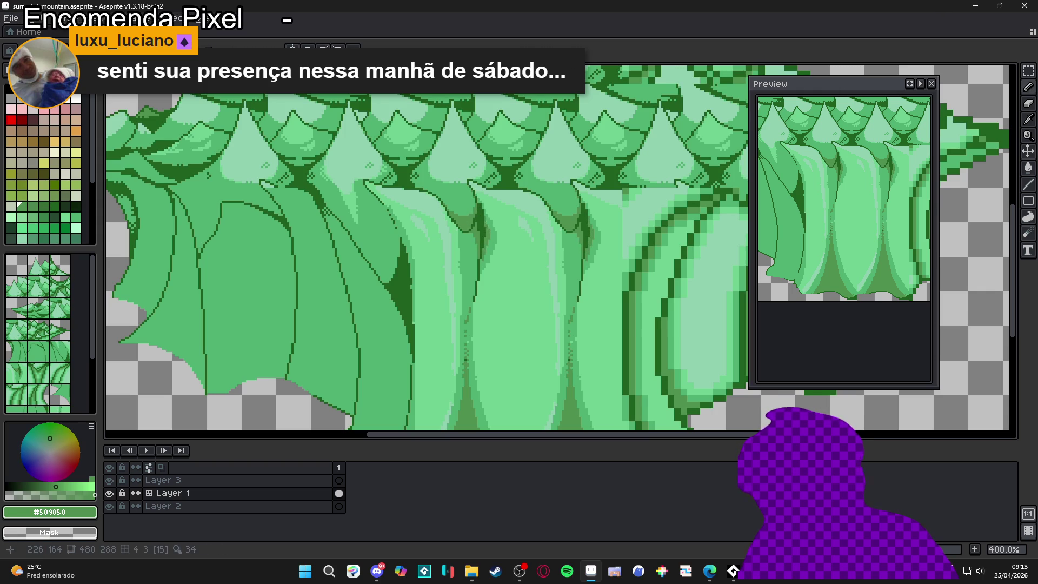
{"action": "left_click", "coordinate": [483, 220], "text": "alt"}
{"action": "left_click", "coordinate": [493, 229], "text": "alt"}
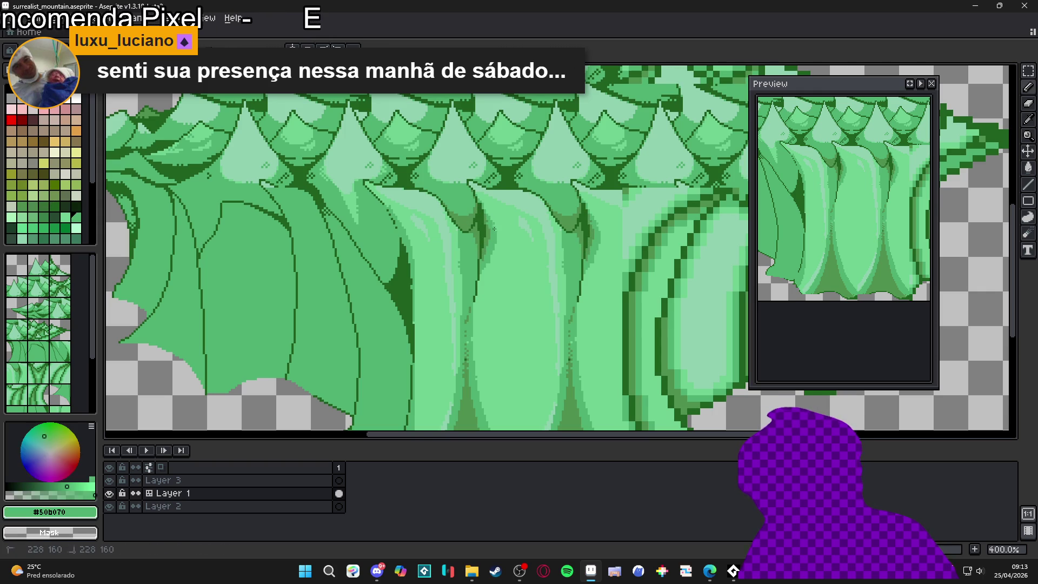
{"action": "key", "text": "ctrl+apostrophe"}
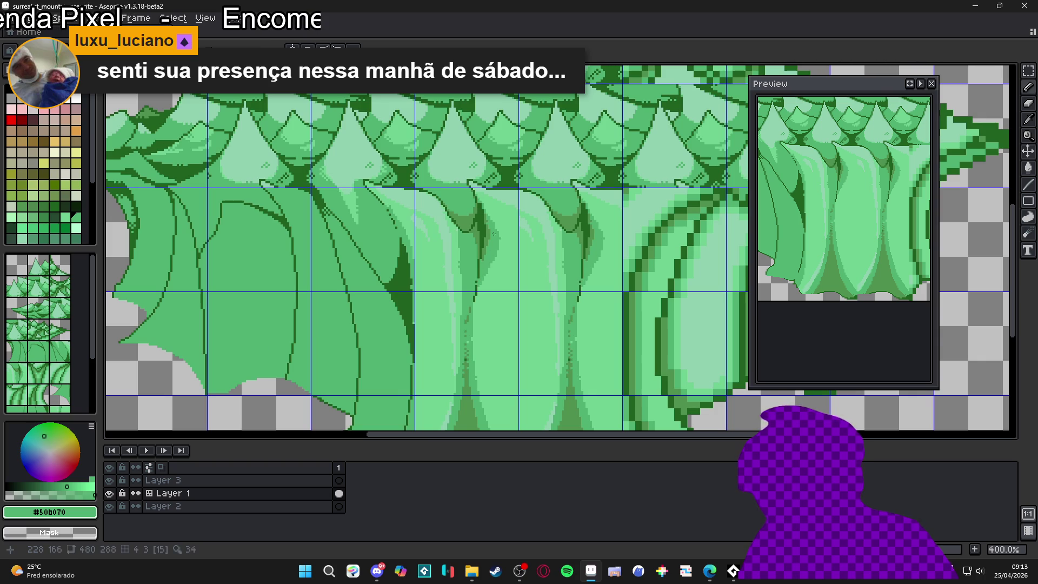
{"action": "scroll", "coordinate": [594, 260], "scroll_direction": "down", "scroll_amount": 2}
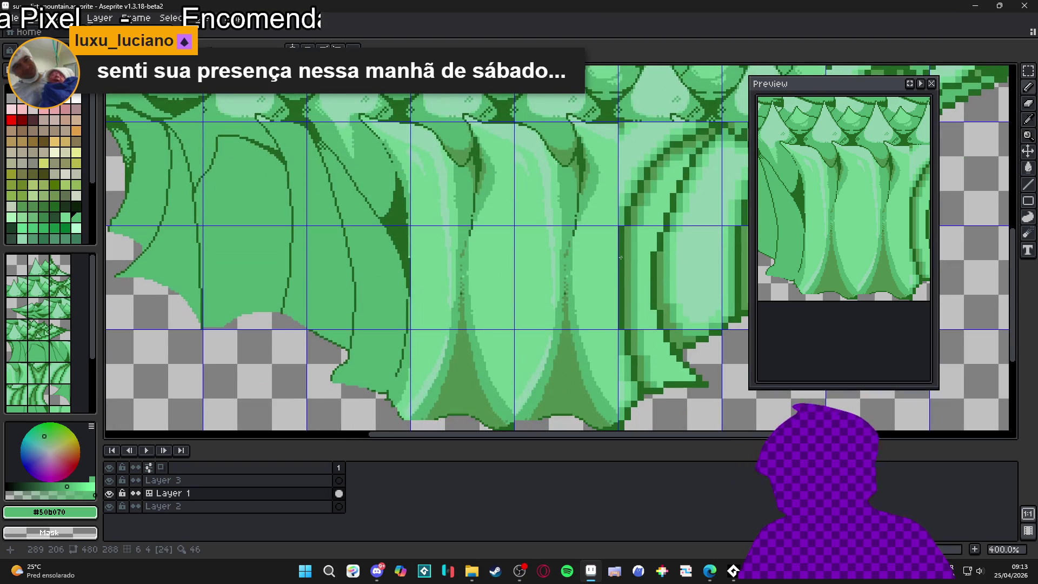
{"action": "scroll", "coordinate": [552, 346], "scroll_direction": "down", "scroll_amount": 2}
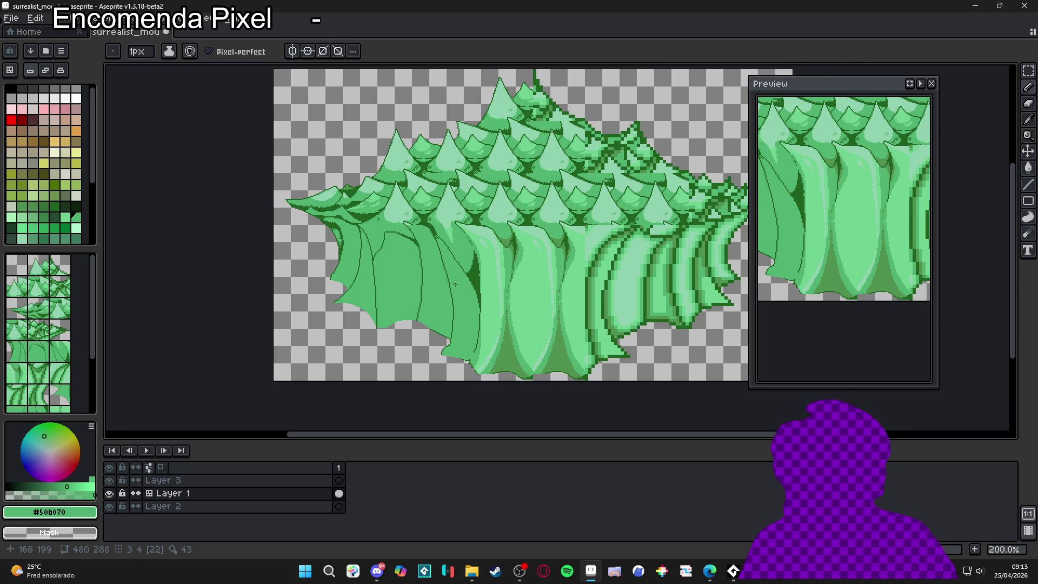
Step: Paint short dark, light-green #70d090 and mid-green #50b070 strokes on the central fold
{"action": "scroll", "coordinate": [455, 285], "scroll_direction": "up", "scroll_amount": 1}
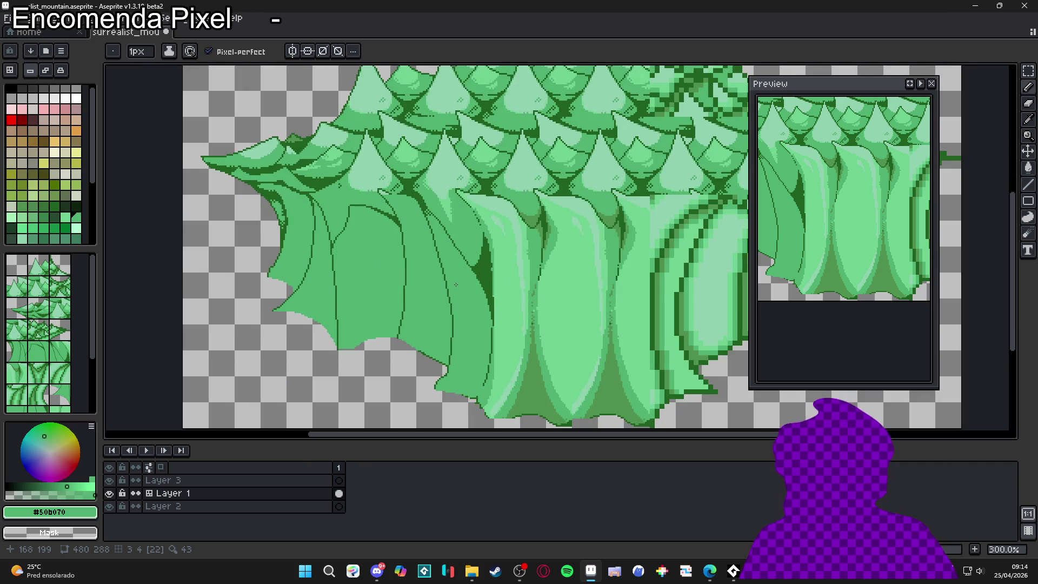
{"action": "scroll", "coordinate": [479, 317], "scroll_direction": "down", "scroll_amount": 1}
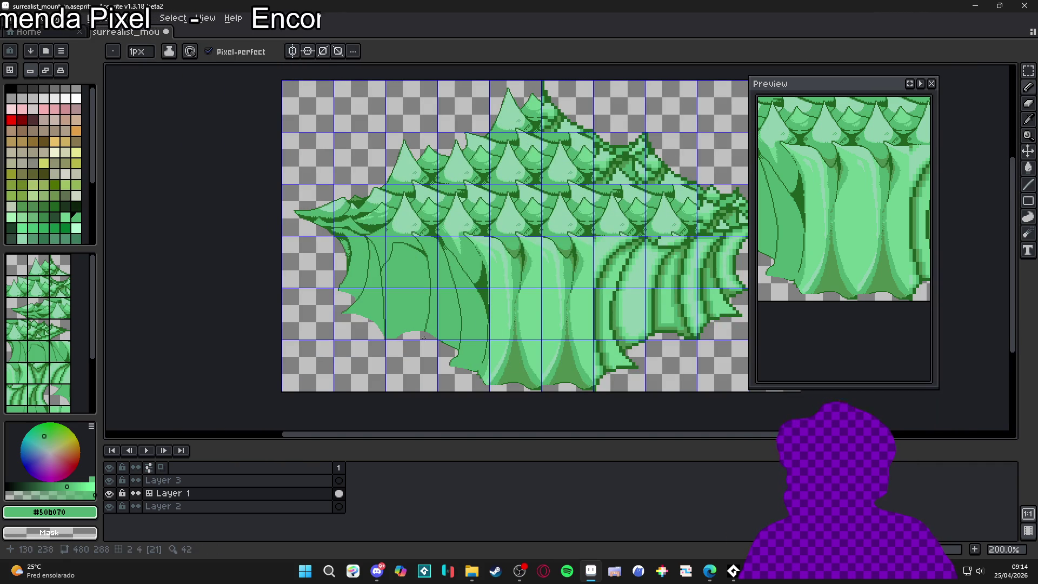
{"action": "scroll", "coordinate": [461, 340], "scroll_direction": "up", "scroll_amount": 2}
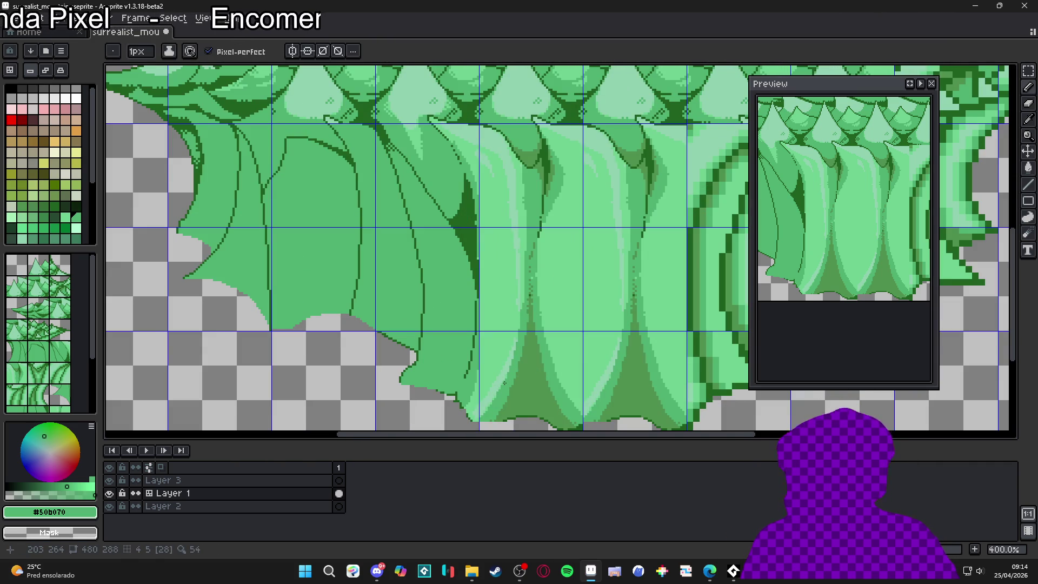
{"action": "mouse_move", "coordinate": [518, 343]}
{"action": "left_mouse_down"}
{"action": "mouse_move", "coordinate": [493, 334]}
{"action": "mouse_move", "coordinate": [502, 337]}
{"action": "left_mouse_up"}
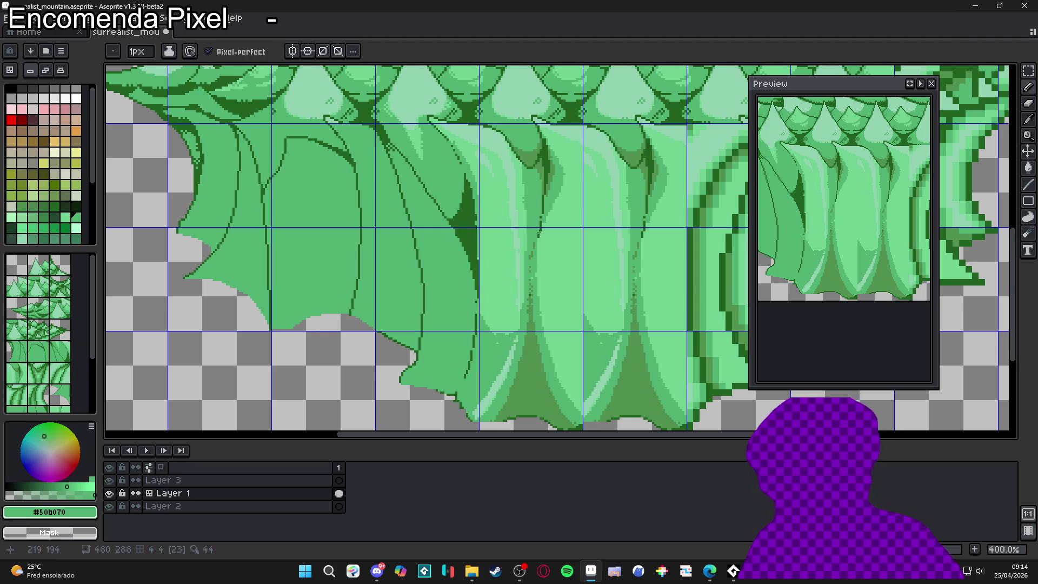
{"action": "left_click", "coordinate": [510, 319], "text": "alt"}
{"action": "left_click_drag", "start_coordinate": [512, 329], "coordinate": [501, 333]}
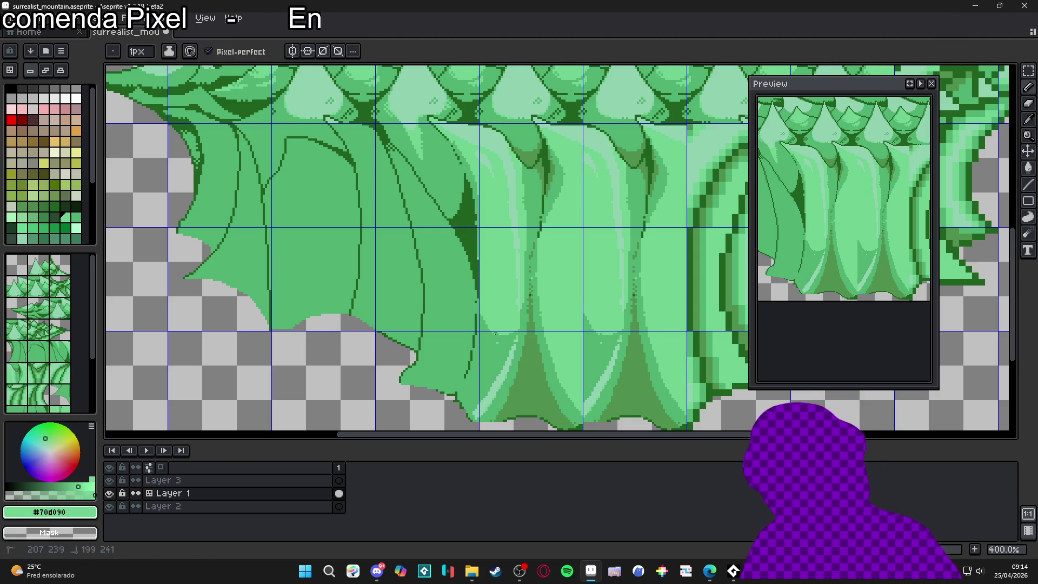
{"action": "left_click", "coordinate": [502, 341], "text": "alt"}
{"action": "left_click_drag", "start_coordinate": [490, 335], "coordinate": [487, 330]}
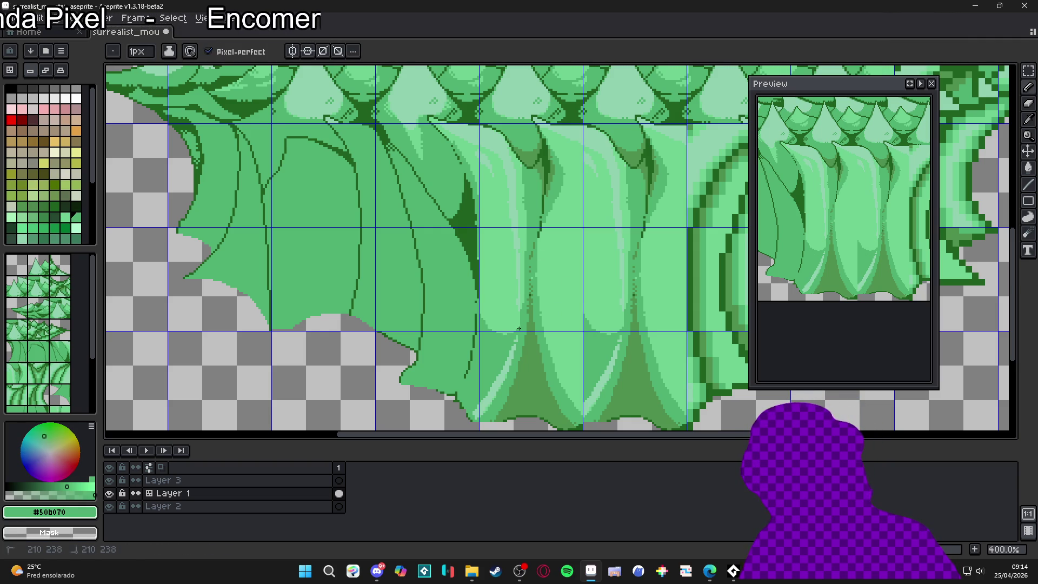
{"action": "left_click_drag", "start_coordinate": [479, 315], "coordinate": [511, 329]}
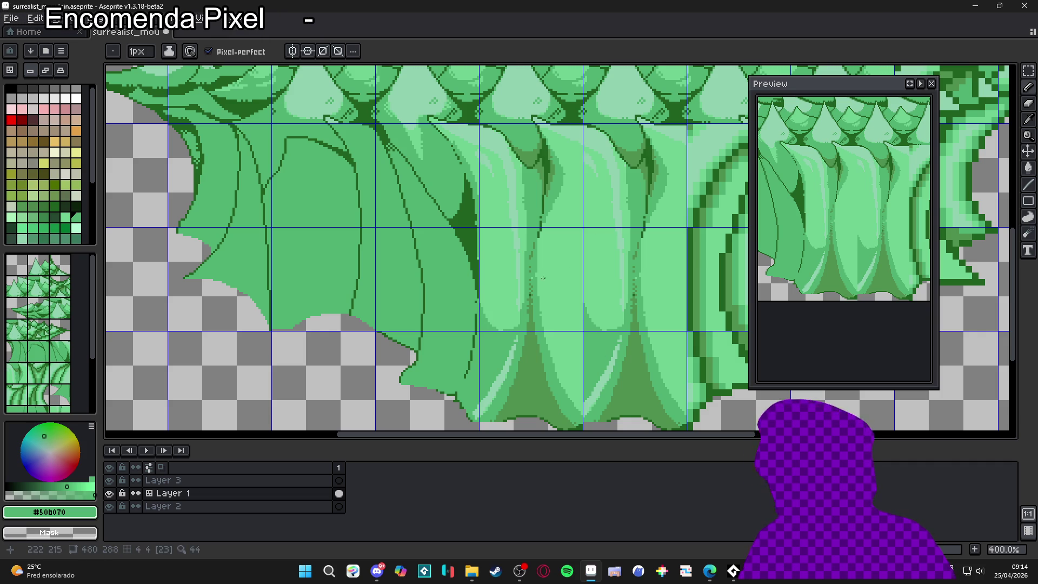
Step: Draw a curved line across the lower central fold and bucket-fill the area below it darker
{"action": "left_click_drag", "start_coordinate": [582, 310], "coordinate": [558, 319]}
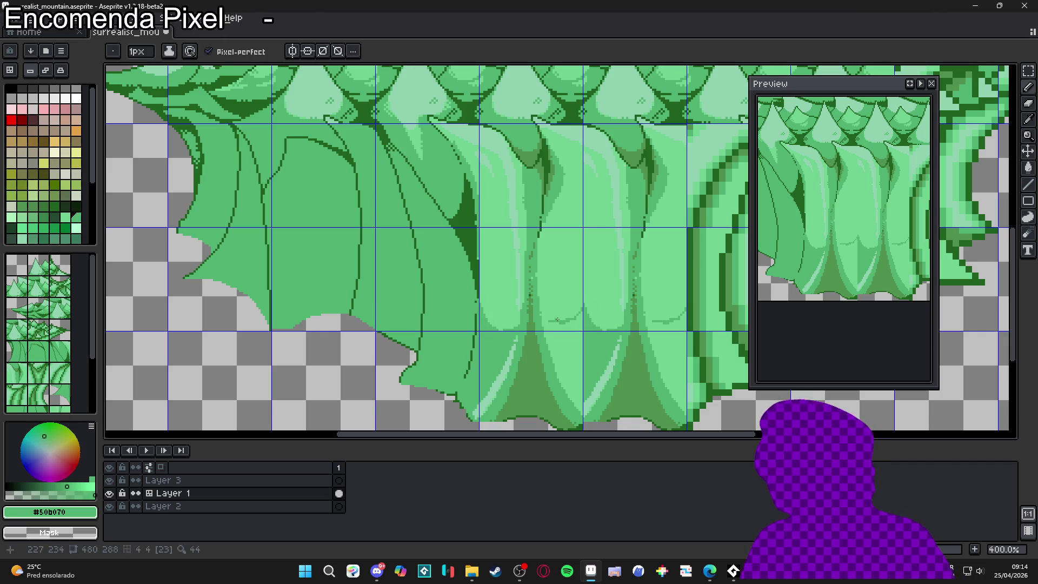
{"action": "key", "text": "g"}
{"action": "left_click", "coordinate": [670, 351]}
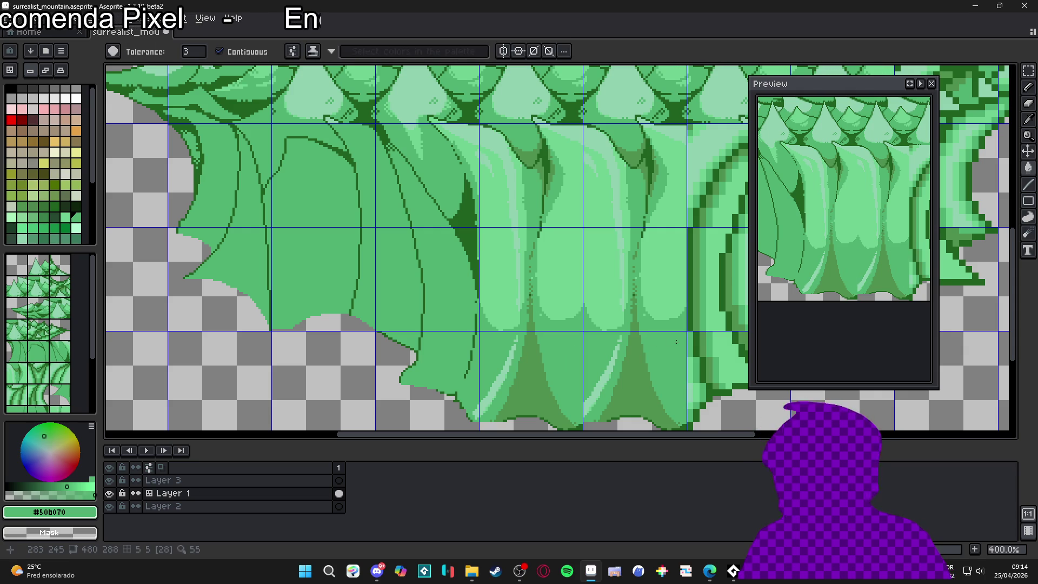
{"action": "key", "text": "v"}
{"action": "key", "text": "w"}
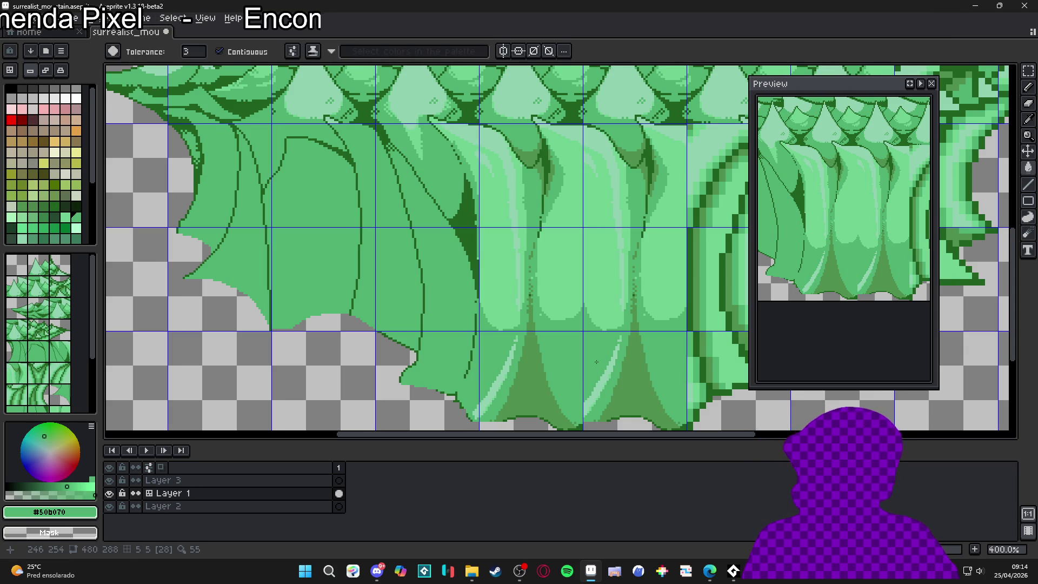
{"action": "scroll", "coordinate": [589, 363], "scroll_direction": "down", "scroll_amount": 1}
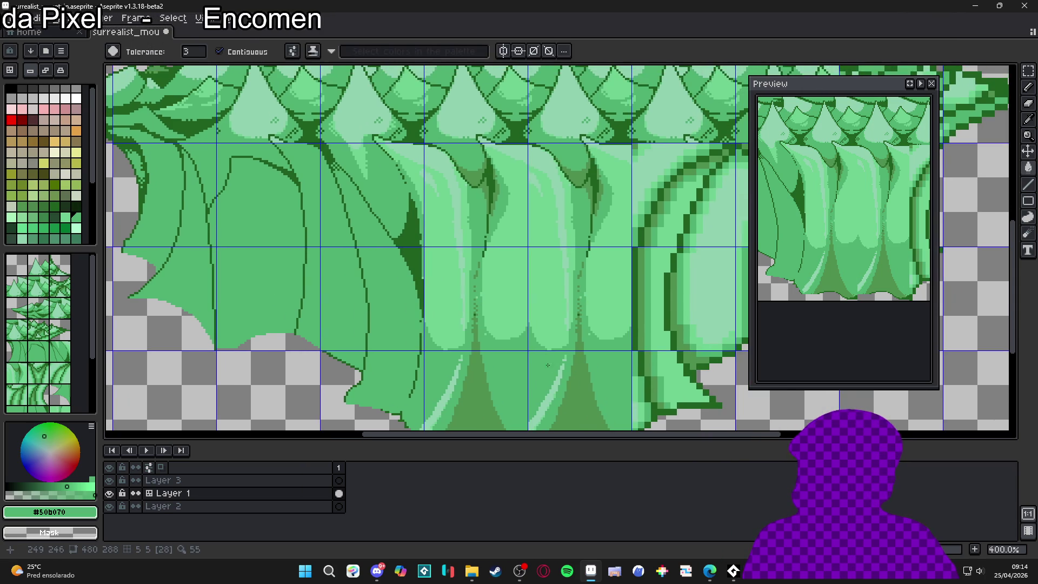
{"action": "key", "text": "ctrl"}
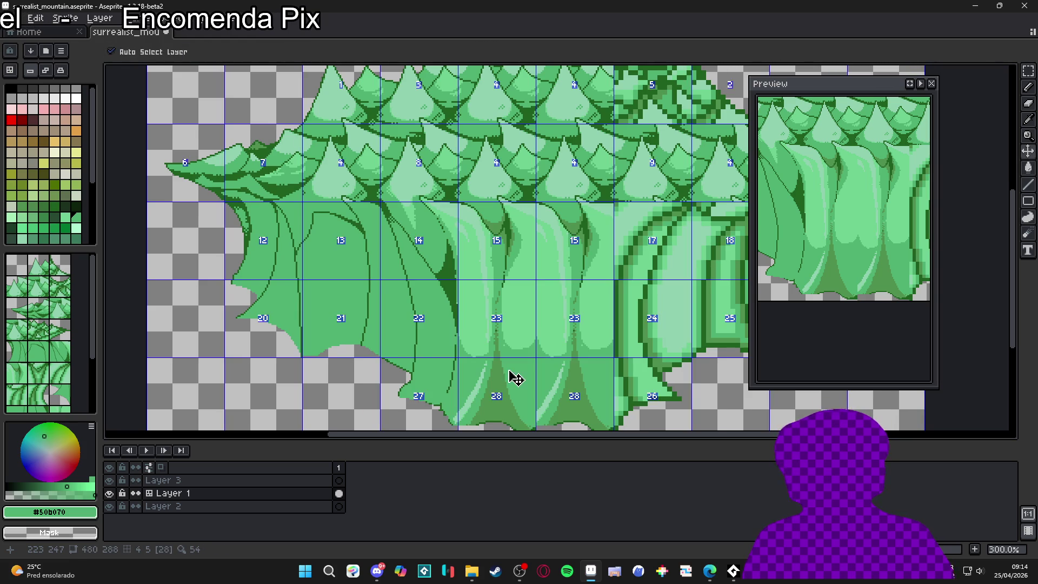
{"action": "key", "text": "ctrl+apostrophe"}
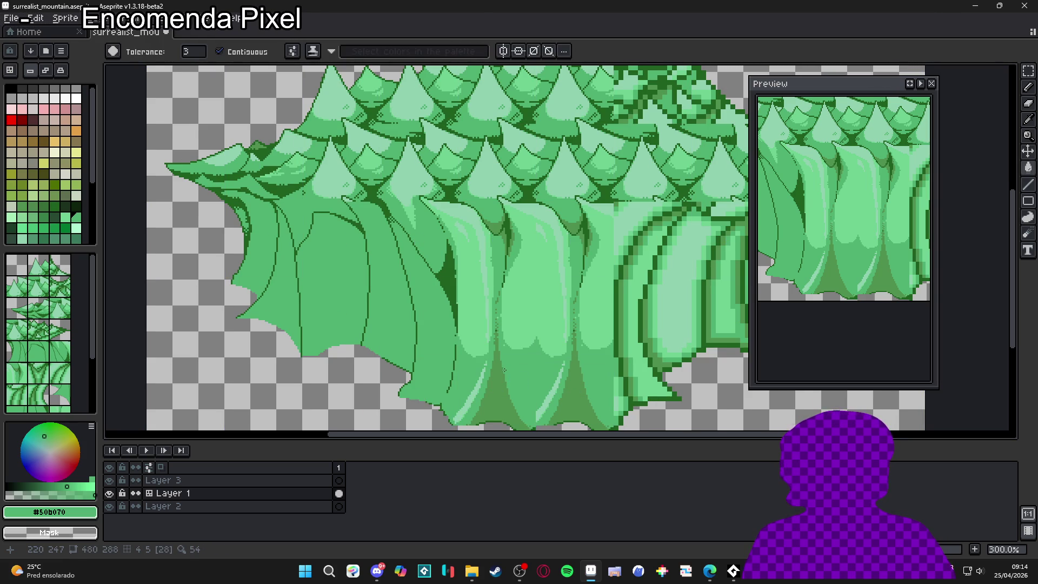
{"action": "key", "text": "ctrl+apostrophe"}
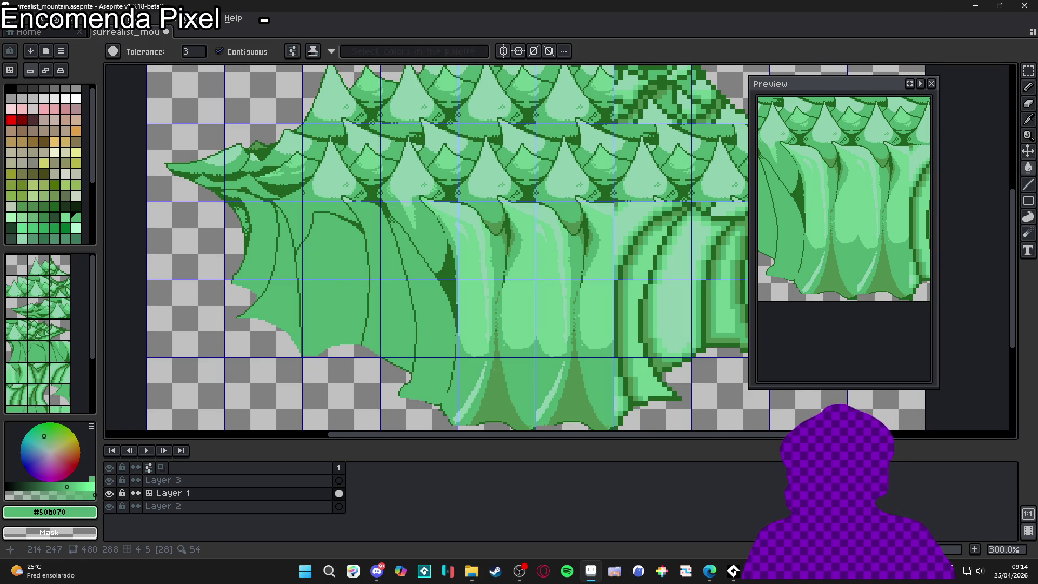
Step: Return to the Pencil and alternate eyedropping #70d090 and #50b070, ending on light green
{"action": "left_click", "coordinate": [548, 329], "text": "alt"}
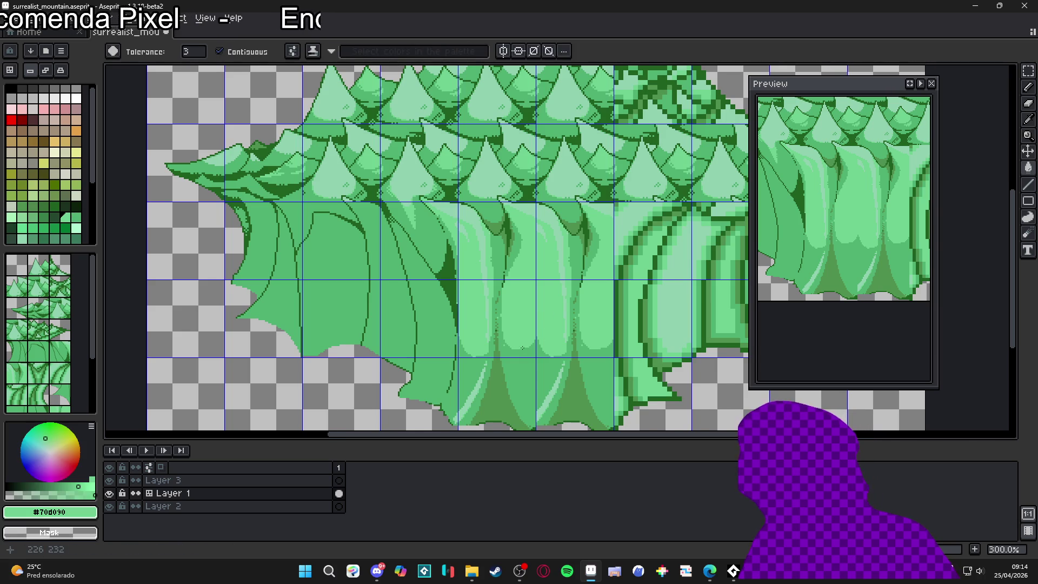
{"action": "key", "text": "b"}
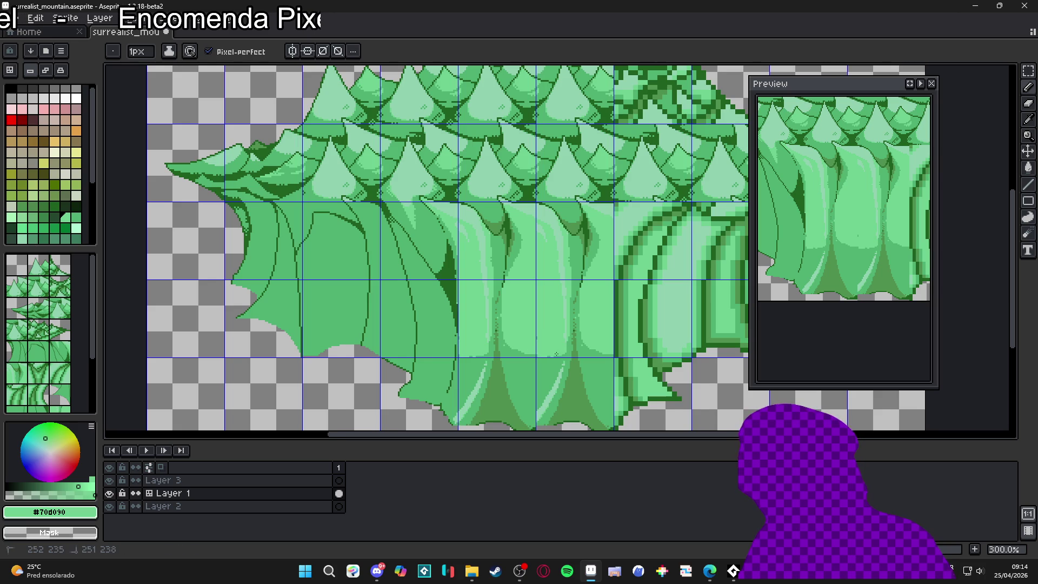
{"action": "left_click", "coordinate": [538, 356], "text": "alt"}
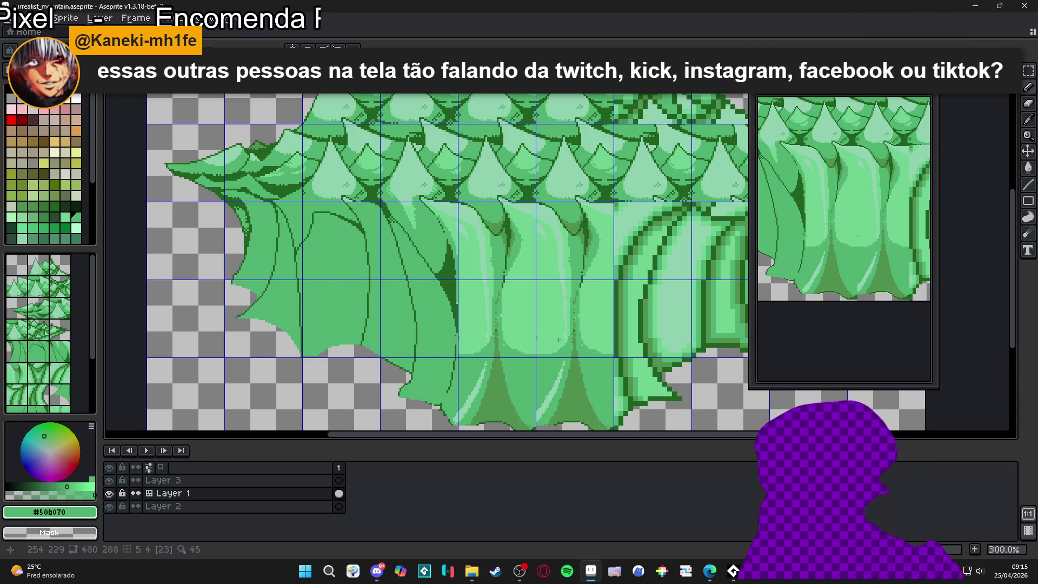
{"action": "key", "text": "alt"}
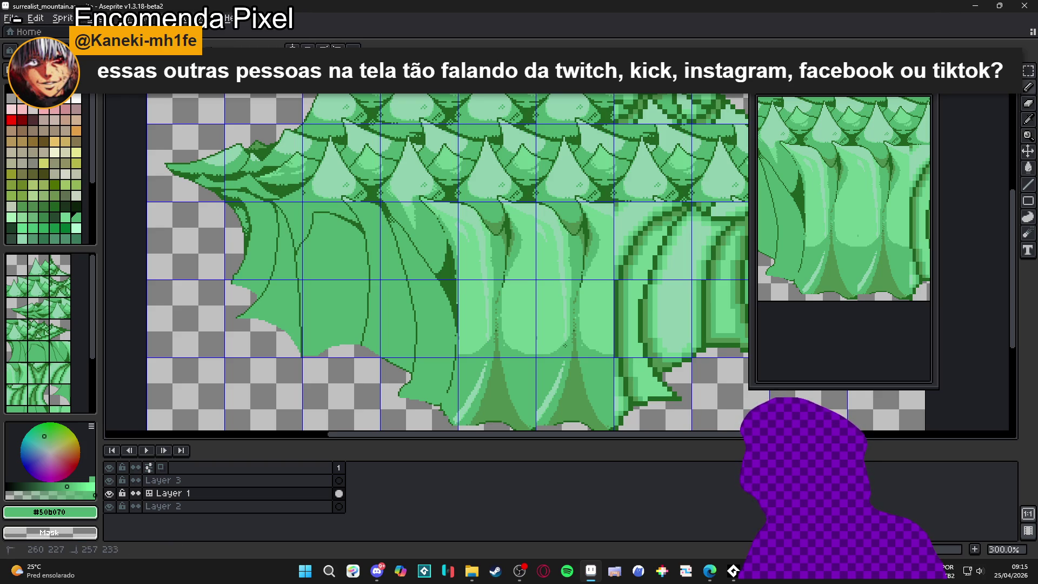
{"action": "key", "text": "alt"}
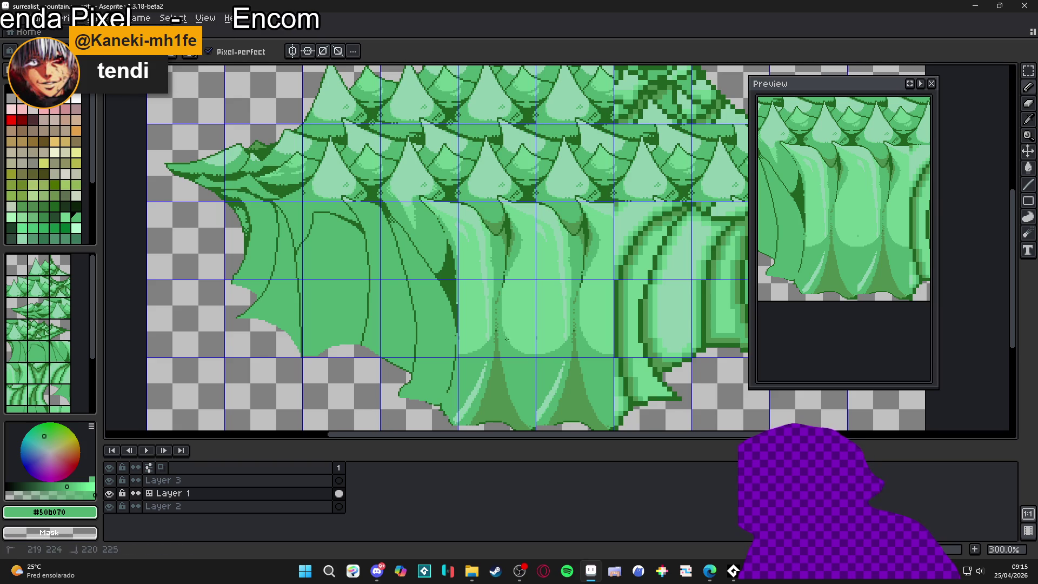
{"action": "key", "text": "alt"}
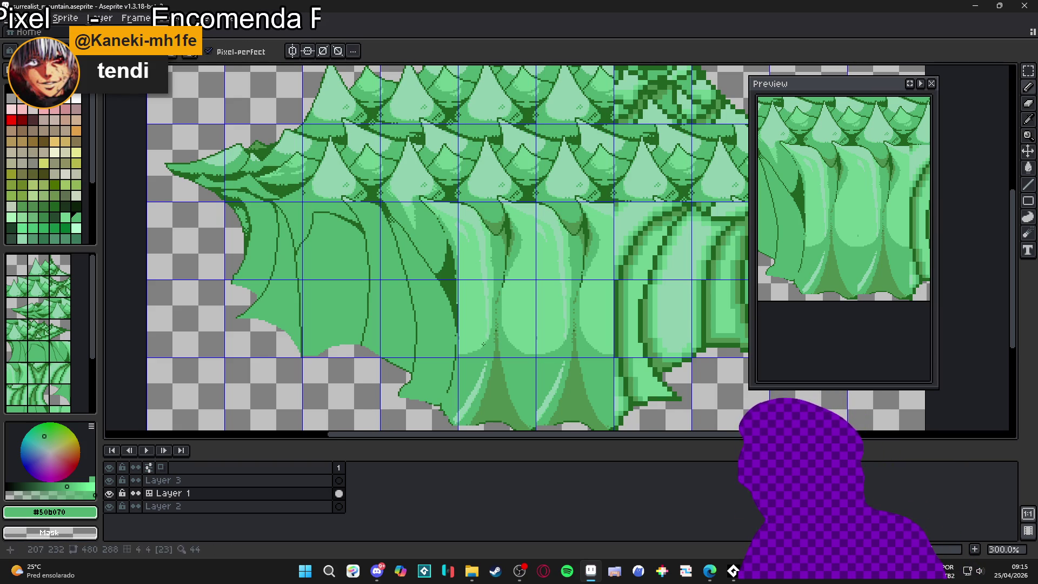
{"action": "left_click", "coordinate": [483, 338], "text": "alt"}
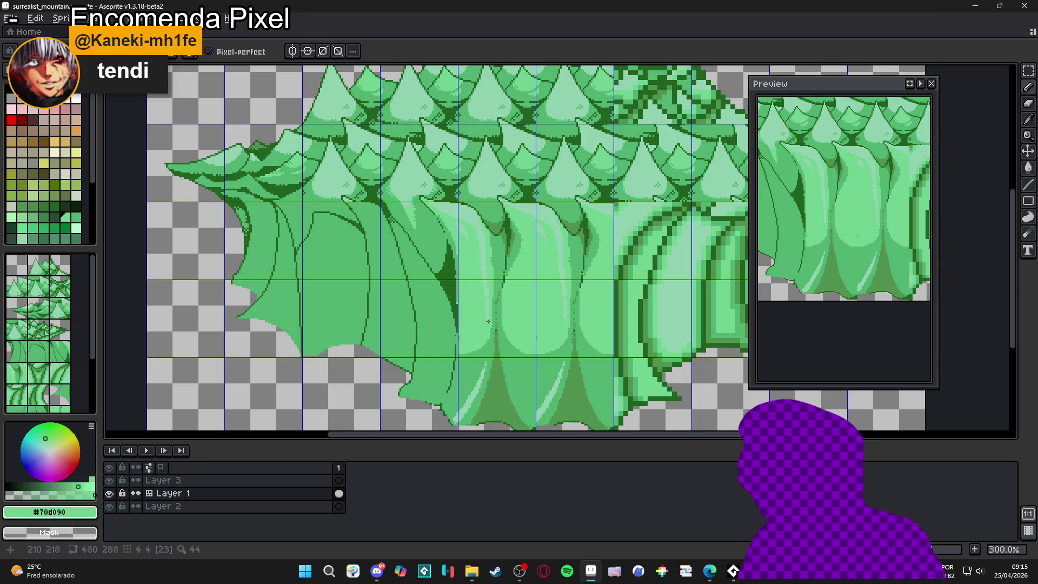
{"action": "left_click", "coordinate": [492, 324], "text": "alt"}
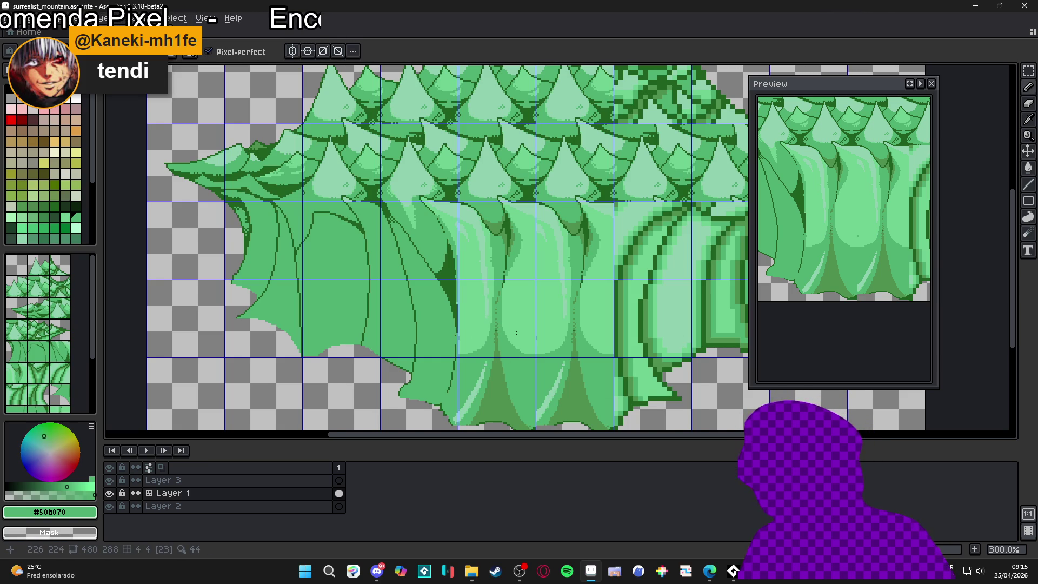
{"action": "key", "text": "ctrl+apostrophe"}
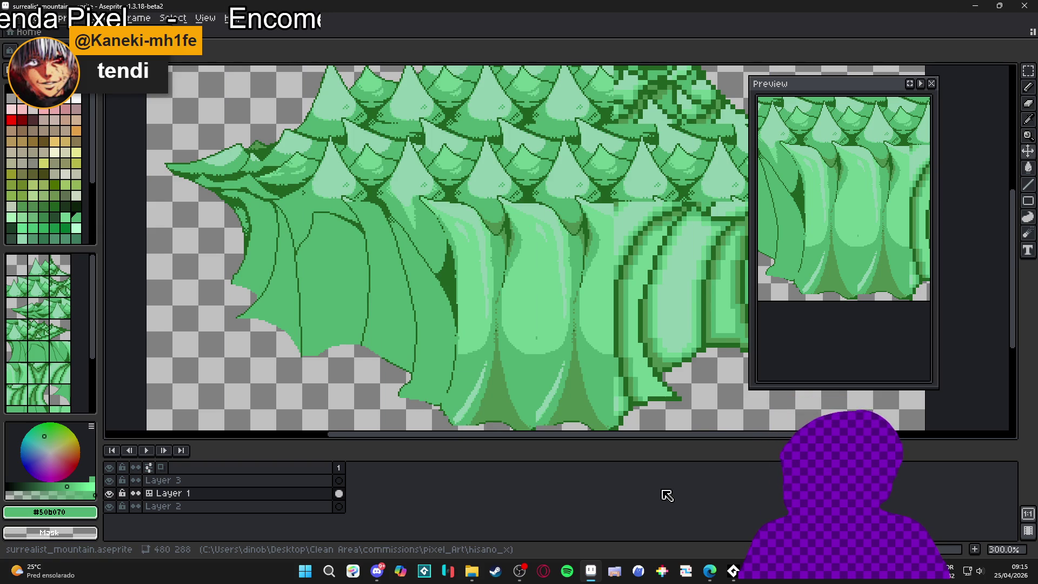
{"action": "key", "text": "ctrl+apostrophe"}
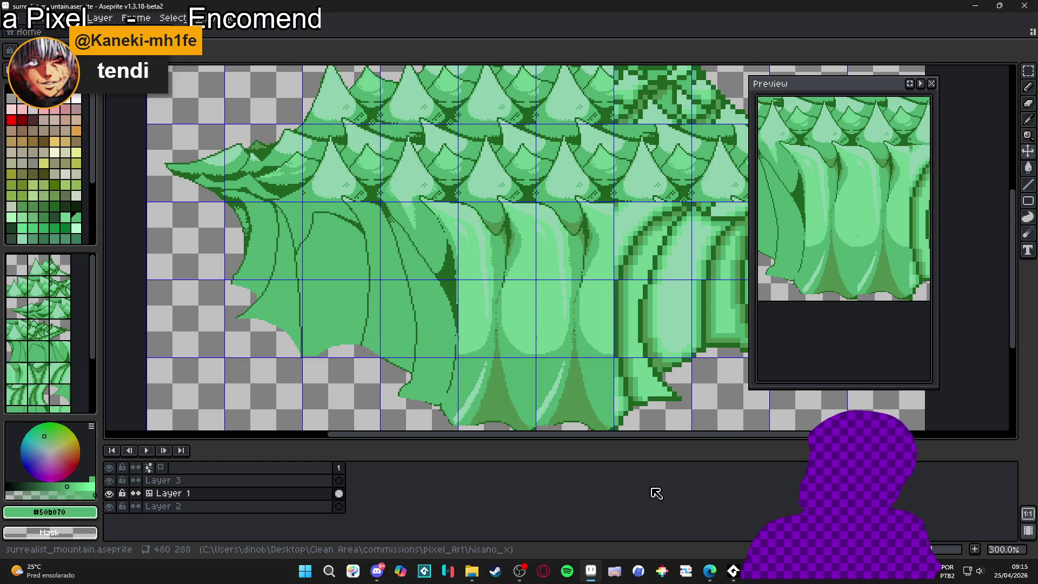
{"action": "key", "text": "ctrl+apostrophe"}
{"action": "left_click", "coordinate": [545, 333], "text": "alt"}
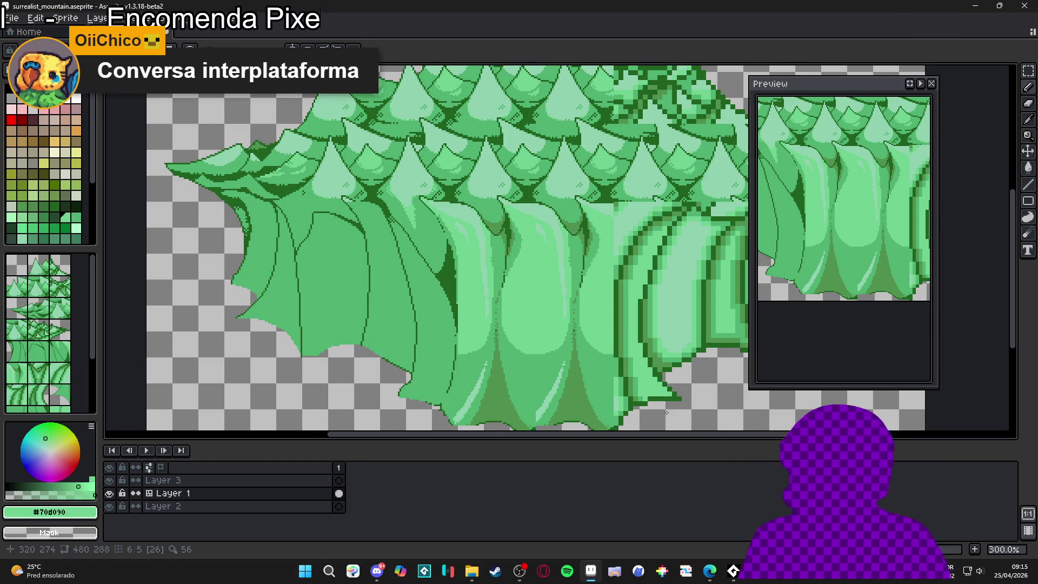
{"action": "scroll", "coordinate": [666, 412], "scroll_direction": "down", "scroll_amount": 1}
{"action": "left_click_drag", "start_coordinate": [608, 378], "coordinate": [506, 344]}
{"action": "key", "text": "ctrl+apostrophe"}
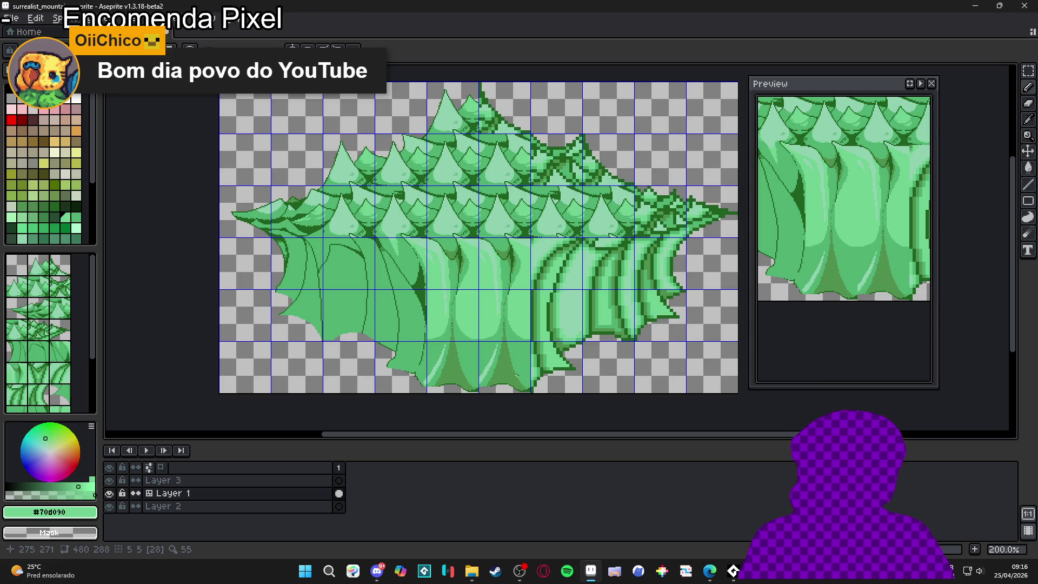
{"action": "key", "text": "ctrl+apostrophe"}
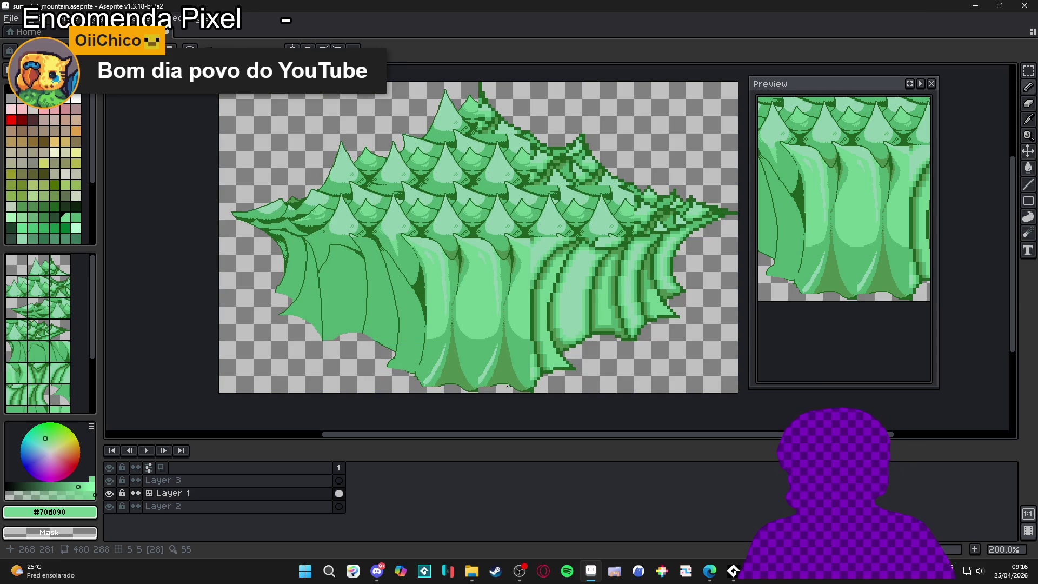
{"action": "scroll", "coordinate": [528, 367], "scroll_direction": "down", "scroll_amount": 1}
{"action": "scroll", "coordinate": [528, 366], "scroll_direction": "up", "scroll_amount": 1}
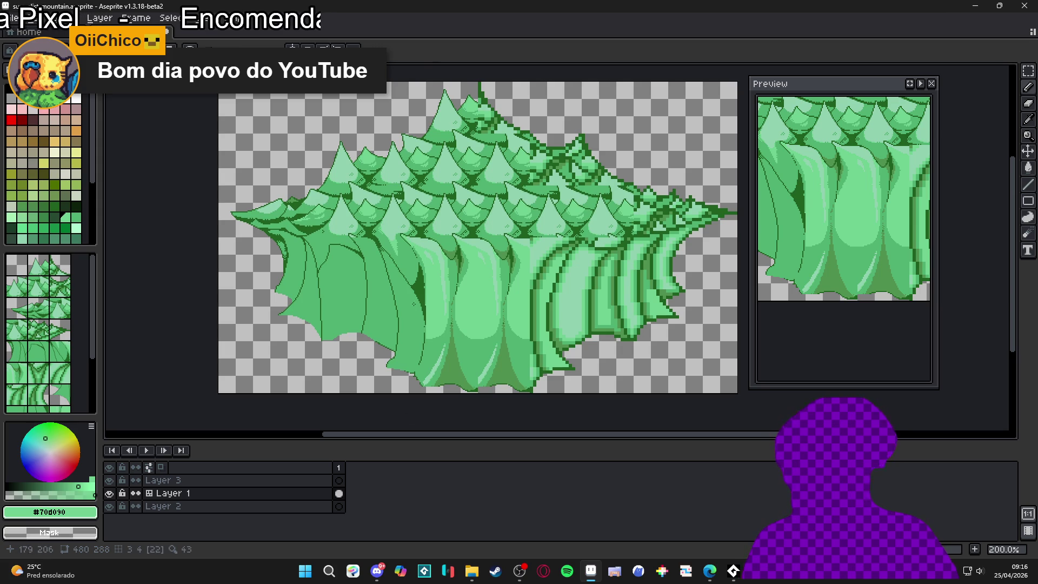
{"action": "scroll", "coordinate": [470, 238], "scroll_direction": "up", "scroll_amount": 2}
{"action": "scroll", "coordinate": [470, 237], "scroll_direction": "up", "scroll_amount": 2}
{"action": "left_click", "coordinate": [533, 224], "text": "alt"}
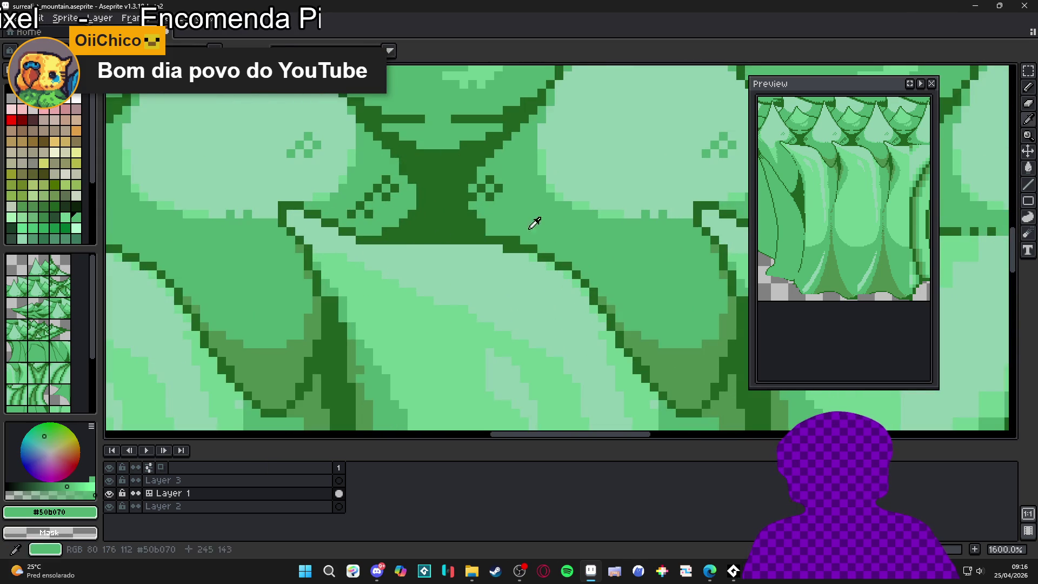
{"action": "scroll", "coordinate": [290, 223], "scroll_direction": "down", "scroll_amount": 5}
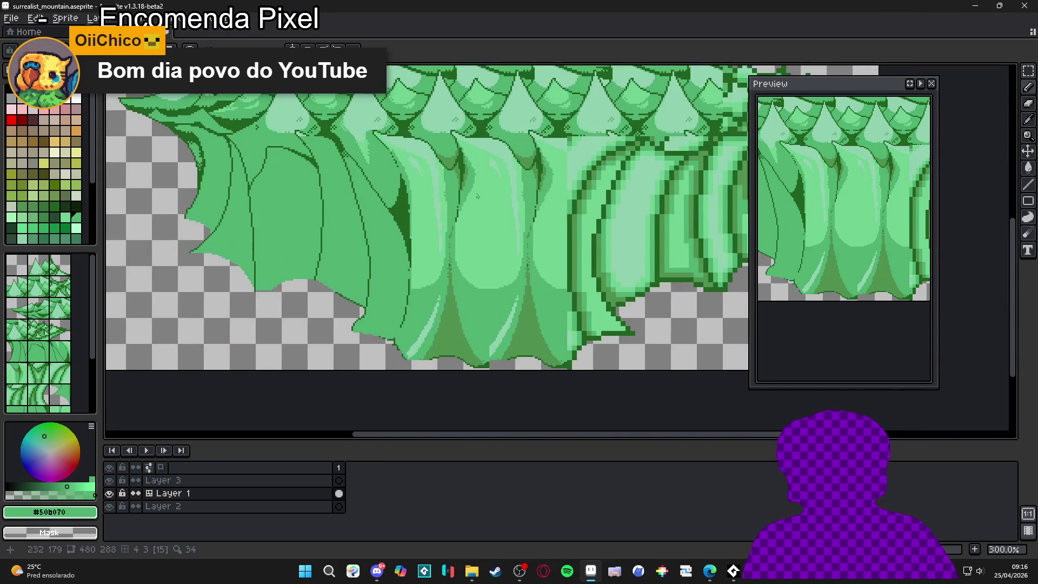
{"action": "scroll", "coordinate": [405, 311], "scroll_direction": "down", "scroll_amount": 1}
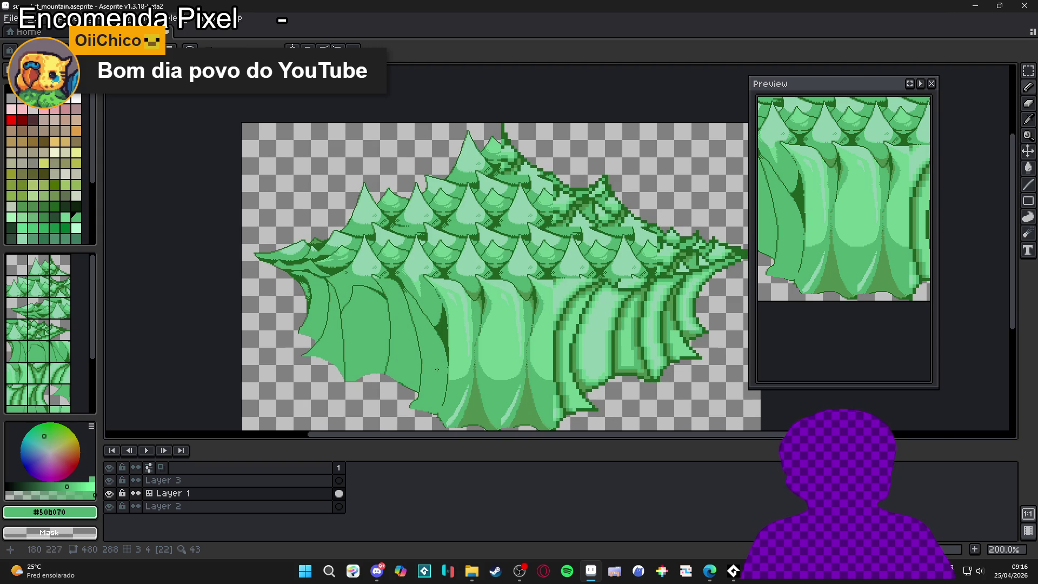
{"action": "left_click_drag", "start_coordinate": [437, 369], "coordinate": [426, 359]}
{"action": "scroll", "coordinate": [430, 360], "scroll_direction": "up", "scroll_amount": 1}
{"action": "scroll", "coordinate": [430, 359], "scroll_direction": "down", "scroll_amount": 1}
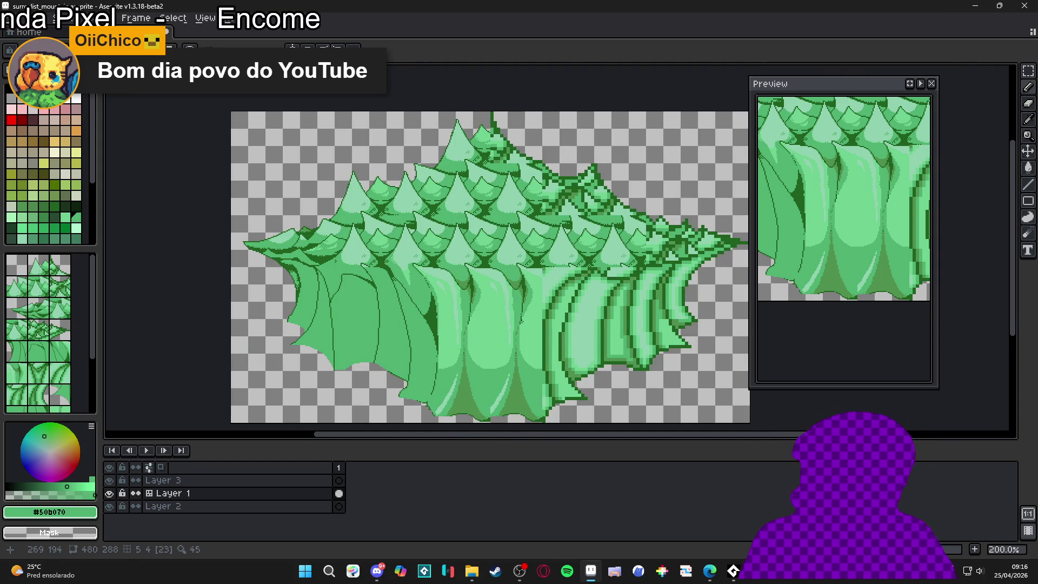
{"action": "key", "text": "ctrl+apostrophe"}
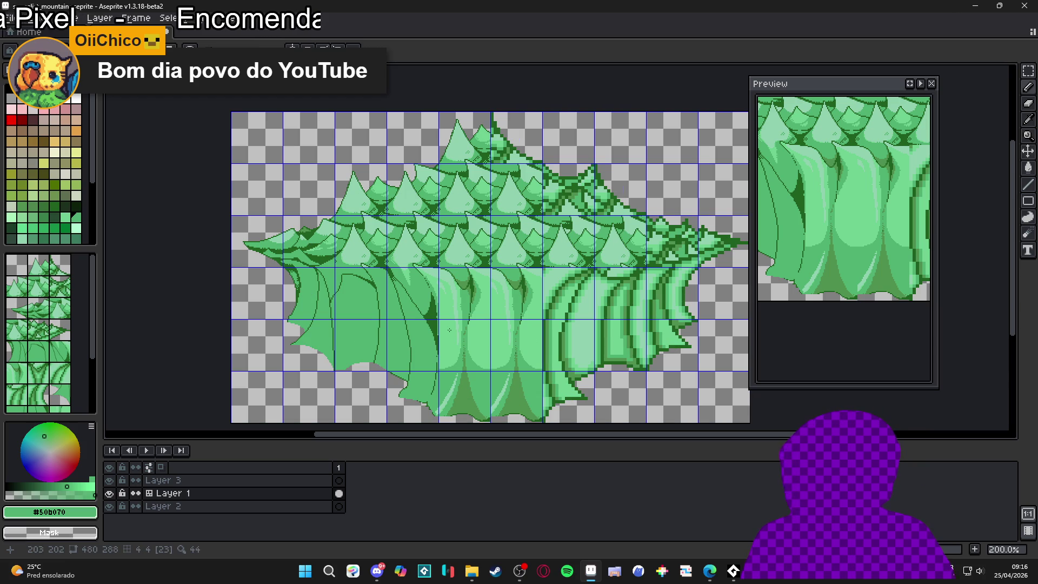
{"action": "key", "text": "v"}
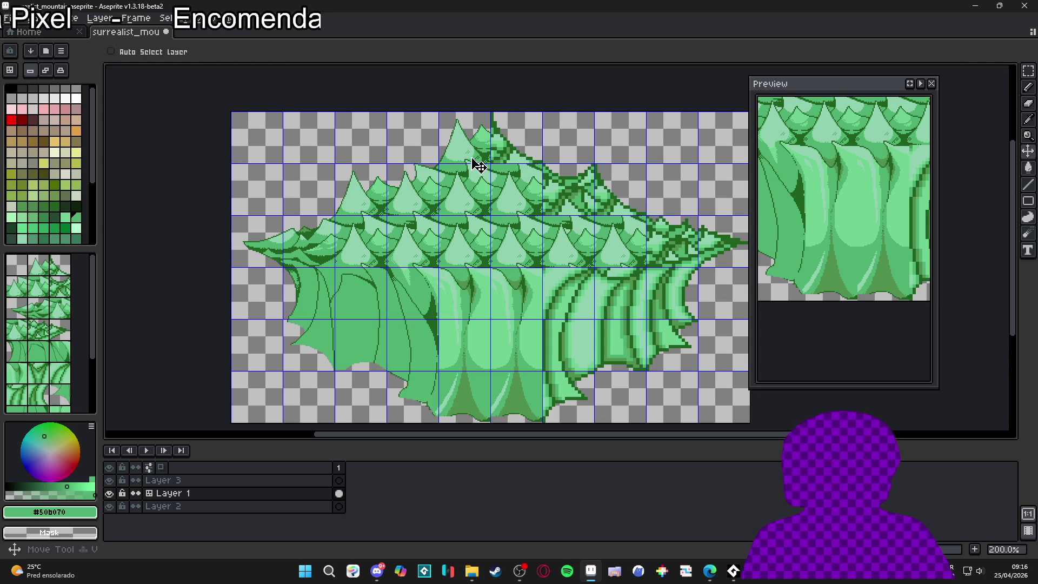
Step: Select the mountain's left half, flip it horizontally and move it onto the right side
{"action": "key", "text": "ctrl"}
{"action": "left_click", "coordinate": [471, 156]}
{"action": "left_click_drag", "start_coordinate": [471, 154], "coordinate": [326, 398]}
{"action": "left_click", "coordinate": [325, 397]}
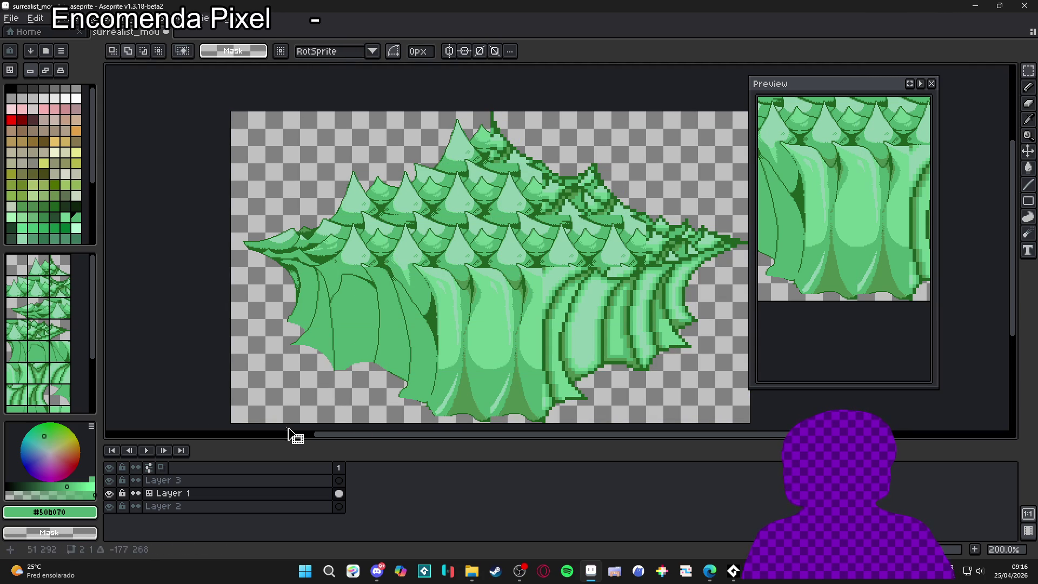
{"action": "mouse_move", "coordinate": [475, 133]}
{"action": "left_mouse_down"}
{"action": "mouse_move", "coordinate": [386, 318]}
{"action": "mouse_move", "coordinate": [264, 410]}
{"action": "left_mouse_up"}
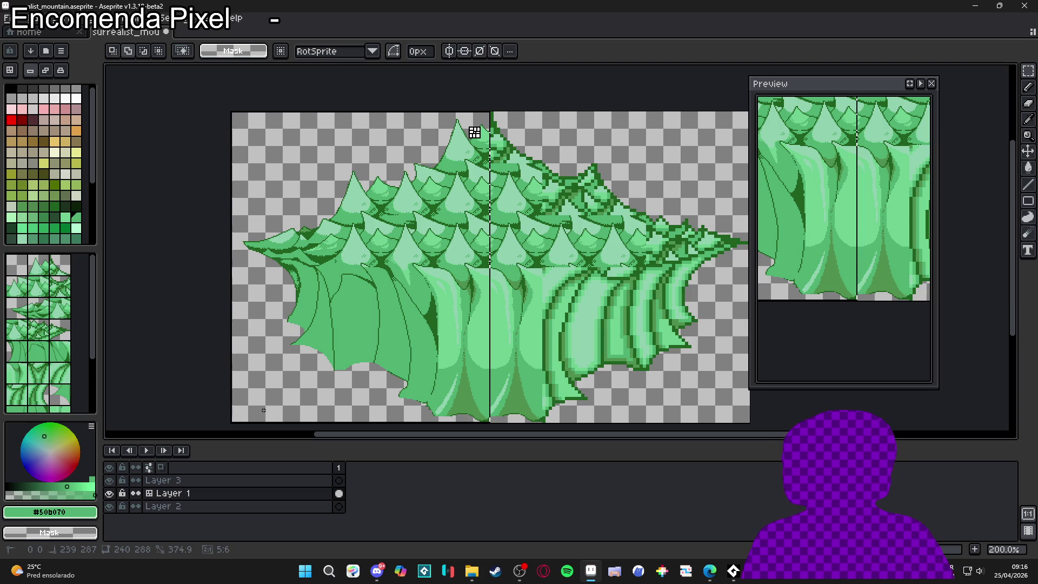
{"action": "key", "text": "shift+h"}
{"action": "left_click_drag", "start_coordinate": [352, 314], "coordinate": [614, 316]}
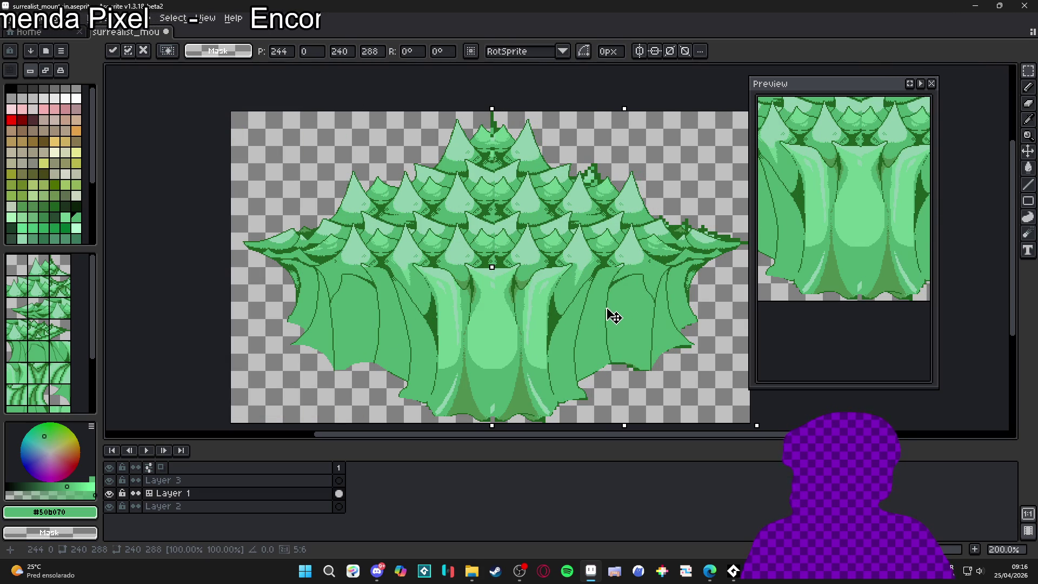
{"action": "key", "text": "Return"}
Step: Deselect the mountain with Ctrl+D and hide the tile grid
{"action": "key", "text": "ctrl+apostrophe"}
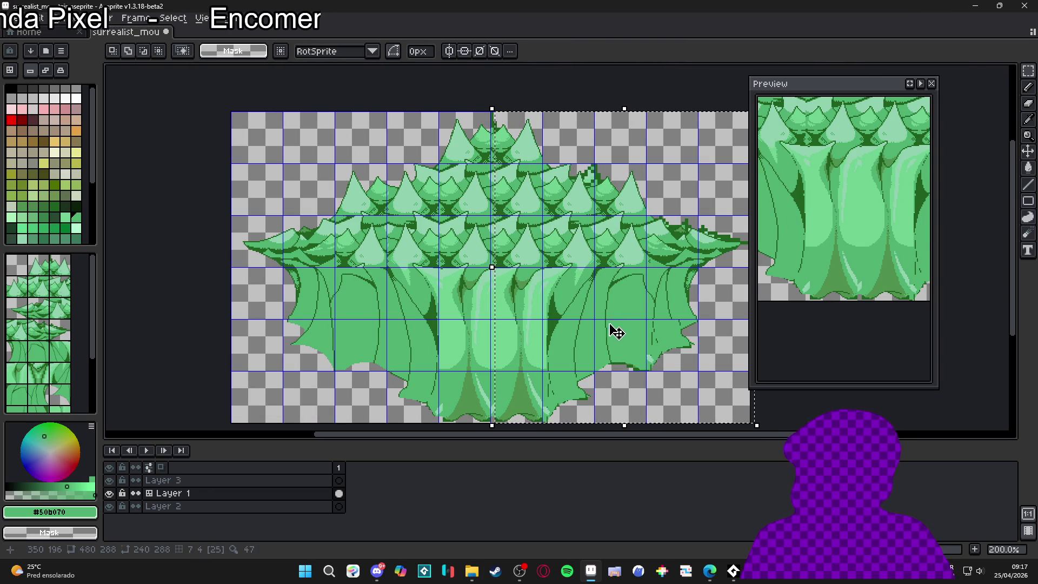
{"action": "key", "text": "ctrl+d"}
{"action": "key", "text": "ctrl+apostrophe"}
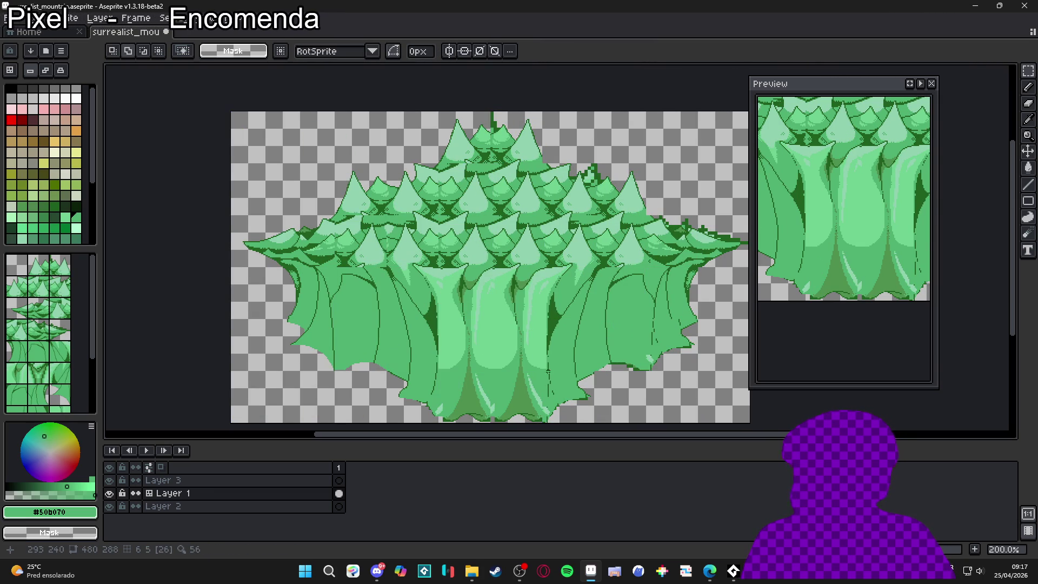
{"action": "scroll", "coordinate": [649, 300], "scroll_direction": "down", "scroll_amount": 1}
{"action": "scroll", "coordinate": [672, 186], "scroll_direction": "up", "scroll_amount": 2}
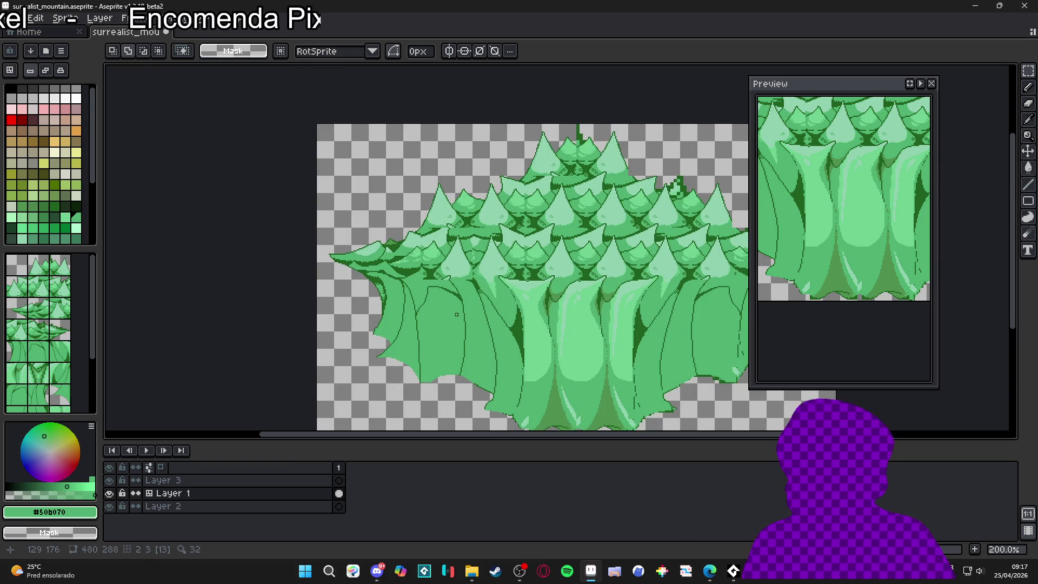
Step: Sample dark green #206020 and light green #90d0b0 from the artwork, then return to the Pencil
{"action": "scroll", "coordinate": [413, 308], "scroll_direction": "down", "scroll_amount": 1}
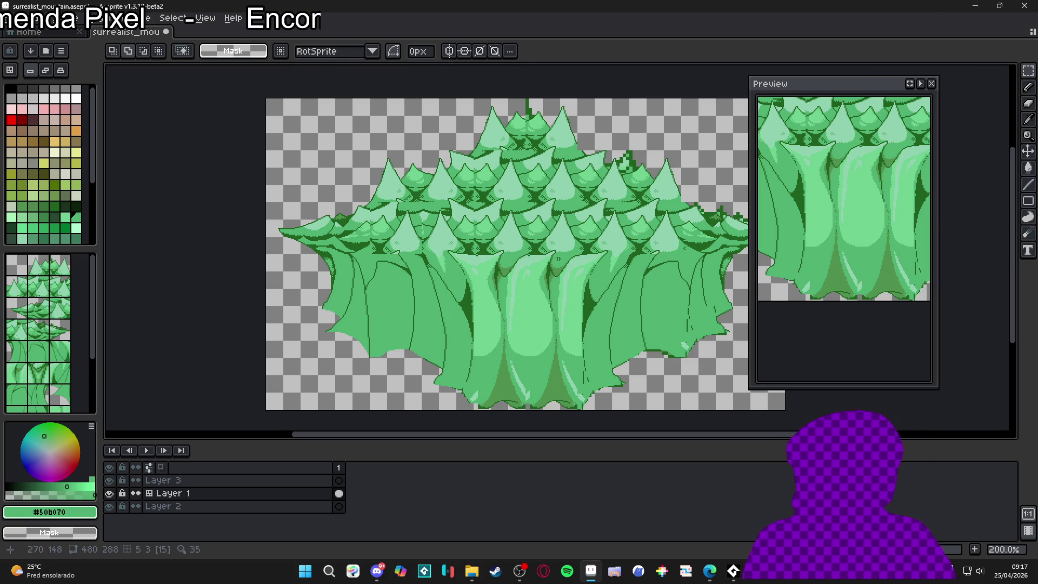
{"action": "scroll", "coordinate": [524, 254], "scroll_direction": "up", "scroll_amount": 7}
{"action": "key", "text": "i"}
{"action": "left_click", "coordinate": [508, 249]}
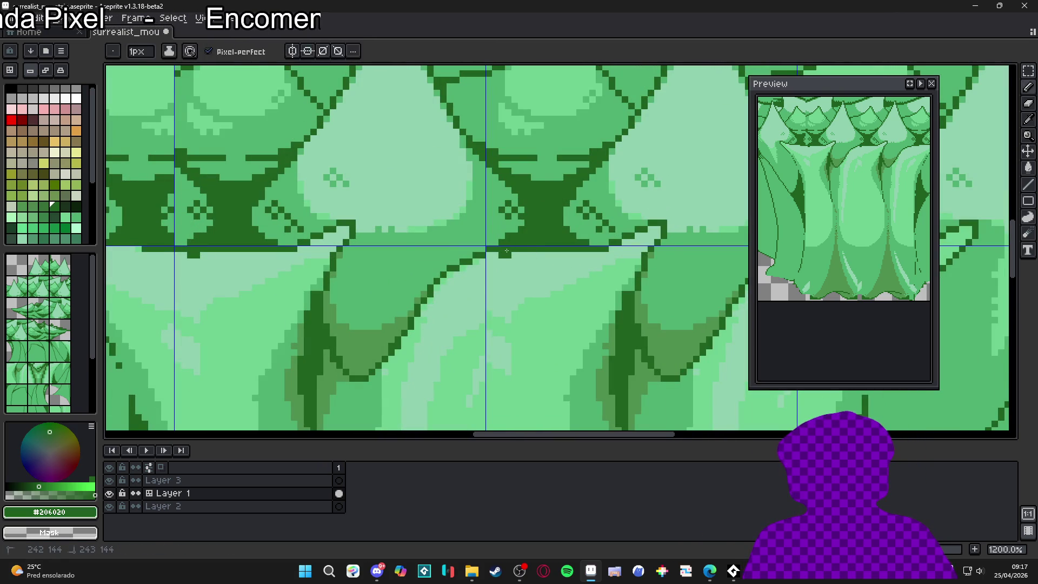
{"action": "left_click", "coordinate": [514, 255]}
{"action": "key", "text": "b"}
Step: Pan down to the trunk bottoms, show the tile grid, and pick dark green #206020
{"action": "scroll", "coordinate": [512, 284], "scroll_direction": "down", "scroll_amount": 4}
{"action": "scroll", "coordinate": [512, 285], "scroll_direction": "down", "scroll_amount": 2}
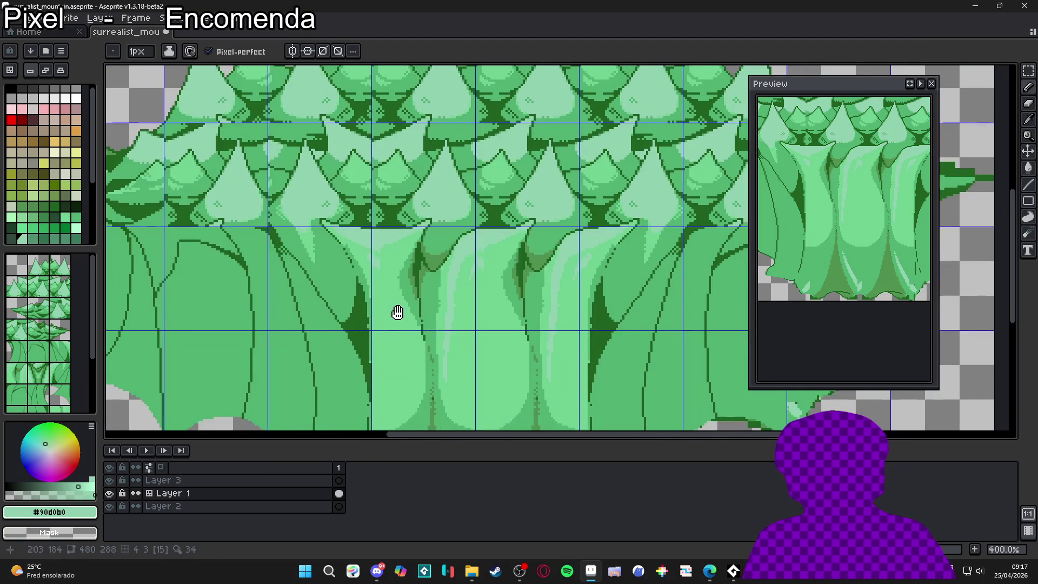
{"action": "left_click_drag", "start_coordinate": [476, 307], "coordinate": [459, 214]}
{"action": "key", "text": "ctrl+apostrophe"}
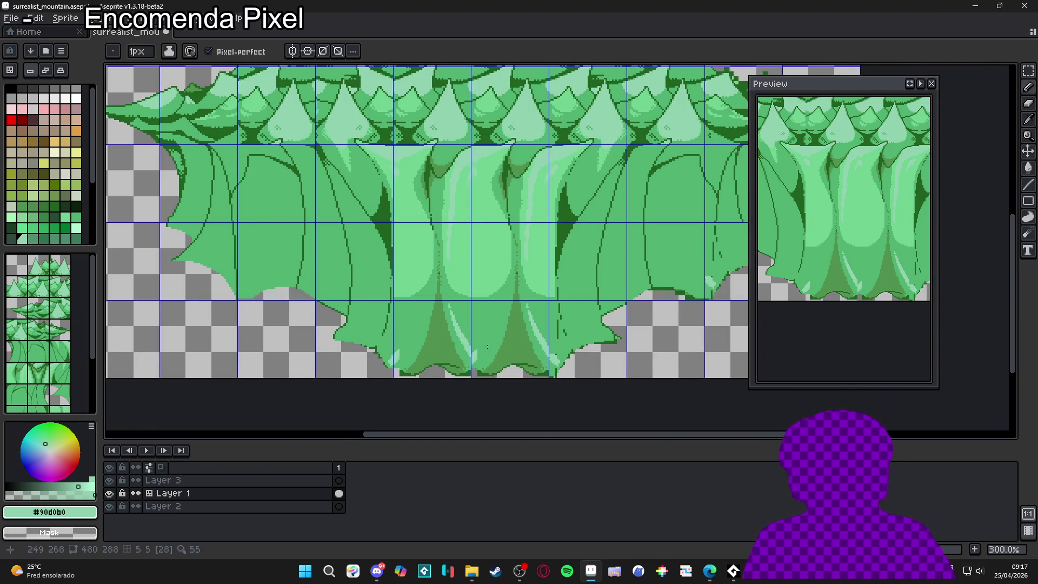
{"action": "scroll", "coordinate": [502, 357], "scroll_direction": "up", "scroll_amount": 3}
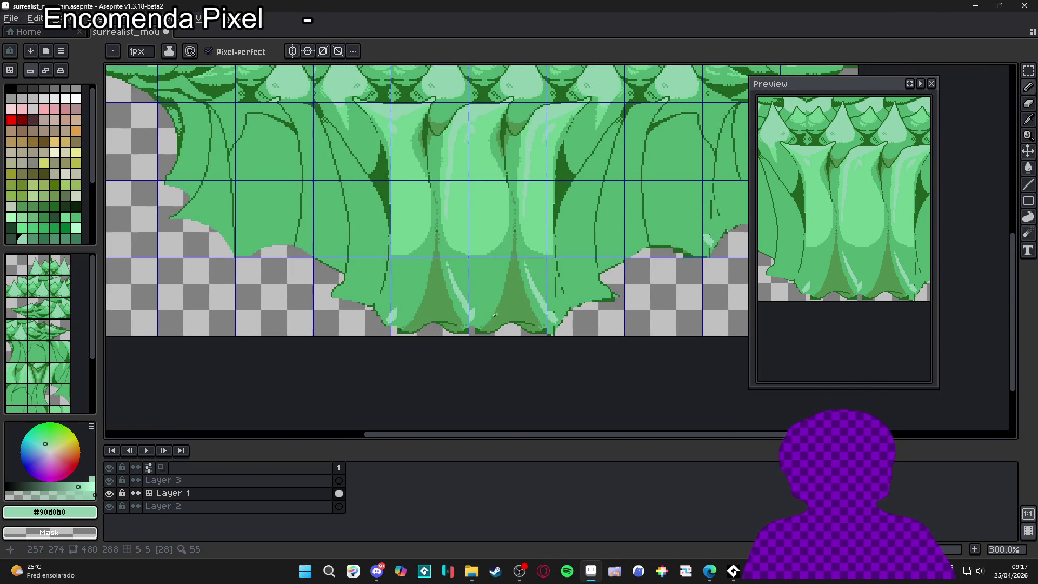
{"action": "left_click", "coordinate": [464, 322], "text": "alt"}
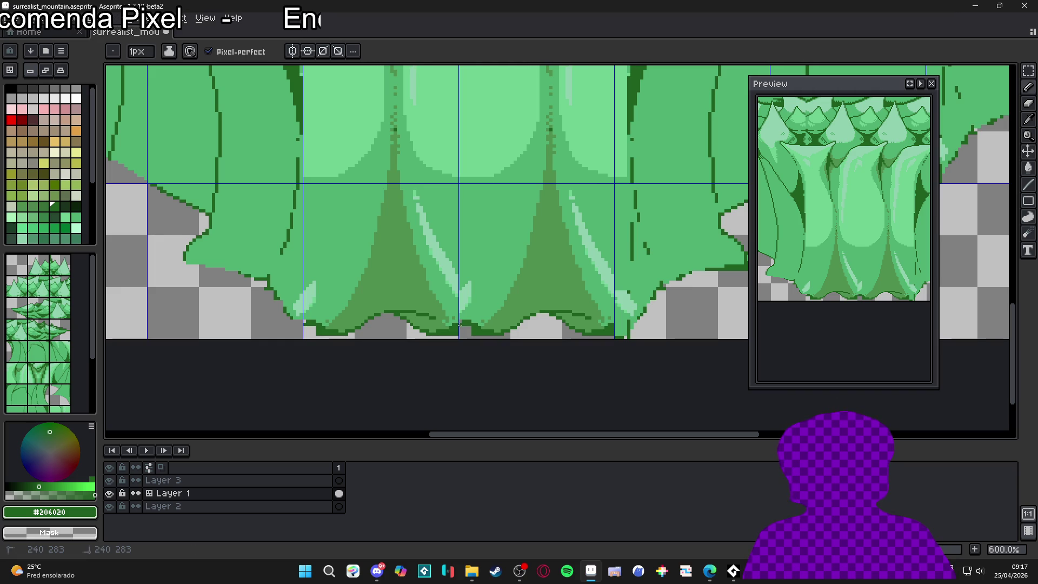
Step: Set the Pencil back to 1px and sample the trunk greens, ending on #50b070
{"action": "key", "text": "b"}
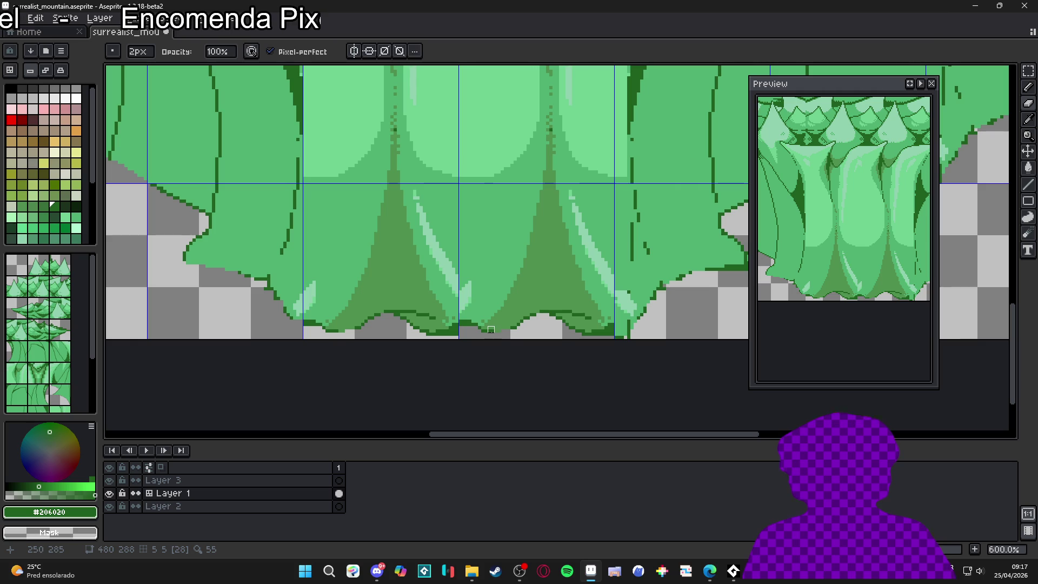
{"action": "key", "text": "minus"}
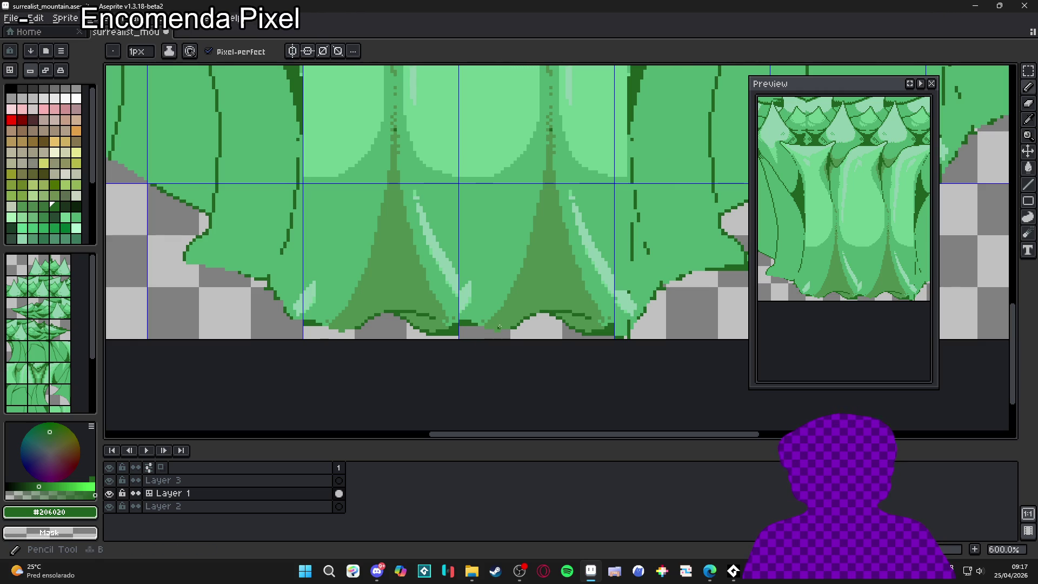
{"action": "left_click", "coordinate": [481, 329], "text": "alt"}
{"action": "scroll", "coordinate": [481, 329], "scroll_direction": "up", "scroll_amount": 3}
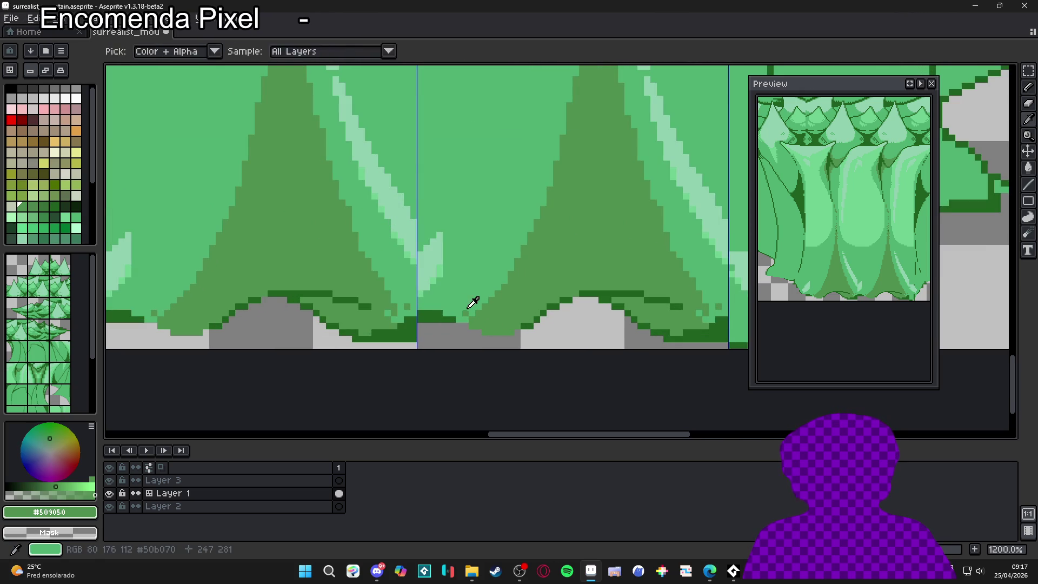
{"action": "left_click", "coordinate": [473, 303], "text": "alt"}
{"action": "scroll", "coordinate": [475, 324], "scroll_direction": "down", "scroll_amount": 5}
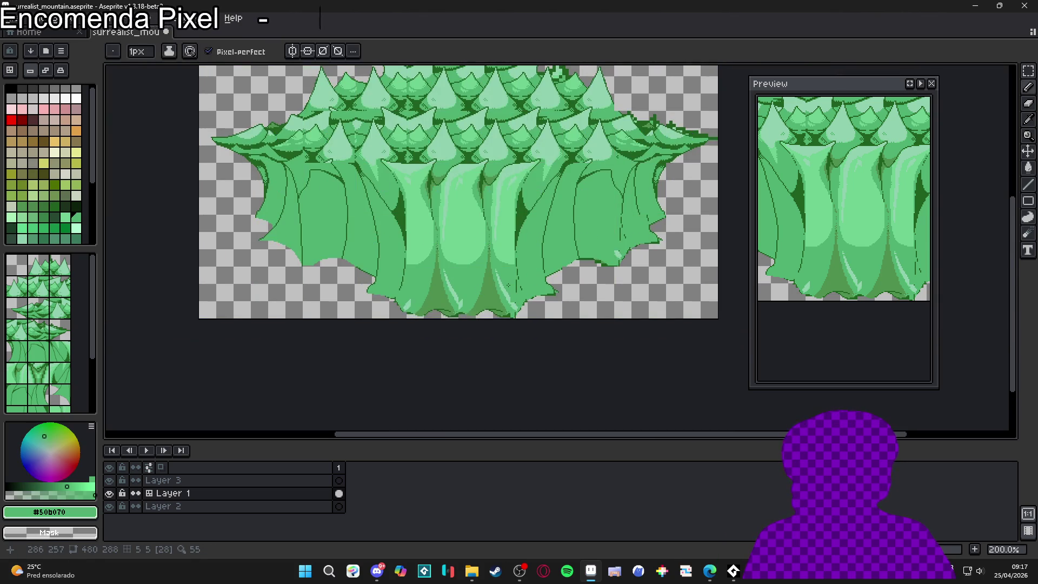
{"action": "scroll", "coordinate": [486, 324], "scroll_direction": "up", "scroll_amount": 6}
{"action": "left_click", "coordinate": [515, 319], "text": "alt"}
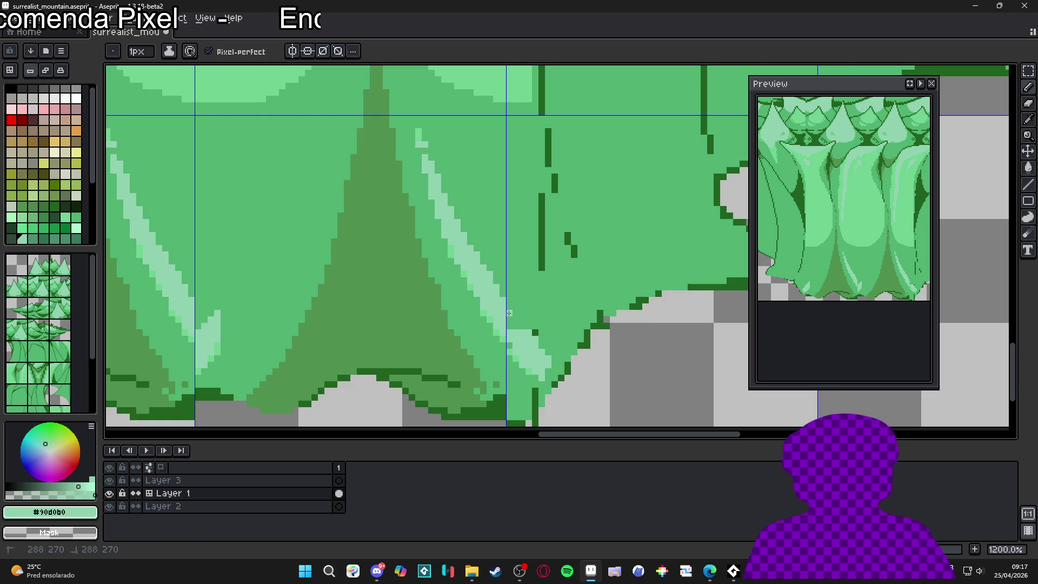
{"action": "scroll", "coordinate": [511, 330], "scroll_direction": "down", "scroll_amount": 4}
{"action": "scroll", "coordinate": [505, 353], "scroll_direction": "up", "scroll_amount": 1}
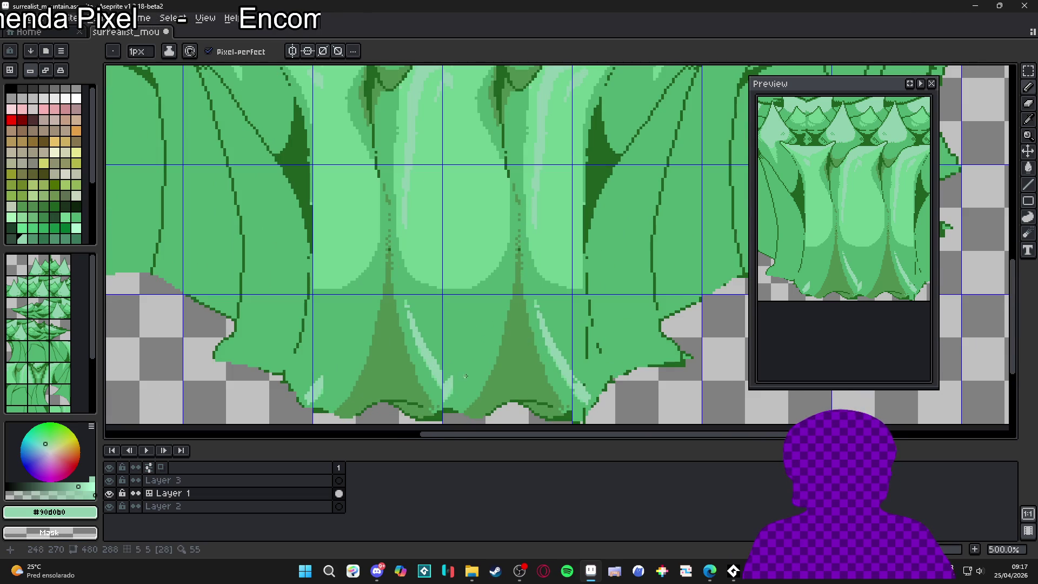
{"action": "left_click", "coordinate": [432, 367], "text": "alt"}
Step: Paint over the light highlights at the trunk bottoms, then undo the thick dark strokes
{"action": "left_click_drag", "start_coordinate": [436, 378], "coordinate": [416, 317]}
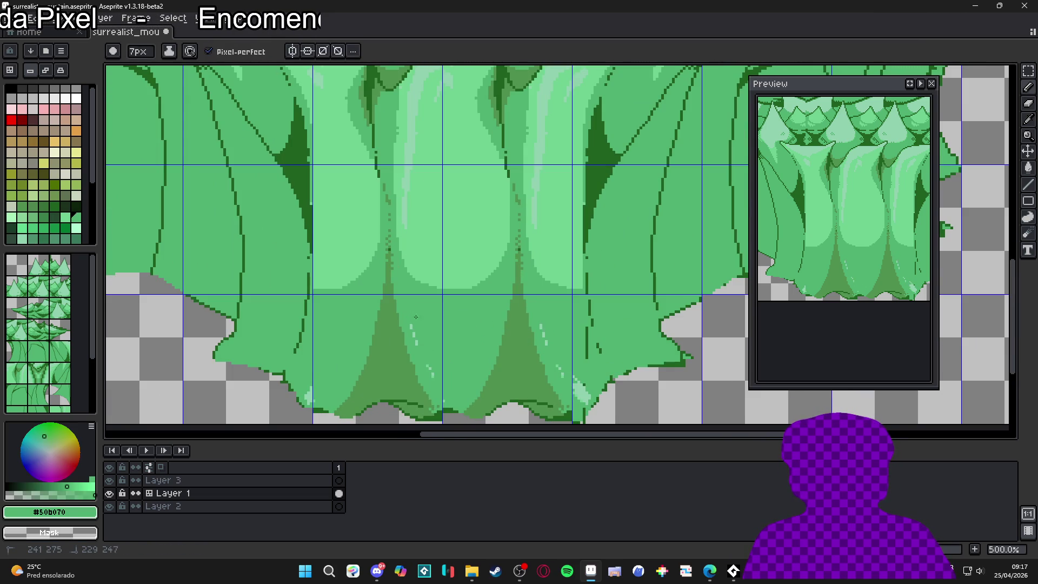
{"action": "mouse_move", "coordinate": [576, 381]}
{"action": "left_mouse_down"}
{"action": "mouse_move", "coordinate": [582, 393]}
{"action": "mouse_move", "coordinate": [504, 275]}
{"action": "mouse_move", "coordinate": [517, 260]}
{"action": "mouse_move", "coordinate": [545, 284]}
{"action": "left_mouse_up"}
{"action": "scroll", "coordinate": [545, 377], "scroll_direction": "up", "scroll_amount": 4}
{"action": "left_click", "coordinate": [522, 405], "text": "alt"}
{"action": "key", "text": "minus"}
{"action": "key", "text": "ctrl+z"}
{"action": "key", "text": "ctrl+z"}
{"action": "key", "text": "minus"}
{"action": "key", "text": "minus"}
{"action": "key", "text": "minus"}
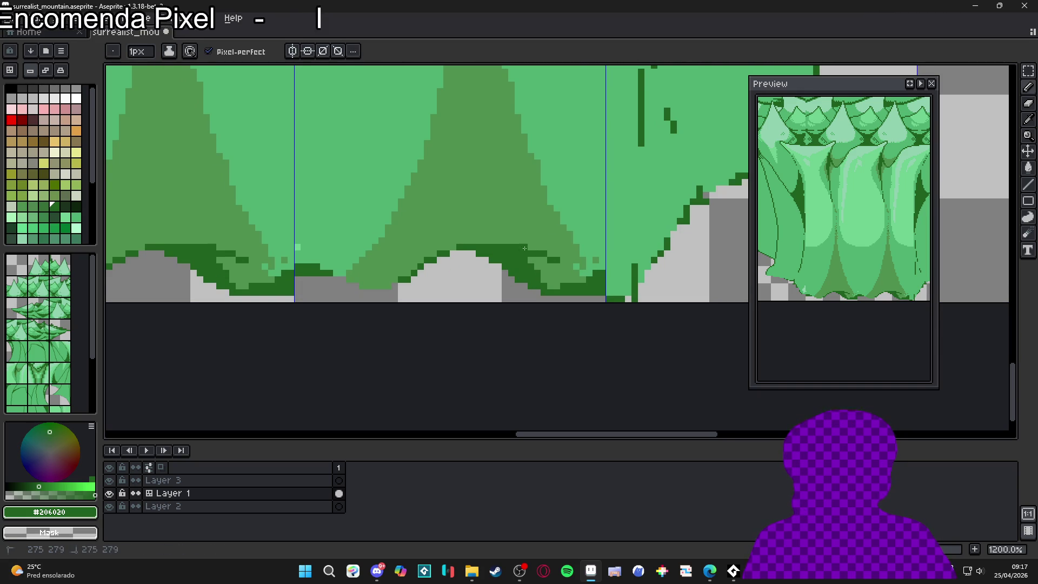
Step: Add dark green #206020 edge pixels along the trunk bottom and recolour one outline pixel to #509050
{"action": "left_click", "coordinate": [448, 249]}
{"action": "left_click_drag", "start_coordinate": [431, 259], "coordinate": [434, 255]}
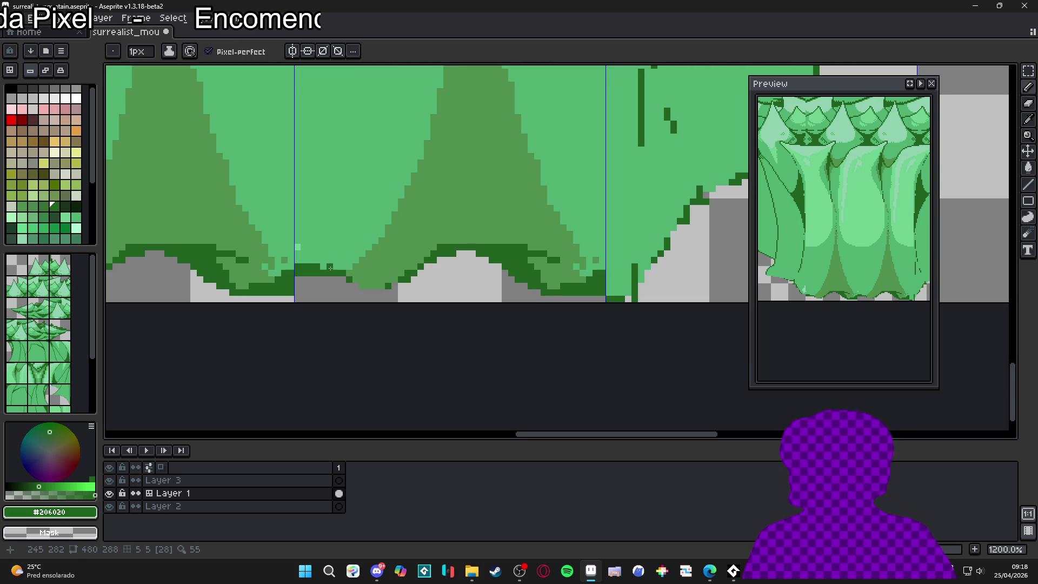
{"action": "scroll", "coordinate": [324, 266], "scroll_direction": "down", "scroll_amount": 4}
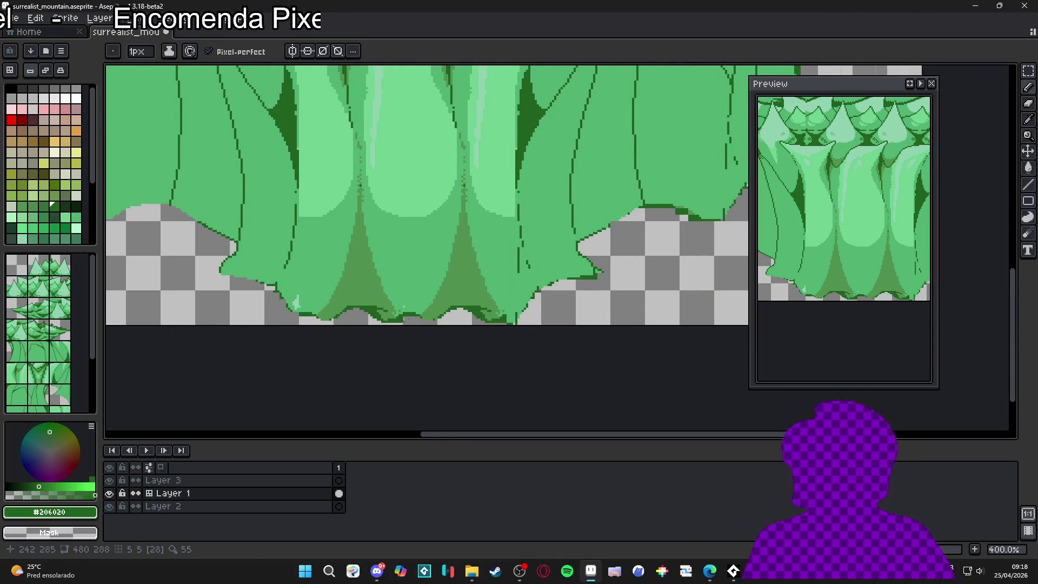
{"action": "scroll", "coordinate": [448, 284], "scroll_direction": "up", "scroll_amount": 5}
{"action": "left_click", "coordinate": [446, 349], "text": "alt"}
{"action": "left_click", "coordinate": [452, 339]}
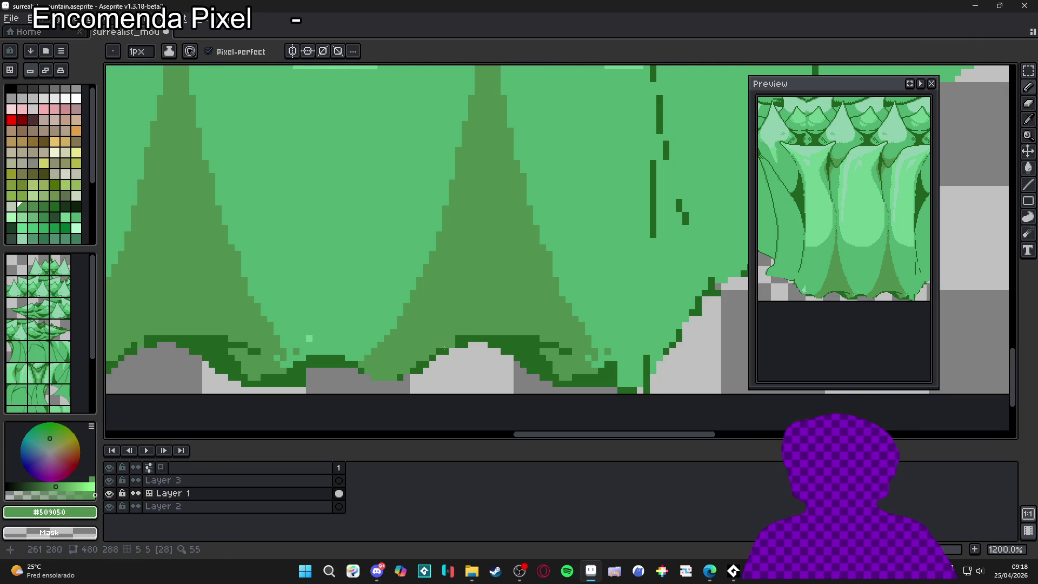
Step: Sample green #50b070 near the trunk bottom and bring the whole trunk area into view
{"action": "left_click", "coordinate": [341, 324], "text": "alt"}
{"action": "left_click", "coordinate": [278, 340], "text": "alt"}
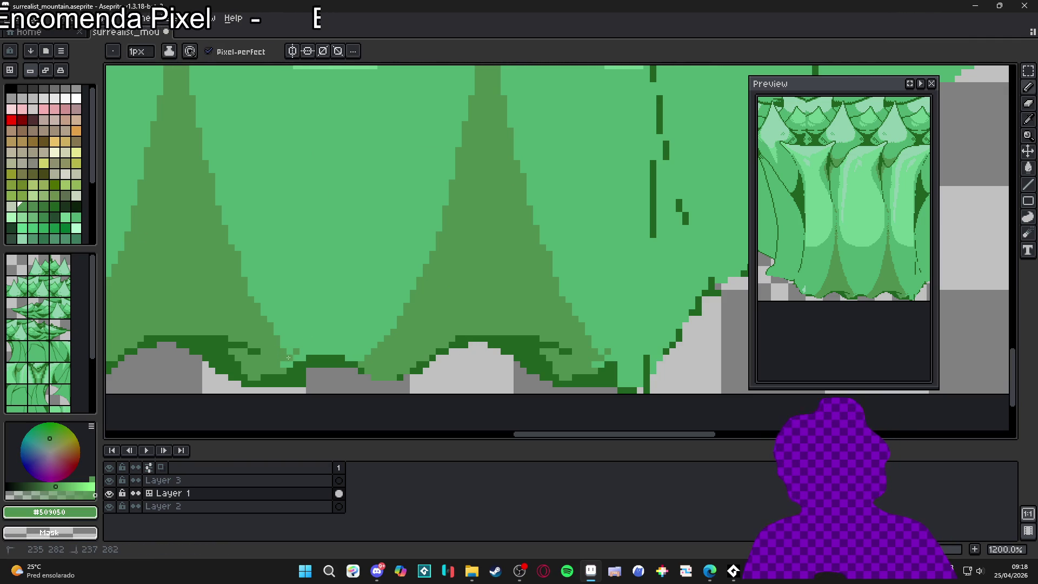
{"action": "left_click", "coordinate": [300, 344], "text": "alt"}
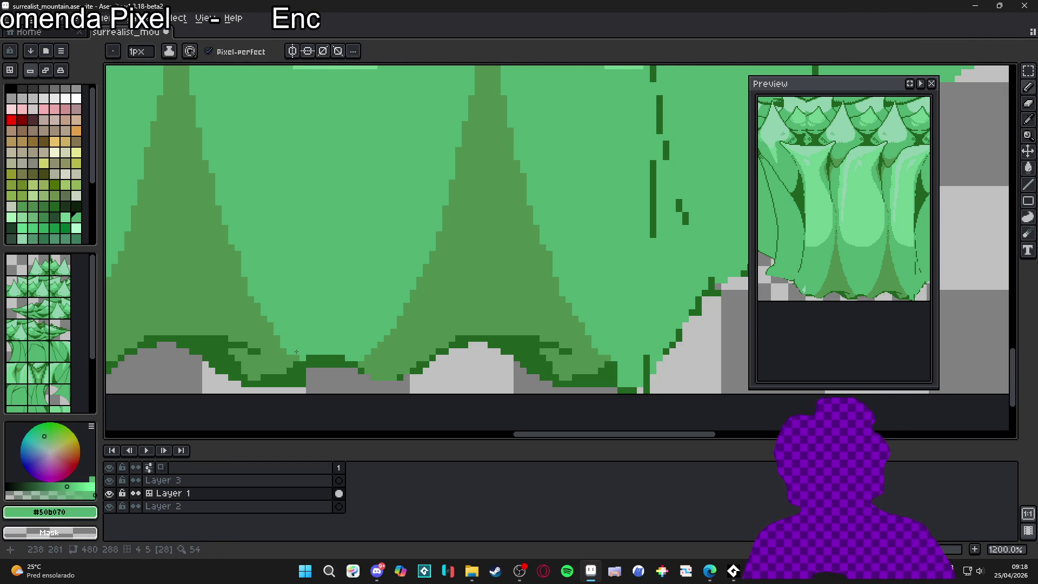
{"action": "scroll", "coordinate": [296, 351], "scroll_direction": "down", "scroll_amount": 6}
{"action": "left_click_drag", "start_coordinate": [394, 287], "coordinate": [451, 289]}
{"action": "scroll", "coordinate": [446, 301], "scroll_direction": "up", "scroll_amount": 1}
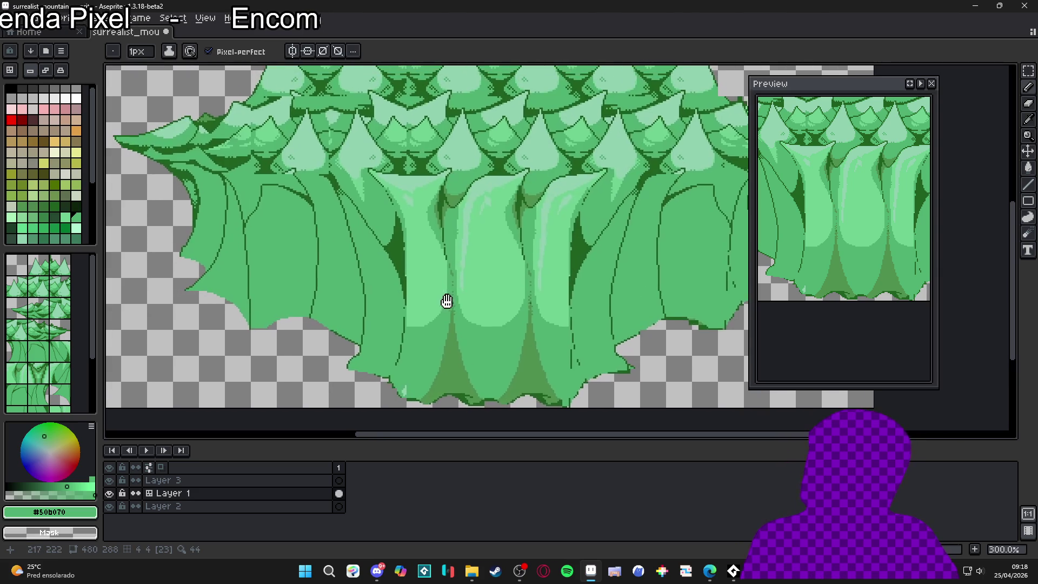
Step: Toggle the tile grid off and back on over the mountain
{"action": "scroll", "coordinate": [446, 301], "scroll_direction": "down", "scroll_amount": 1}
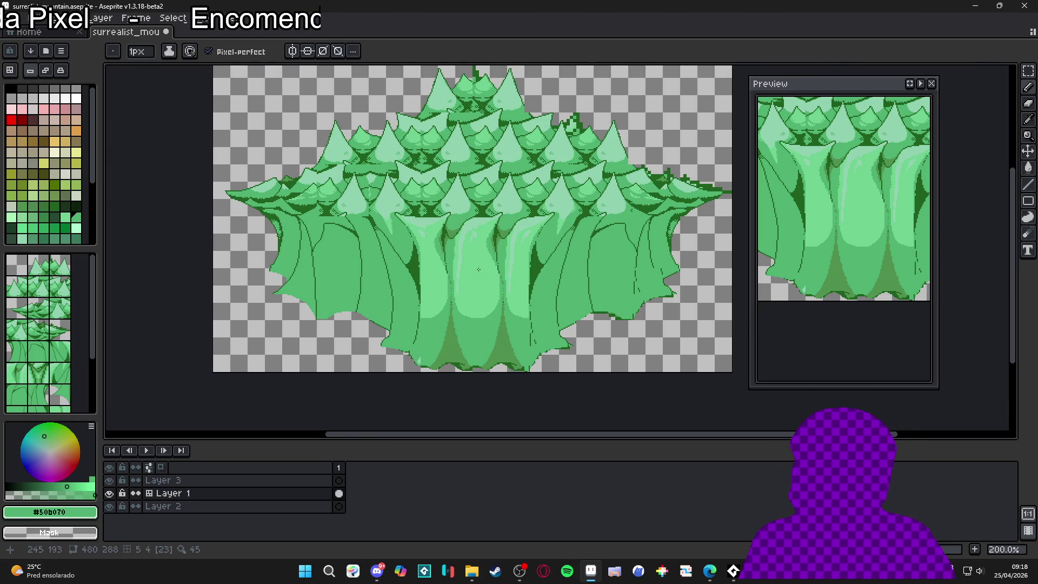
{"action": "key", "text": "ctrl+apostrophe"}
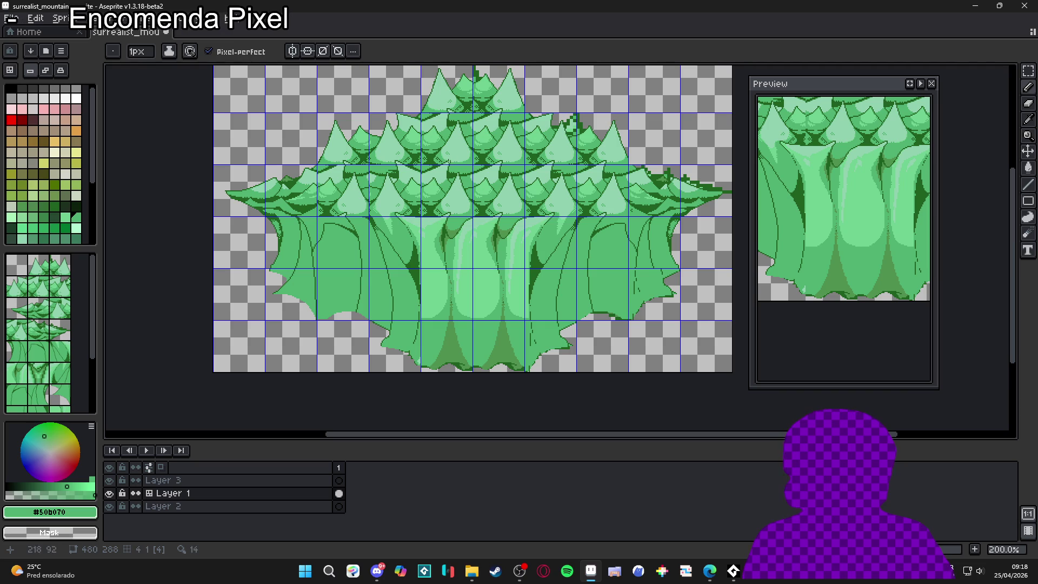
{"action": "key", "text": "ctrl+apostrophe"}
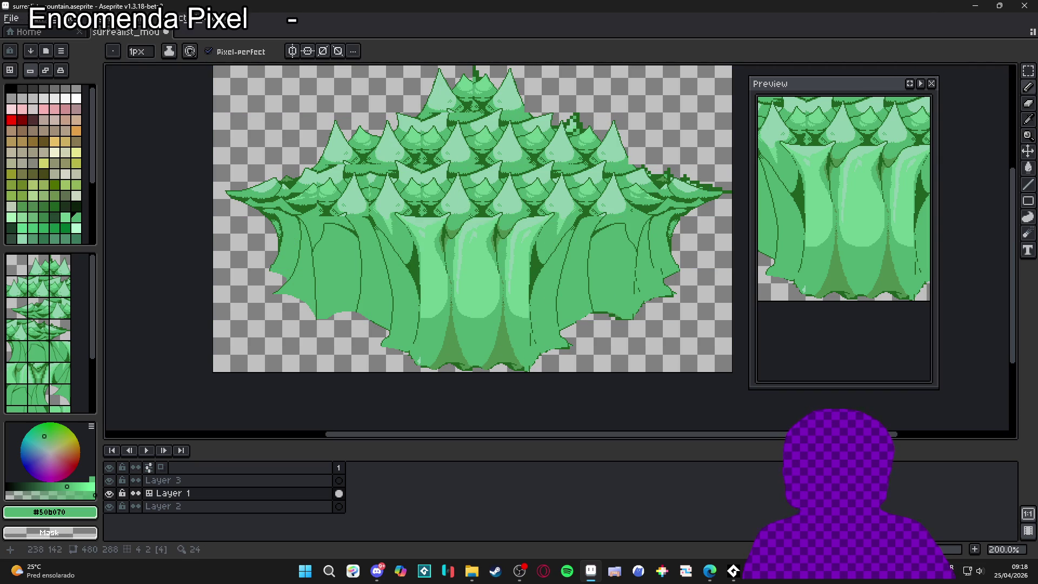
{"action": "key", "text": "ctrl+apostrophe"}
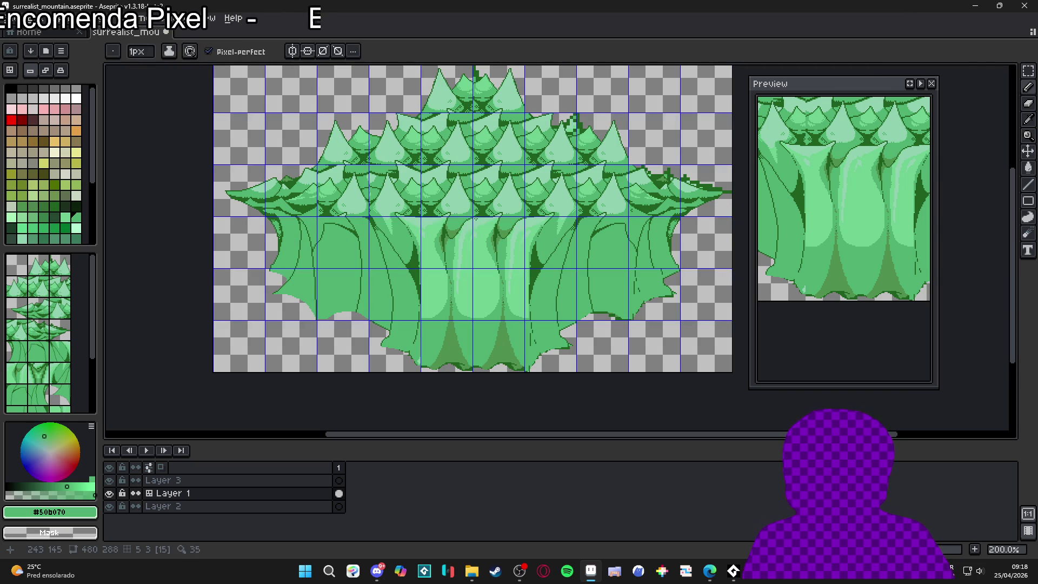
Step: Check Layer 1's visibility, then switch to the Move tool to show tile numbers and shift the artwork one pixel
{"action": "left_click", "coordinate": [110, 493]}
{"action": "left_click", "coordinate": [109, 493]}
{"action": "key", "text": "v"}
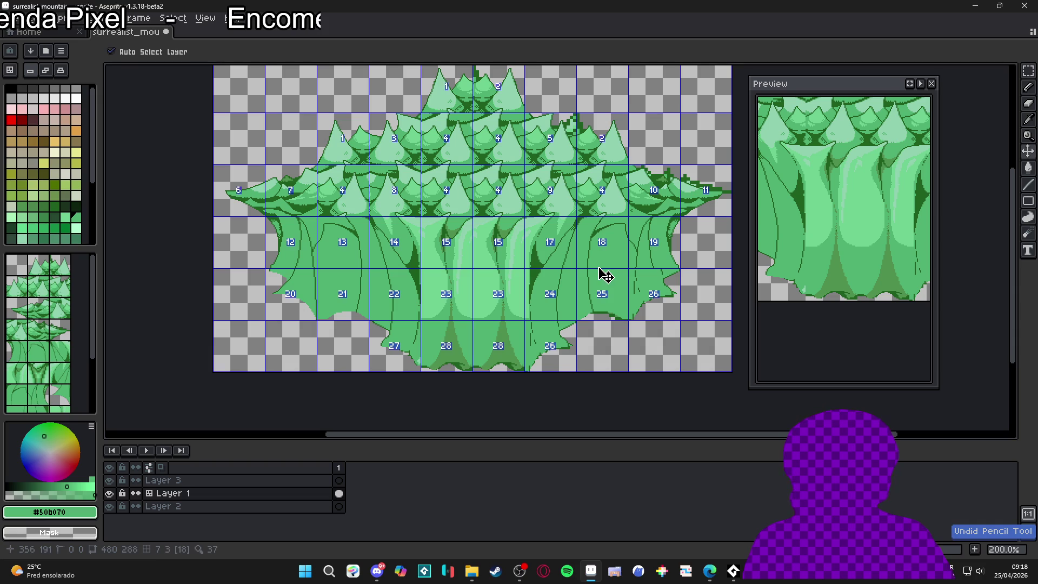
{"action": "left_click_drag", "start_coordinate": [591, 283], "coordinate": [584, 283]}
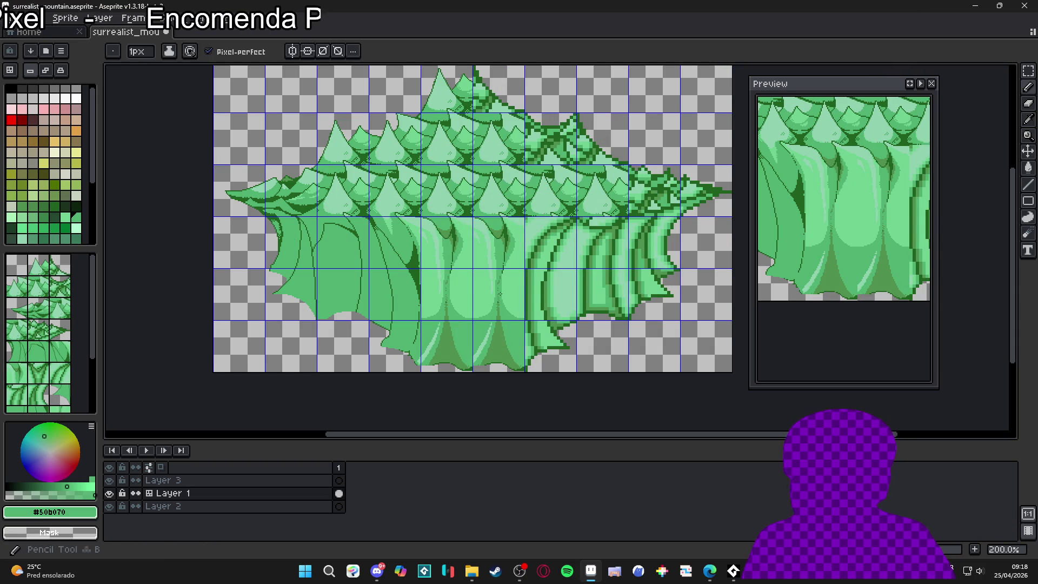
Step: Try light highlight strokes up the drapery folds, then undo them
{"action": "key", "text": "b"}
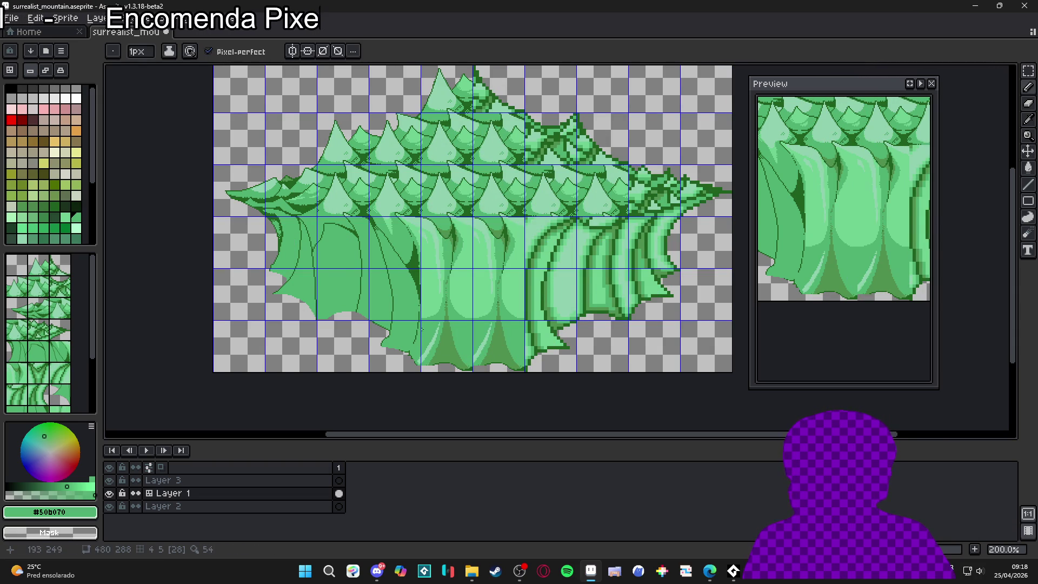
{"action": "left_click_drag", "start_coordinate": [421, 329], "coordinate": [447, 316]}
{"action": "key", "text": "ctrl+apostrophe"}
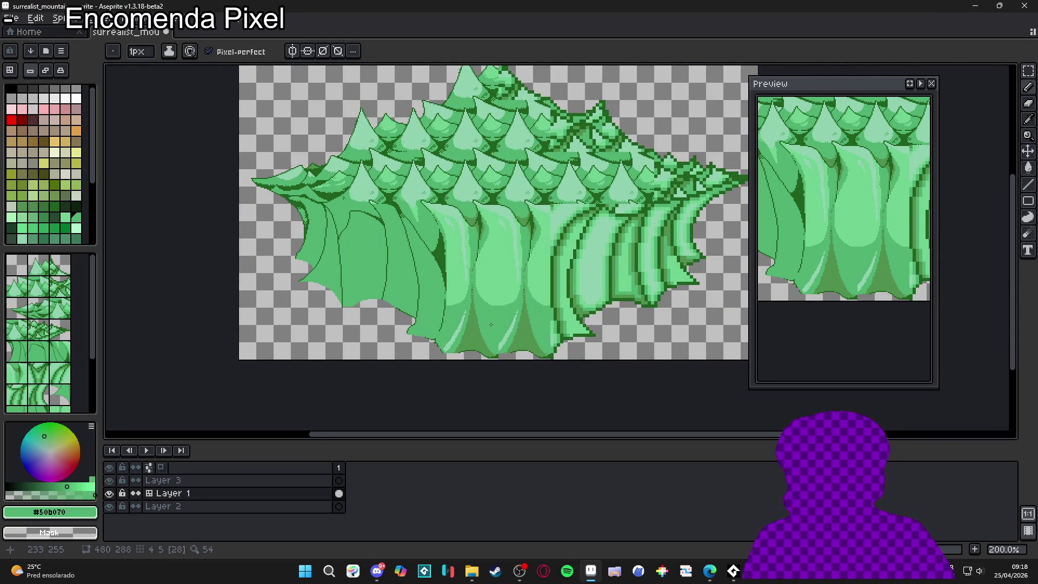
{"action": "scroll", "coordinate": [480, 343], "scroll_direction": "up", "scroll_amount": 4}
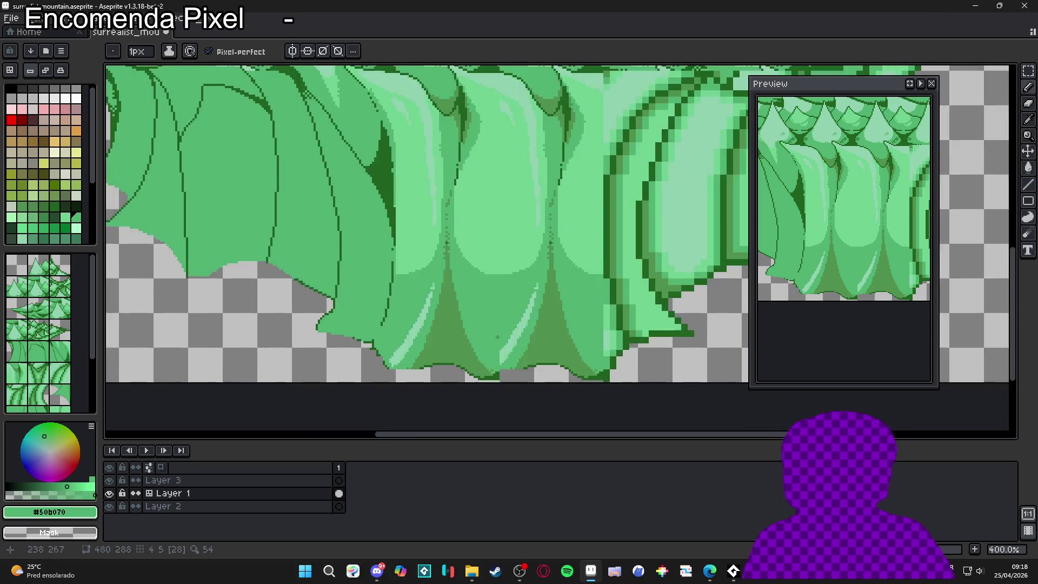
{"action": "mouse_move", "coordinate": [493, 373]}
{"action": "left_mouse_down"}
{"action": "mouse_move", "coordinate": [513, 354]}
{"action": "mouse_move", "coordinate": [541, 281]}
{"action": "left_mouse_up"}
{"action": "key", "text": "ctrl+z"}
{"action": "key", "text": "ctrl+z"}
{"action": "key", "text": "ctrl+z"}
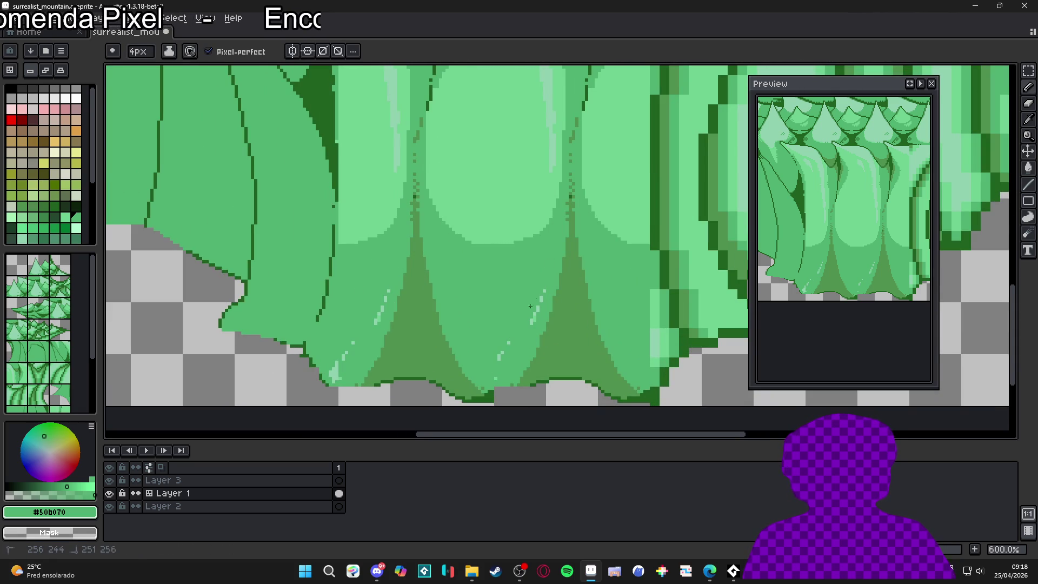
{"action": "key", "text": "alt"}
Step: Redraw the drapery's bottom outline in #206020 and erase the stray pixels below it
{"action": "left_click", "coordinate": [517, 387], "text": "alt"}
{"action": "key", "text": "ctrl+apostrophe"}
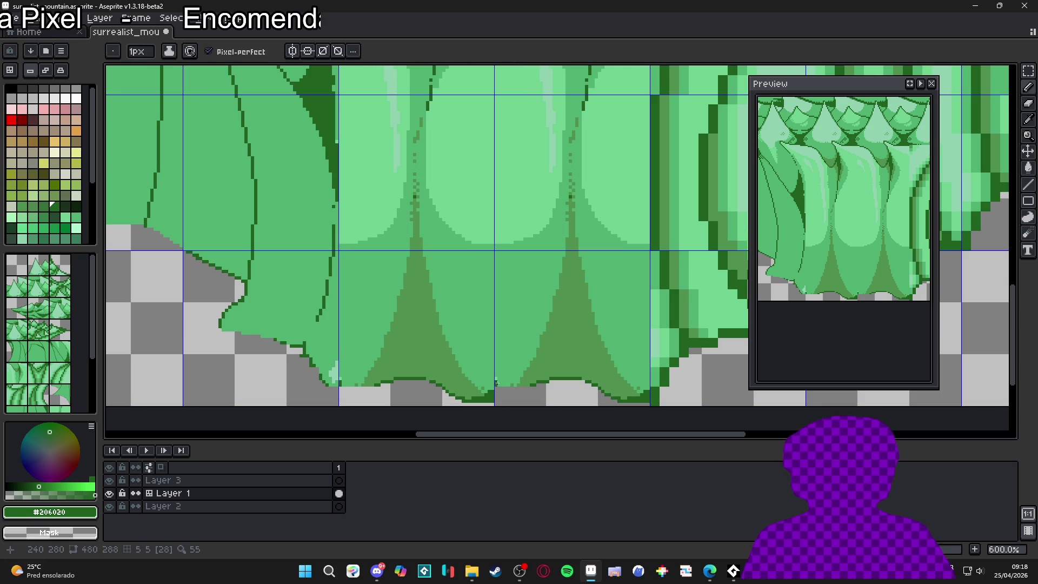
{"action": "left_click", "coordinate": [496, 387], "text": "shift"}
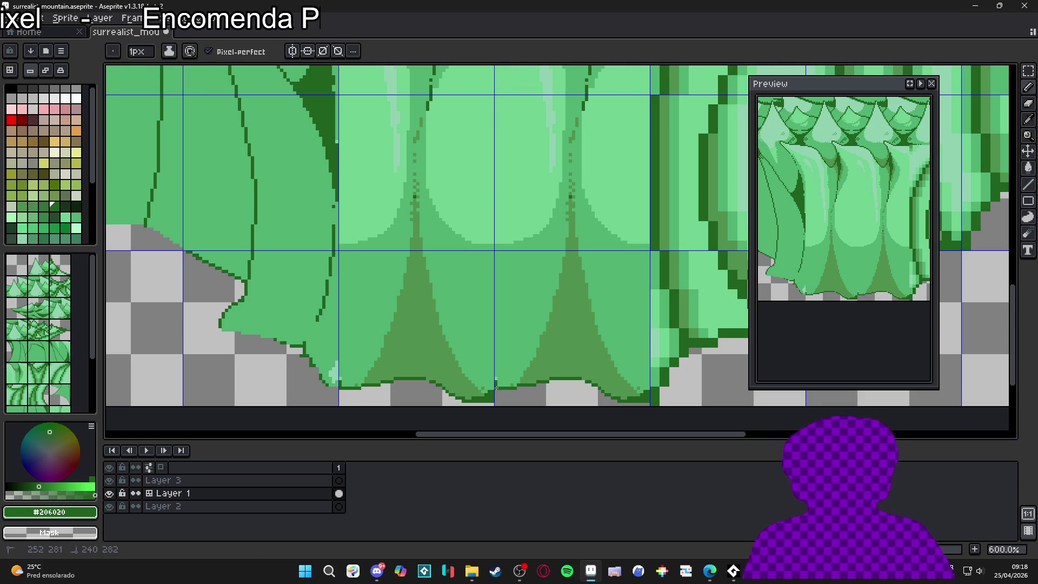
{"action": "key", "text": "e"}
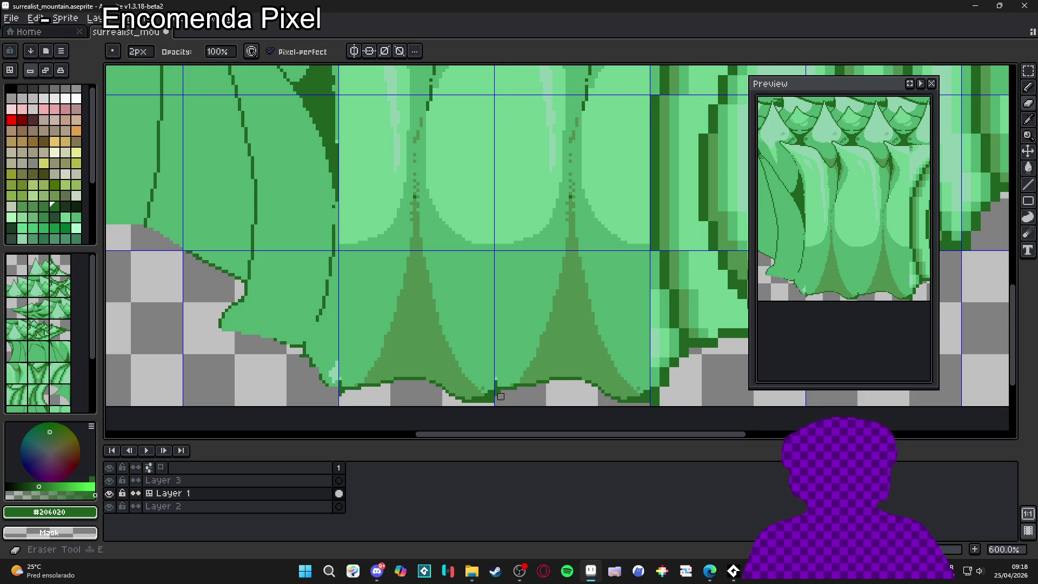
{"action": "left_click_drag", "start_coordinate": [495, 399], "coordinate": [468, 402]}
{"action": "scroll", "coordinate": [477, 403], "scroll_direction": "down", "scroll_amount": 4}
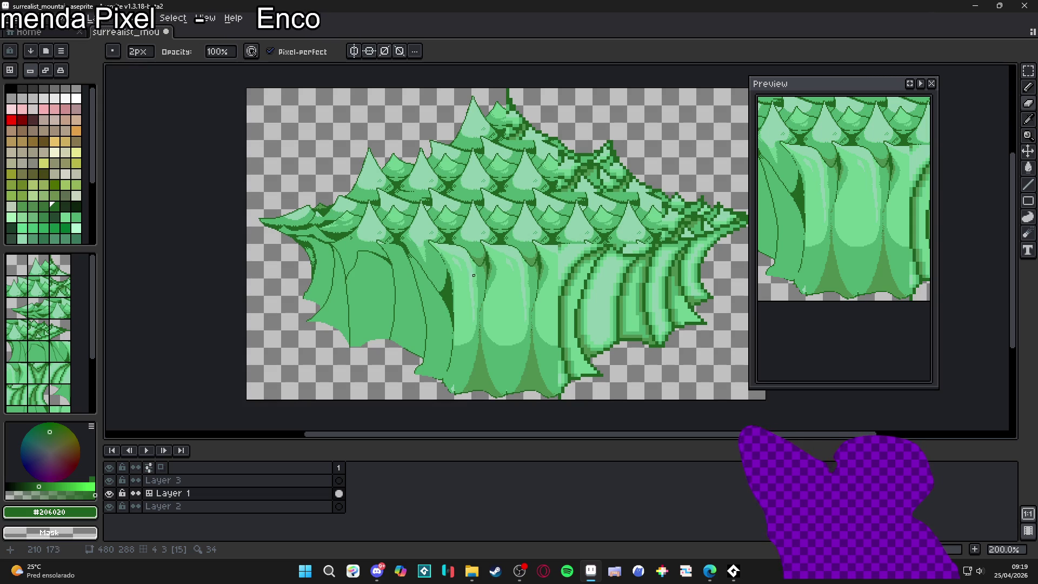
Step: With the grid shown, select and delete the right-side spires and the lower-right part of the mountain
{"action": "key", "text": "ctrl+apostrophe"}
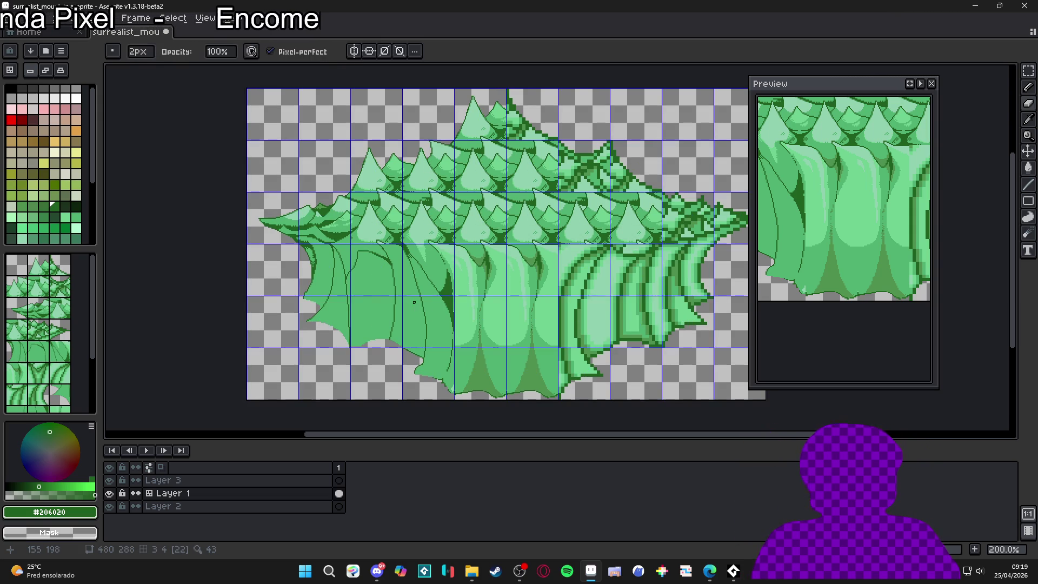
{"action": "key", "text": "m"}
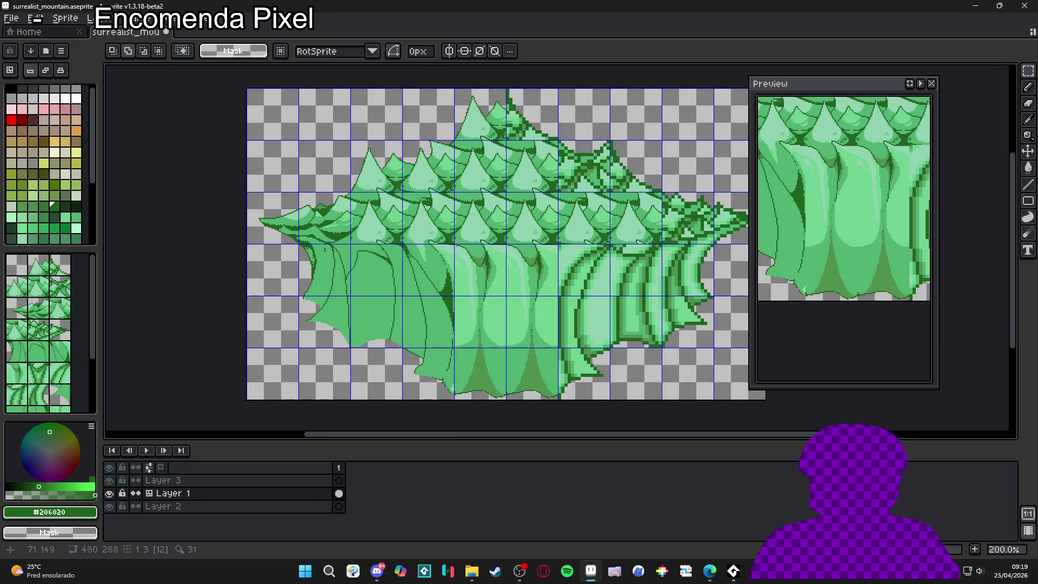
{"action": "left_click_drag", "start_coordinate": [248, 193], "coordinate": [350, 348]}
{"action": "left_click", "coordinate": [430, 269]}
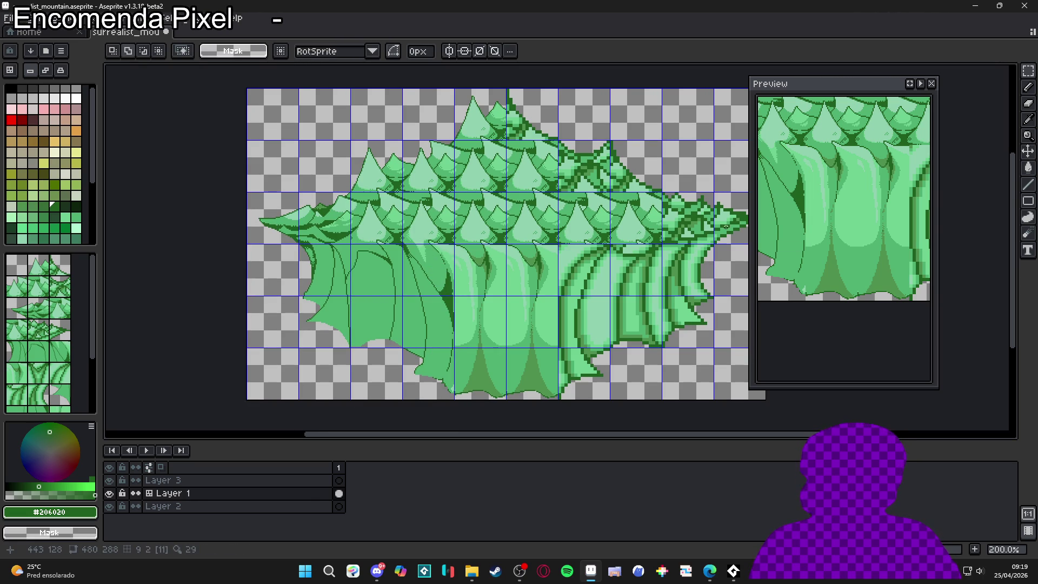
{"action": "left_click_drag", "start_coordinate": [726, 226], "coordinate": [690, 216]}
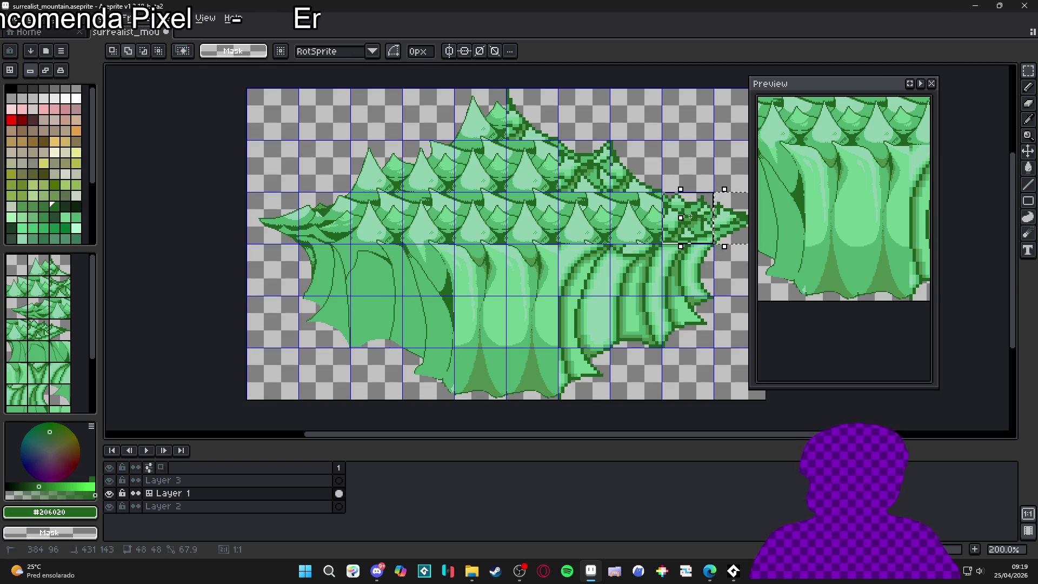
{"action": "key", "text": "Delete"}
{"action": "left_click_drag", "start_coordinate": [591, 262], "coordinate": [685, 359]}
{"action": "key", "text": "Delete"}
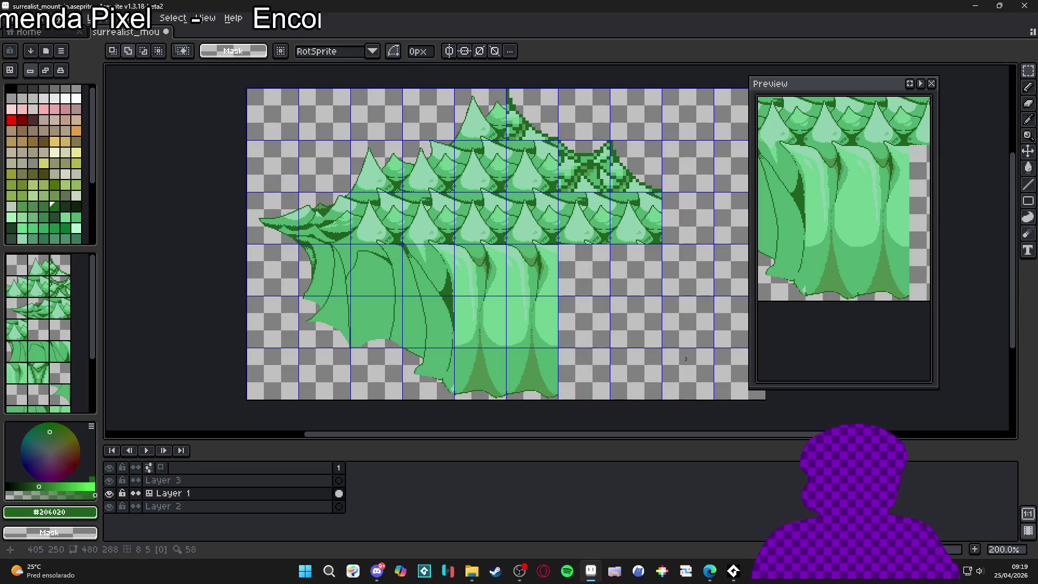
Step: Paste the left half, flip it horizontally, place it on the right side, and commit it
{"action": "key", "text": "ctrl+v"}
{"action": "key", "text": "shift+h"}
{"action": "left_click_drag", "start_coordinate": [371, 294], "coordinate": [658, 322]}
{"action": "key", "text": "Left"}
{"action": "scroll", "coordinate": [597, 261], "scroll_direction": "up", "scroll_amount": 4}
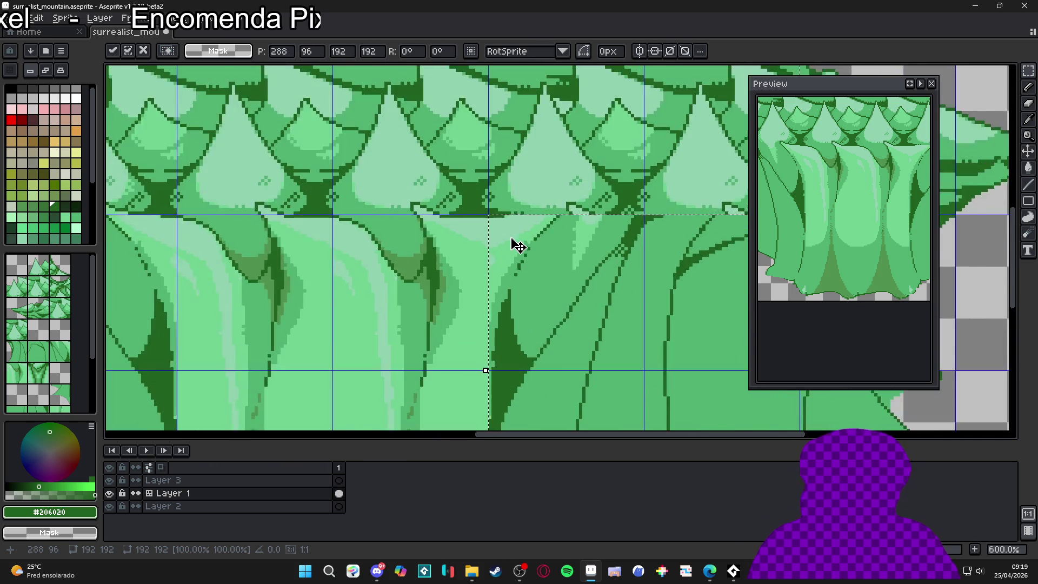
{"action": "scroll", "coordinate": [529, 238], "scroll_direction": "down", "scroll_amount": 2}
{"action": "scroll", "coordinate": [535, 240], "scroll_direction": "down", "scroll_amount": 3}
{"action": "scroll", "coordinate": [567, 267], "scroll_direction": "up", "scroll_amount": 3}
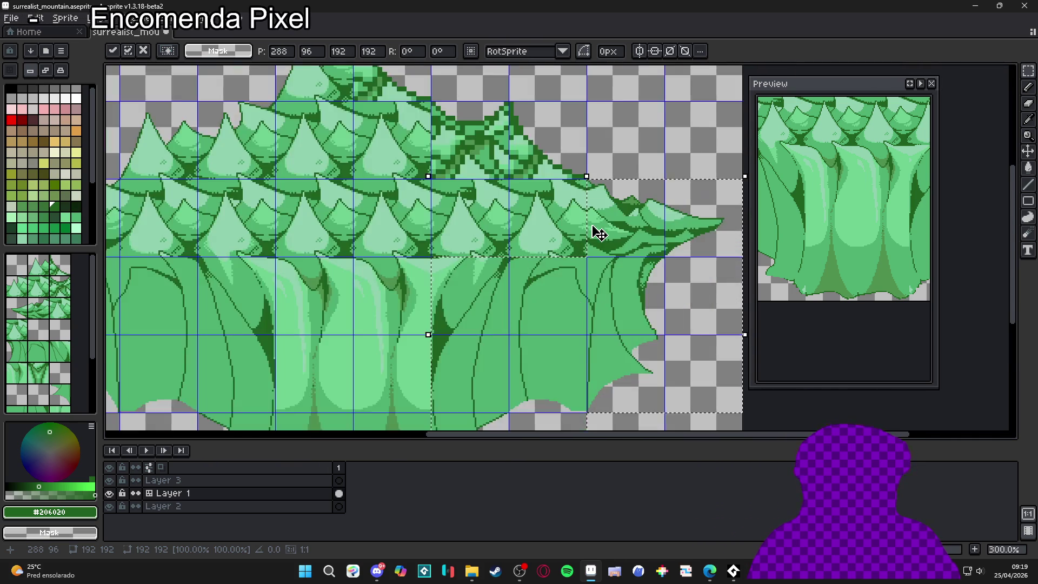
{"action": "key", "text": "Return"}
{"action": "scroll", "coordinate": [588, 236], "scroll_direction": "down", "scroll_amount": 4}
{"action": "scroll", "coordinate": [541, 227], "scroll_direction": "up", "scroll_amount": 3}
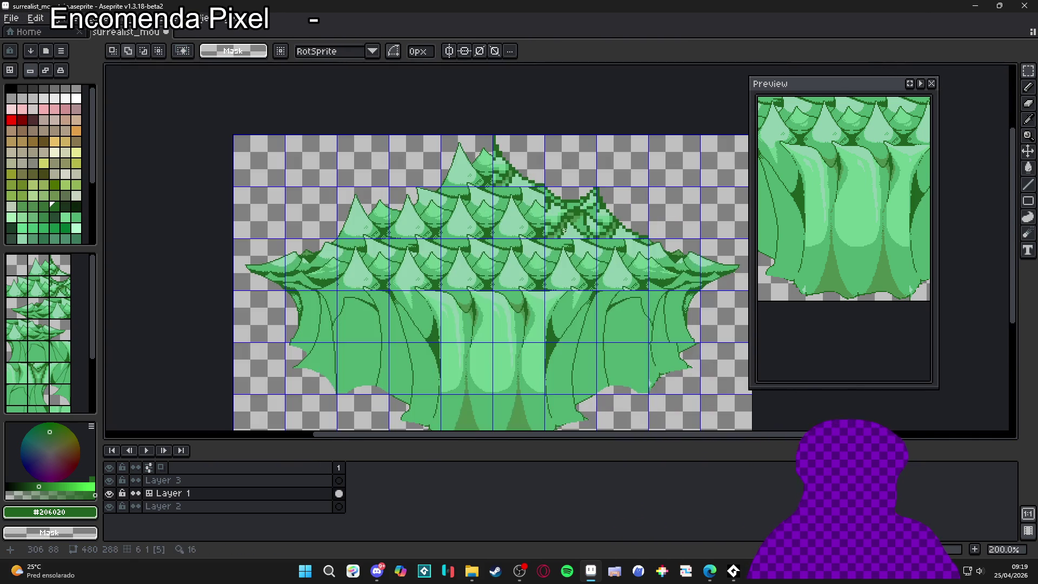
{"action": "mouse_move", "coordinate": [470, 169]}
{"action": "left_mouse_down"}
{"action": "mouse_move", "coordinate": [509, 201]}
{"action": "mouse_move", "coordinate": [574, 213]}
{"action": "left_mouse_up"}
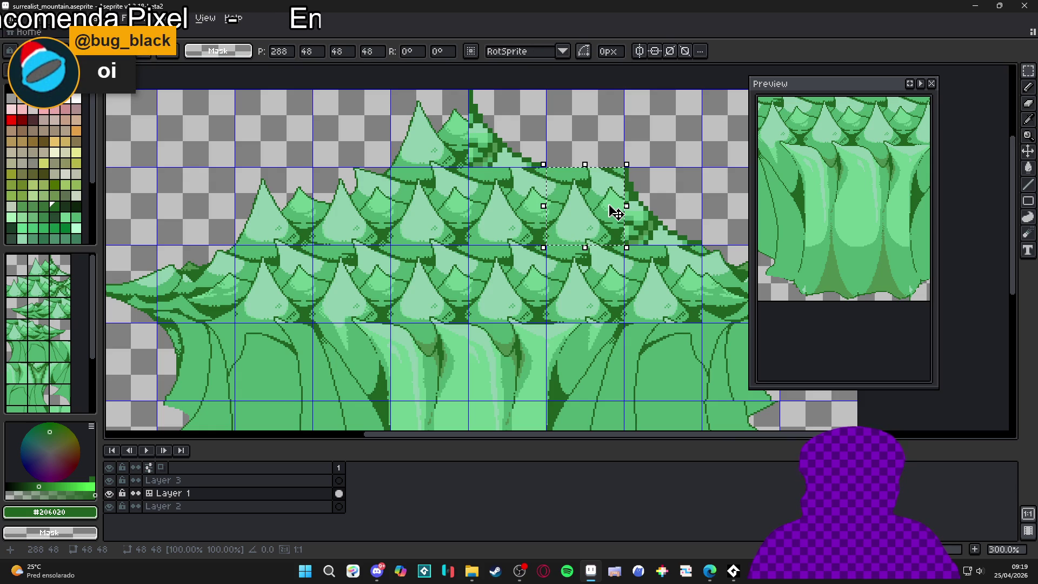
Step: Move the 48x48 spire block two grid cells right and commit the move
{"action": "key", "text": "Return"}
{"action": "scroll", "coordinate": [591, 230], "scroll_direction": "down", "scroll_amount": 1}
{"action": "scroll", "coordinate": [592, 230], "scroll_direction": "up", "scroll_amount": 1}
{"action": "scroll", "coordinate": [590, 231], "scroll_direction": "up", "scroll_amount": 1}
{"action": "scroll", "coordinate": [541, 235], "scroll_direction": "down", "scroll_amount": 2}
{"action": "scroll", "coordinate": [502, 238], "scroll_direction": "up", "scroll_amount": 4}
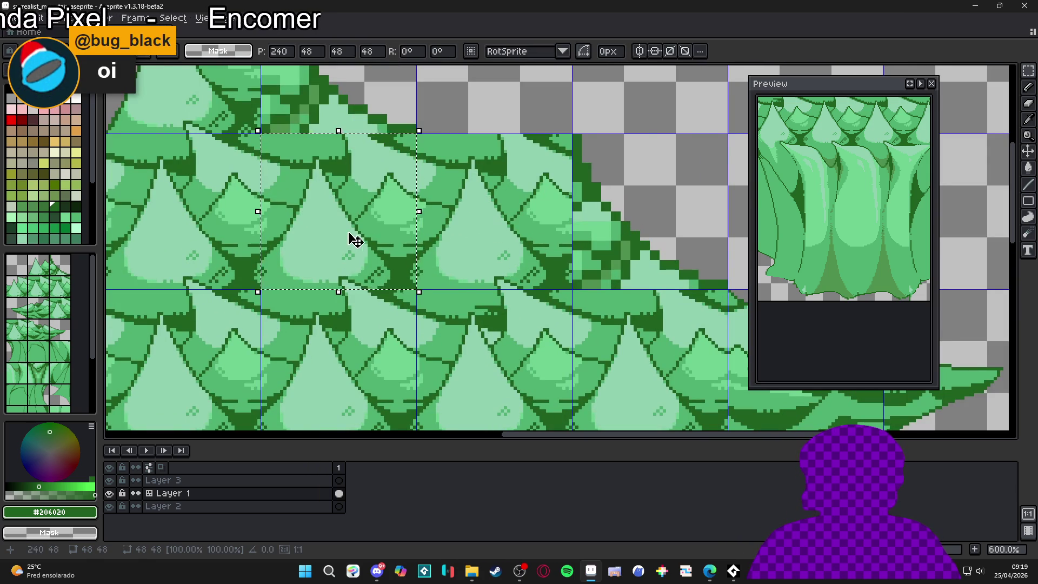
{"action": "left_click_drag", "start_coordinate": [352, 239], "coordinate": [669, 238]}
{"action": "key", "text": "Return"}
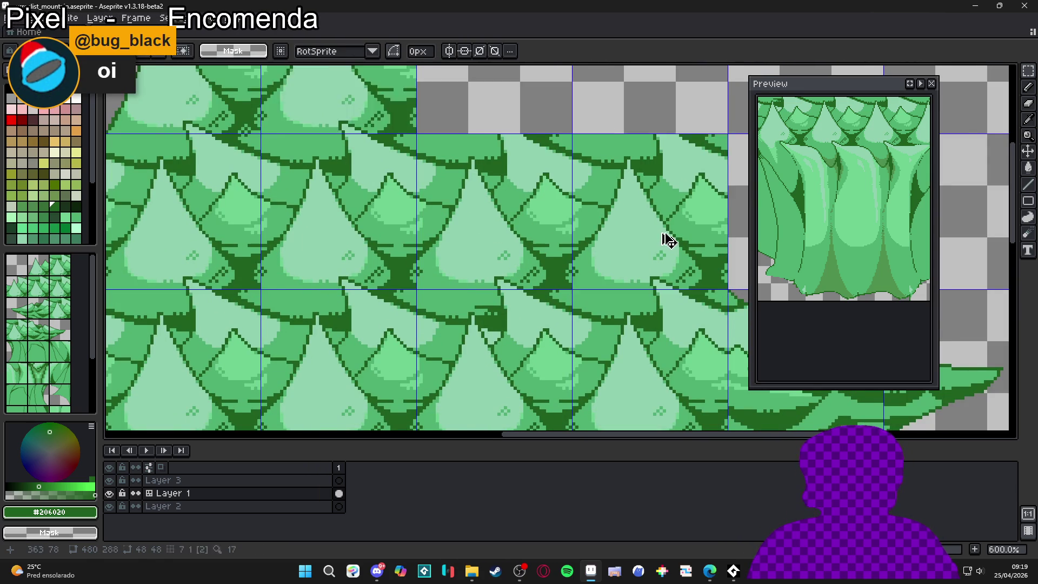
{"action": "scroll", "coordinate": [665, 238], "scroll_direction": "down", "scroll_amount": 2}
{"action": "scroll", "coordinate": [572, 250], "scroll_direction": "down", "scroll_amount": 1}
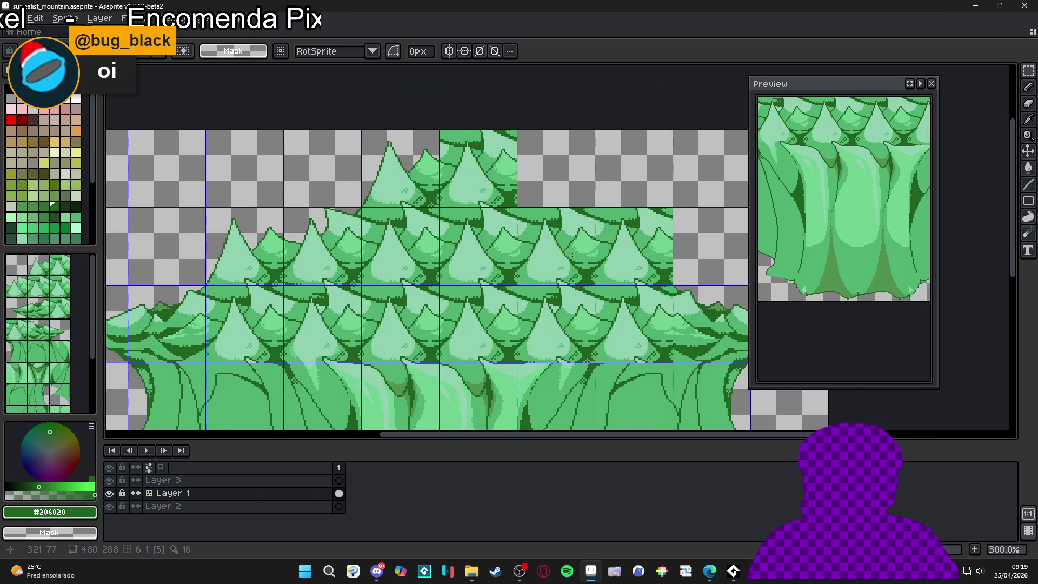
{"action": "mouse_move", "coordinate": [571, 254]}
{"action": "left_mouse_down"}
{"action": "mouse_move", "coordinate": [574, 229]}
{"action": "mouse_move", "coordinate": [538, 227]}
{"action": "left_mouse_up"}
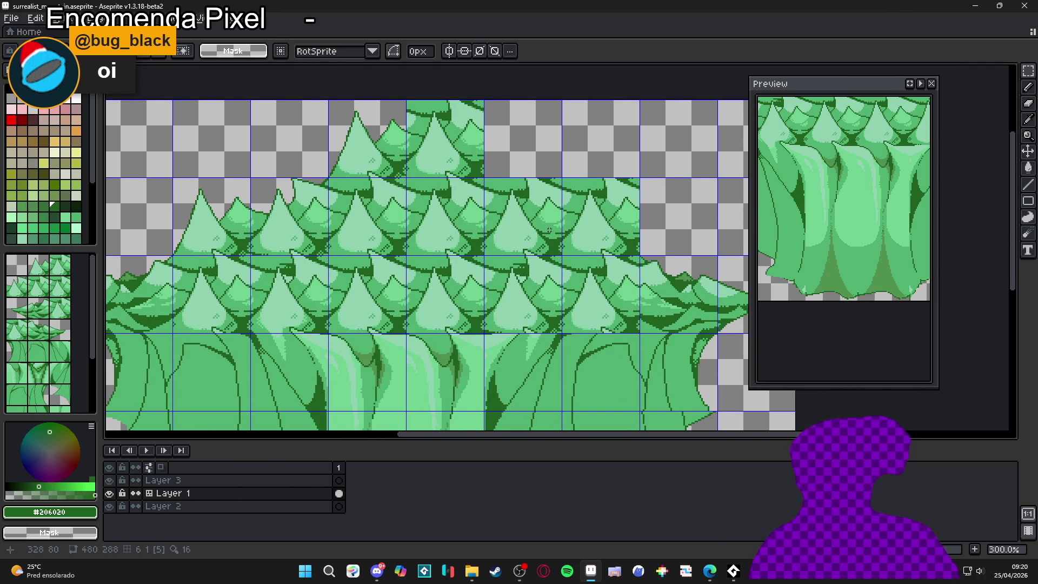
{"action": "scroll", "coordinate": [556, 232], "scroll_direction": "down", "scroll_amount": 1}
{"action": "scroll", "coordinate": [583, 237], "scroll_direction": "up", "scroll_amount": 1}
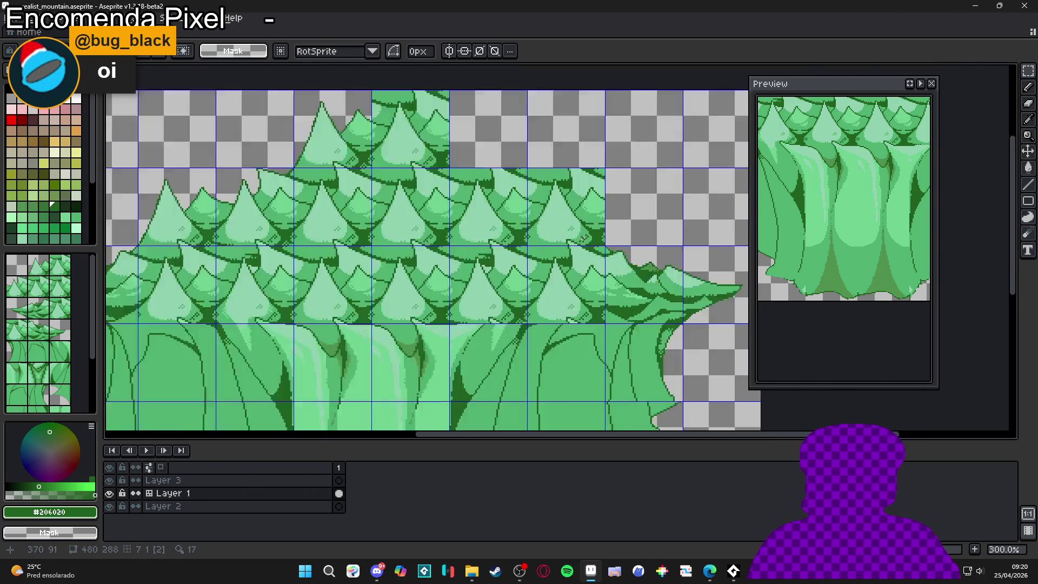
{"action": "scroll", "coordinate": [583, 238], "scroll_direction": "up", "scroll_amount": 3}
{"action": "key", "text": "e"}
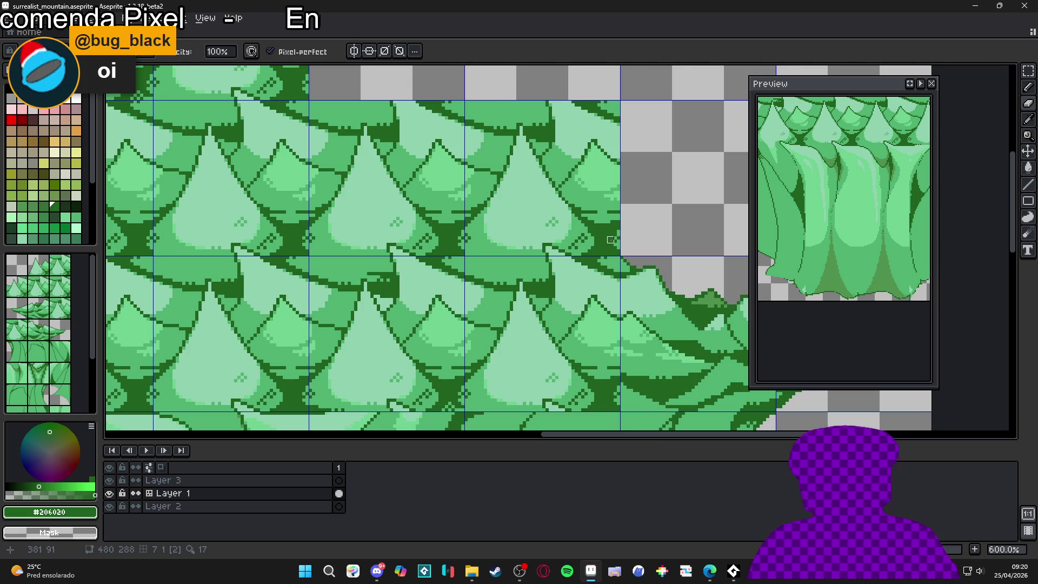
Step: Erase and redraw pixels along the slope outline and the forest's right edge
{"action": "mouse_move", "coordinate": [519, 98]}
{"action": "left_mouse_down"}
{"action": "mouse_move", "coordinate": [567, 187]}
{"action": "mouse_move", "coordinate": [573, 162]}
{"action": "mouse_move", "coordinate": [535, 107]}
{"action": "mouse_move", "coordinate": [581, 162]}
{"action": "mouse_move", "coordinate": [616, 125]}
{"action": "mouse_move", "coordinate": [633, 130]}
{"action": "left_mouse_up"}
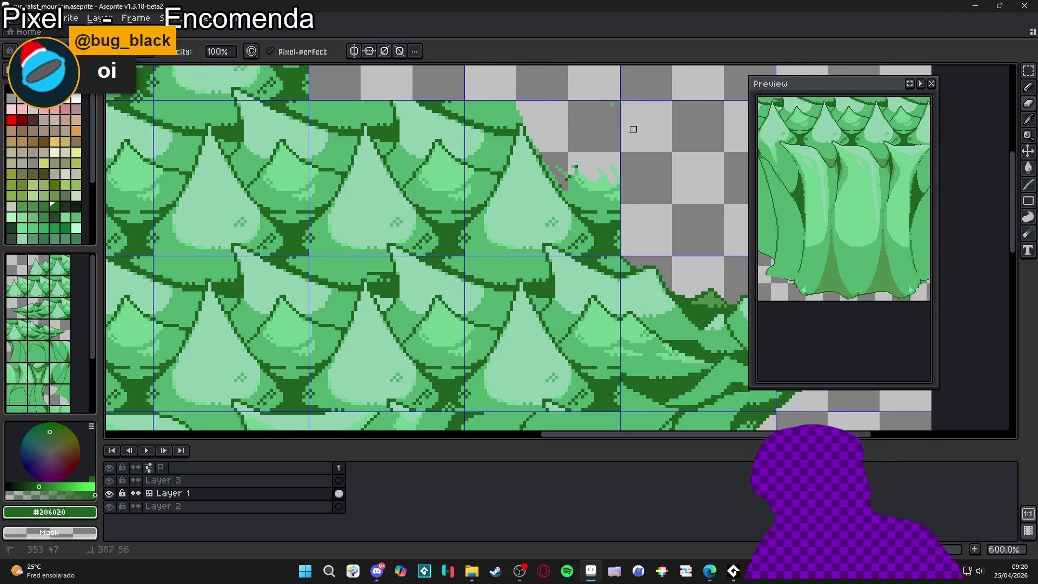
{"action": "mouse_move", "coordinate": [578, 181]}
{"action": "left_mouse_down"}
{"action": "mouse_move", "coordinate": [606, 221]}
{"action": "mouse_move", "coordinate": [620, 210]}
{"action": "left_mouse_up"}
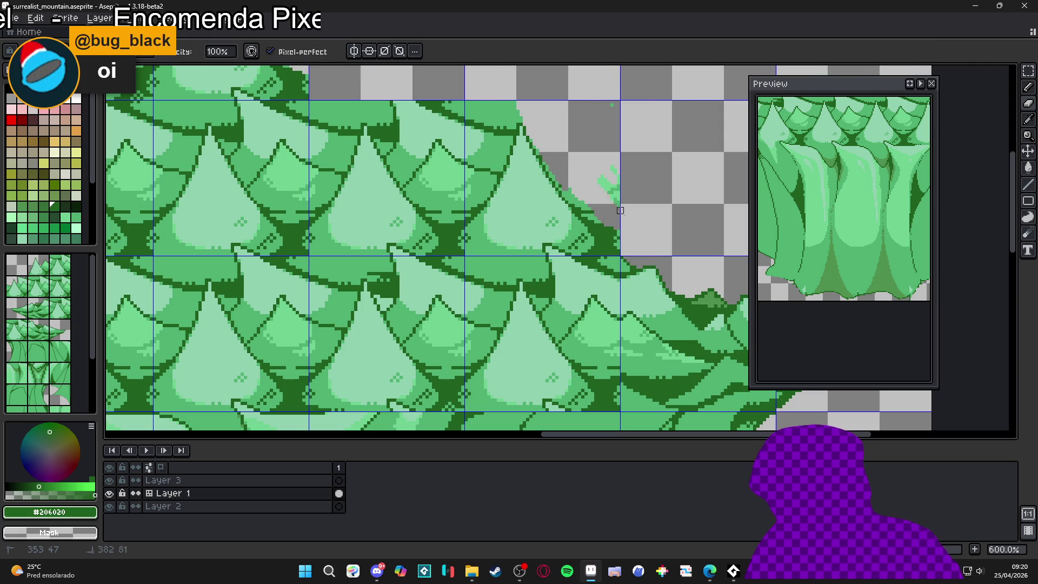
{"action": "left_click", "coordinate": [538, 149]}
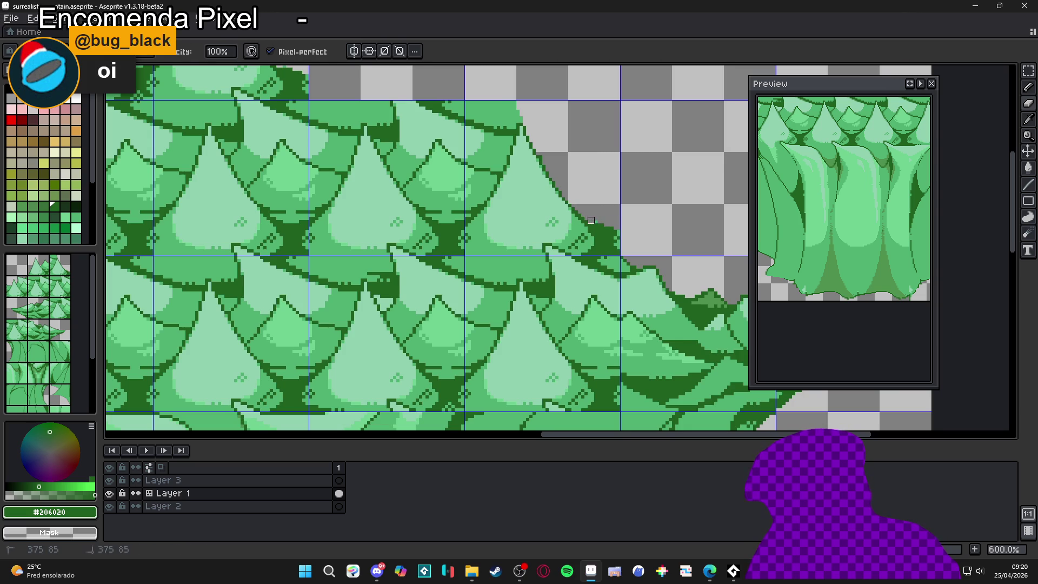
{"action": "left_click_drag", "start_coordinate": [594, 223], "coordinate": [607, 223]}
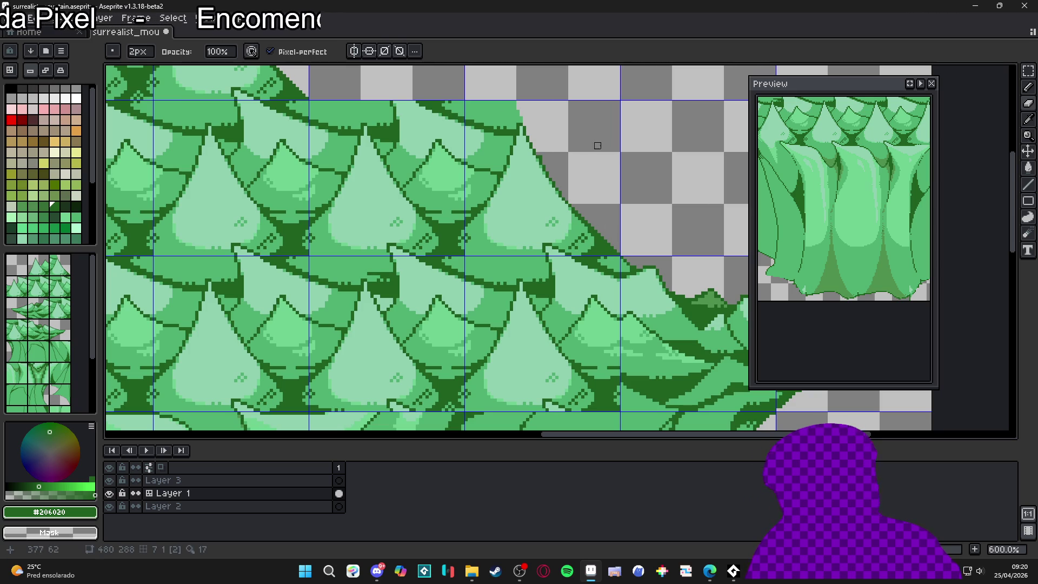
{"action": "mouse_move", "coordinate": [523, 113]}
{"action": "left_mouse_down"}
{"action": "mouse_move", "coordinate": [589, 208]}
{"action": "mouse_move", "coordinate": [575, 188]}
{"action": "left_mouse_up"}
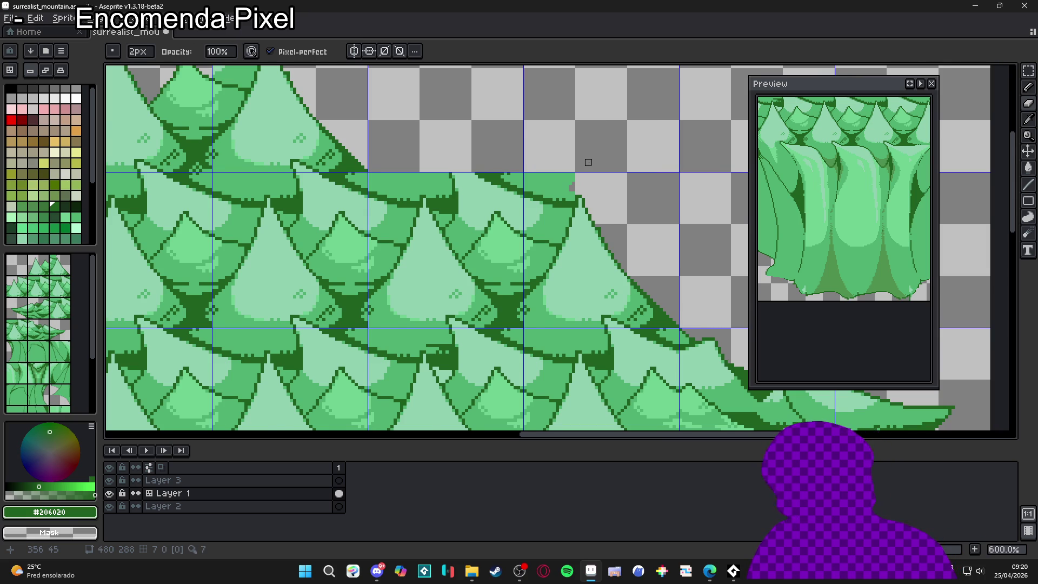
Step: Zoom out to review the sprite, then bring up File Explorer from the taskbar
{"action": "key", "text": "minus"}
{"action": "key", "text": "minus"}
{"action": "key", "text": "minus"}
{"action": "key", "text": "minus"}
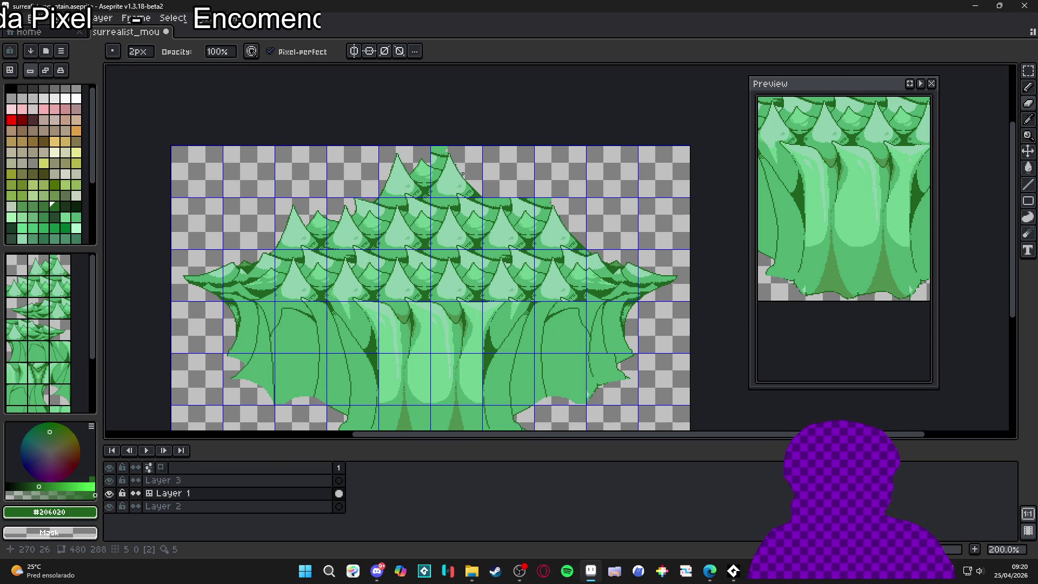
{"action": "scroll", "coordinate": [518, 200], "scroll_direction": "up", "scroll_amount": 1}
{"action": "scroll", "coordinate": [514, 196], "scroll_direction": "down", "scroll_amount": 1}
{"action": "scroll", "coordinate": [459, 181], "scroll_direction": "down", "scroll_amount": 1}
{"action": "scroll", "coordinate": [394, 166], "scroll_direction": "up", "scroll_amount": 1}
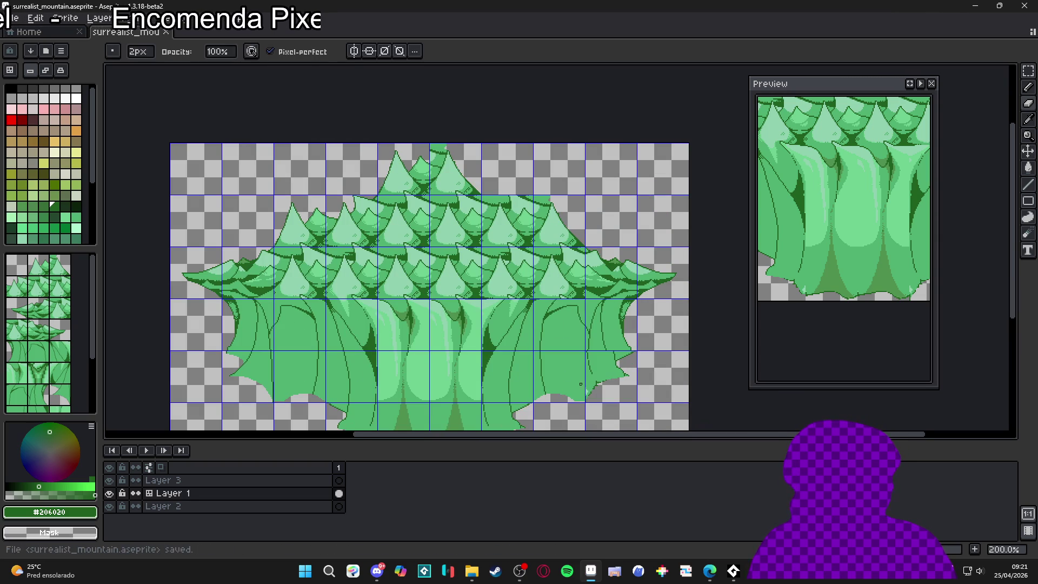
{"action": "left_click", "coordinate": [471, 570]}
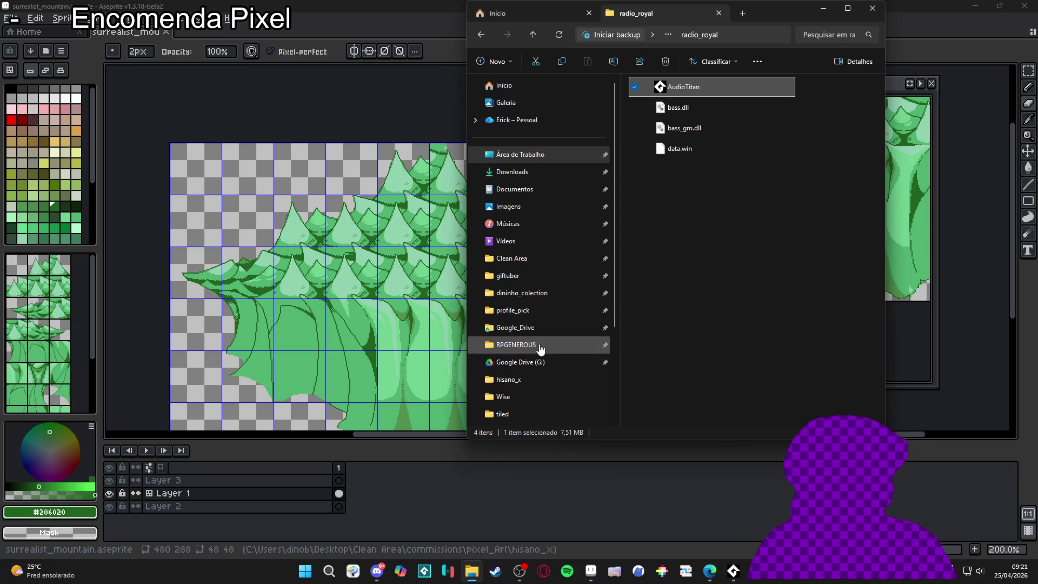
Step: Open second_area from the hisano_x folder in Aseprite
{"action": "left_click", "coordinate": [521, 384]}
{"action": "scroll", "coordinate": [755, 296], "scroll_direction": "down", "scroll_amount": 2}
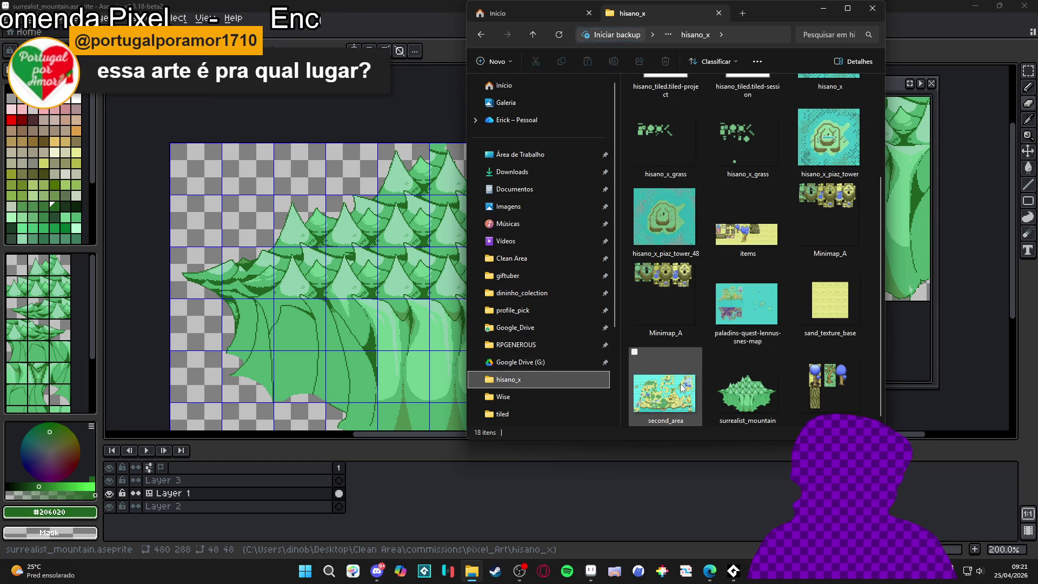
{"action": "double_click", "coordinate": [664, 394]}
{"action": "scroll", "coordinate": [522, 414], "scroll_direction": "down", "scroll_amount": 5}
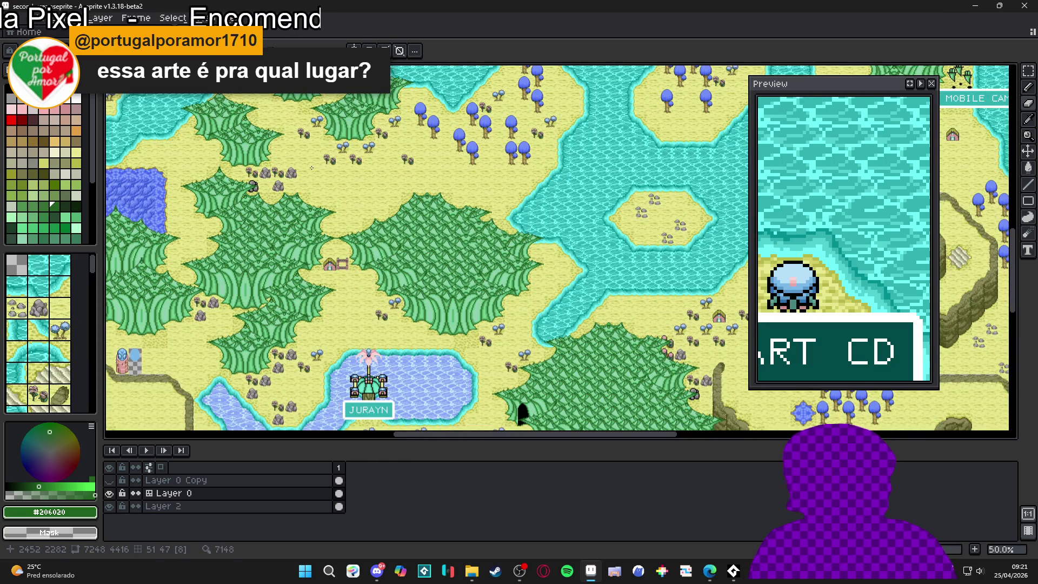
Step: Zoom and pan across the second_area overworld map to inspect it
{"action": "scroll", "coordinate": [522, 413], "scroll_direction": "down", "scroll_amount": 5}
{"action": "scroll", "coordinate": [447, 285], "scroll_direction": "up", "scroll_amount": 2}
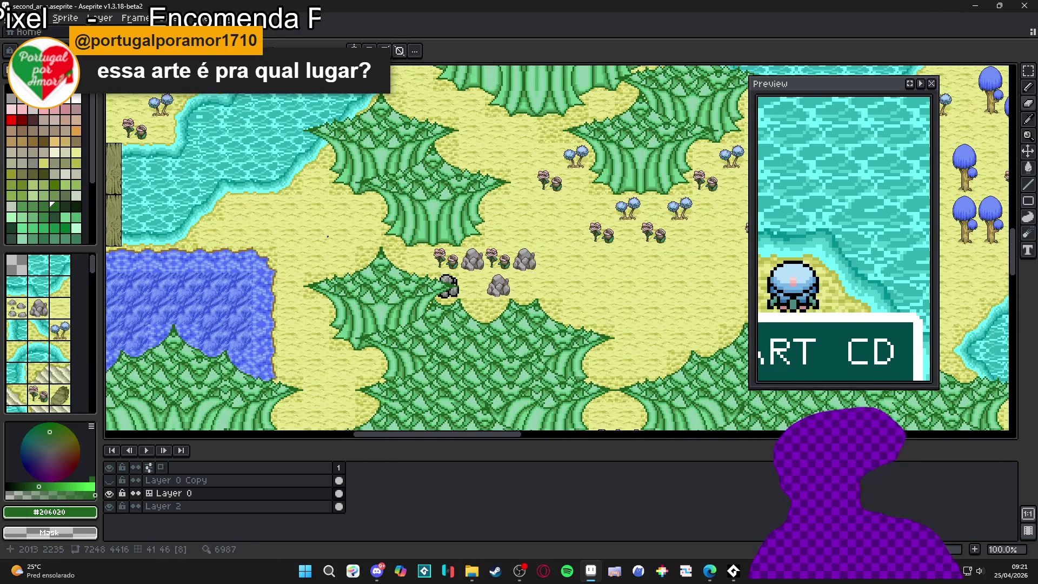
{"action": "scroll", "coordinate": [342, 243], "scroll_direction": "down", "scroll_amount": 2}
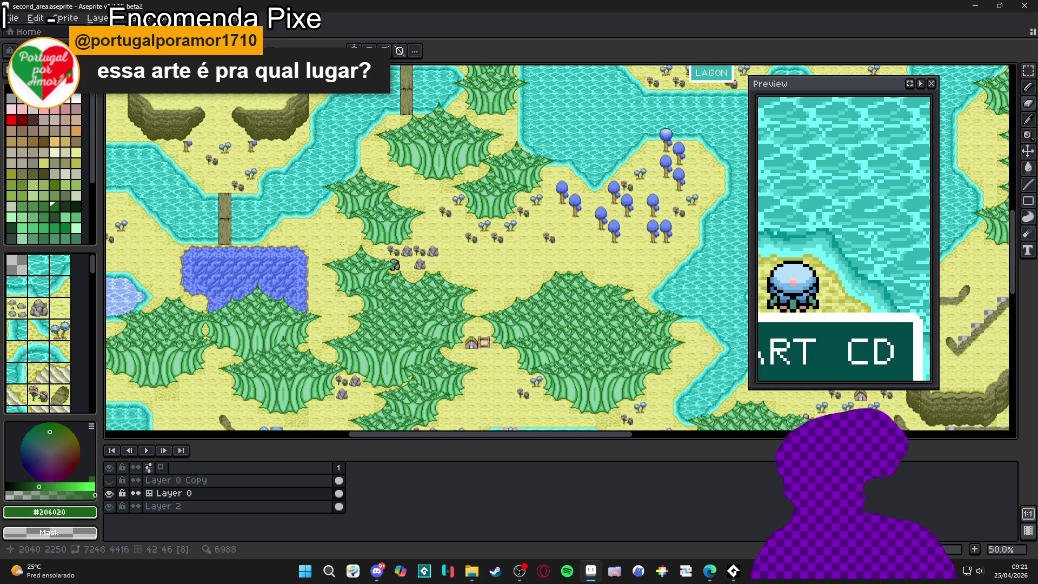
{"action": "scroll", "coordinate": [341, 244], "scroll_direction": "down", "scroll_amount": 5}
{"action": "scroll", "coordinate": [428, 351], "scroll_direction": "down", "scroll_amount": 2}
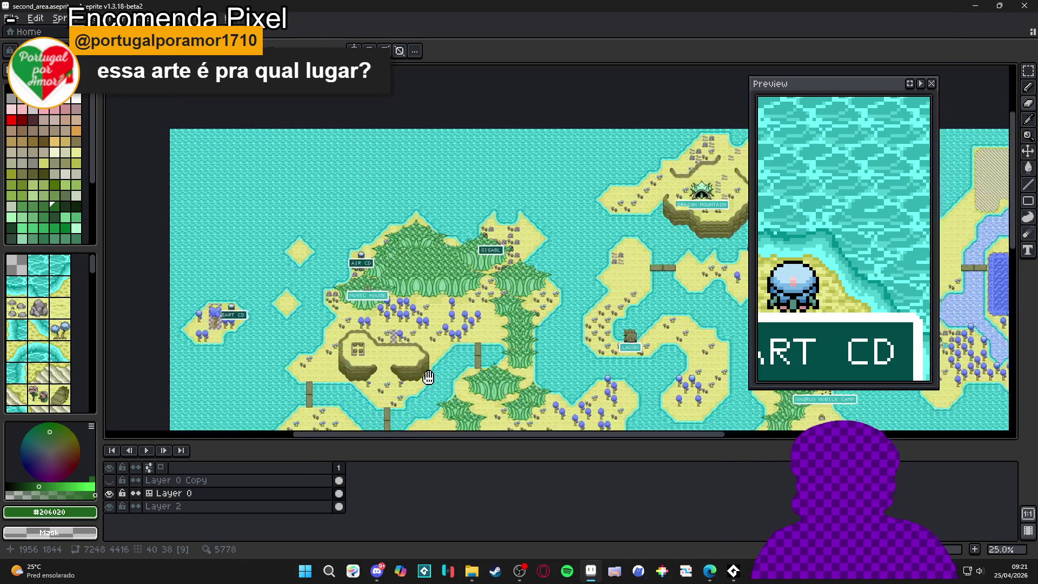
{"action": "scroll", "coordinate": [428, 351], "scroll_direction": "up", "scroll_amount": 2}
{"action": "scroll", "coordinate": [425, 329], "scroll_direction": "up", "scroll_amount": 2}
{"action": "scroll", "coordinate": [422, 312], "scroll_direction": "down", "scroll_amount": 2}
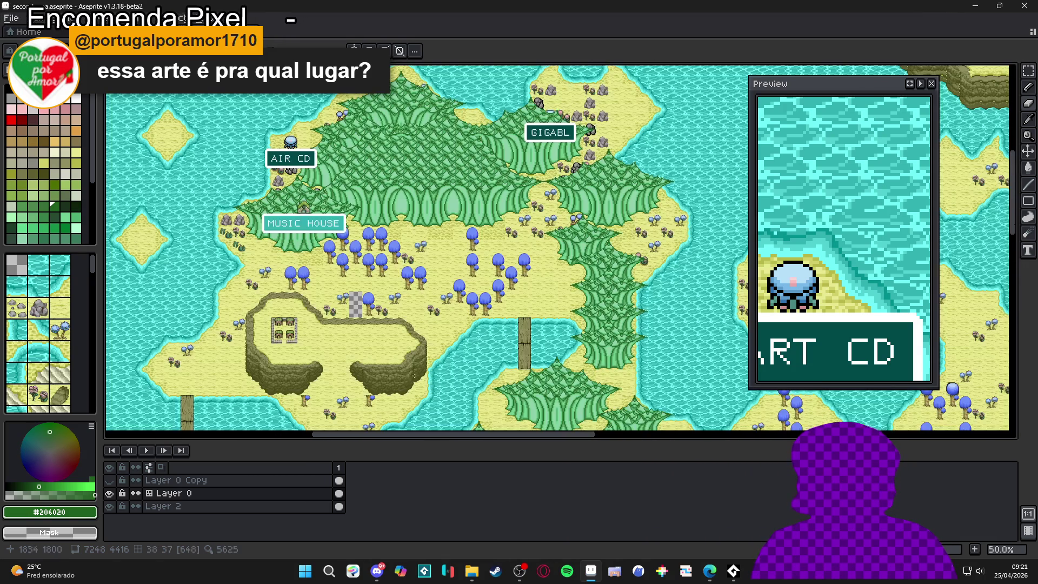
{"action": "left_click_drag", "start_coordinate": [421, 312], "coordinate": [509, 295]}
{"action": "scroll", "coordinate": [465, 302], "scroll_direction": "up", "scroll_amount": 1}
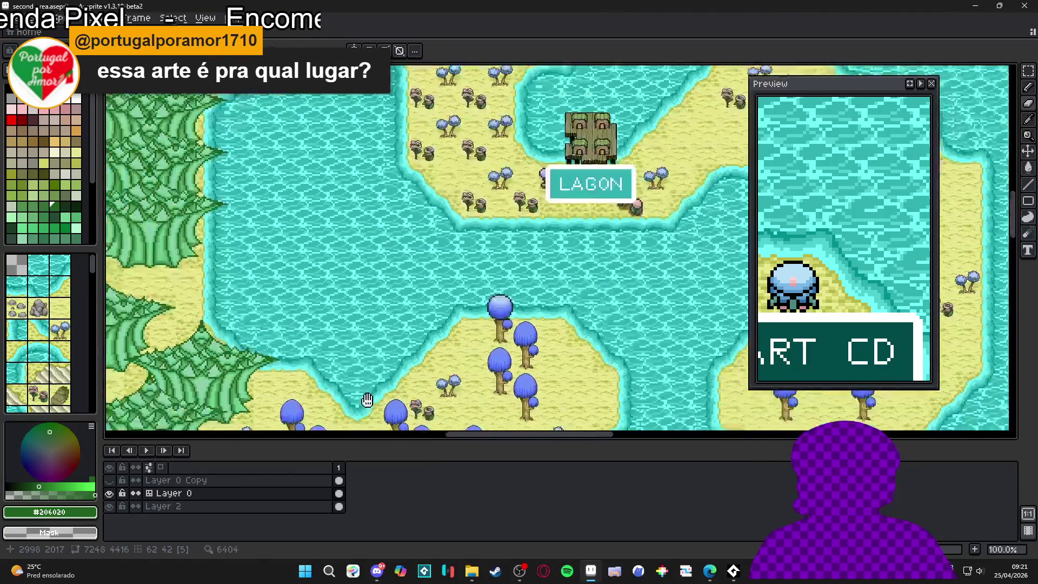
{"action": "scroll", "coordinate": [456, 363], "scroll_direction": "down", "scroll_amount": 1}
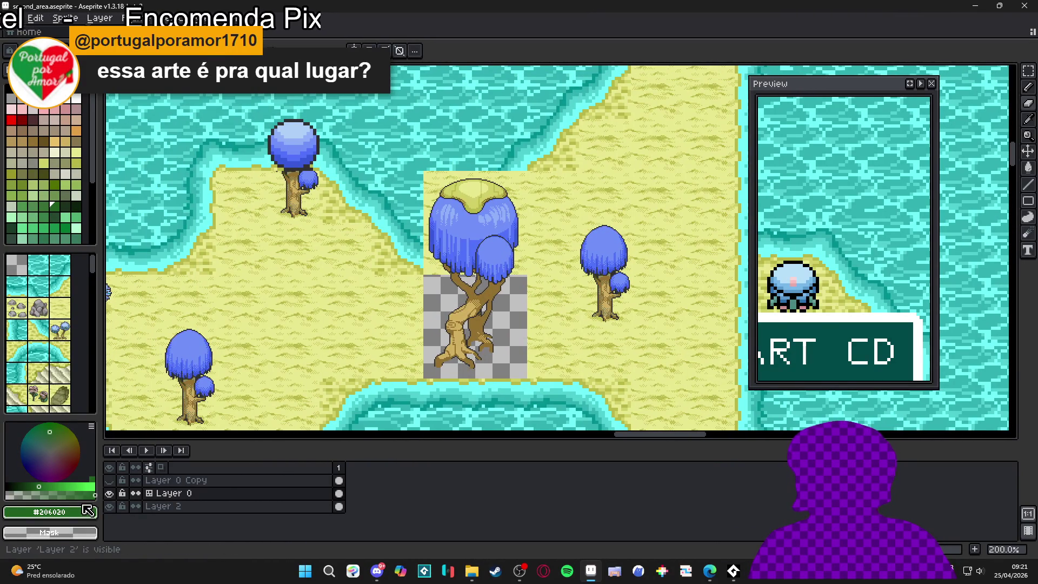
Step: Hide the offset Layer 0 Copy layer and view the river bridge area
{"action": "left_click", "coordinate": [109, 481]}
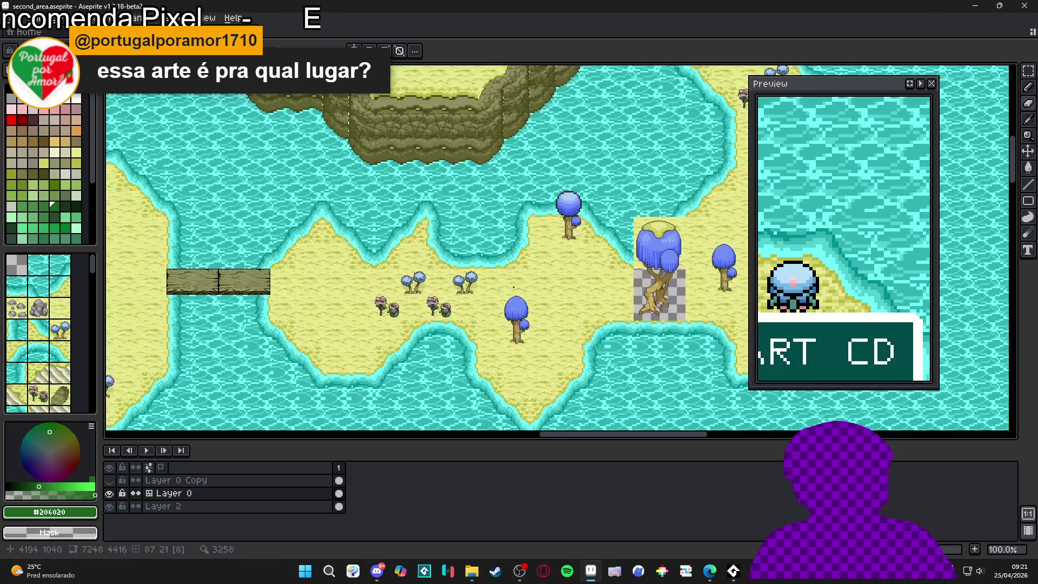
{"action": "scroll", "coordinate": [286, 348], "scroll_direction": "up", "scroll_amount": 5}
{"action": "scroll", "coordinate": [287, 348], "scroll_direction": "left", "scroll_amount": 8}
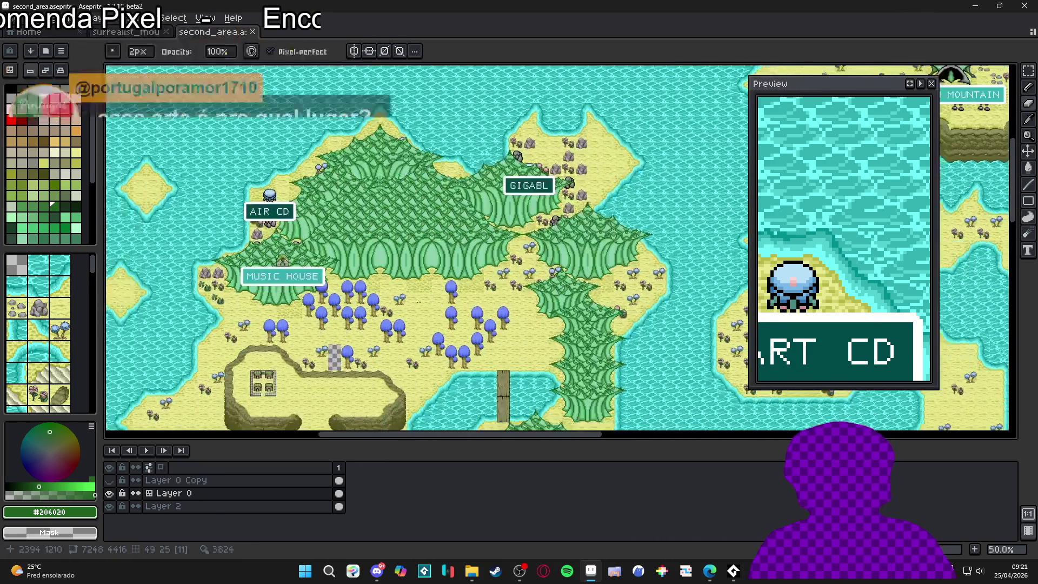
{"action": "scroll", "coordinate": [335, 347], "scroll_direction": "up", "scroll_amount": 2}
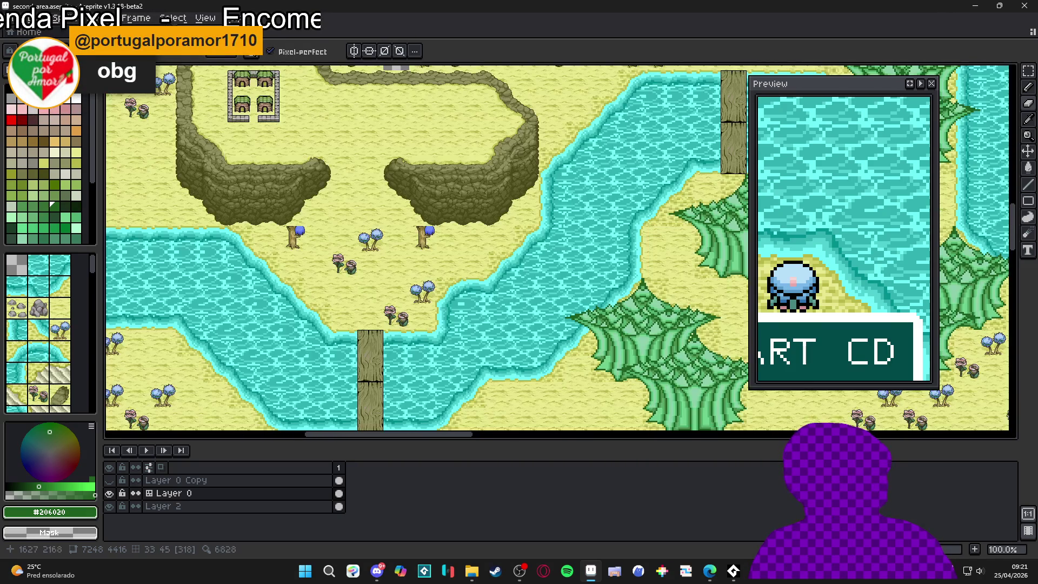
{"action": "left_click_drag", "start_coordinate": [373, 395], "coordinate": [358, 317]}
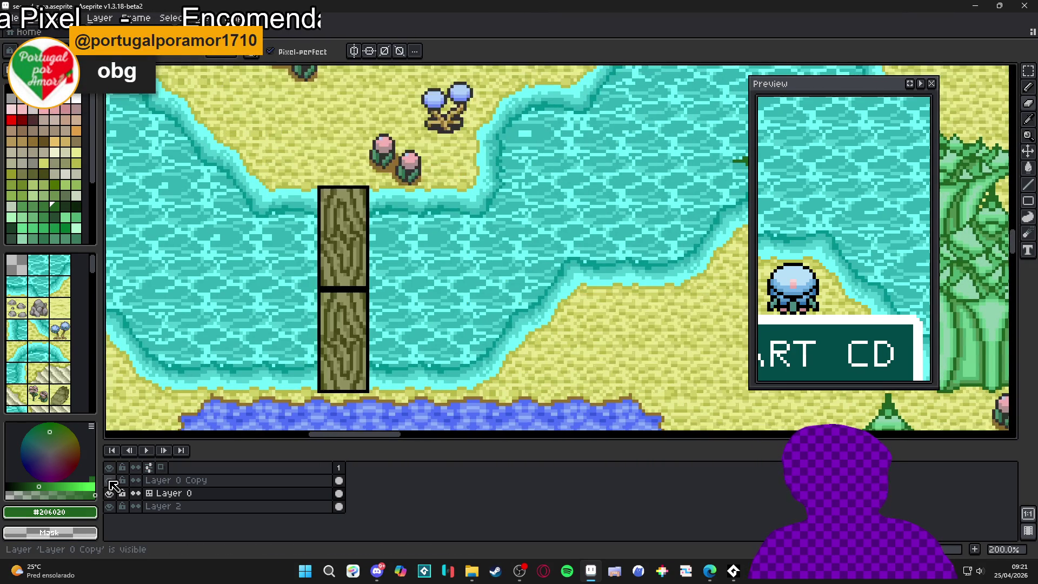
{"action": "scroll", "coordinate": [287, 334], "scroll_direction": "up", "scroll_amount": 1}
{"action": "scroll", "coordinate": [288, 335], "scroll_direction": "left", "scroll_amount": 1}
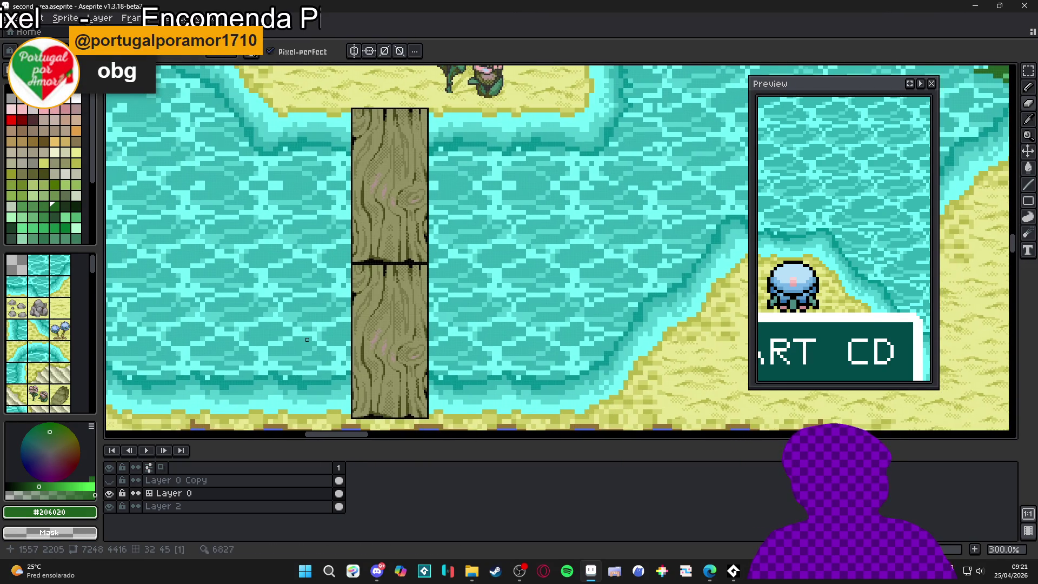
{"action": "scroll", "coordinate": [310, 196], "scroll_direction": "down", "scroll_amount": 4}
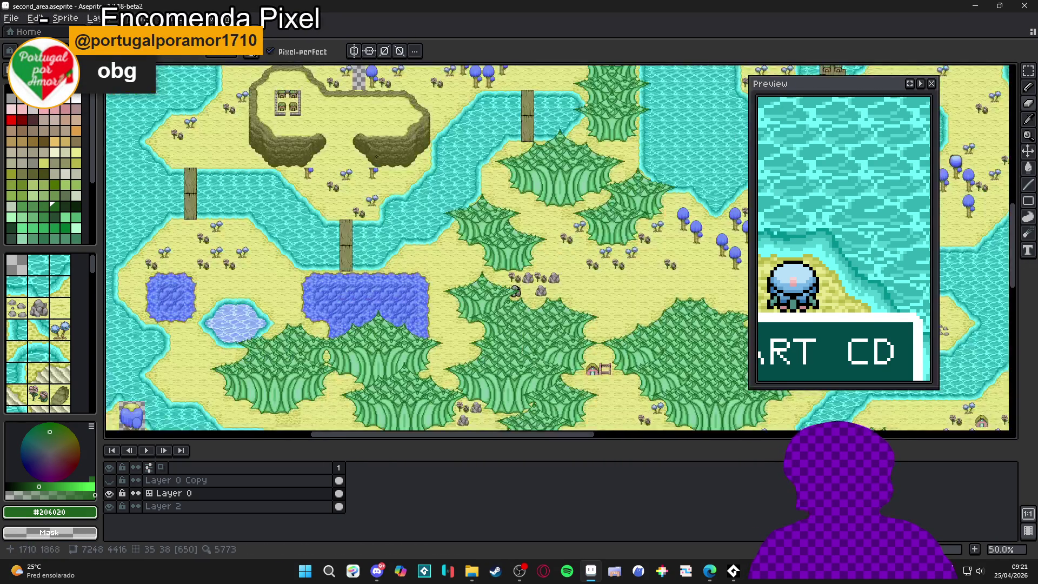
{"action": "scroll", "coordinate": [309, 189], "scroll_direction": "up", "scroll_amount": 3}
Step: Return to the surrealist_mountain sprite tab
{"action": "scroll", "coordinate": [308, 185], "scroll_direction": "down", "scroll_amount": 1}
{"action": "scroll", "coordinate": [308, 185], "scroll_direction": "down", "scroll_amount": 2}
{"action": "scroll", "coordinate": [319, 318], "scroll_direction": "down", "scroll_amount": 1}
{"action": "scroll", "coordinate": [283, 329], "scroll_direction": "up", "scroll_amount": 1}
{"action": "scroll", "coordinate": [281, 324], "scroll_direction": "down", "scroll_amount": 1}
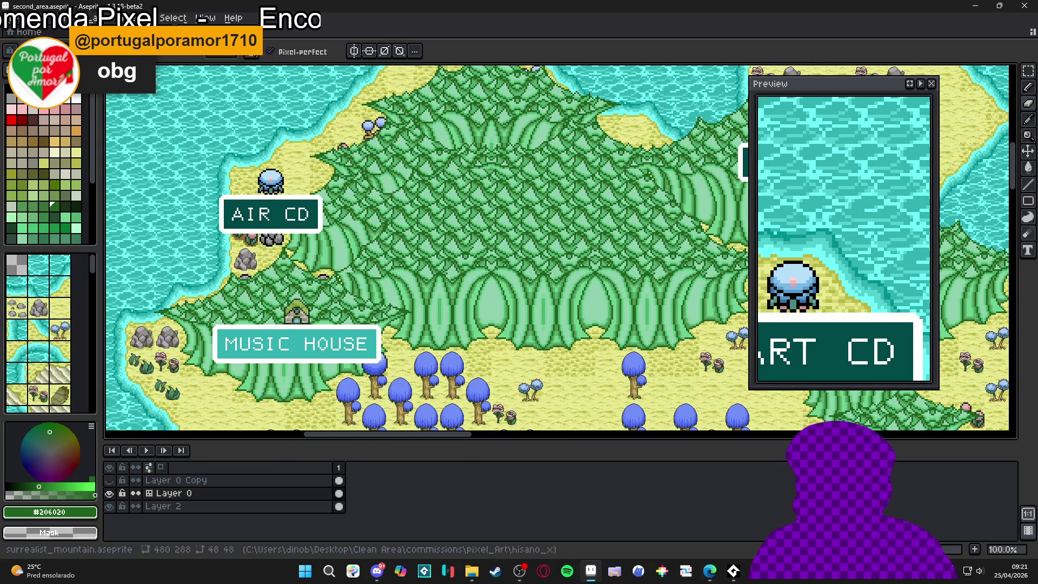
{"action": "left_click", "coordinate": [273, 43]}
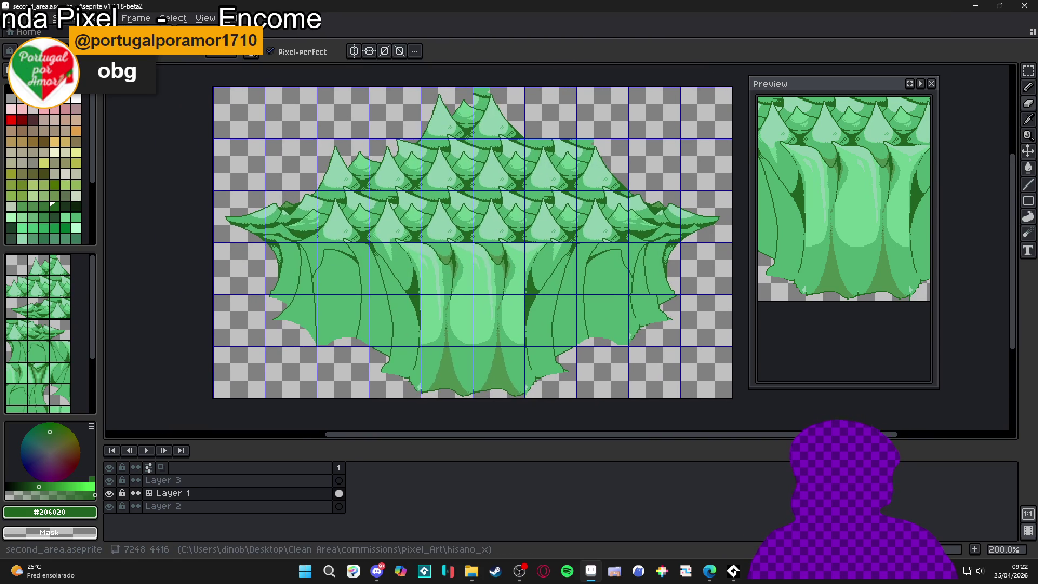
Step: Open items.aseprite from the hisano_x folder as a new document in Aseprite
{"action": "key", "text": "ctrl+Tab"}
{"action": "key", "text": "ctrl+Tab"}
{"action": "left_click", "coordinate": [471, 571]}
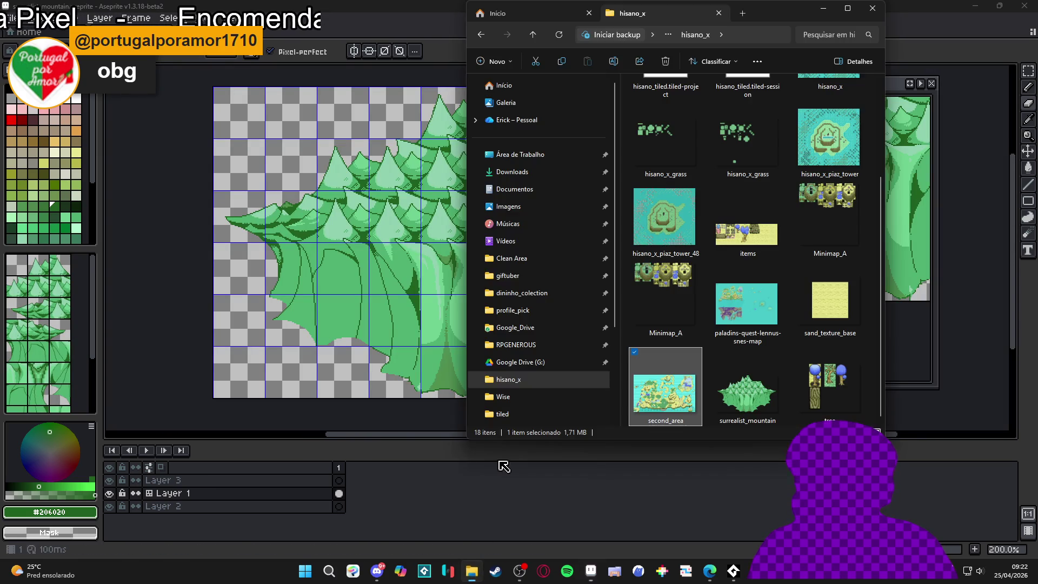
{"action": "left_click", "coordinate": [754, 212]}
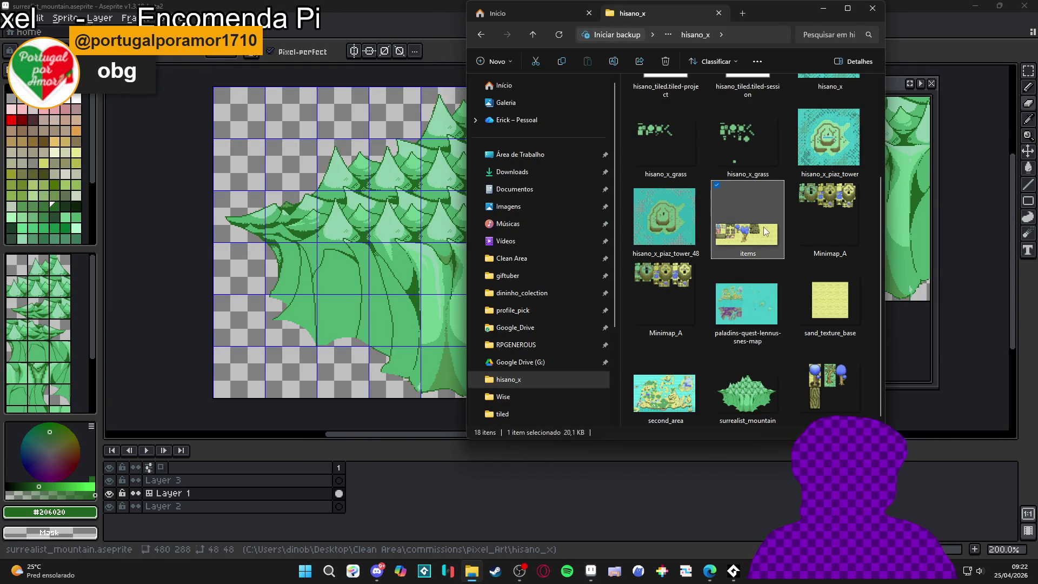
{"action": "double_click", "coordinate": [764, 233]}
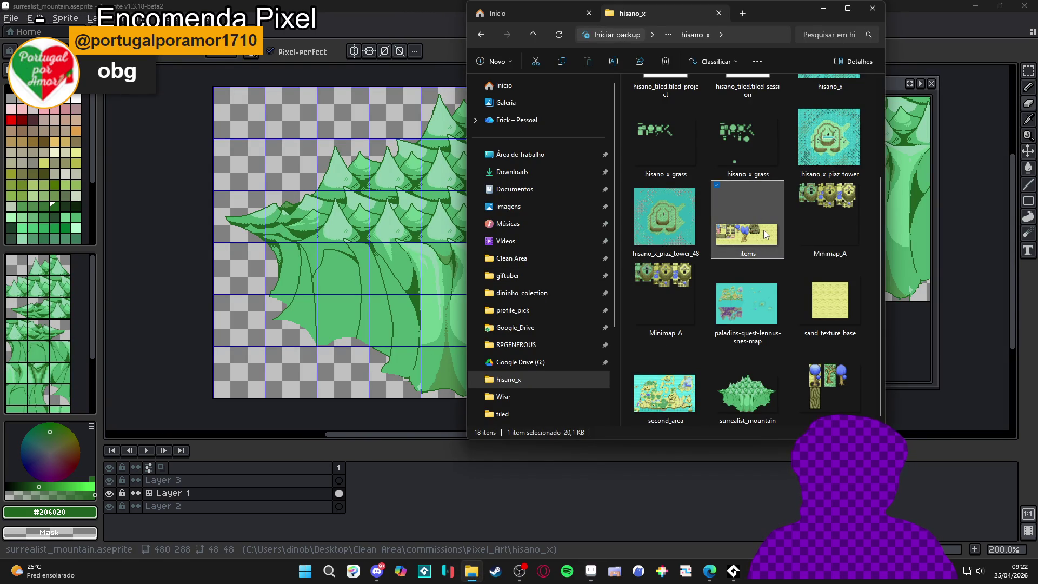
{"action": "left_click_drag", "start_coordinate": [289, 44], "coordinate": [116, 189]}
Step: Show the surrealist mountain sprite in the pane beside the items sheet
{"action": "scroll", "coordinate": [245, 185], "scroll_direction": "up", "scroll_amount": 2}
{"action": "scroll", "coordinate": [245, 185], "scroll_direction": "up", "scroll_amount": 2}
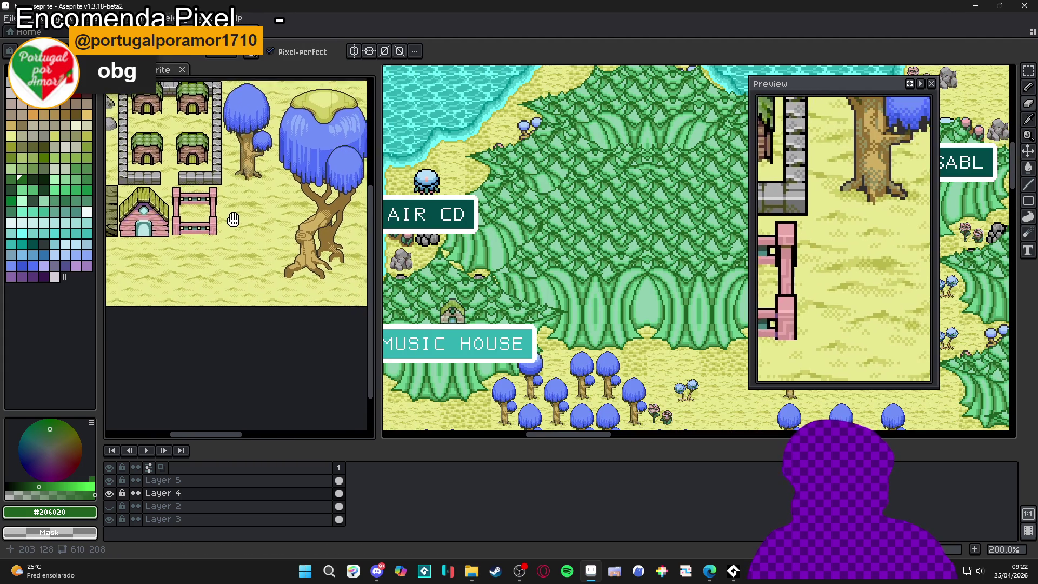
{"action": "scroll", "coordinate": [221, 253], "scroll_direction": "down", "scroll_amount": 2}
{"action": "key", "text": "ctrl+Tab"}
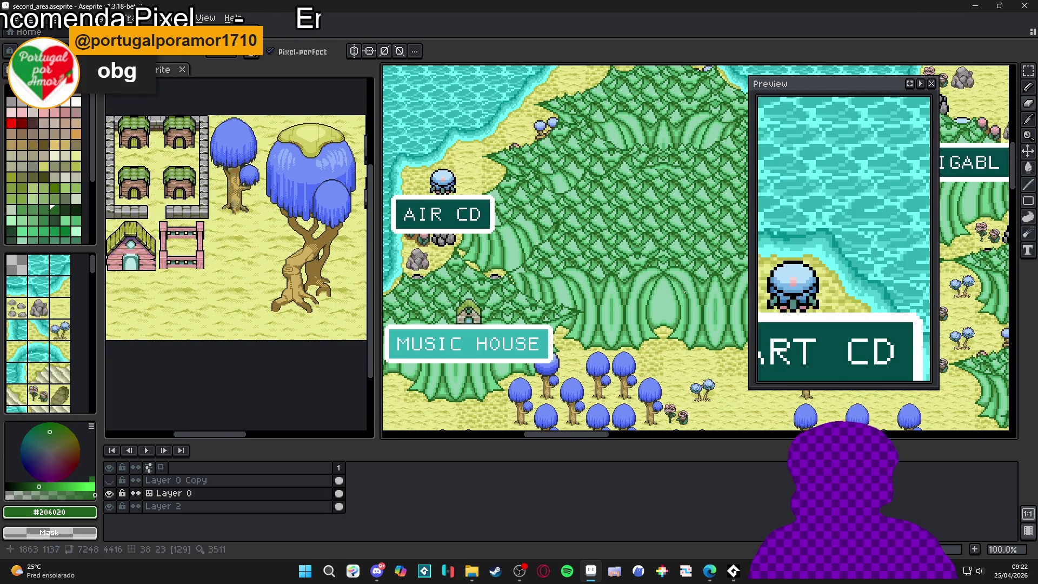
{"action": "key", "text": "ctrl+Tab"}
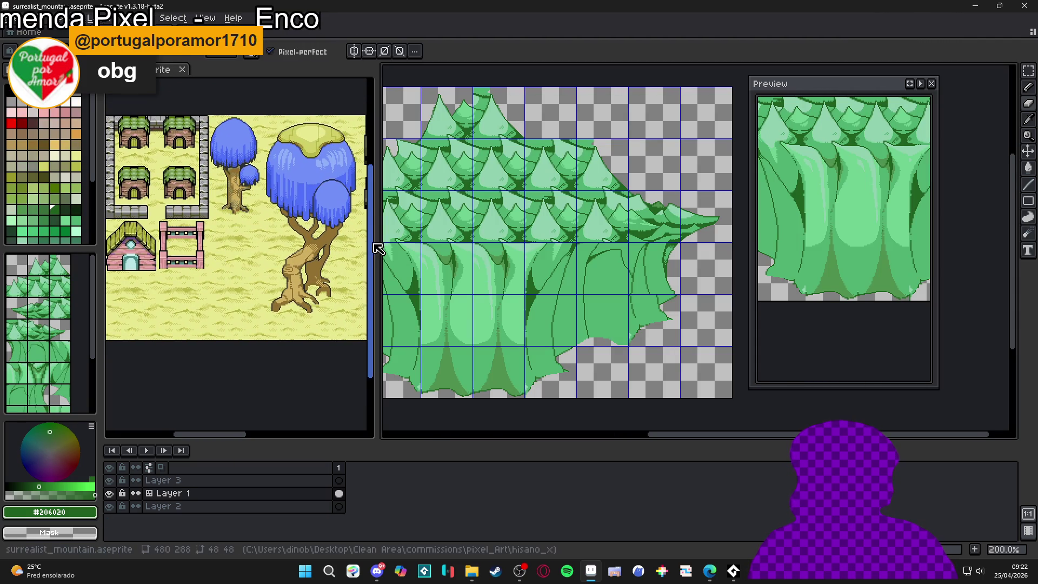
Step: Widen the mountain pane, frame the blue trees and whole mountain, and save the mountain file
{"action": "scroll", "coordinate": [683, 283], "scroll_direction": "left", "scroll_amount": 2}
{"action": "left_click_drag", "start_coordinate": [377, 297], "coordinate": [273, 296]}
{"action": "mouse_move", "coordinate": [194, 277]}
{"action": "left_mouse_down"}
{"action": "mouse_move", "coordinate": [227, 285]}
{"action": "mouse_move", "coordinate": [146, 301]}
{"action": "mouse_move", "coordinate": [149, 312]}
{"action": "left_mouse_up"}
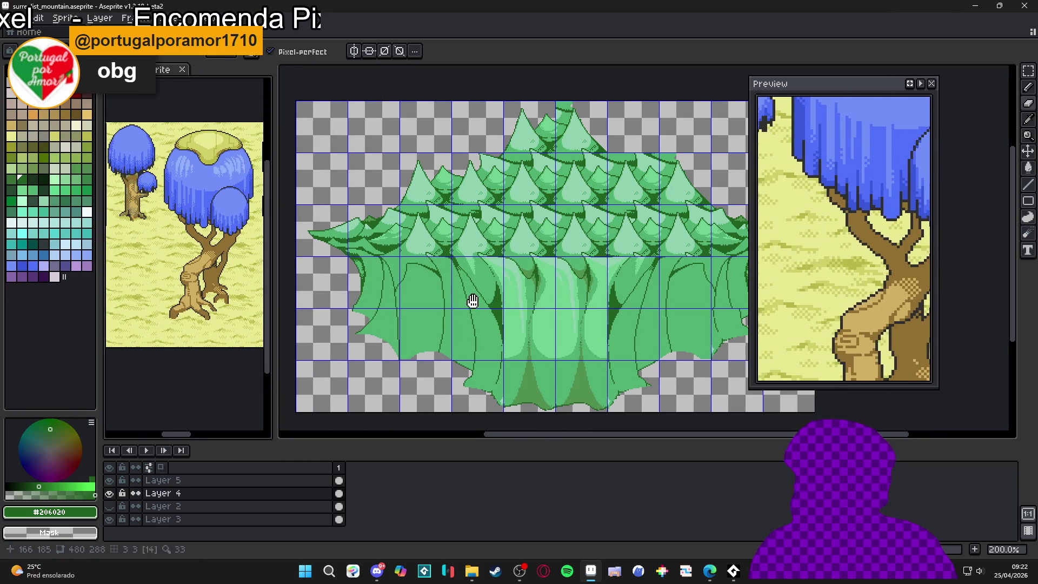
{"action": "left_click_drag", "start_coordinate": [472, 299], "coordinate": [440, 278]}
{"action": "key", "text": "ctrl+s"}
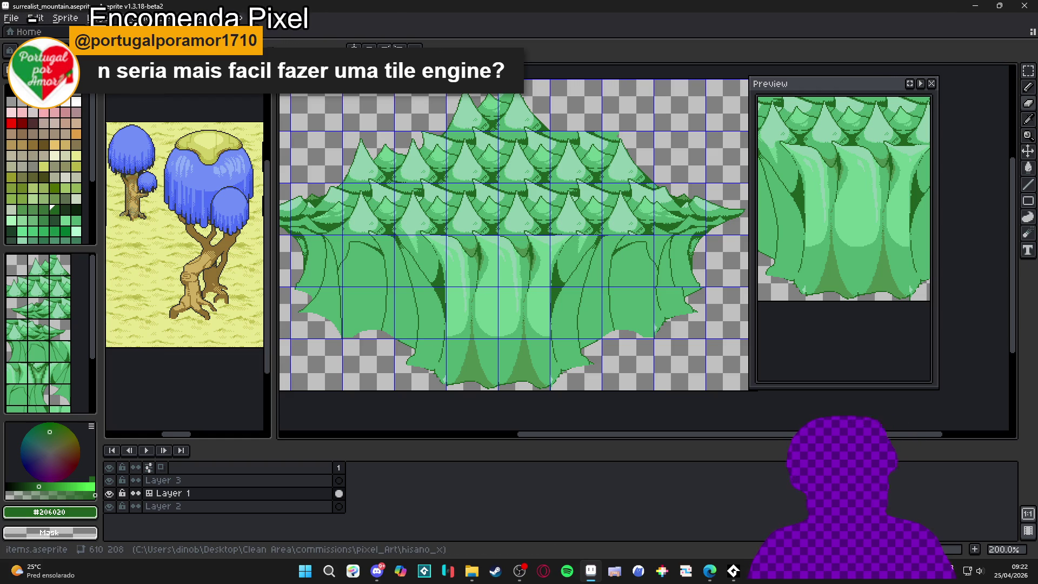
Step: Open the Minimap_A sprite from the file browser and zoom it to 200%
{"action": "left_click", "coordinate": [347, 25]}
{"action": "key", "text": "ctrl+Tab"}
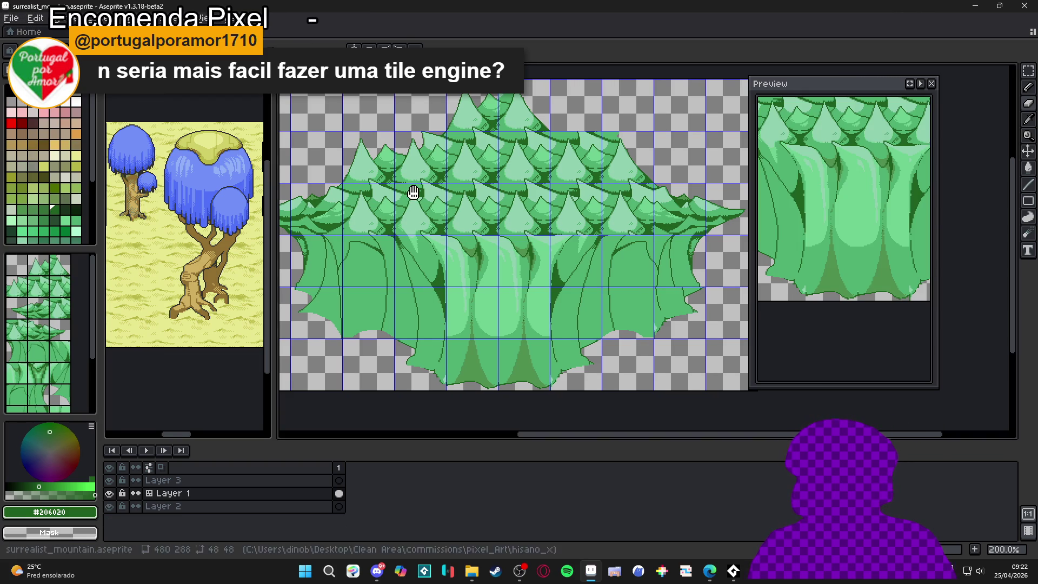
{"action": "key", "text": "alt+Tab"}
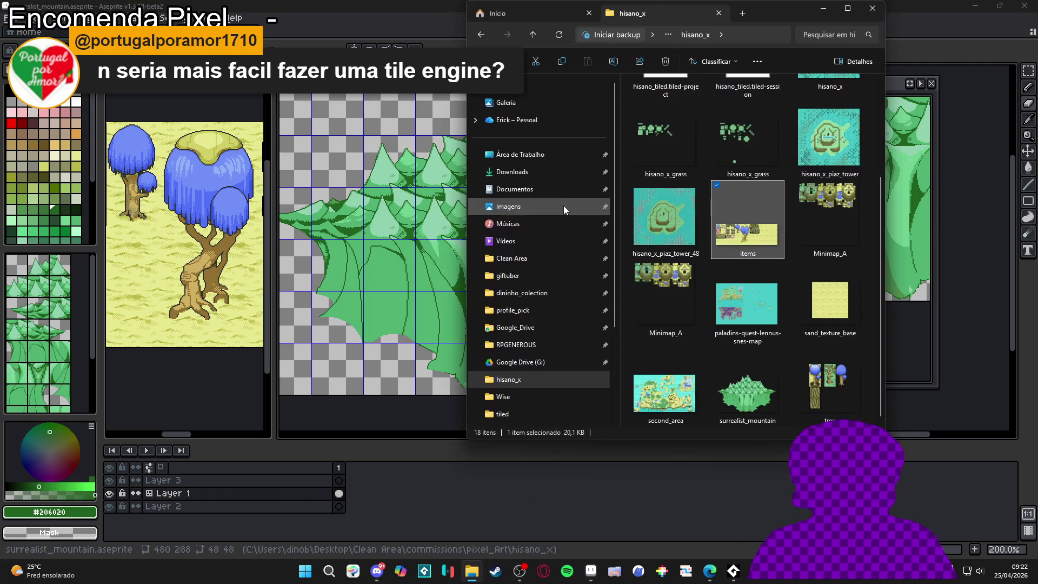
{"action": "double_click", "coordinate": [808, 209]}
{"action": "key", "text": "2"}
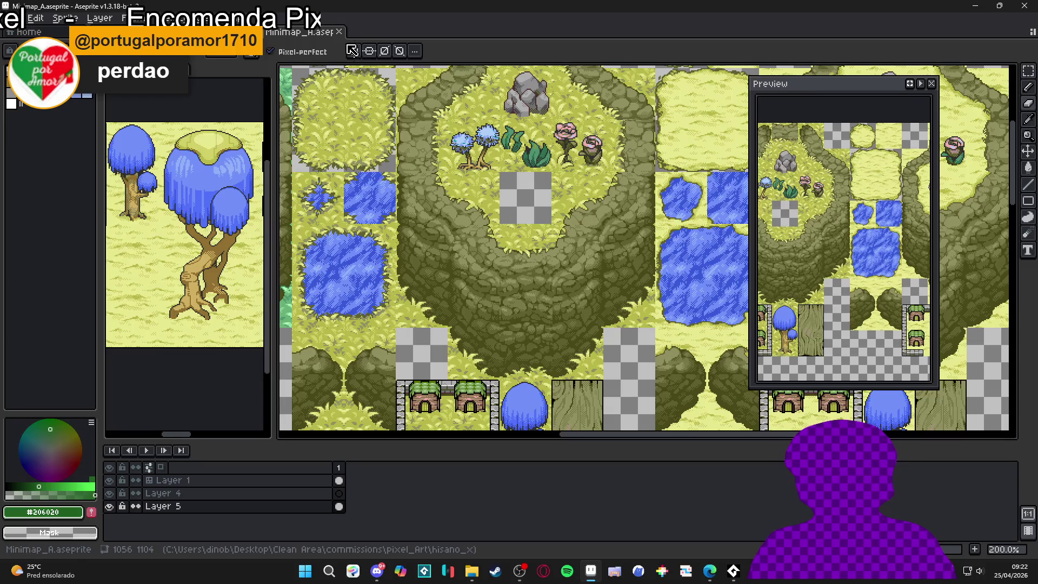
Step: Close Minimap_A and return to the zoomed-in surrealist mountain sprite
{"action": "left_click", "coordinate": [339, 32]}
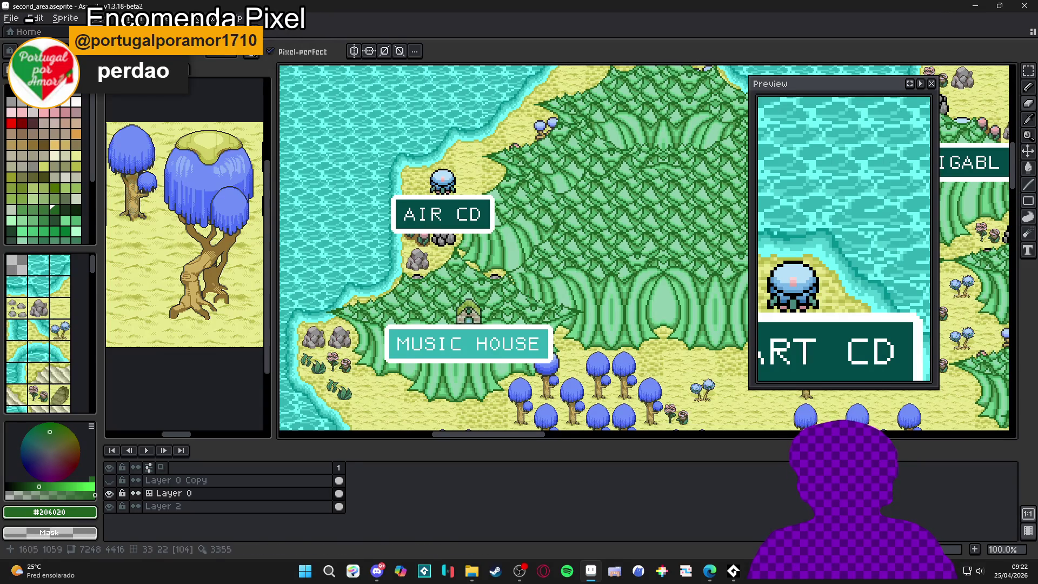
{"action": "scroll", "coordinate": [643, 247], "scroll_direction": "right", "scroll_amount": 5}
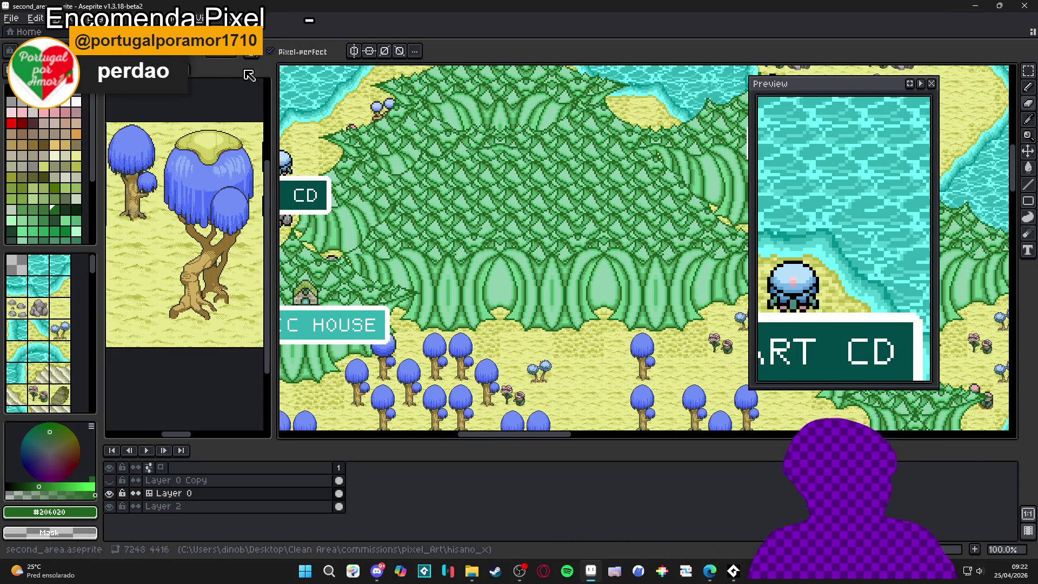
{"action": "left_click", "coordinate": [205, 32]}
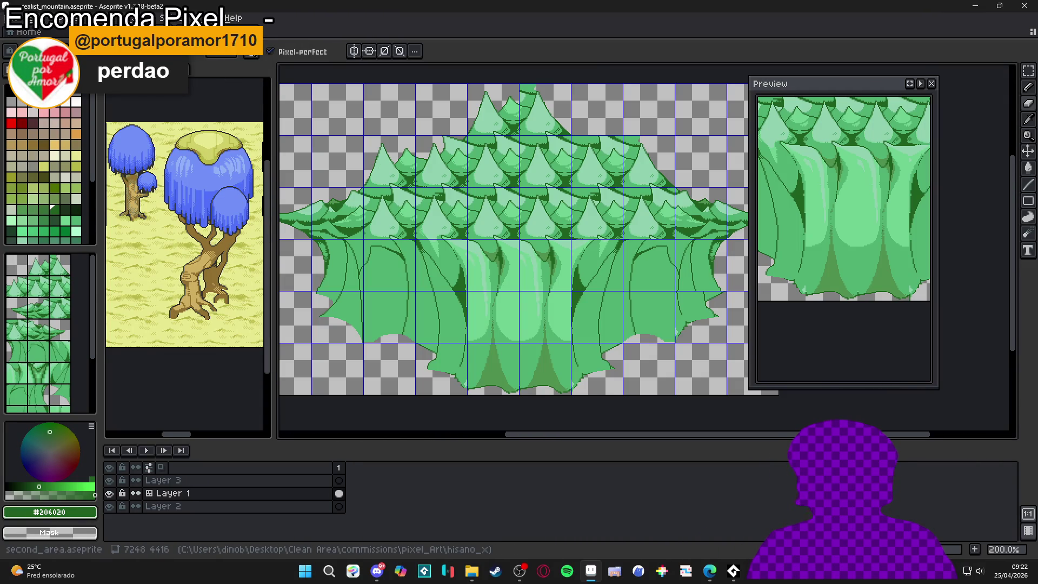
{"action": "scroll", "coordinate": [564, 257], "scroll_direction": "up", "scroll_amount": 2}
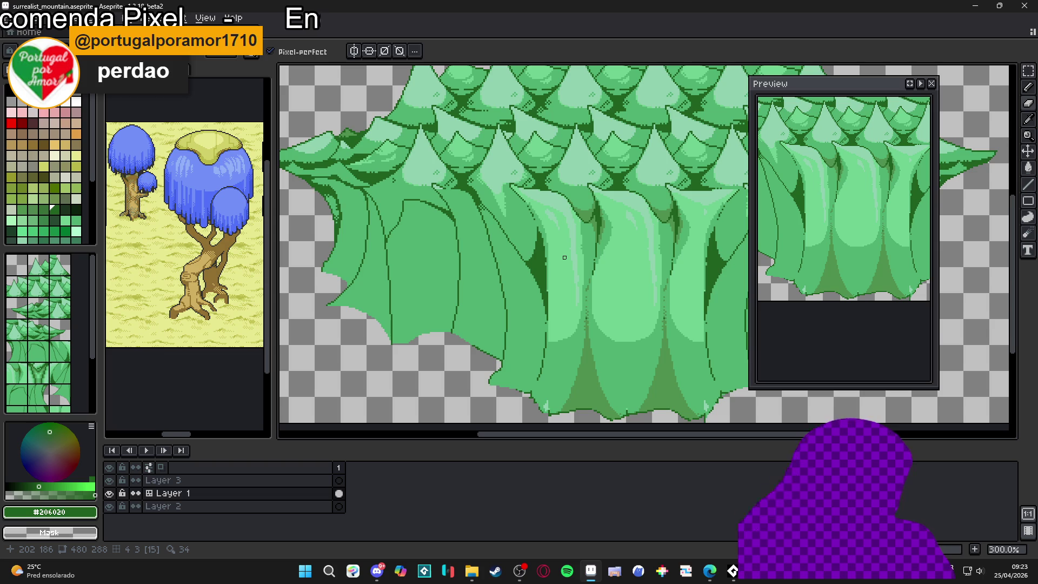
Step: Turn on the blue grid with Ctrl+' and centre the mountain sprite in view
{"action": "scroll", "coordinate": [565, 257], "scroll_direction": "up", "scroll_amount": 2}
{"action": "key", "text": "ctrl+apostrophe"}
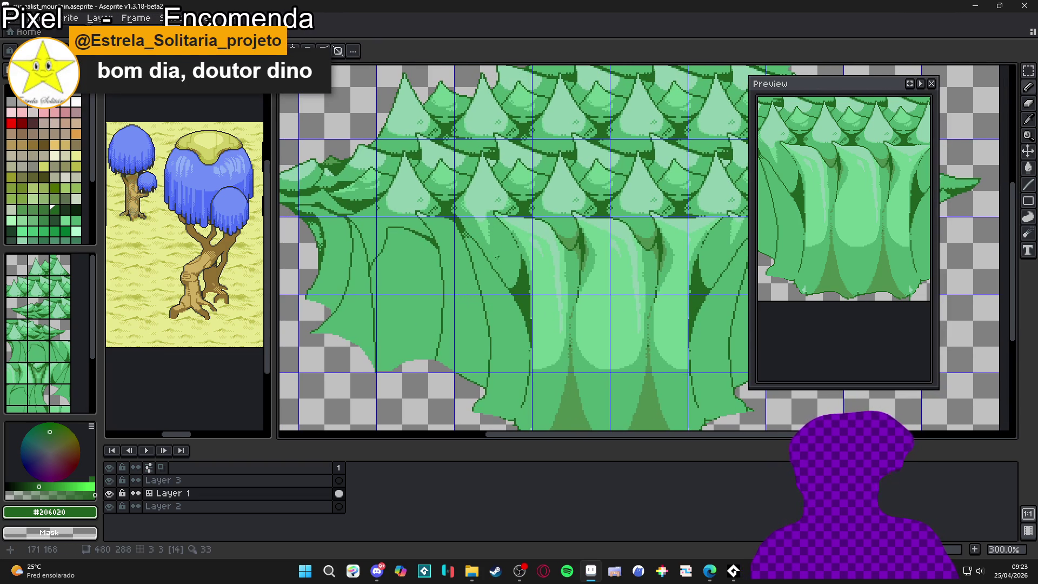
{"action": "scroll", "coordinate": [454, 224], "scroll_direction": "down", "scroll_amount": 3}
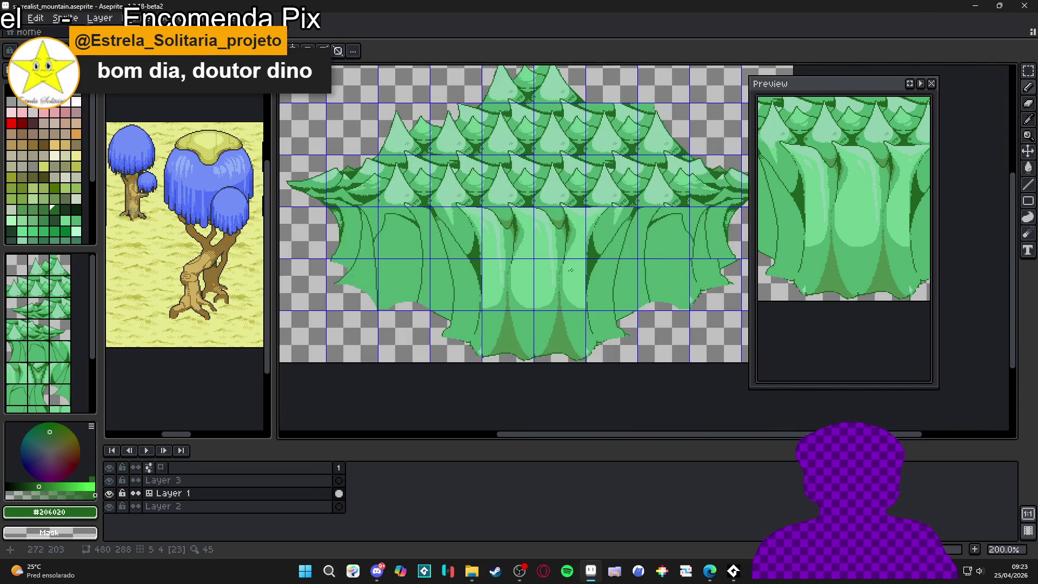
{"action": "scroll", "coordinate": [570, 270], "scroll_direction": "right", "scroll_amount": 3}
{"action": "scroll", "coordinate": [571, 270], "scroll_direction": "up", "scroll_amount": 2}
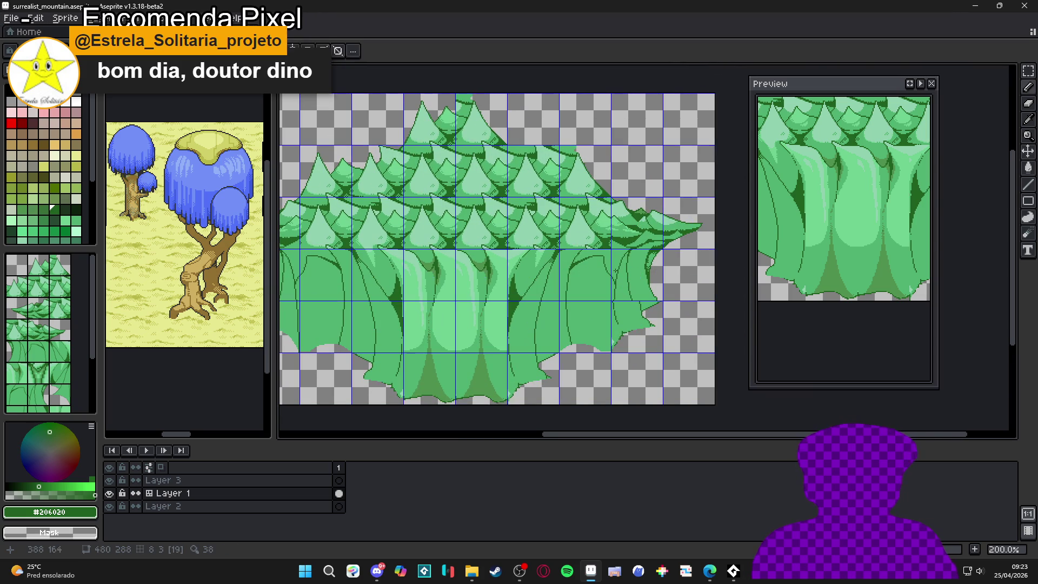
{"action": "scroll", "coordinate": [605, 259], "scroll_direction": "up", "scroll_amount": 3}
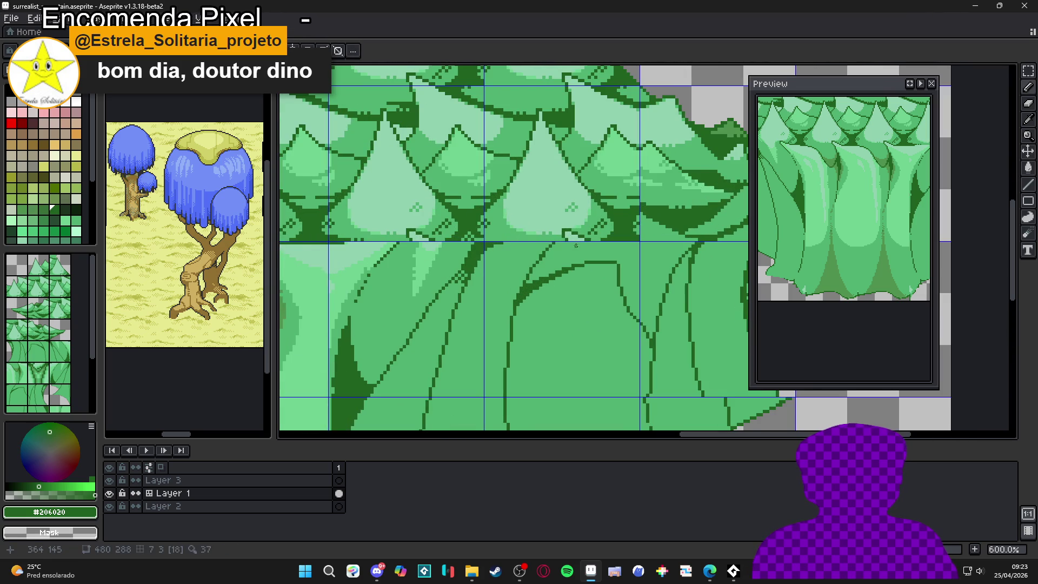
{"action": "scroll", "coordinate": [454, 266], "scroll_direction": "up", "scroll_amount": 2}
{"action": "scroll", "coordinate": [502, 276], "scroll_direction": "down", "scroll_amount": 2}
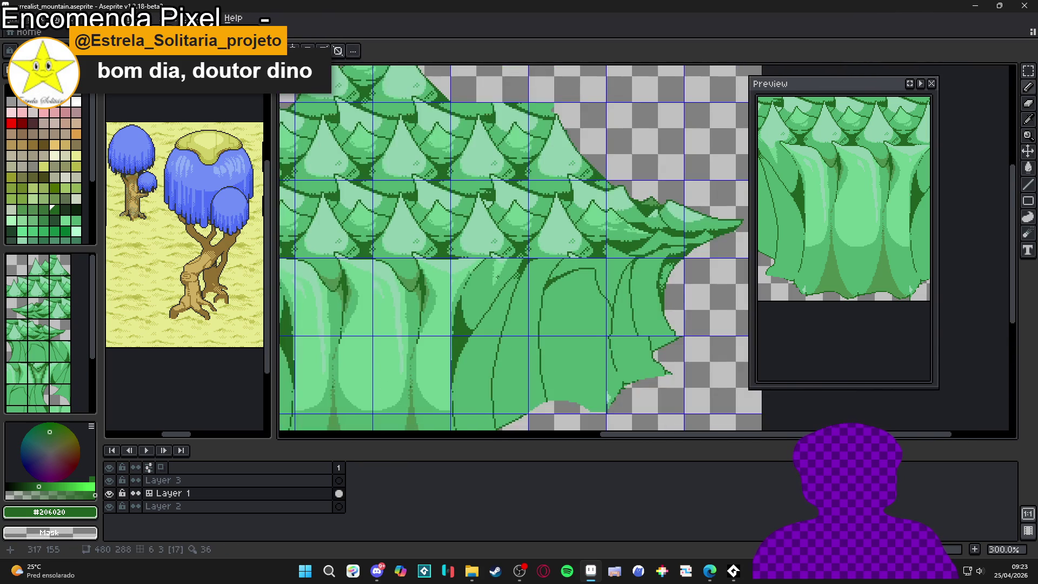
{"action": "scroll", "coordinate": [528, 310], "scroll_direction": "up", "scroll_amount": 2}
{"action": "scroll", "coordinate": [527, 310], "scroll_direction": "down", "scroll_amount": 1}
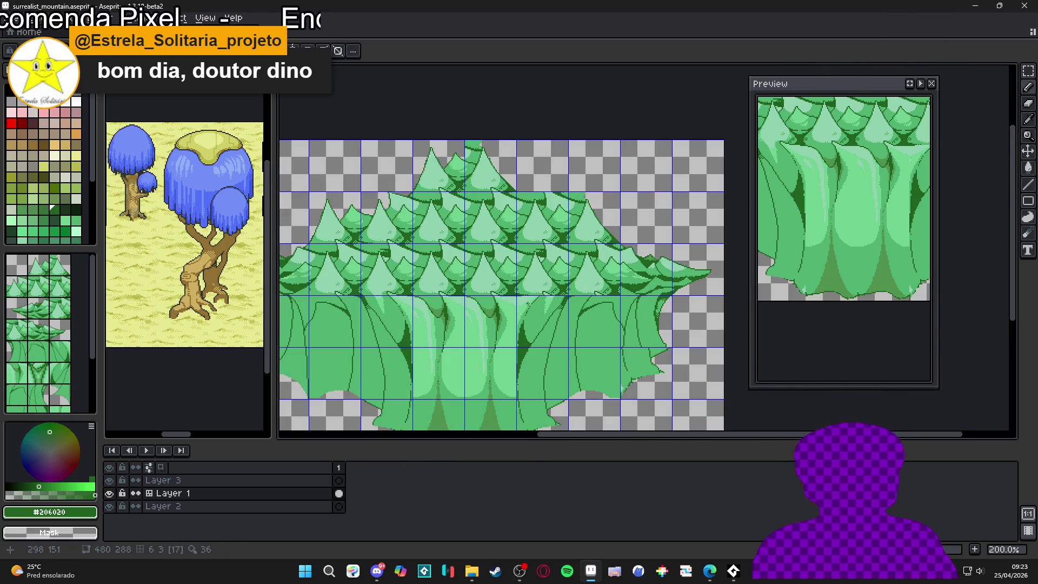
{"action": "left_click_drag", "start_coordinate": [519, 326], "coordinate": [562, 316]}
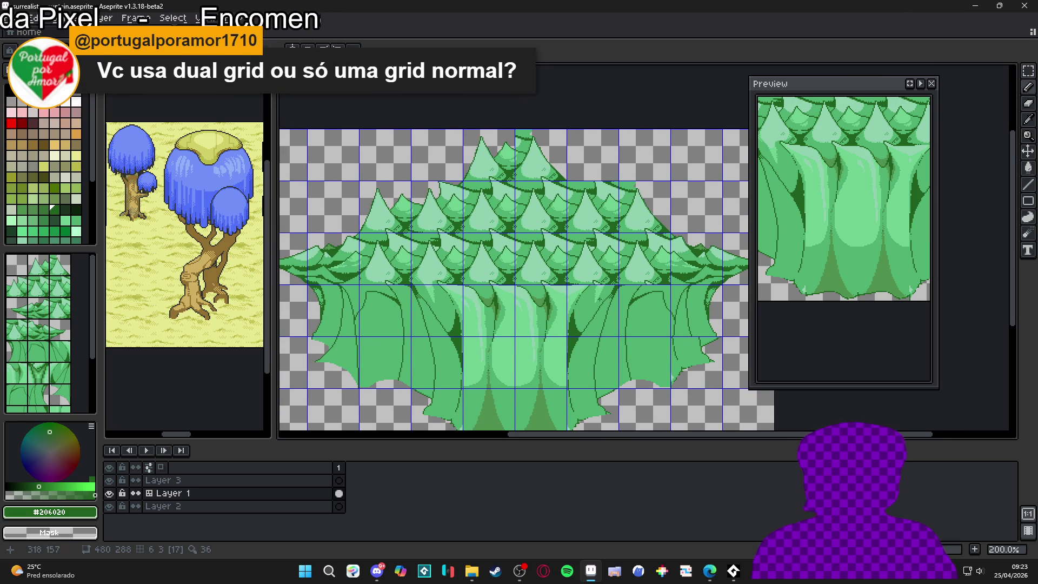
{"action": "scroll", "coordinate": [595, 273], "scroll_direction": "up", "scroll_amount": 3}
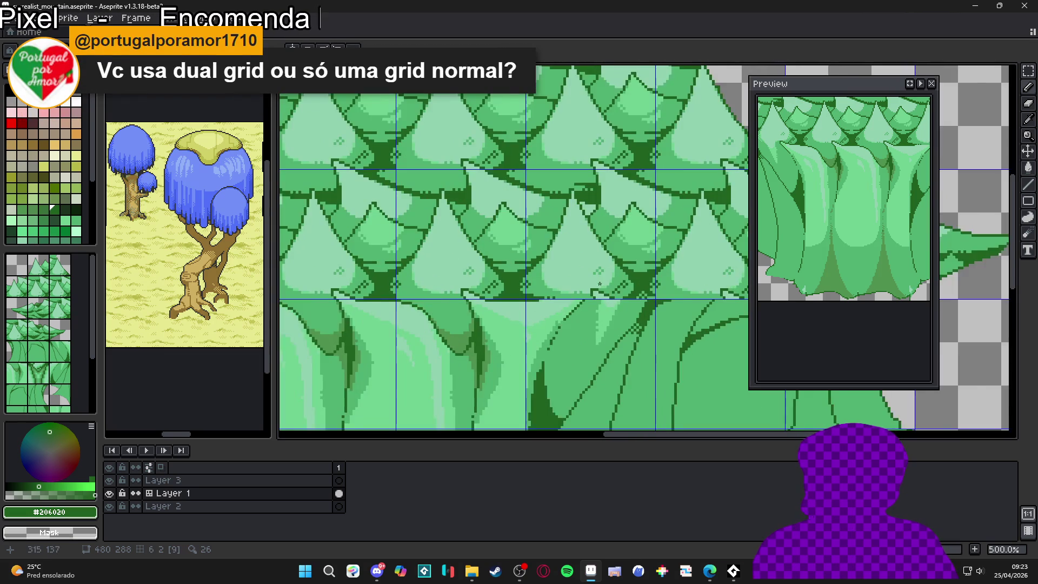
{"action": "scroll", "coordinate": [546, 284], "scroll_direction": "down", "scroll_amount": 2}
{"action": "scroll", "coordinate": [547, 285], "scroll_direction": "down", "scroll_amount": 1}
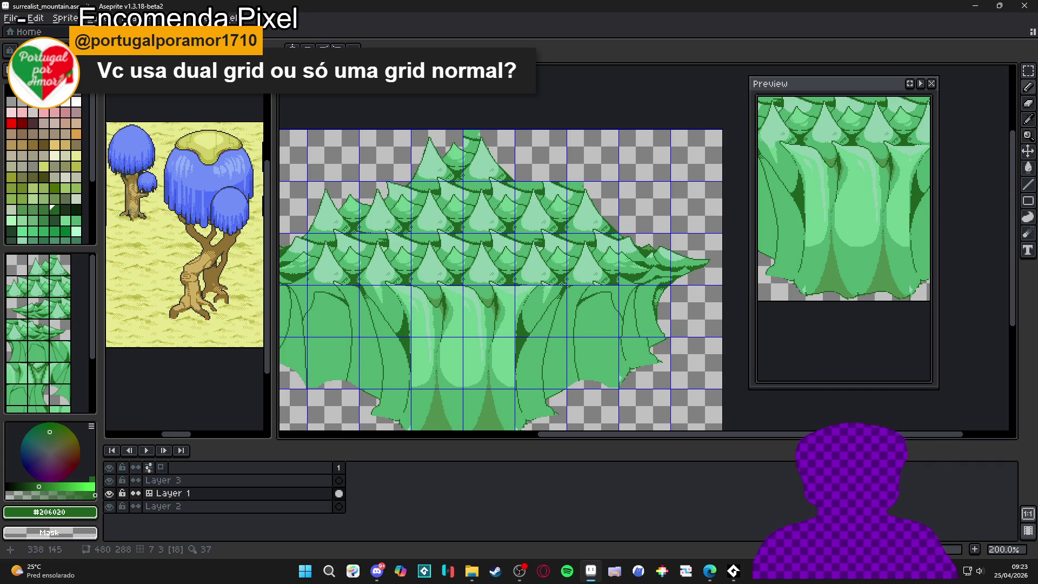
{"action": "scroll", "coordinate": [560, 287], "scroll_direction": "up", "scroll_amount": 7}
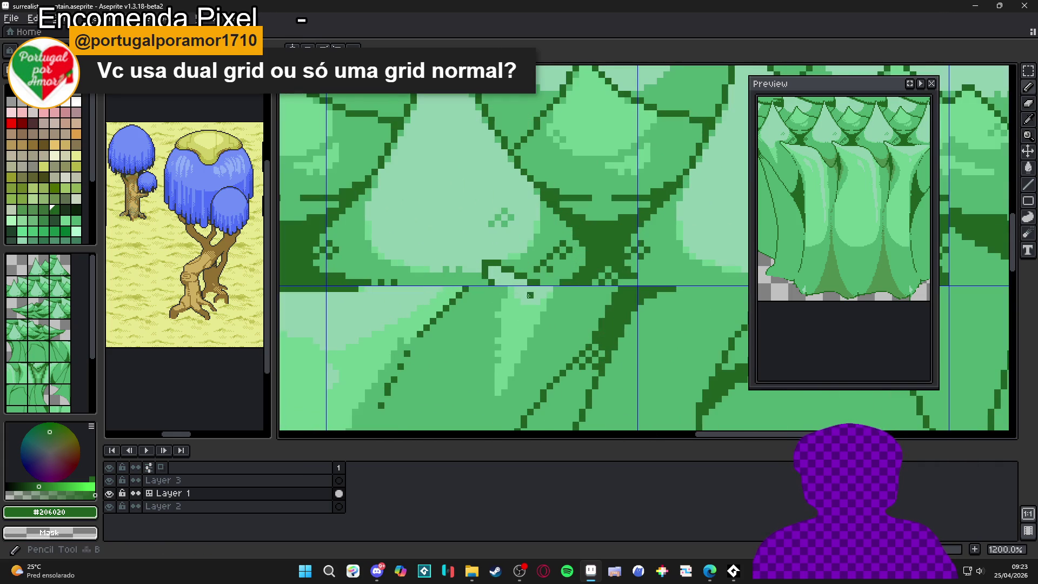
Step: Draw two dark green outline lines across the trunks and lighten a stray pixel to mid green
{"action": "left_click_drag", "start_coordinate": [544, 288], "coordinate": [612, 334]}
{"action": "mouse_move", "coordinate": [496, 289]}
{"action": "left_mouse_down"}
{"action": "mouse_move", "coordinate": [557, 391]}
{"action": "mouse_move", "coordinate": [535, 346]}
{"action": "mouse_move", "coordinate": [539, 387]}
{"action": "mouse_move", "coordinate": [531, 249]}
{"action": "mouse_move", "coordinate": [535, 275]}
{"action": "left_mouse_up"}
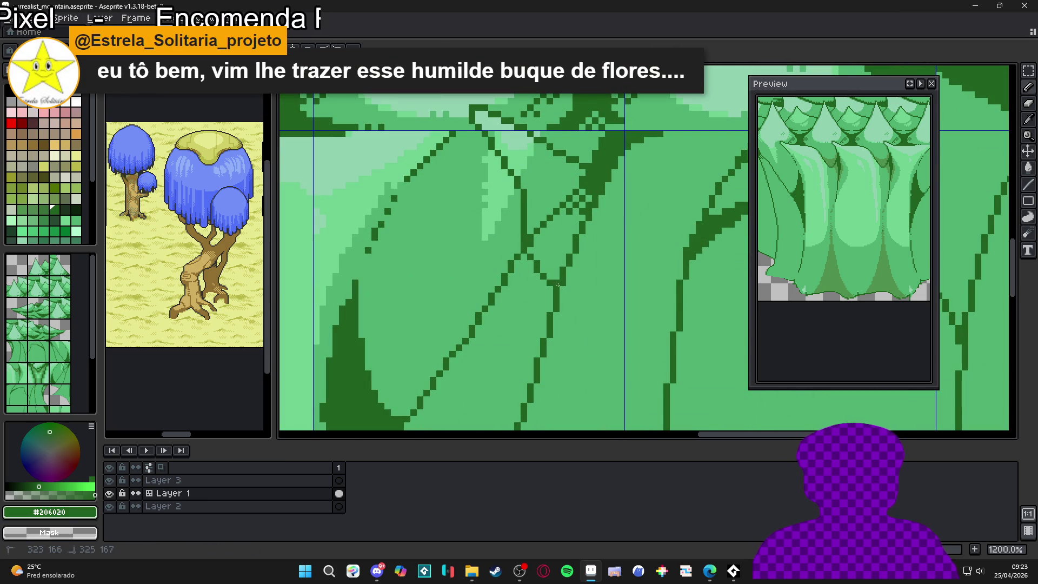
{"action": "left_click", "coordinate": [558, 285], "text": "alt"}
{"action": "left_click", "coordinate": [531, 244]}
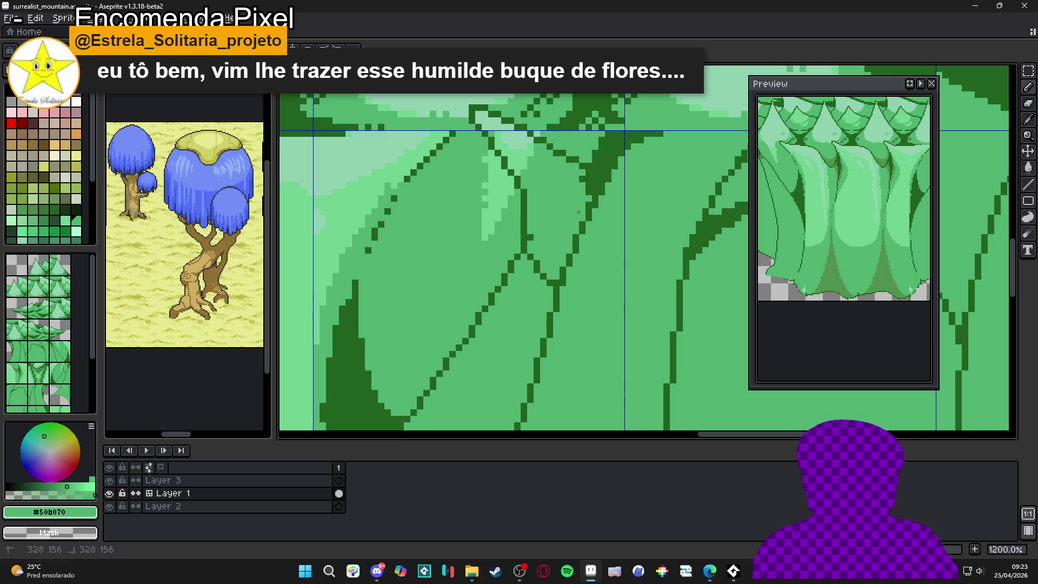
{"action": "left_click_drag", "start_coordinate": [558, 211], "coordinate": [567, 215]}
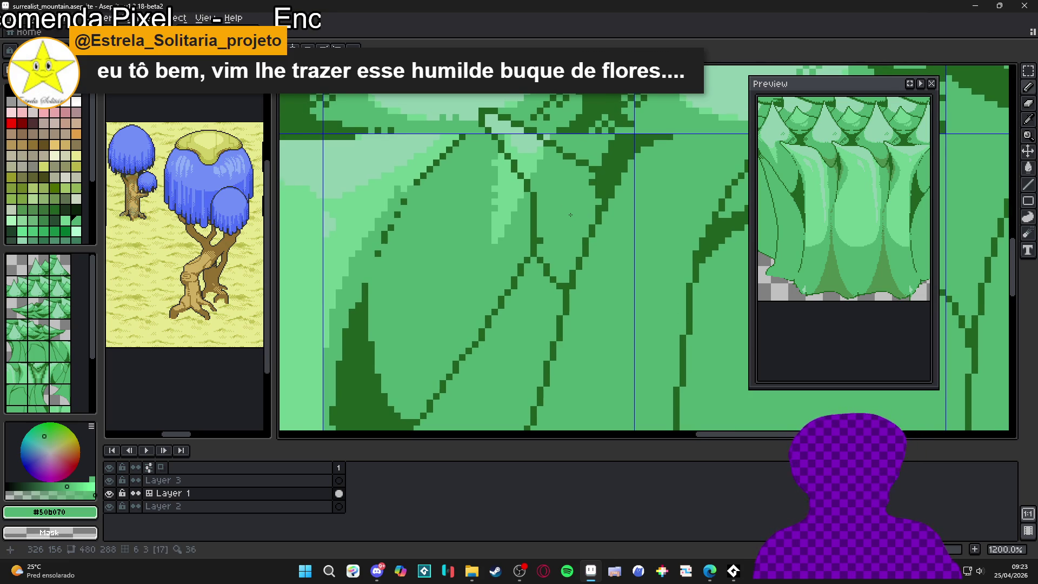
Step: Add a dark outline-green pixel to the mountain's outline
{"action": "left_click", "coordinate": [539, 252], "text": "alt"}
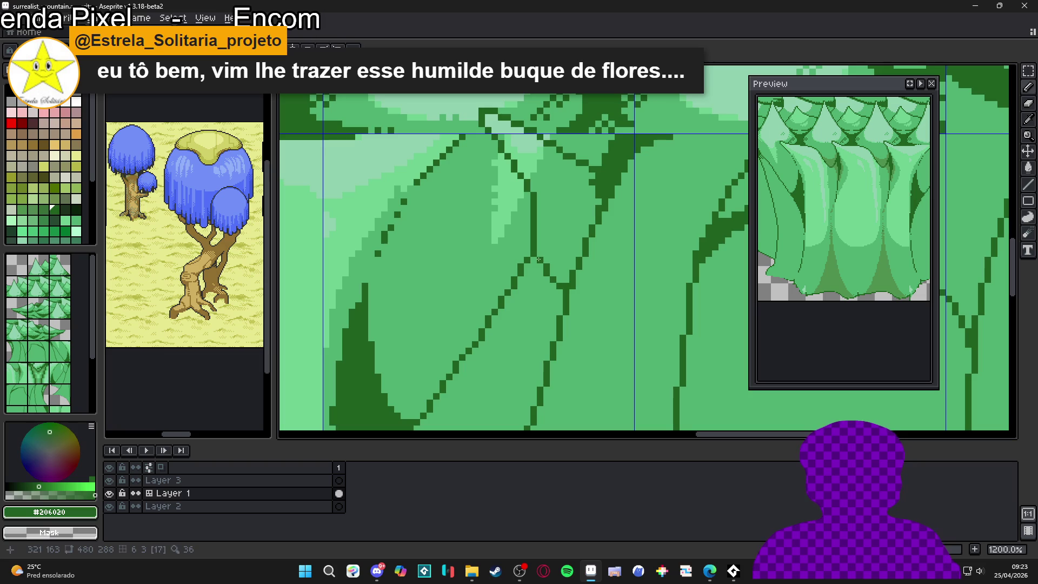
{"action": "left_click", "coordinate": [596, 174]}
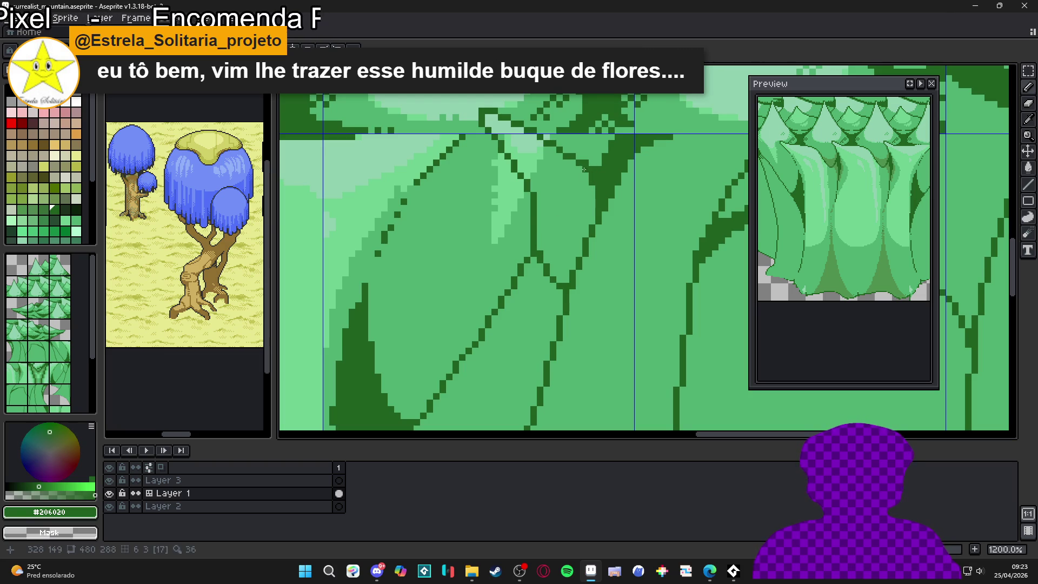
{"action": "scroll", "coordinate": [583, 169], "scroll_direction": "down", "scroll_amount": 2}
{"action": "scroll", "coordinate": [561, 218], "scroll_direction": "up", "scroll_amount": 4}
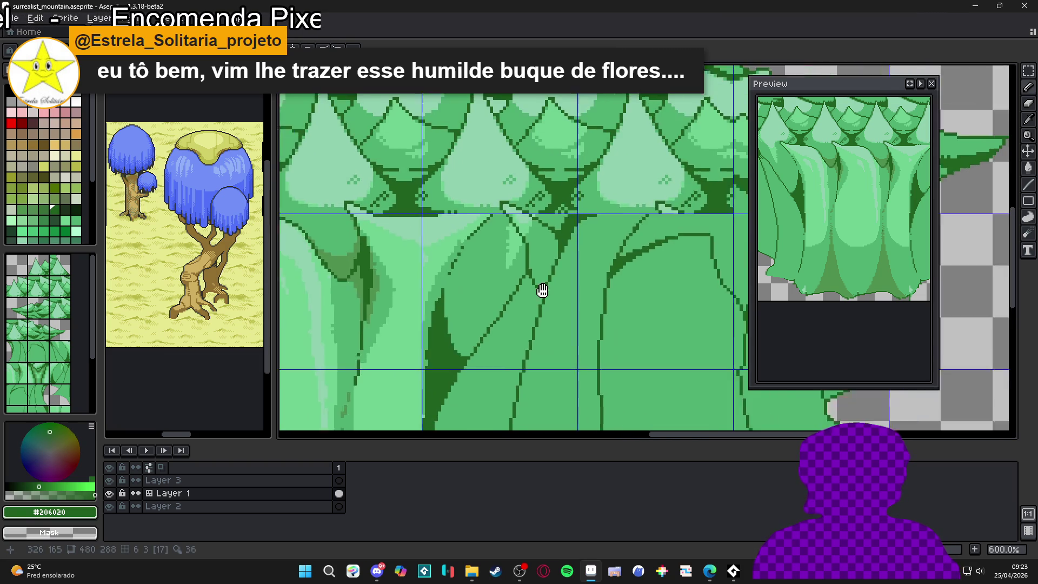
{"action": "scroll", "coordinate": [512, 229], "scroll_direction": "up", "scroll_amount": 3}
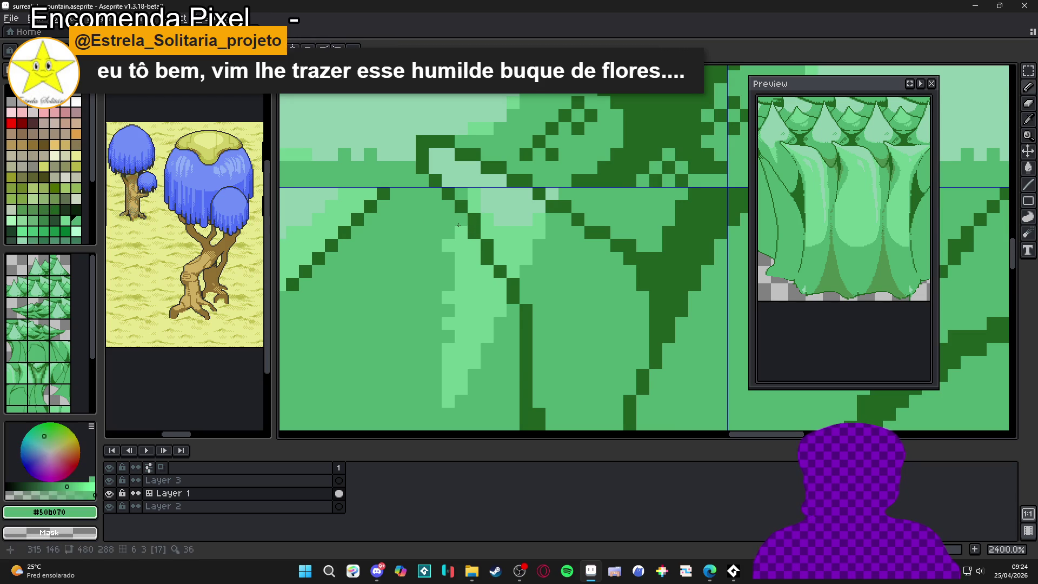
{"action": "scroll", "coordinate": [478, 237], "scroll_direction": "down", "scroll_amount": 3}
{"action": "scroll", "coordinate": [484, 241], "scroll_direction": "up", "scroll_amount": 2}
Step: Sample light, dark and mid greens from the canvas, ending with mid green #50b070 active
{"action": "left_click", "coordinate": [484, 242], "text": "alt"}
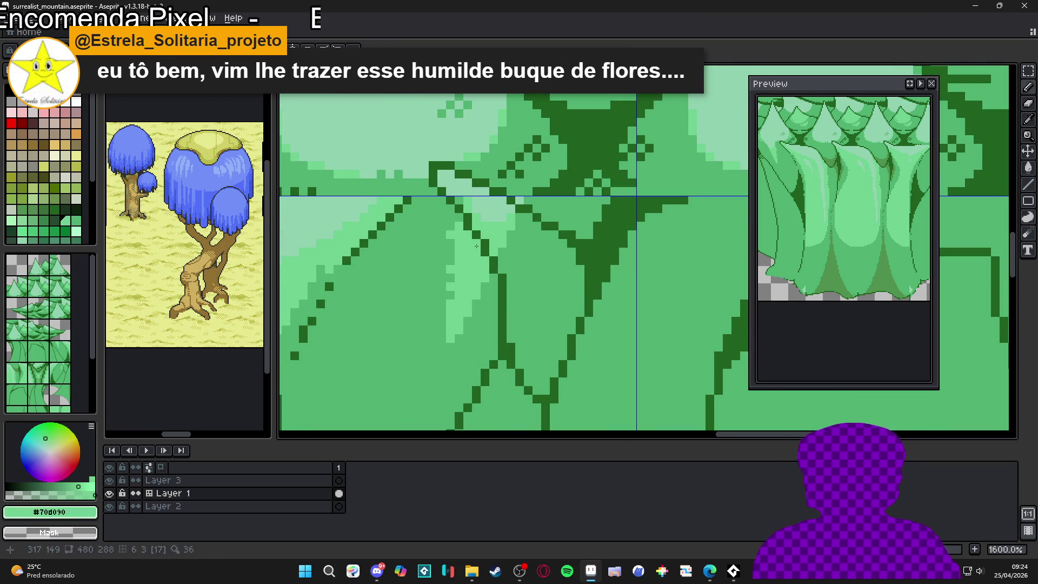
{"action": "scroll", "coordinate": [497, 252], "scroll_direction": "down", "scroll_amount": 2}
{"action": "scroll", "coordinate": [502, 259], "scroll_direction": "down", "scroll_amount": 2}
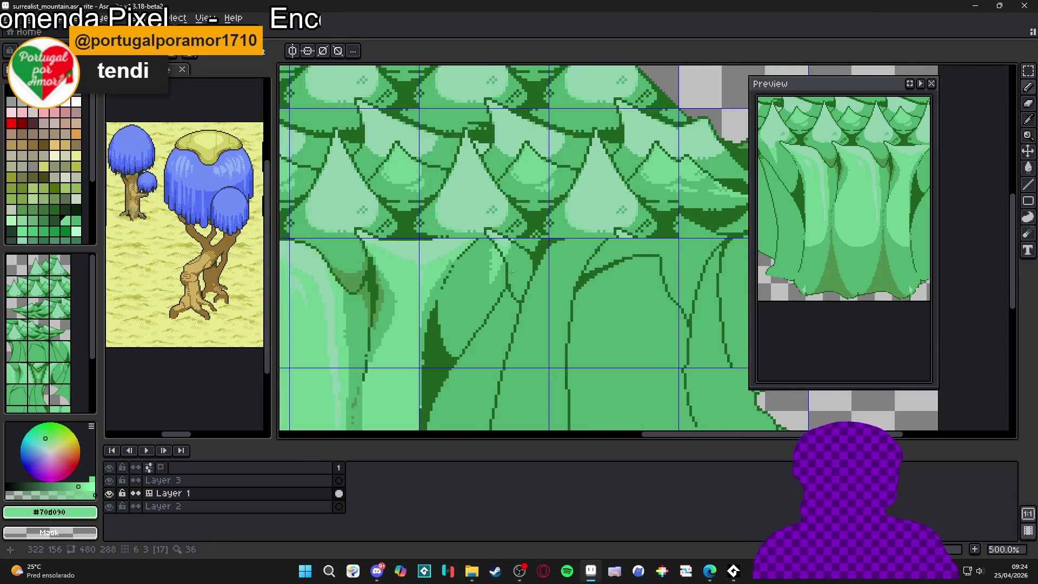
{"action": "scroll", "coordinate": [492, 227], "scroll_direction": "up", "scroll_amount": 5}
{"action": "left_click", "coordinate": [480, 215], "text": "alt"}
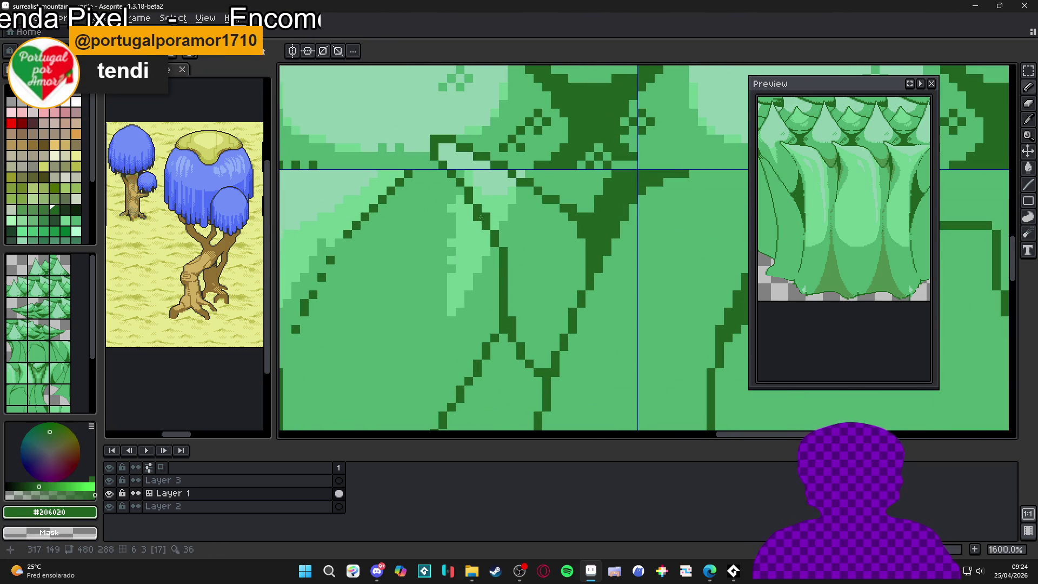
{"action": "left_click", "coordinate": [491, 226], "text": "alt"}
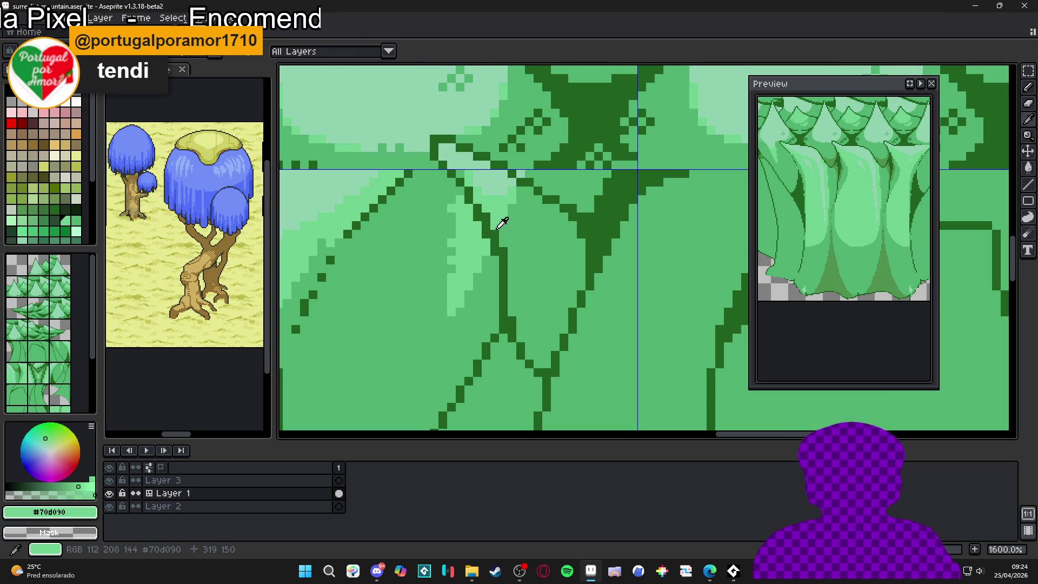
{"action": "left_click", "coordinate": [504, 250], "text": "alt"}
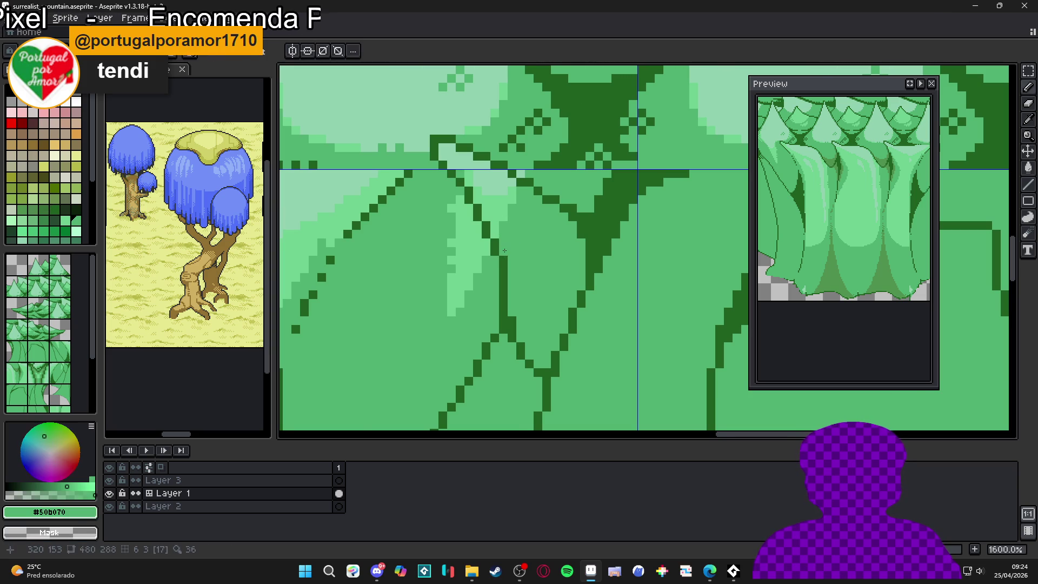
{"action": "scroll", "coordinate": [506, 260], "scroll_direction": "down", "scroll_amount": 6}
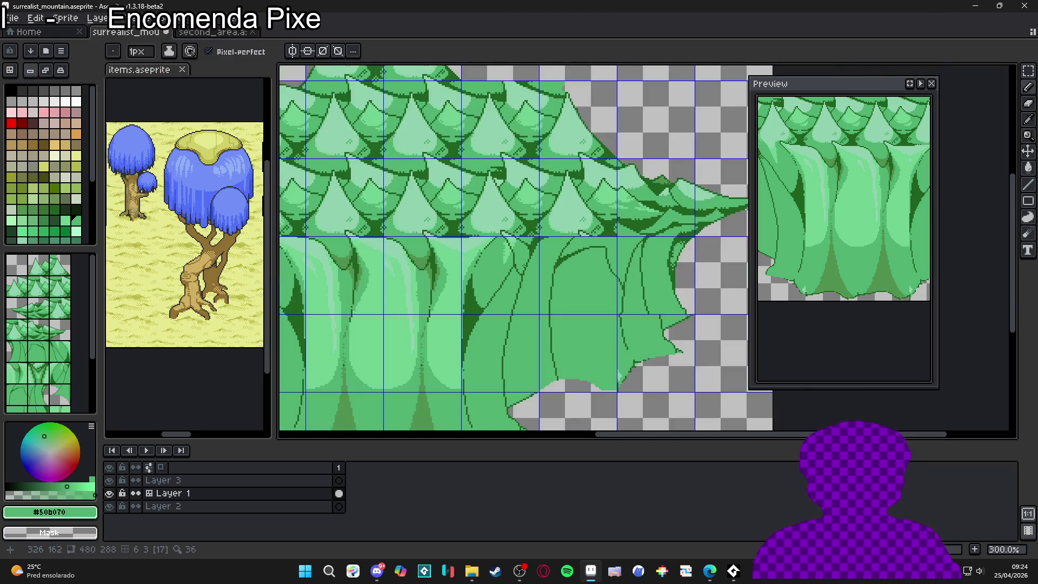
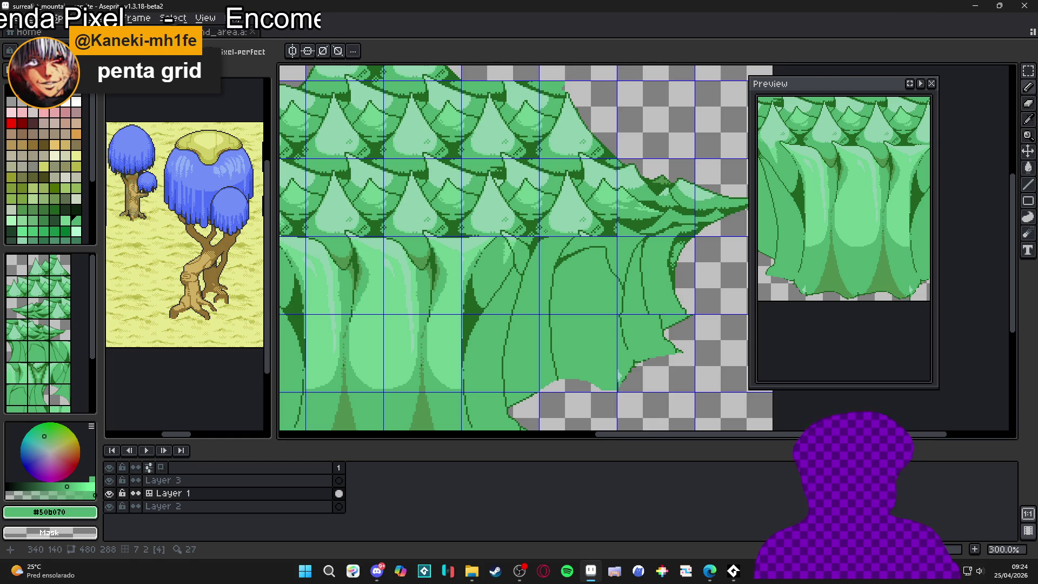
Step: Hide the tile grid overlay, then show it again, to inspect the trunk outlines
{"action": "scroll", "coordinate": [544, 231], "scroll_direction": "down", "scroll_amount": 2}
{"action": "scroll", "coordinate": [541, 259], "scroll_direction": "up", "scroll_amount": 2}
{"action": "key", "text": "ctrl+apostrophe"}
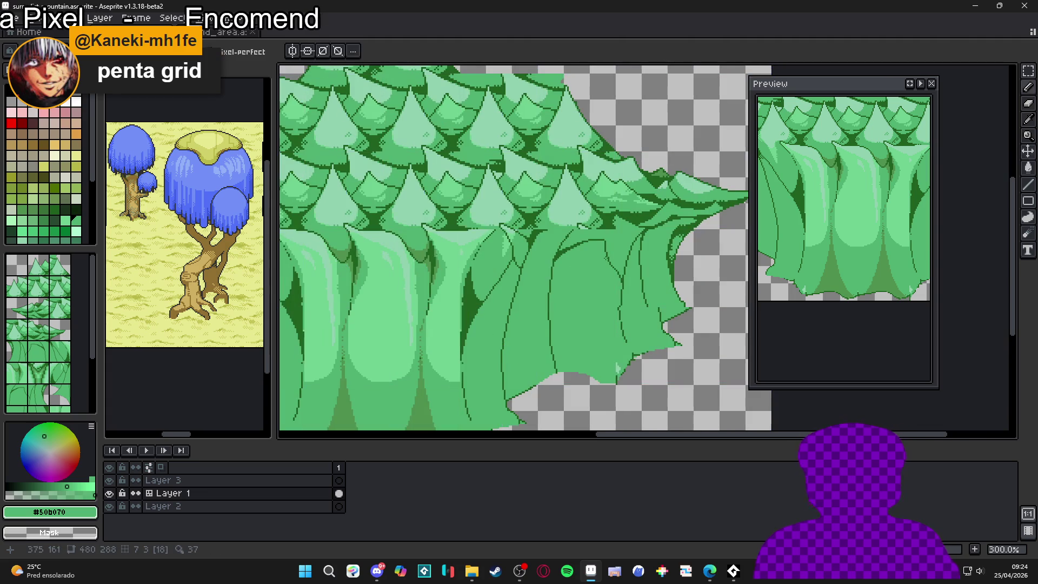
{"action": "scroll", "coordinate": [621, 273], "scroll_direction": "down", "scroll_amount": 2}
{"action": "scroll", "coordinate": [595, 270], "scroll_direction": "up", "scroll_amount": 2}
{"action": "key", "text": "ctrl+apostrophe"}
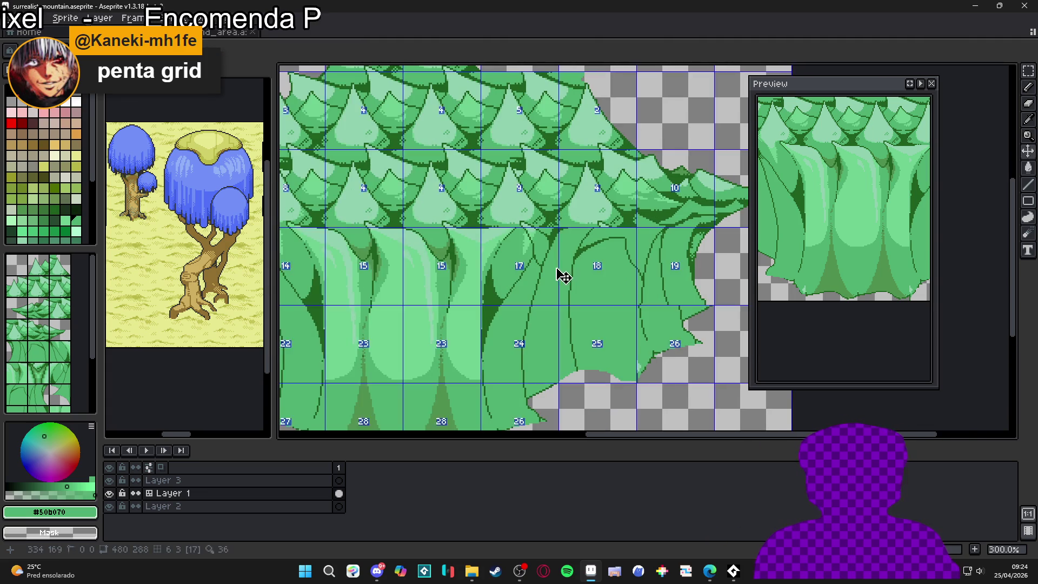
{"action": "scroll", "coordinate": [550, 258], "scroll_direction": "up", "scroll_amount": 1}
{"action": "scroll", "coordinate": [550, 258], "scroll_direction": "up", "scroll_amount": 3}
Step: Pick the dark outline green and add a short dark stroke to the trunk outline
{"action": "key", "text": "alt"}
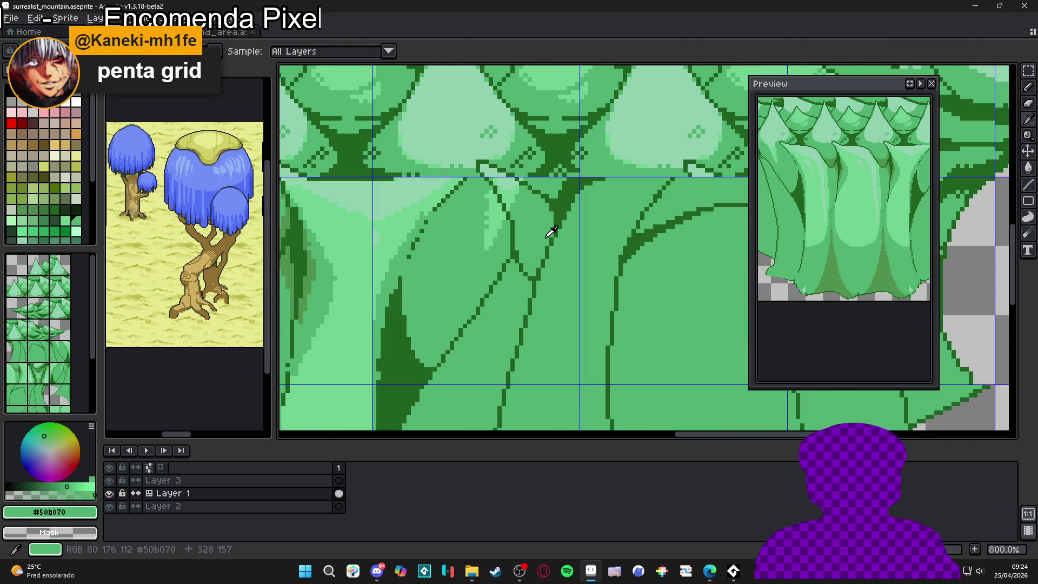
{"action": "left_click_drag", "start_coordinate": [550, 232], "coordinate": [538, 174]}
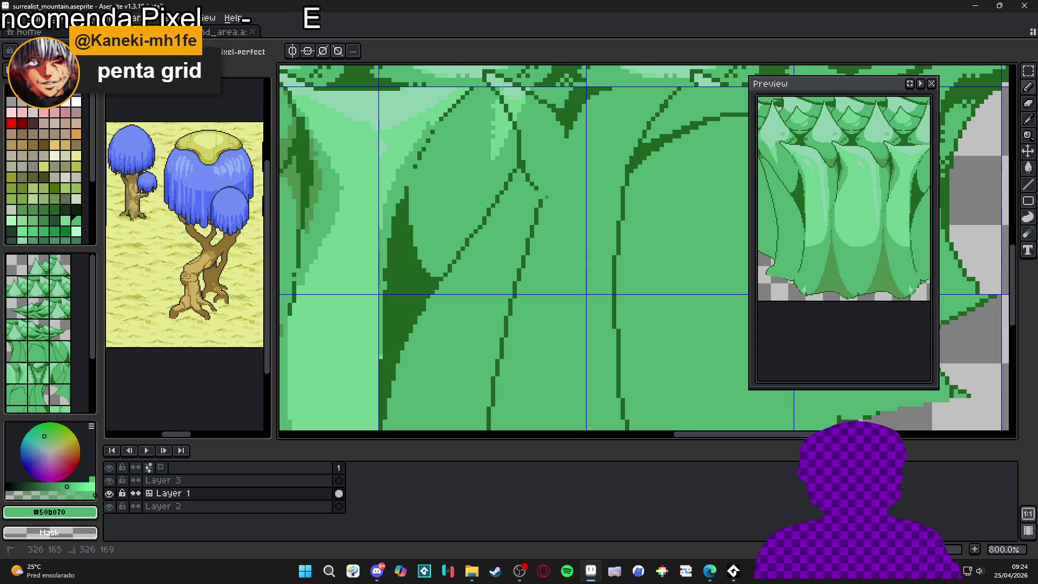
{"action": "left_click", "coordinate": [520, 162], "text": "alt"}
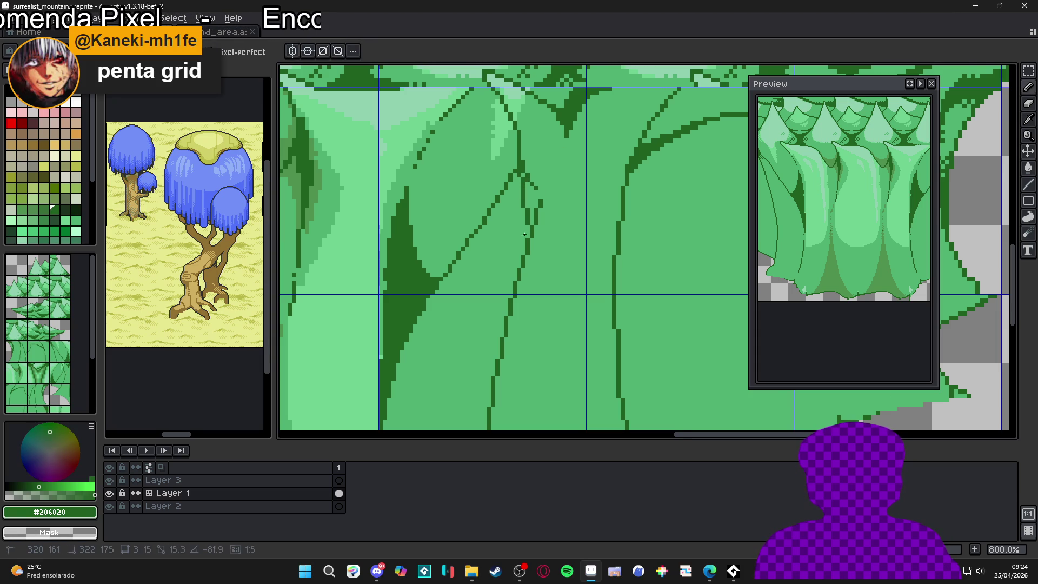
{"action": "left_click_drag", "start_coordinate": [515, 280], "coordinate": [515, 281]}
{"action": "left_click", "coordinate": [530, 259], "text": "alt"}
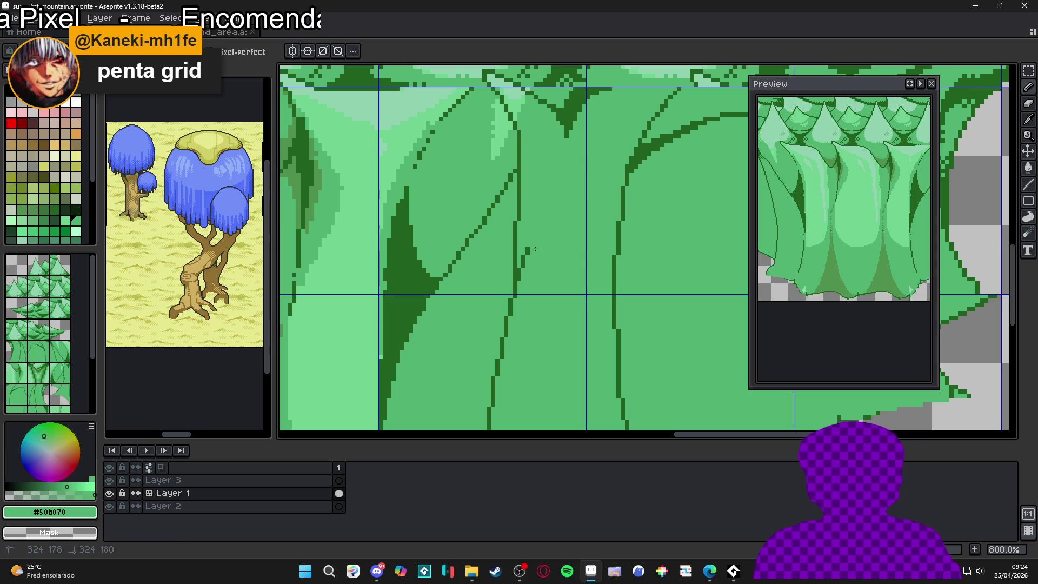
{"action": "left_click_drag", "start_coordinate": [529, 276], "coordinate": [528, 261]}
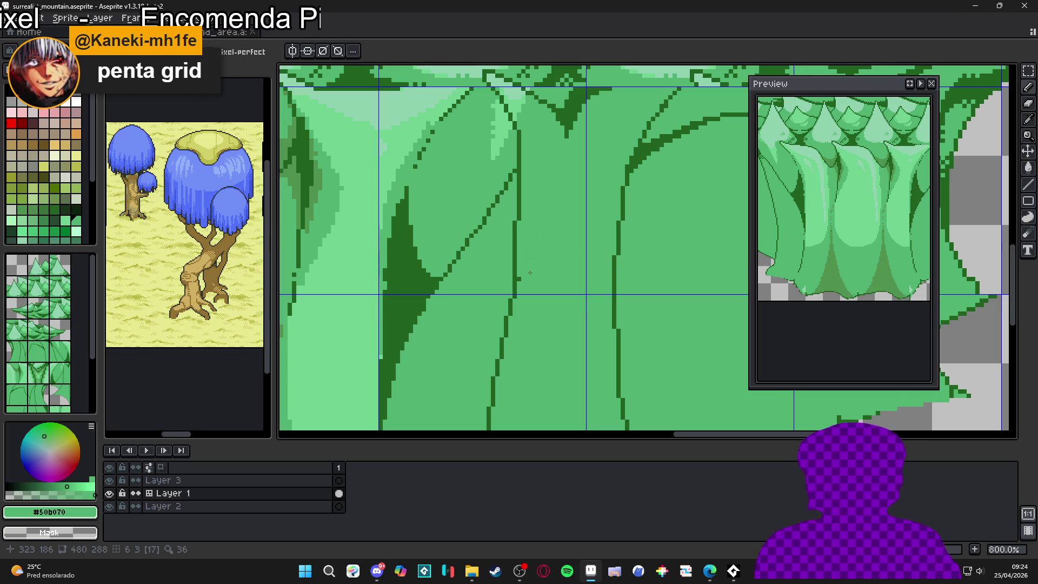
Step: Sample the outline, trunk and pale #70d090 highlight greens from the canvas
{"action": "scroll", "coordinate": [527, 276], "scroll_direction": "up", "scroll_amount": 3}
{"action": "left_click", "coordinate": [507, 218], "text": "alt"}
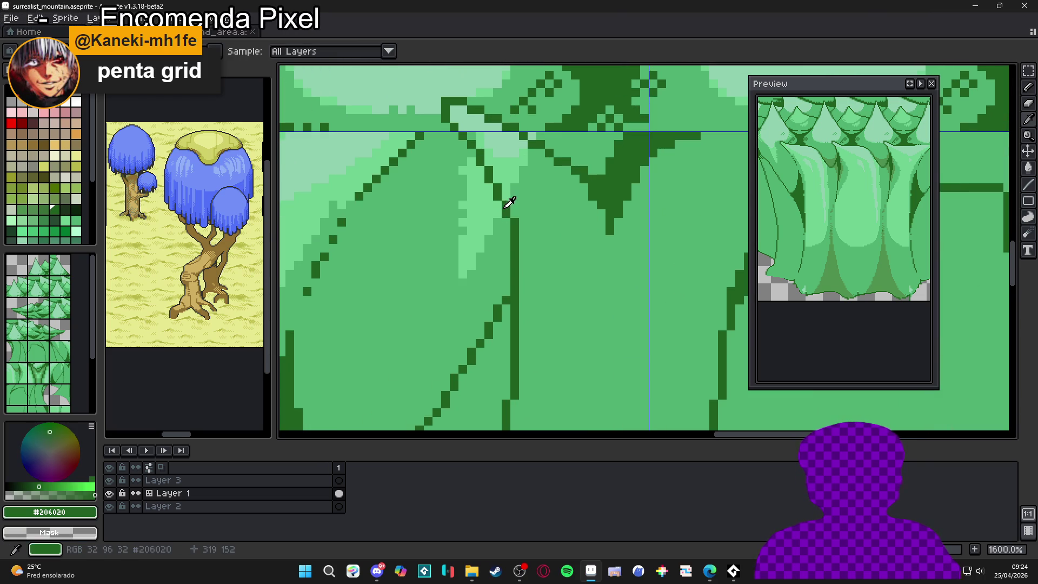
{"action": "left_click", "coordinate": [523, 230], "text": "alt"}
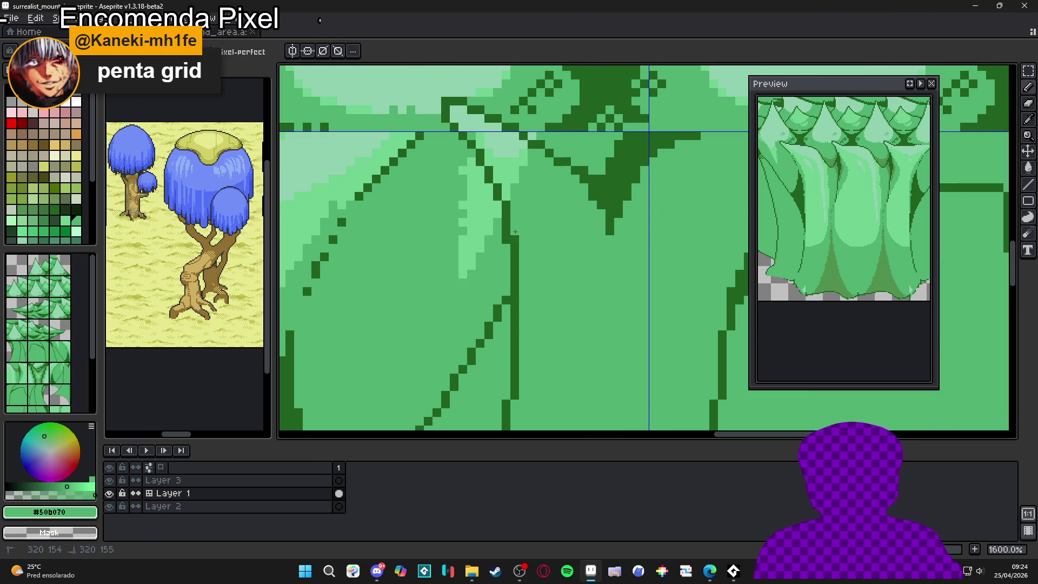
{"action": "left_click", "coordinate": [505, 204], "text": "alt"}
{"action": "left_click", "coordinate": [509, 193], "text": "alt"}
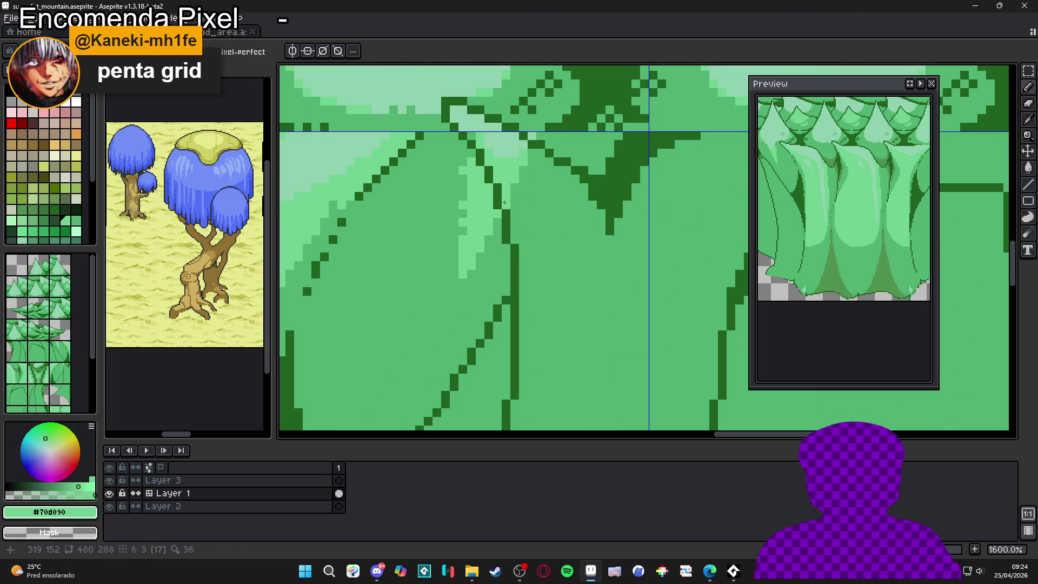
{"action": "scroll", "coordinate": [512, 243], "scroll_direction": "down", "scroll_amount": 1}
{"action": "scroll", "coordinate": [511, 244], "scroll_direction": "down", "scroll_amount": 4}
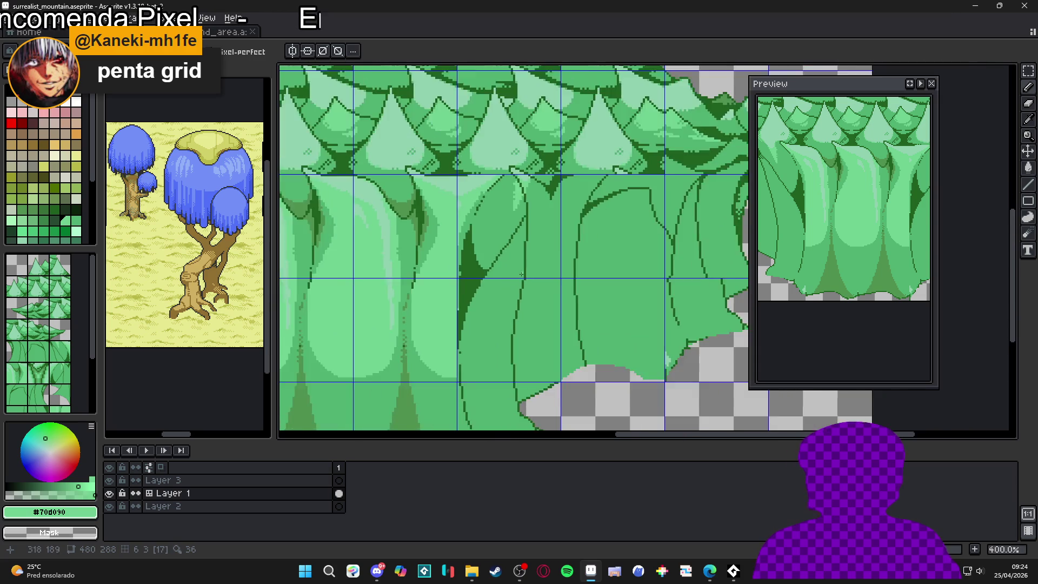
Step: Reselect the dark #206020 outline green at the tree block's right edge for pencil drawing
{"action": "left_click_drag", "start_coordinate": [550, 338], "coordinate": [535, 311]}
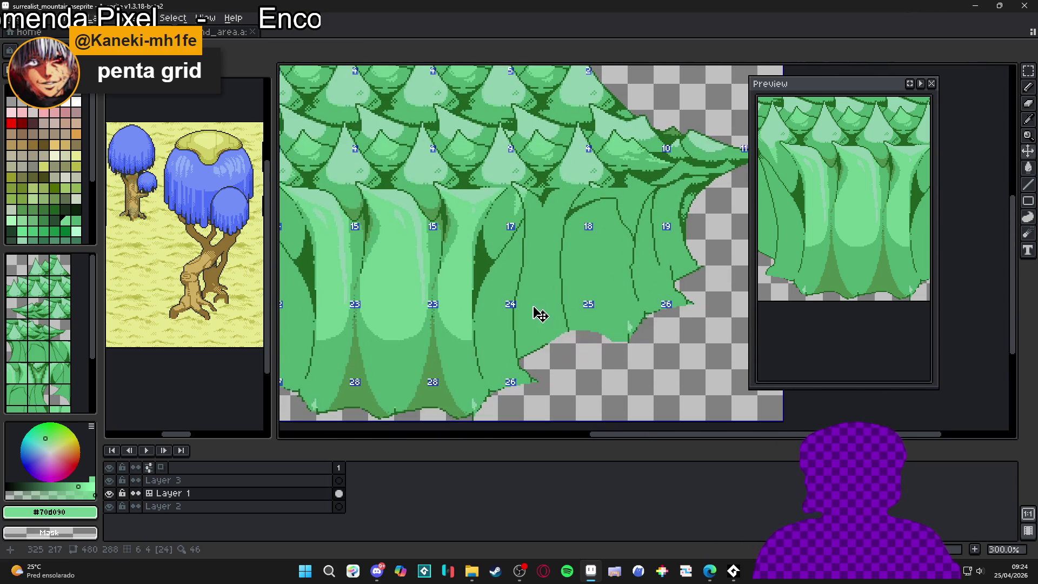
{"action": "scroll", "coordinate": [532, 247], "scroll_direction": "up", "scroll_amount": 5}
{"action": "left_click", "coordinate": [513, 230], "text": "alt"}
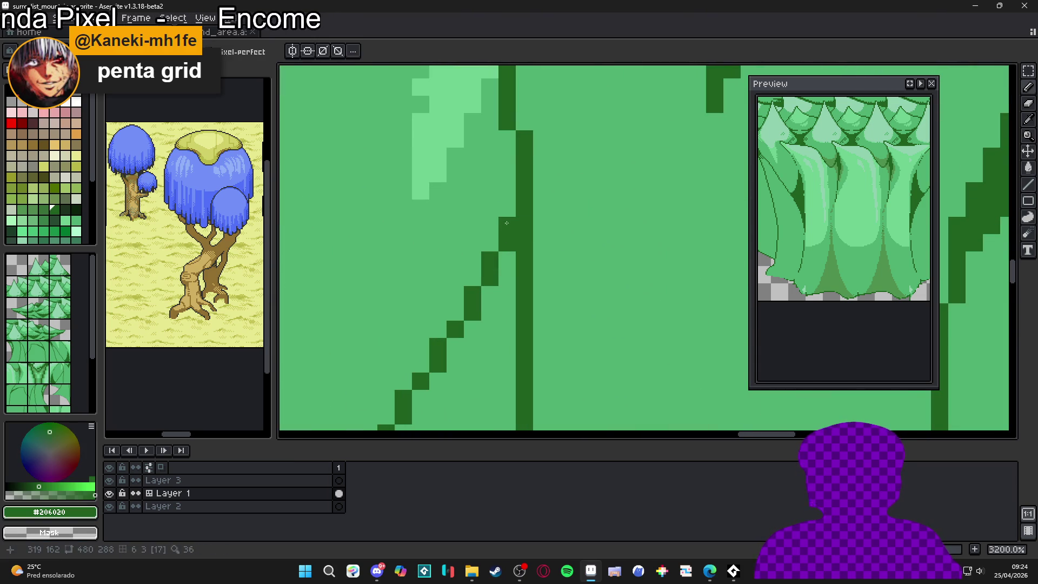
{"action": "scroll", "coordinate": [516, 234], "scroll_direction": "down", "scroll_amount": 1}
{"action": "scroll", "coordinate": [516, 234], "scroll_direction": "down", "scroll_amount": 3}
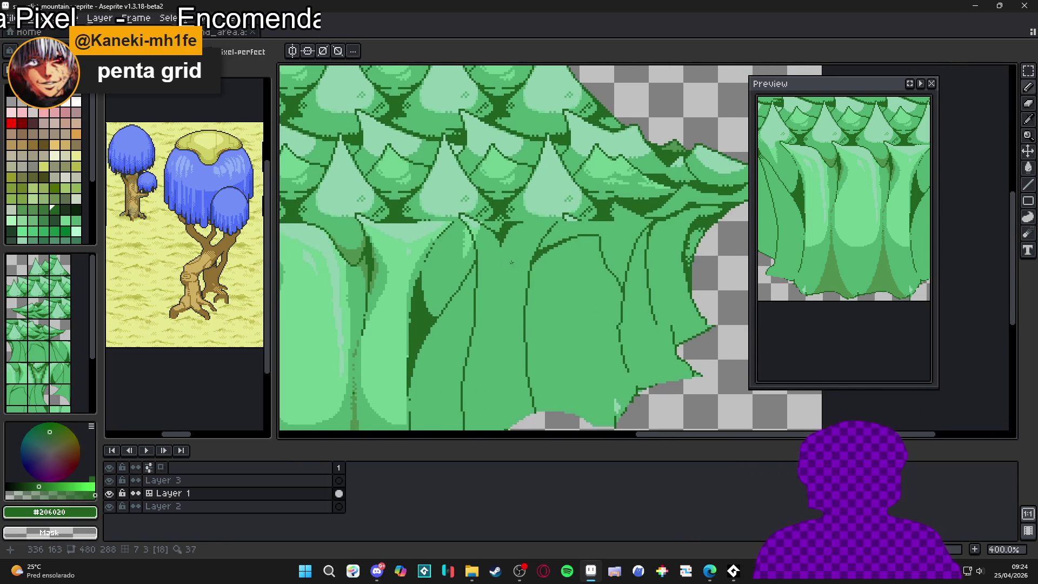
{"action": "key", "text": "b"}
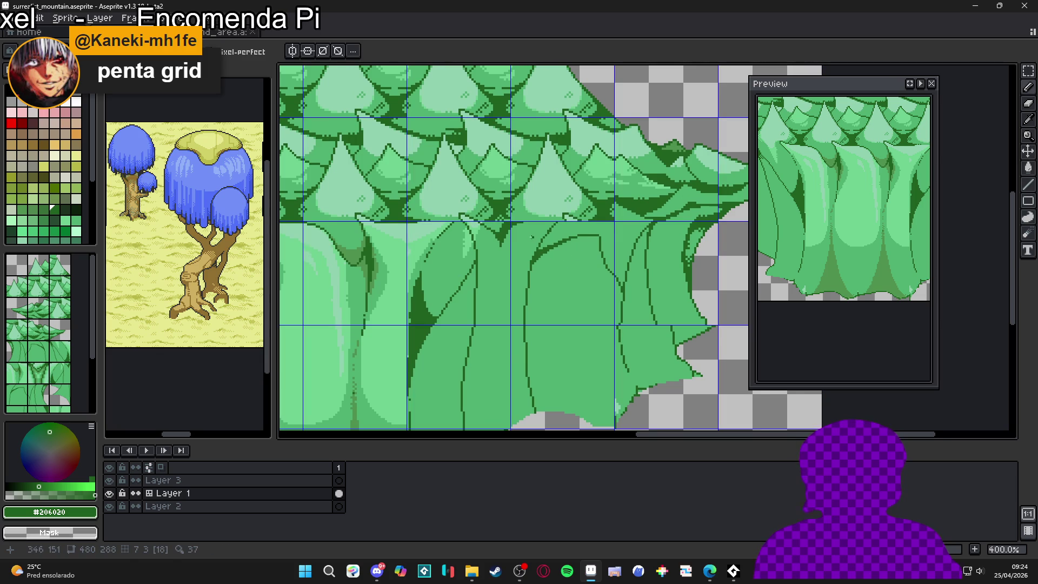
{"action": "scroll", "coordinate": [485, 228], "scroll_direction": "up", "scroll_amount": 6}
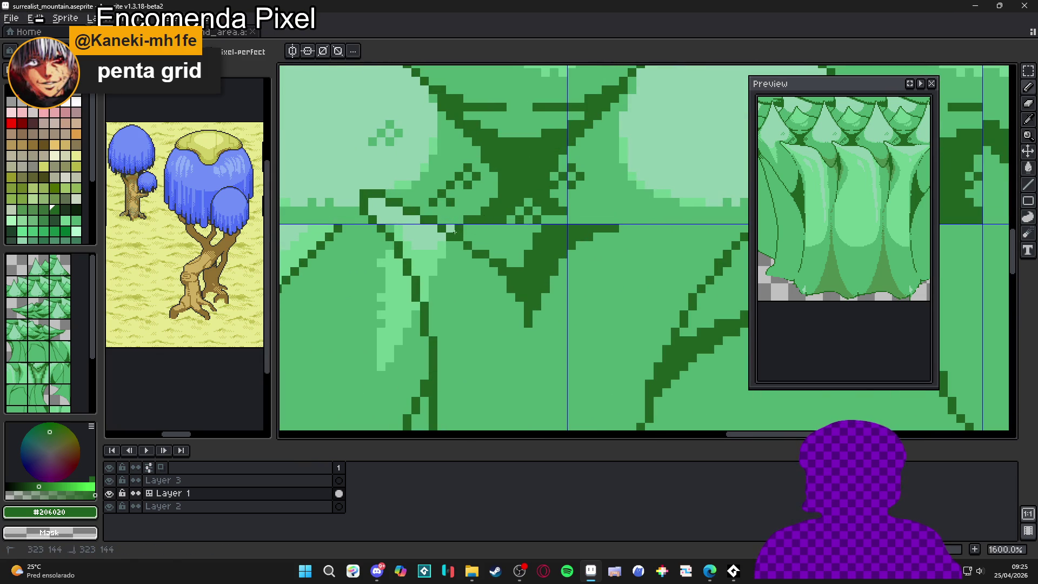
Step: Fill in the dark triangle below the canopy
{"action": "left_click_drag", "start_coordinate": [464, 230], "coordinate": [519, 260]}
{"action": "scroll", "coordinate": [524, 254], "scroll_direction": "down", "scroll_amount": 2}
{"action": "scroll", "coordinate": [524, 254], "scroll_direction": "up", "scroll_amount": 1}
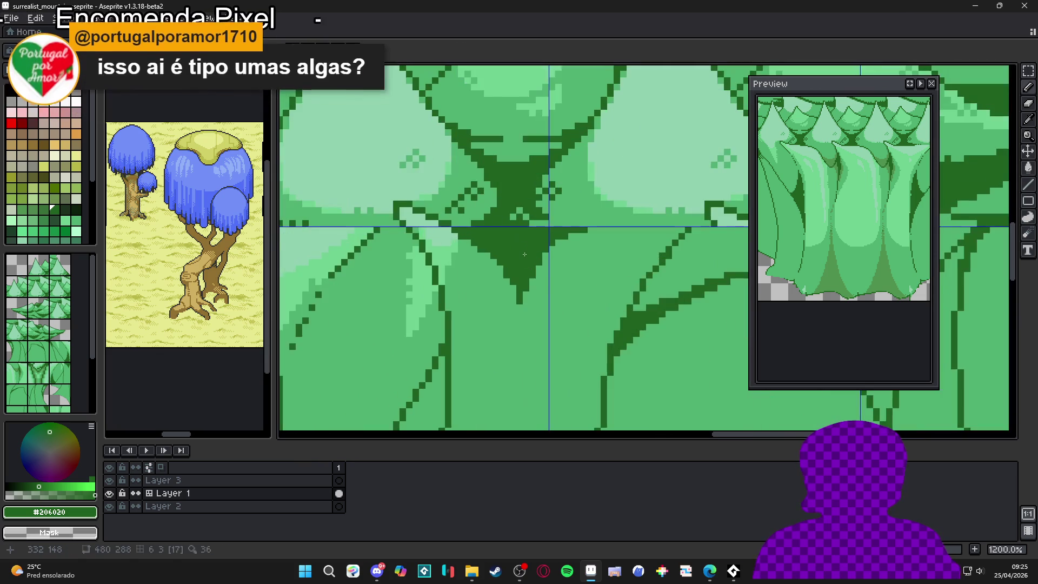
{"action": "scroll", "coordinate": [525, 254], "scroll_direction": "down", "scroll_amount": 3}
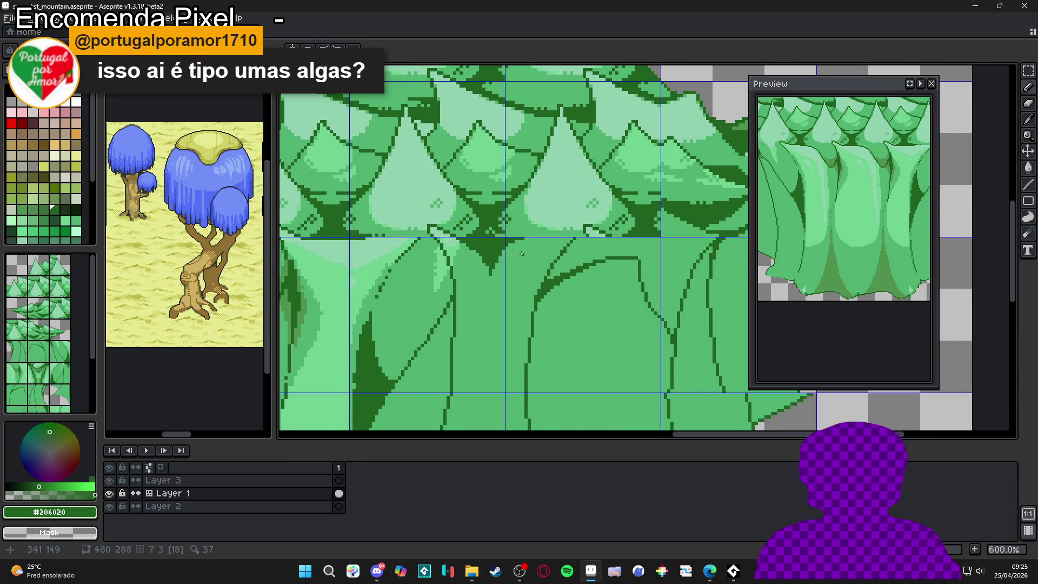
{"action": "scroll", "coordinate": [522, 253], "scroll_direction": "up", "scroll_amount": 1}
{"action": "scroll", "coordinate": [519, 248], "scroll_direction": "down", "scroll_amount": 2}
{"action": "scroll", "coordinate": [516, 238], "scroll_direction": "up", "scroll_amount": 3}
{"action": "scroll", "coordinate": [512, 216], "scroll_direction": "up", "scroll_amount": 1}
Step: Repaint stray dark pixels in trunk green and trim the triangle's right and lower edges
{"action": "left_click", "coordinate": [510, 207], "text": "alt"}
{"action": "left_click_drag", "start_coordinate": [510, 208], "coordinate": [452, 303]}
{"action": "left_click_drag", "start_coordinate": [481, 254], "coordinate": [485, 211]}
{"action": "scroll", "coordinate": [485, 231], "scroll_direction": "down", "scroll_amount": 1}
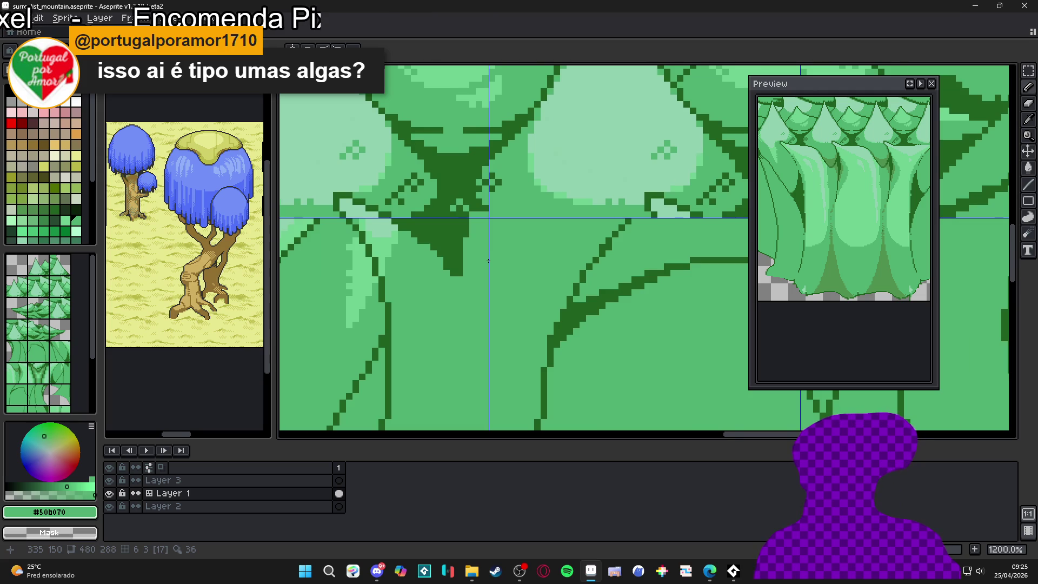
{"action": "scroll", "coordinate": [488, 260], "scroll_direction": "down", "scroll_amount": 2}
{"action": "scroll", "coordinate": [512, 275], "scroll_direction": "up", "scroll_amount": 2}
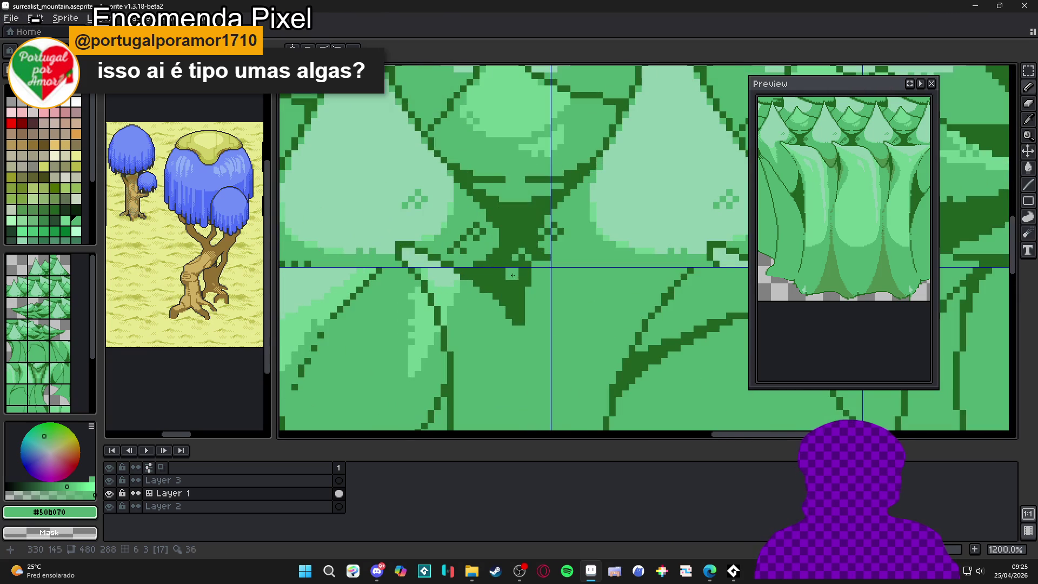
Step: Draw a vertical #206020 outline line extending down into the trunk
{"action": "left_click", "coordinate": [512, 278], "text": "alt"}
{"action": "scroll", "coordinate": [530, 267], "scroll_direction": "up", "scroll_amount": 1}
{"action": "left_click_drag", "start_coordinate": [534, 259], "coordinate": [534, 339]}
{"action": "scroll", "coordinate": [527, 339], "scroll_direction": "down", "scroll_amount": 3}
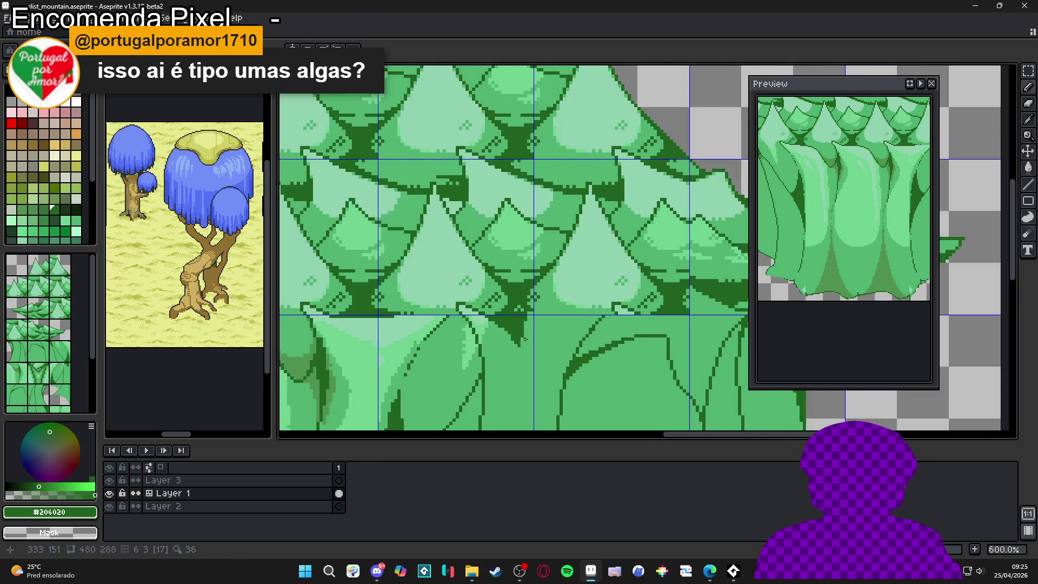
{"action": "scroll", "coordinate": [525, 338], "scroll_direction": "down", "scroll_amount": 1}
{"action": "scroll", "coordinate": [544, 323], "scroll_direction": "up", "scroll_amount": 5}
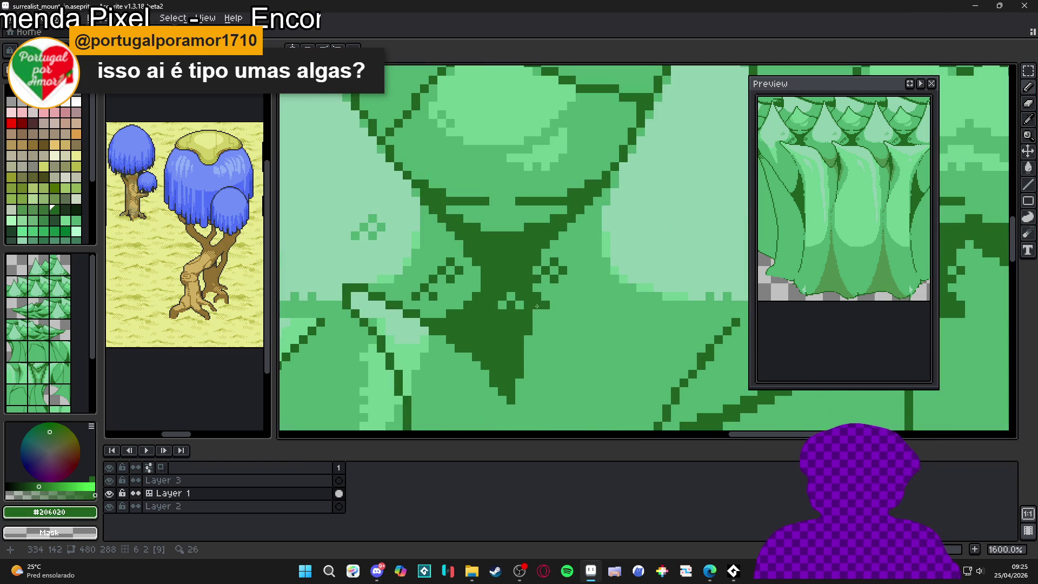
{"action": "left_click_drag", "start_coordinate": [535, 312], "coordinate": [528, 342]}
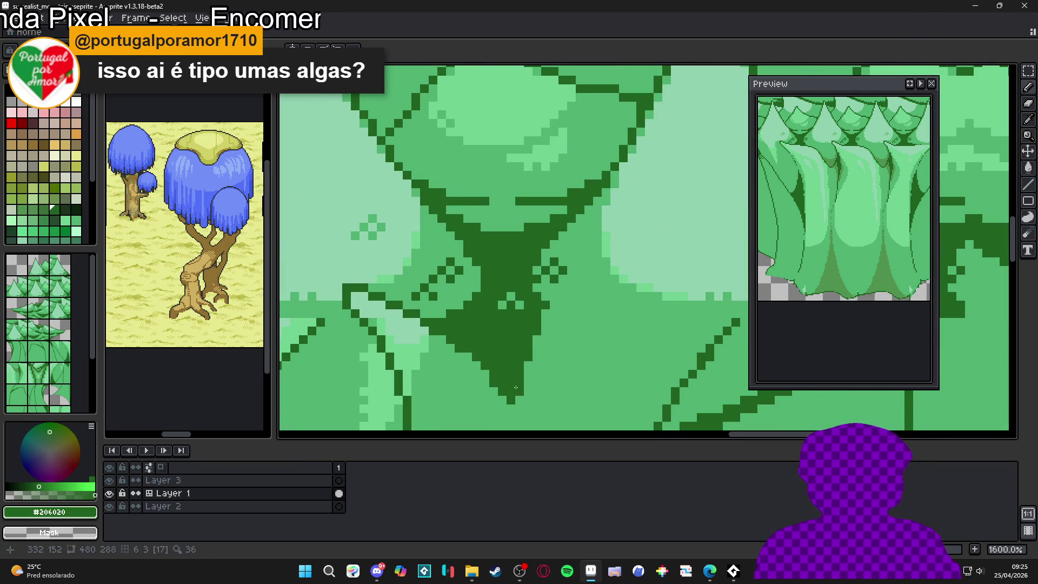
{"action": "scroll", "coordinate": [516, 387], "scroll_direction": "down", "scroll_amount": 5}
Step: Leave tilemap editing mode and sample the trunk green from the canvas
{"action": "key", "text": "Tab"}
{"action": "scroll", "coordinate": [508, 343], "scroll_direction": "down", "scroll_amount": 2}
{"action": "key", "text": "ctrl+apostrophe"}
{"action": "scroll", "coordinate": [516, 319], "scroll_direction": "up", "scroll_amount": 6}
{"action": "left_click", "coordinate": [517, 307], "text": "alt"}
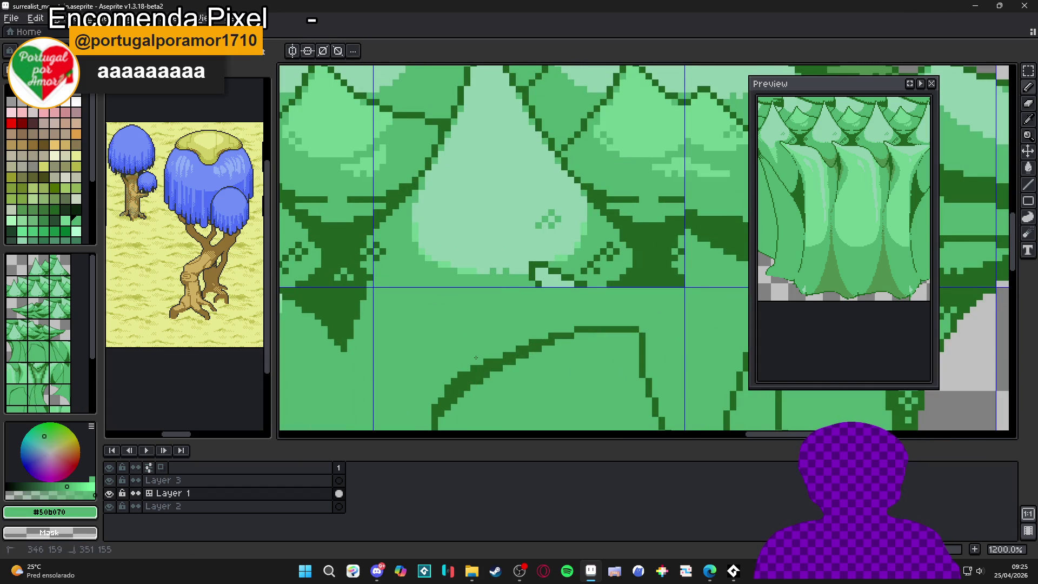
{"action": "scroll", "coordinate": [461, 363], "scroll_direction": "down", "scroll_amount": 5}
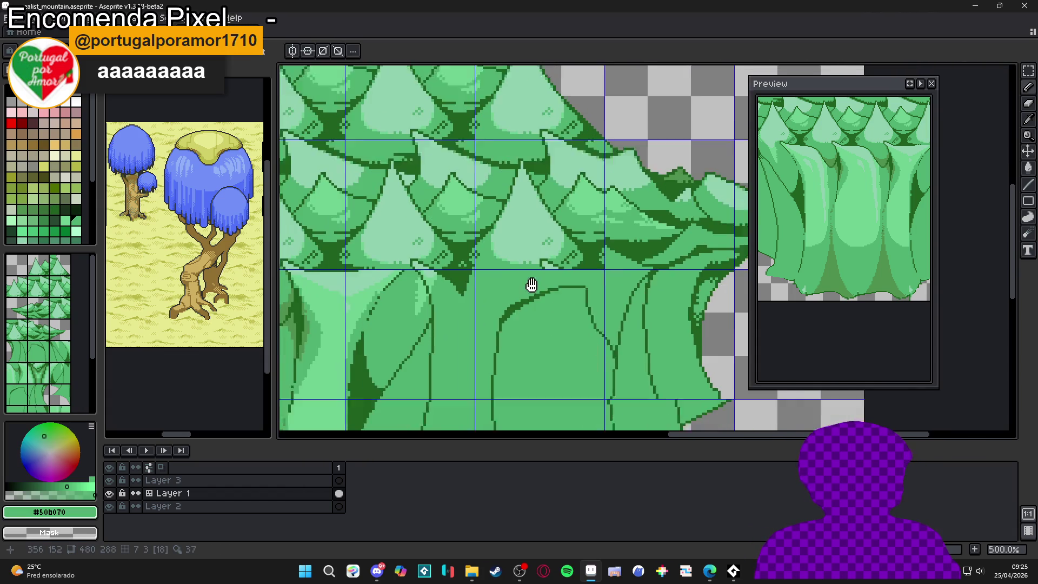
{"action": "scroll", "coordinate": [539, 266], "scroll_direction": "down", "scroll_amount": 1}
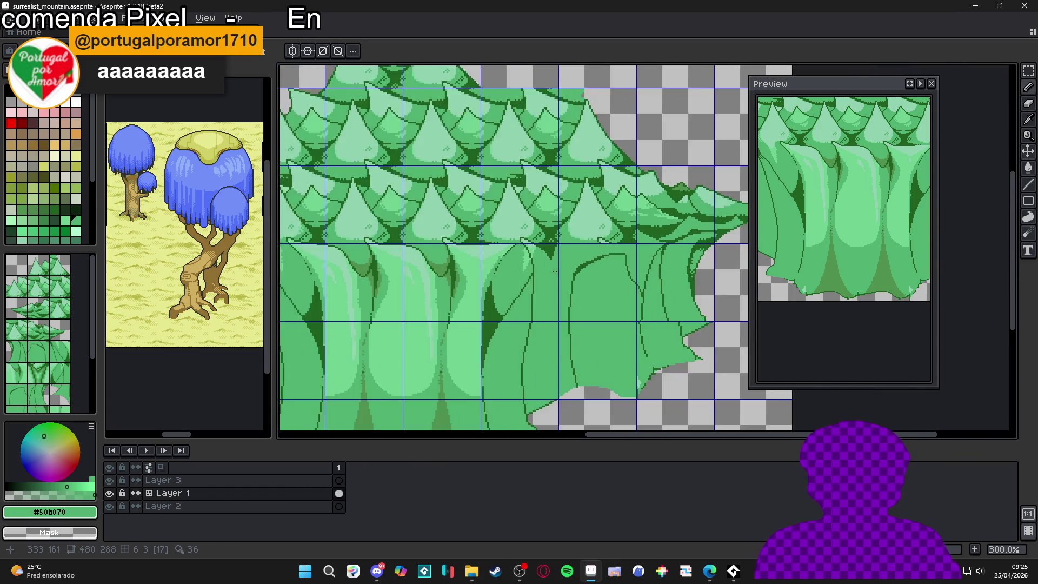
{"action": "scroll", "coordinate": [539, 299], "scroll_direction": "down", "scroll_amount": 2}
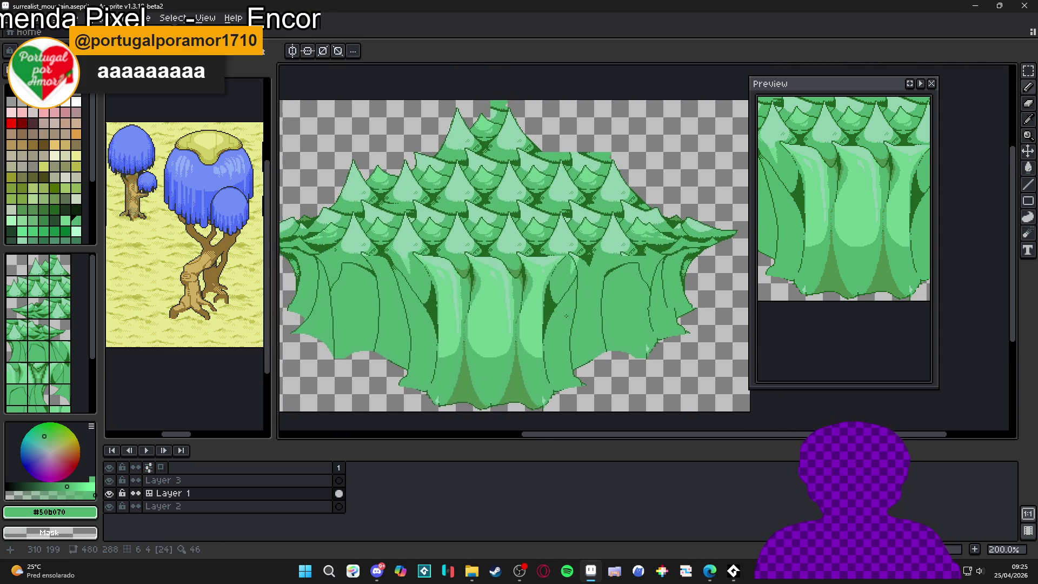
Step: Save the sprite as surrealist_mountain.aseprite
{"action": "mouse_move", "coordinate": [590, 288]}
{"action": "left_mouse_down"}
{"action": "mouse_move", "coordinate": [523, 292]}
{"action": "mouse_move", "coordinate": [570, 294]}
{"action": "mouse_move", "coordinate": [557, 305]}
{"action": "mouse_move", "coordinate": [567, 305]}
{"action": "left_mouse_up"}
{"action": "key", "text": "ctrl+s"}
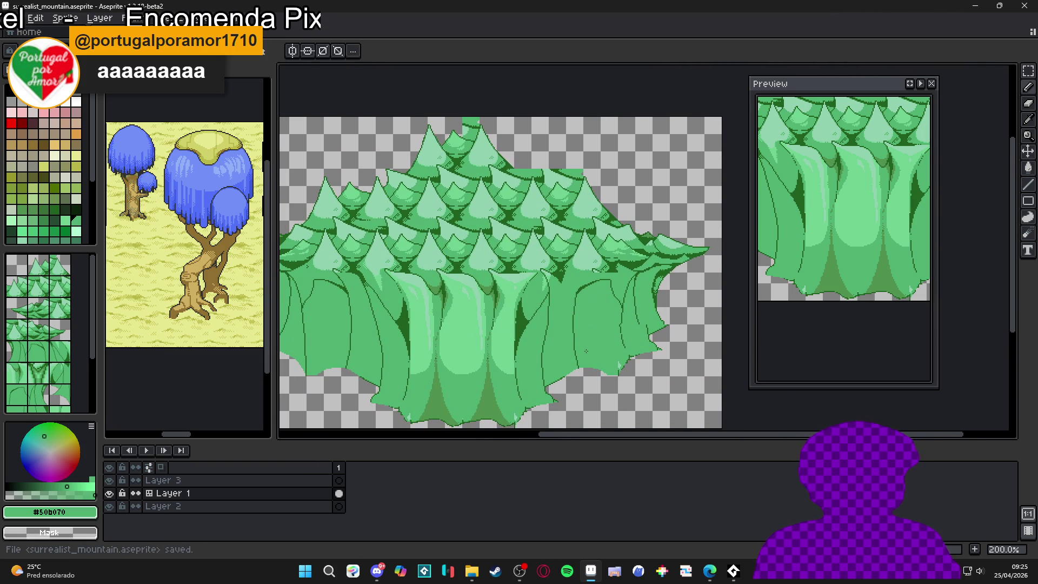
{"action": "mouse_move", "coordinate": [534, 326]}
{"action": "left_mouse_down"}
{"action": "mouse_move", "coordinate": [519, 327]}
{"action": "mouse_move", "coordinate": [527, 351]}
{"action": "mouse_move", "coordinate": [558, 346]}
{"action": "left_mouse_up"}
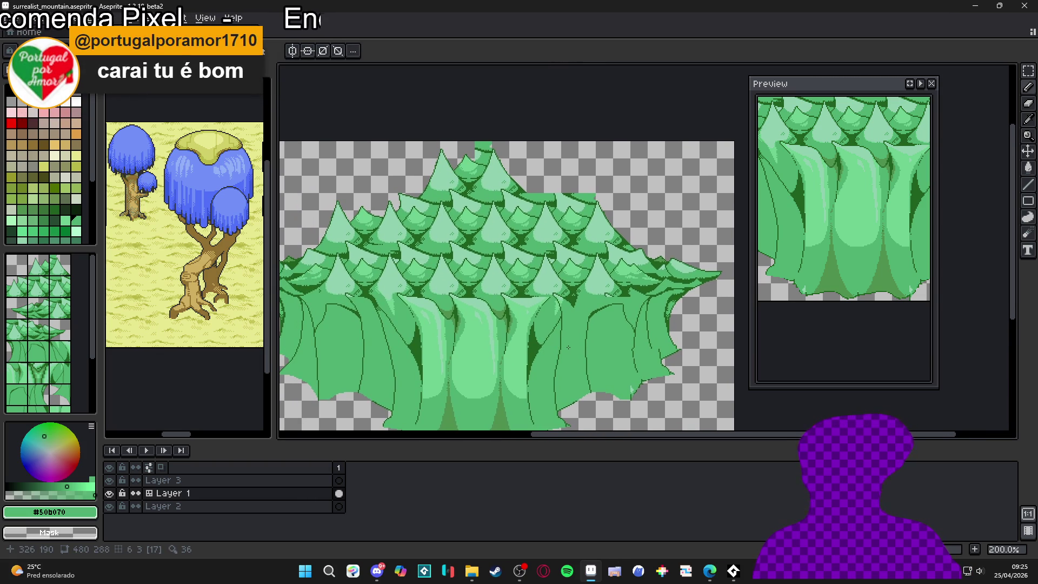
Step: Select the whole canvas, return to tilemap mode, and pick the dark #206020 green
{"action": "key", "text": "ctrl+a"}
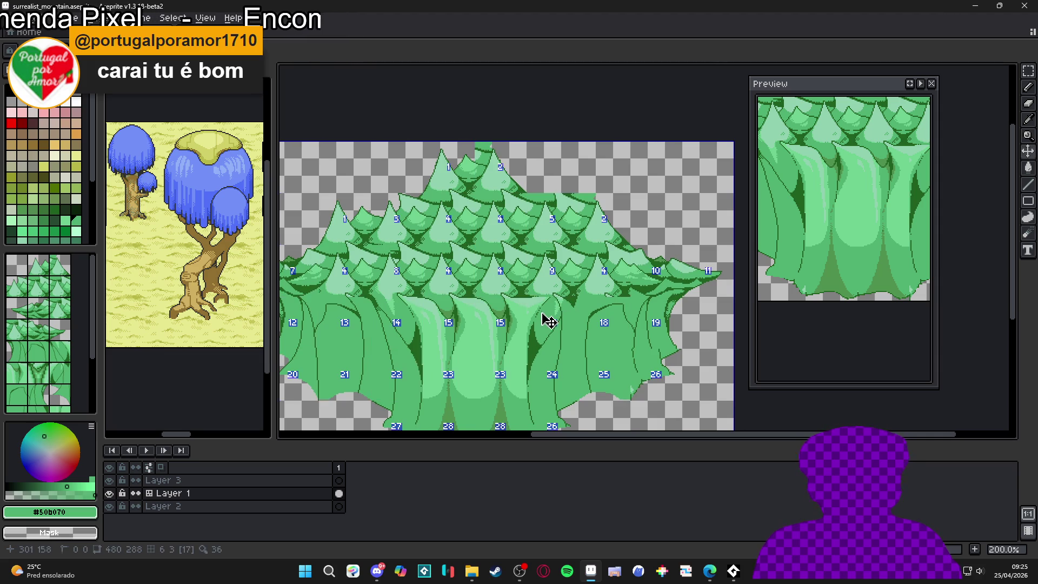
{"action": "key", "text": "Tab"}
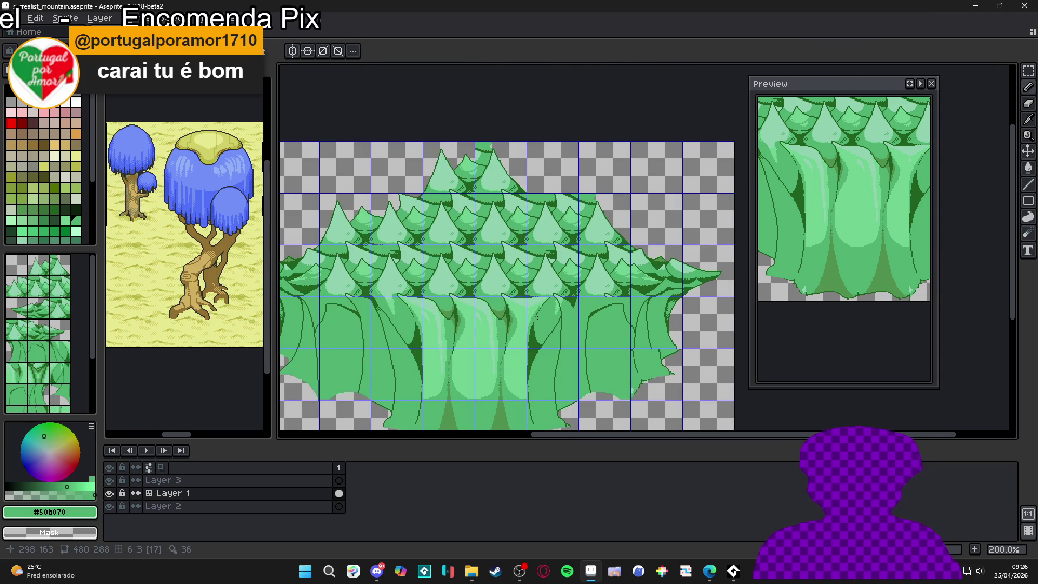
{"action": "scroll", "coordinate": [536, 318], "scroll_direction": "down", "scroll_amount": 1}
{"action": "scroll", "coordinate": [537, 322], "scroll_direction": "up", "scroll_amount": 1}
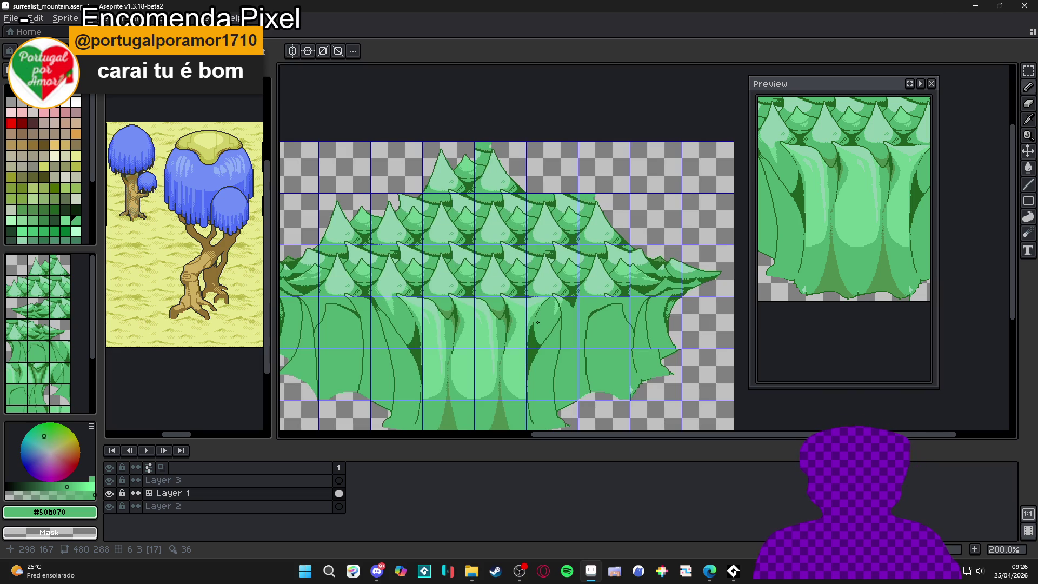
{"action": "scroll", "coordinate": [536, 315], "scroll_direction": "up", "scroll_amount": 7}
{"action": "left_click", "coordinate": [486, 257], "text": "alt"}
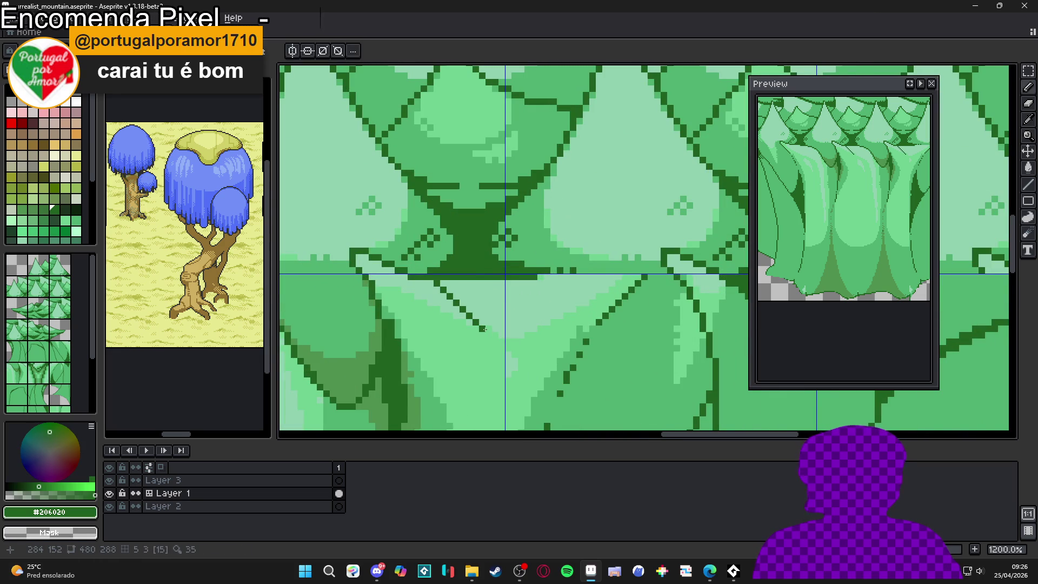
Step: Bucket-fill the light triangle between the trunks with dark green
{"action": "scroll", "coordinate": [423, 340], "scroll_direction": "down", "scroll_amount": 1}
{"action": "scroll", "coordinate": [422, 340], "scroll_direction": "down", "scroll_amount": 3}
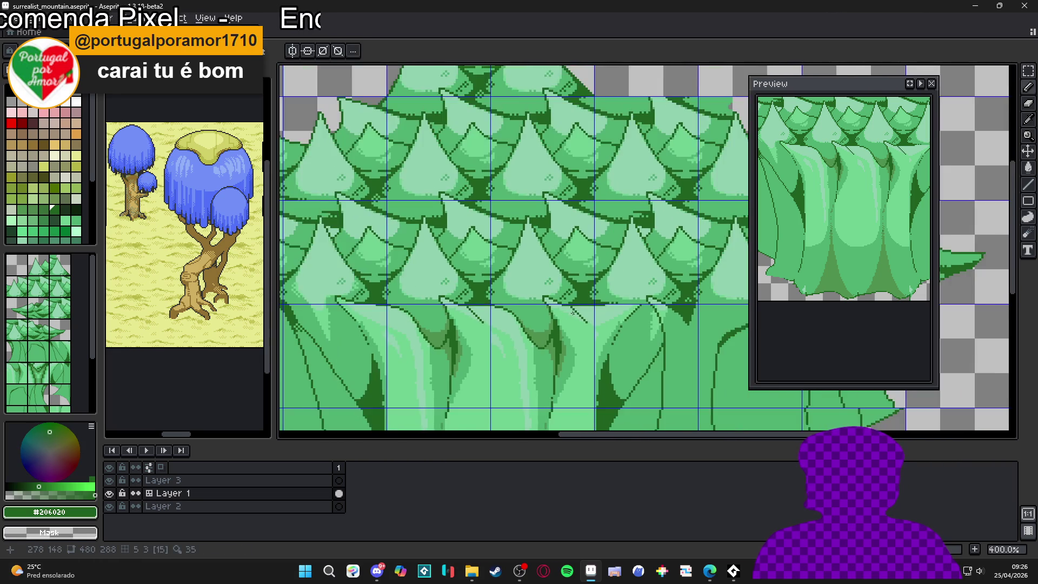
{"action": "scroll", "coordinate": [573, 311], "scroll_direction": "up", "scroll_amount": 2}
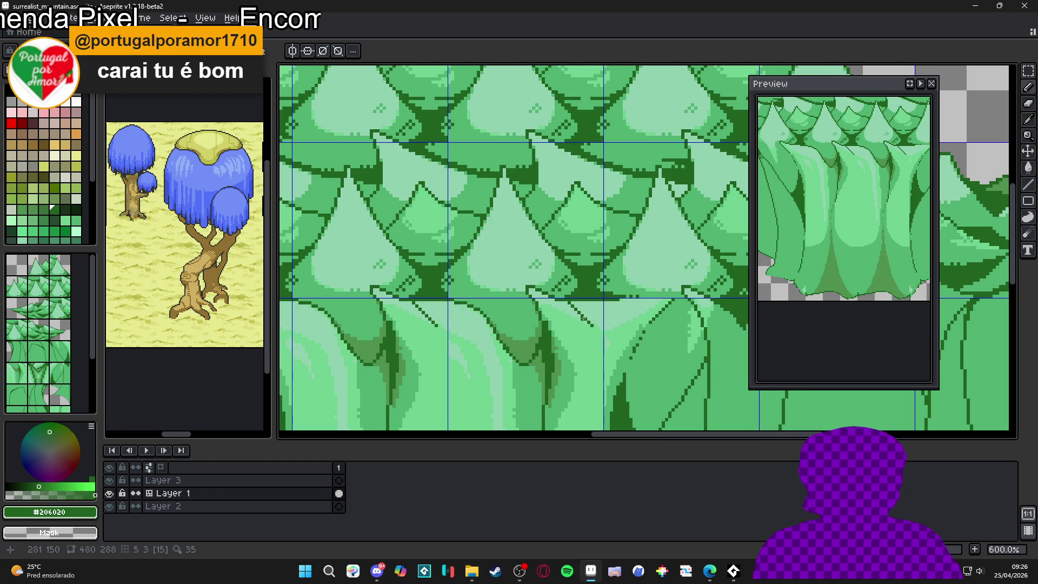
{"action": "scroll", "coordinate": [587, 320], "scroll_direction": "down", "scroll_amount": 3}
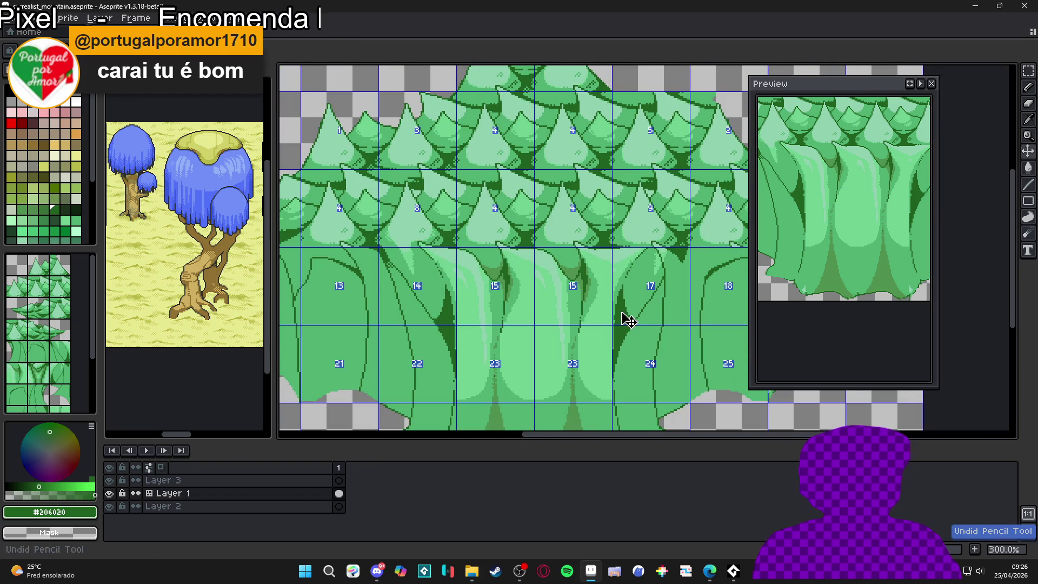
{"action": "scroll", "coordinate": [622, 316], "scroll_direction": "up", "scroll_amount": 4}
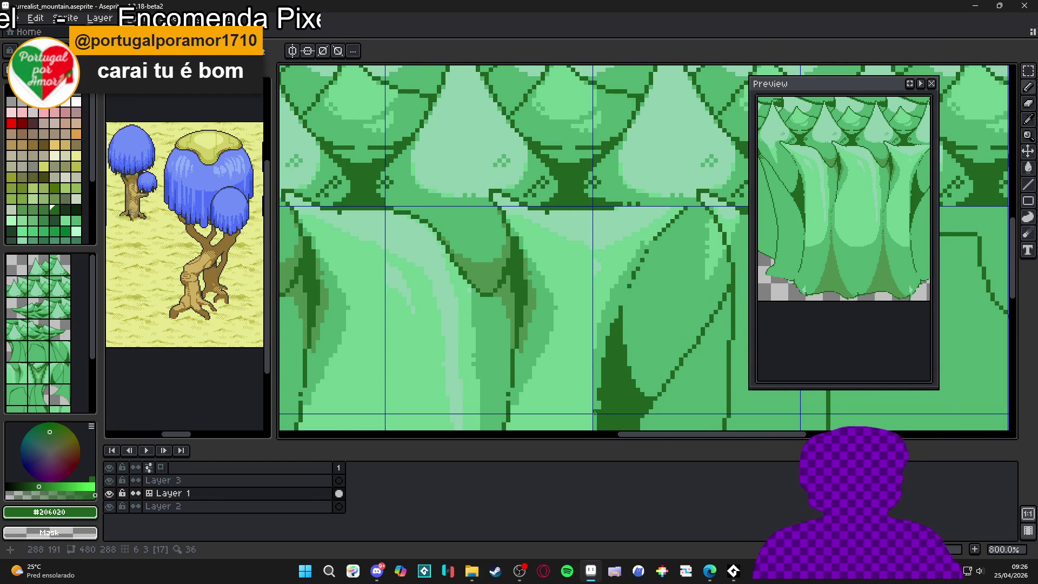
{"action": "key", "text": "g"}
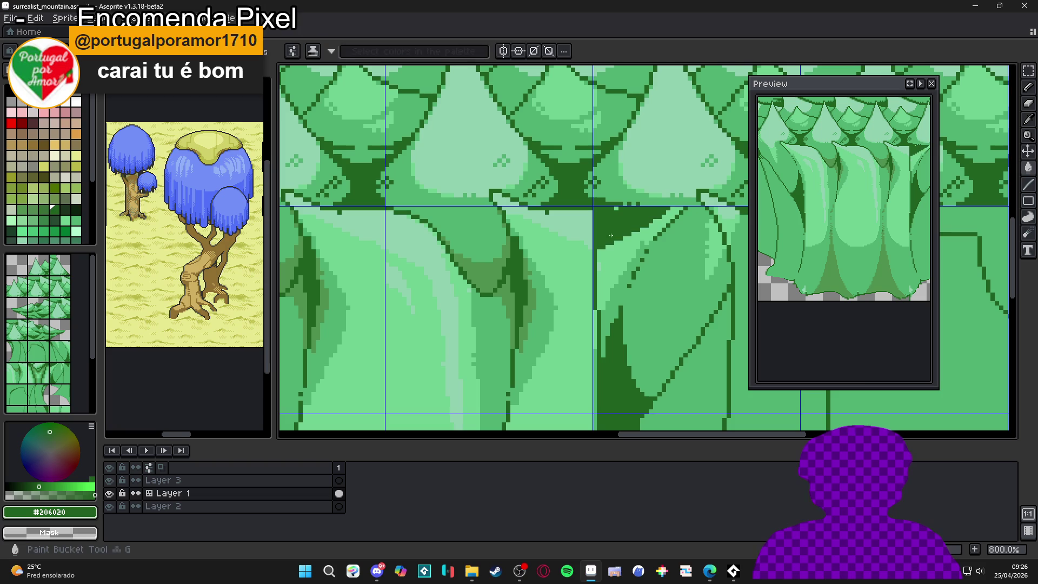
{"action": "left_click", "coordinate": [615, 252]}
Step: Try several dark pencil lines down the trunk, undoing each one
{"action": "key", "text": "b"}
{"action": "left_click_drag", "start_coordinate": [647, 241], "coordinate": [654, 253]}
{"action": "key", "text": "ctrl+z"}
{"action": "scroll", "coordinate": [625, 271], "scroll_direction": "left", "scroll_amount": 1}
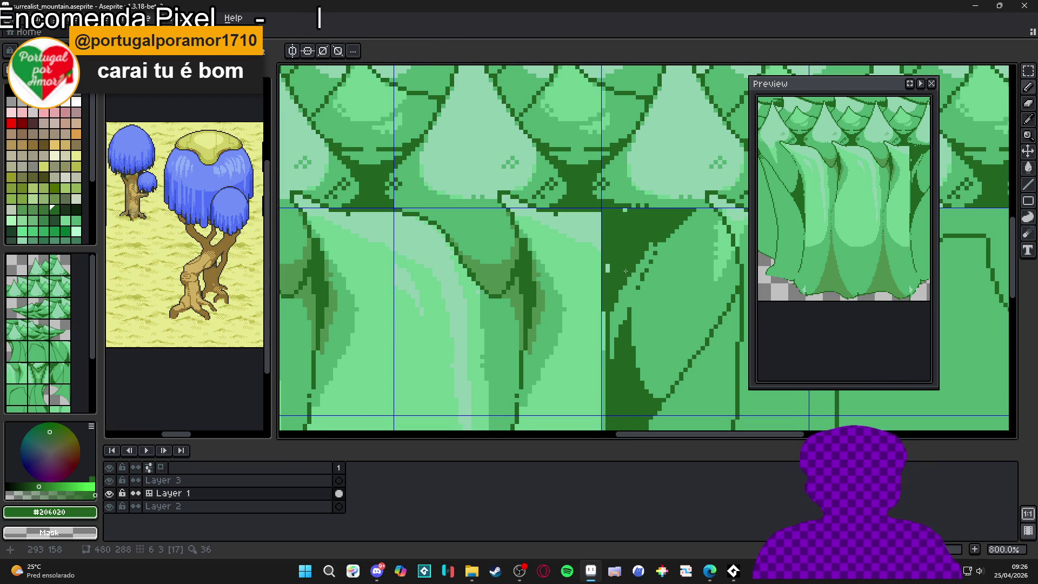
{"action": "key", "text": "ctrl+z"}
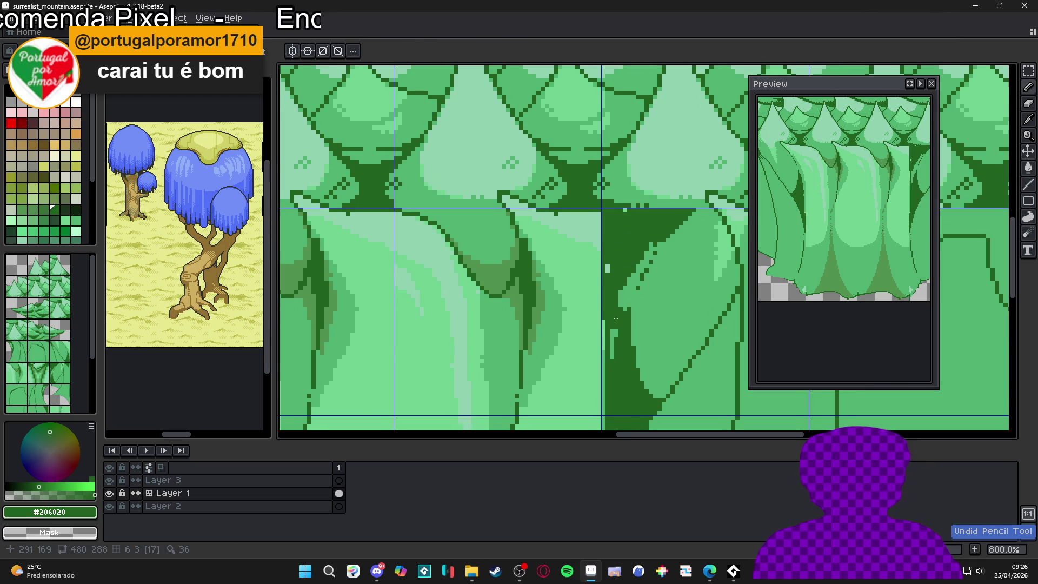
{"action": "left_click", "coordinate": [612, 371], "text": "shift"}
{"action": "key", "text": "ctrl+z"}
{"action": "scroll", "coordinate": [613, 371], "scroll_direction": "down", "scroll_amount": 3}
{"action": "left_click", "coordinate": [617, 335], "text": "shift"}
{"action": "key", "text": "ctrl+z"}
{"action": "key", "text": "ctrl+z"}
{"action": "key", "text": "ctrl+z"}
{"action": "left_click", "coordinate": [612, 326], "text": "shift"}
{"action": "key", "text": "ctrl+z"}
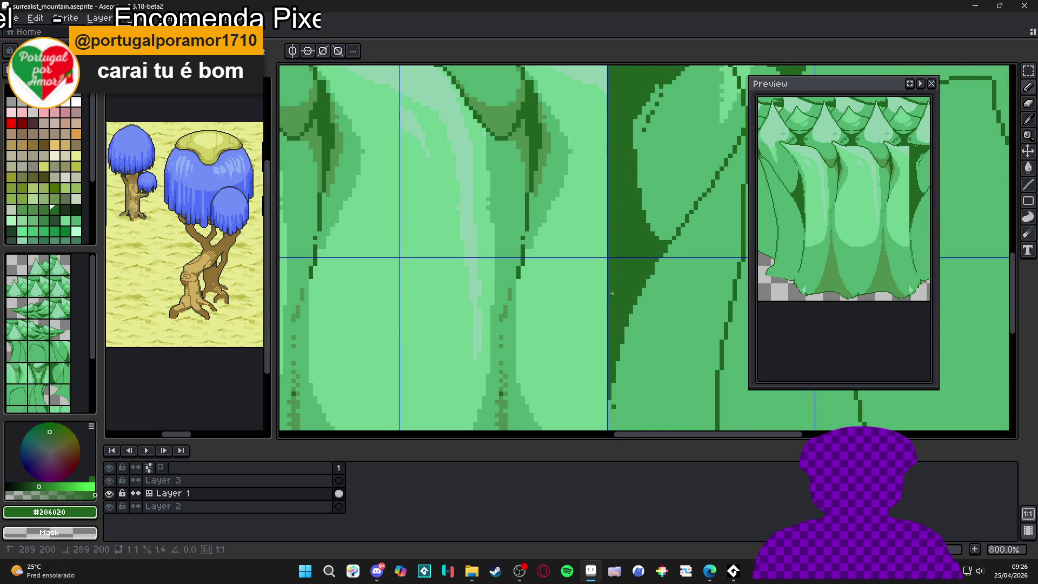
{"action": "scroll", "coordinate": [611, 293], "scroll_direction": "up", "scroll_amount": 3}
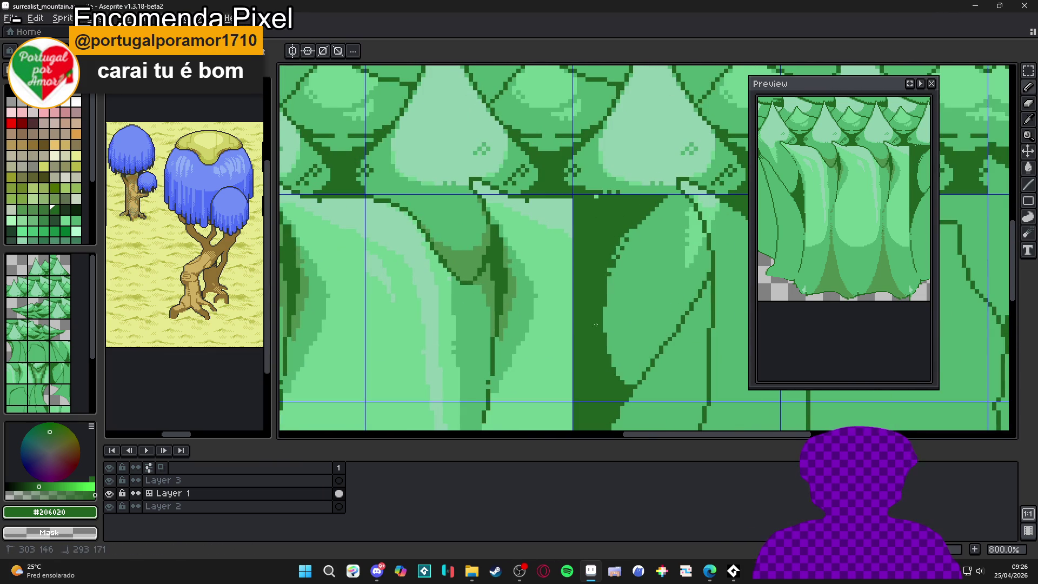
Step: Sample the #50b070, #90d0b0 and #206020 greens from the canvas, returning to the pencil
{"action": "scroll", "coordinate": [599, 201], "scroll_direction": "down", "scroll_amount": 5}
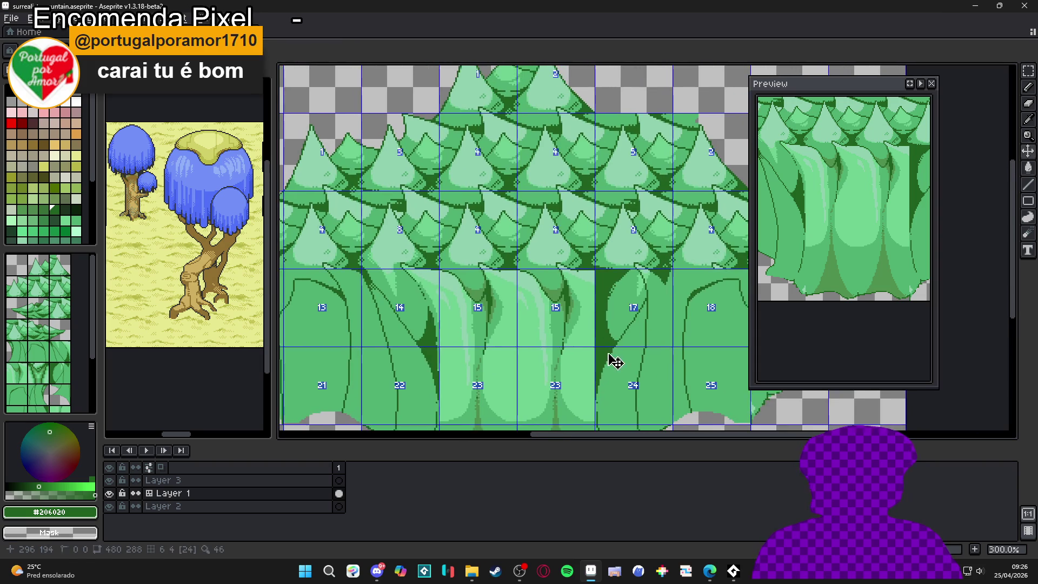
{"action": "scroll", "coordinate": [594, 324], "scroll_direction": "up", "scroll_amount": 1}
{"action": "scroll", "coordinate": [573, 303], "scroll_direction": "down", "scroll_amount": 1}
{"action": "scroll", "coordinate": [576, 303], "scroll_direction": "up", "scroll_amount": 1}
{"action": "scroll", "coordinate": [576, 301], "scroll_direction": "up", "scroll_amount": 1}
{"action": "scroll", "coordinate": [584, 310], "scroll_direction": "down", "scroll_amount": 2}
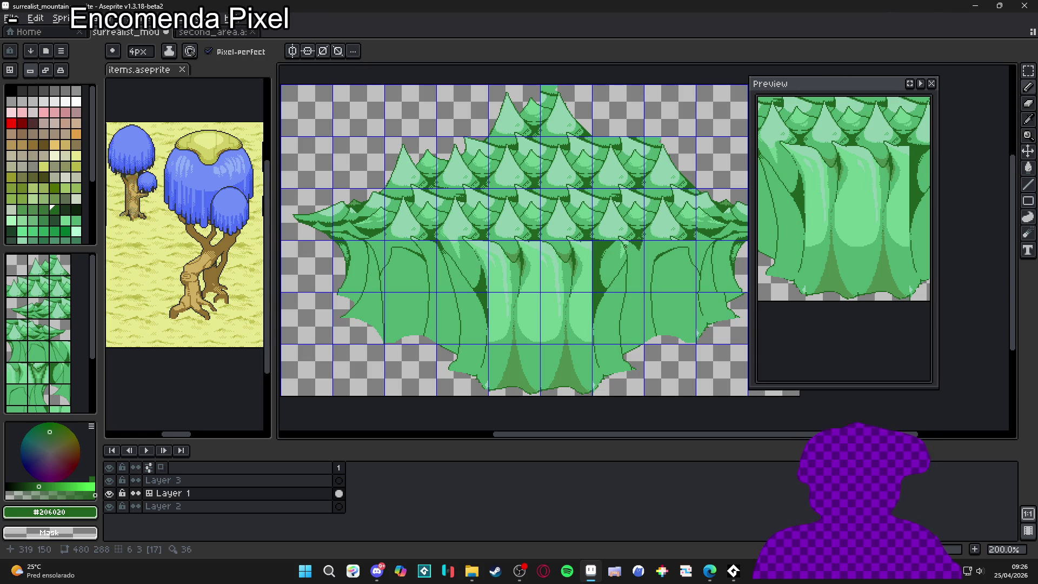
{"action": "scroll", "coordinate": [623, 243], "scroll_direction": "up", "scroll_amount": 4}
{"action": "key", "text": "i"}
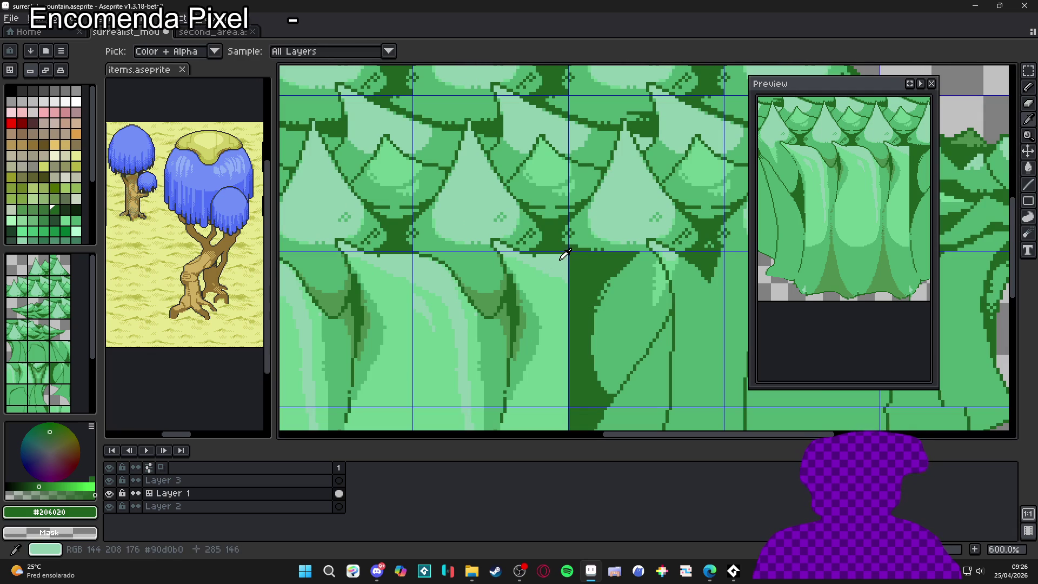
{"action": "key", "text": "b"}
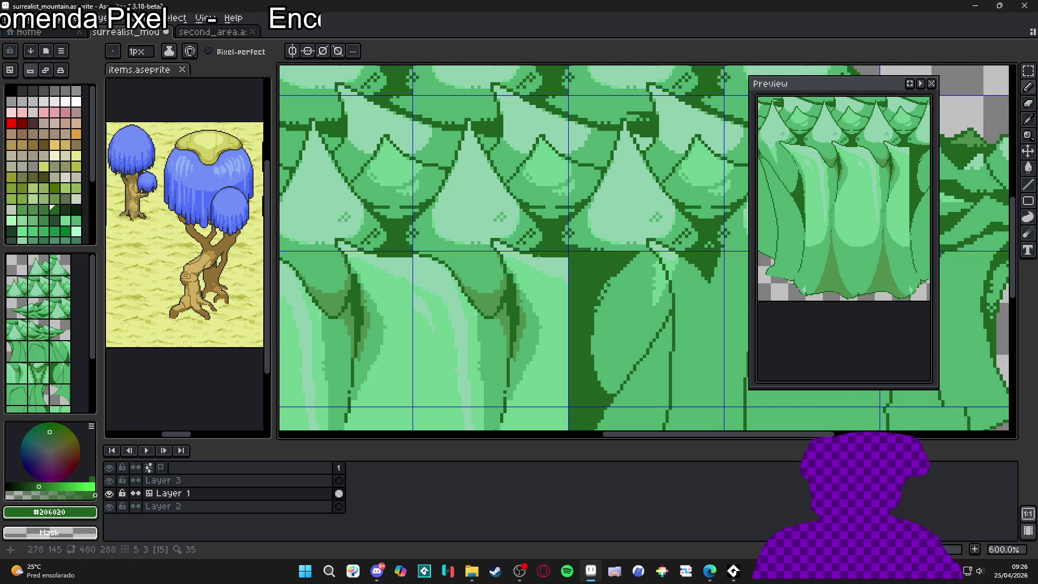
{"action": "scroll", "coordinate": [437, 260], "scroll_direction": "up", "scroll_amount": 1}
{"action": "key", "text": "i"}
{"action": "left_click", "coordinate": [413, 248]}
{"action": "left_click", "coordinate": [414, 248]}
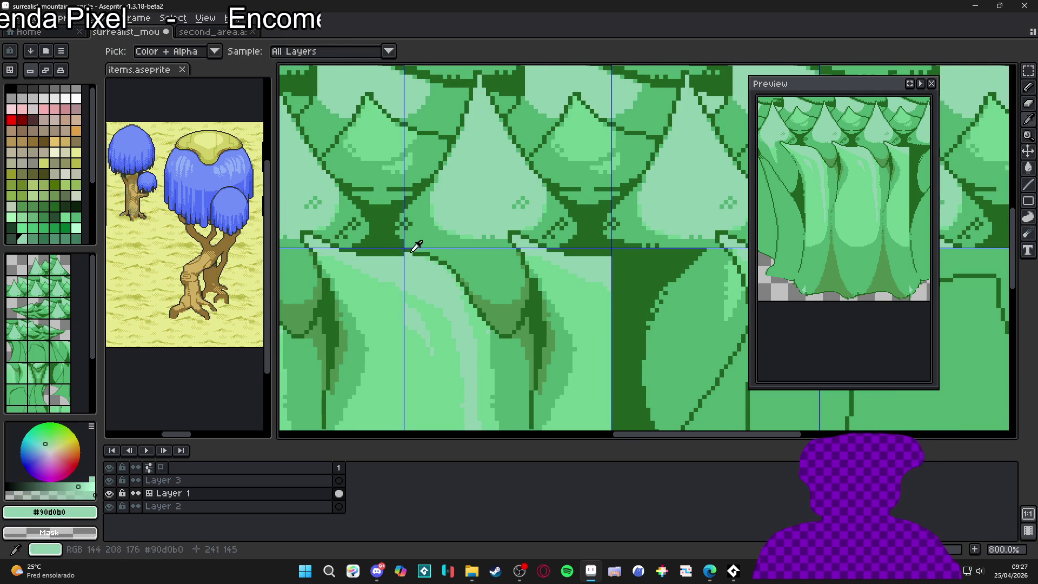
{"action": "left_click", "coordinate": [413, 249]}
{"action": "key", "text": "b"}
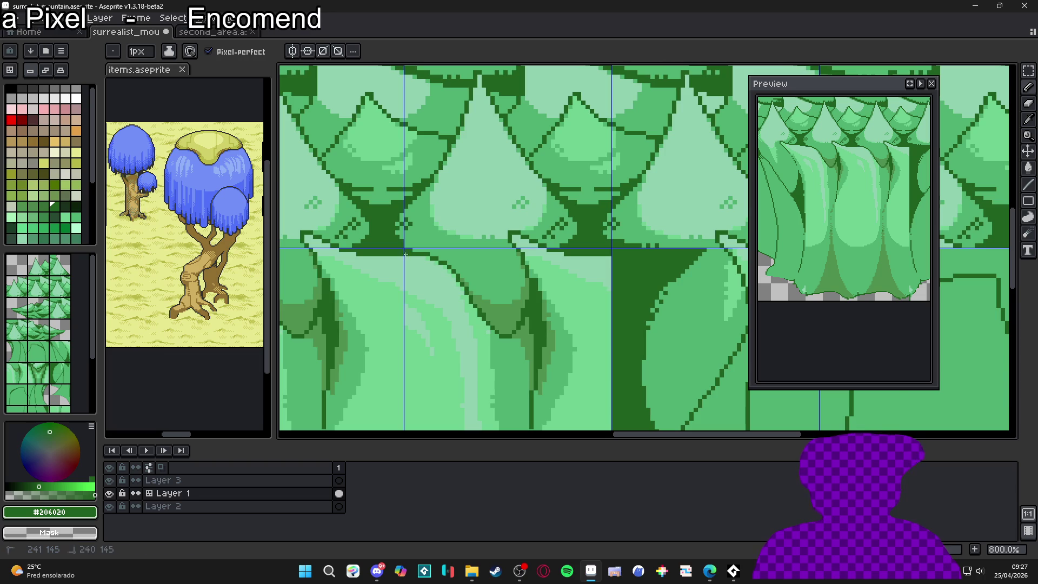
Step: Draw a pale #90d0b0 highlight line along the trunk edge and extend it downward
{"action": "scroll", "coordinate": [579, 273], "scroll_direction": "down", "scroll_amount": 3}
{"action": "scroll", "coordinate": [579, 273], "scroll_direction": "up", "scroll_amount": 3}
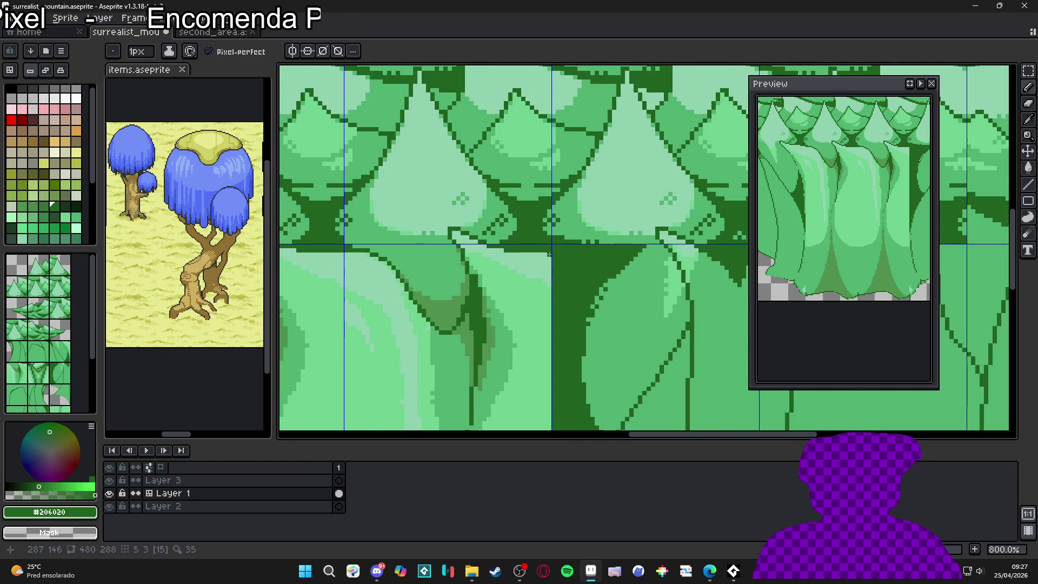
{"action": "left_click", "coordinate": [549, 254], "text": "alt"}
{"action": "left_click", "coordinate": [578, 264], "text": "shift"}
{"action": "left_click", "coordinate": [593, 268], "text": "shift"}
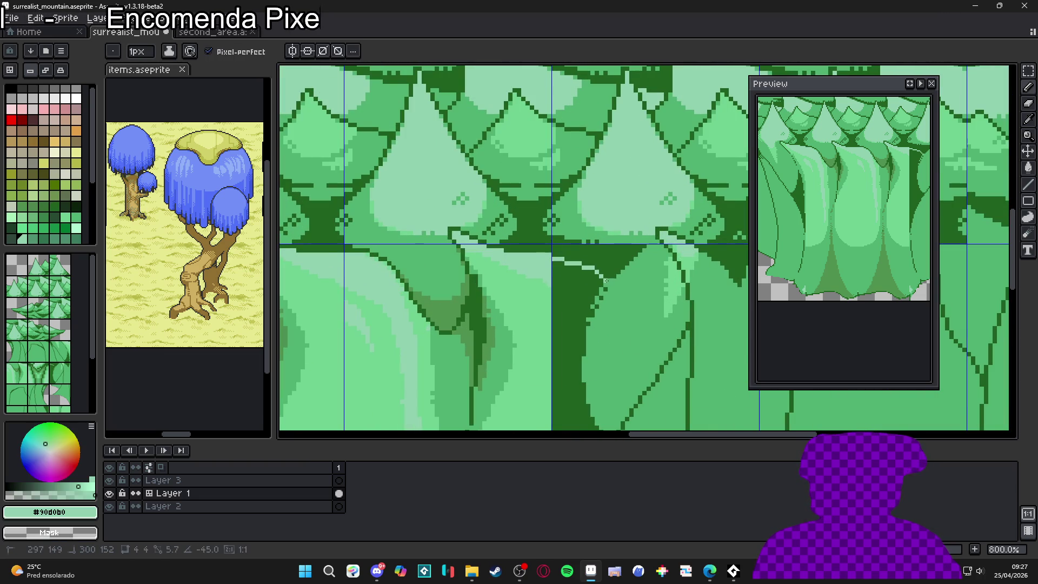
{"action": "scroll", "coordinate": [613, 284], "scroll_direction": "down", "scroll_amount": 2}
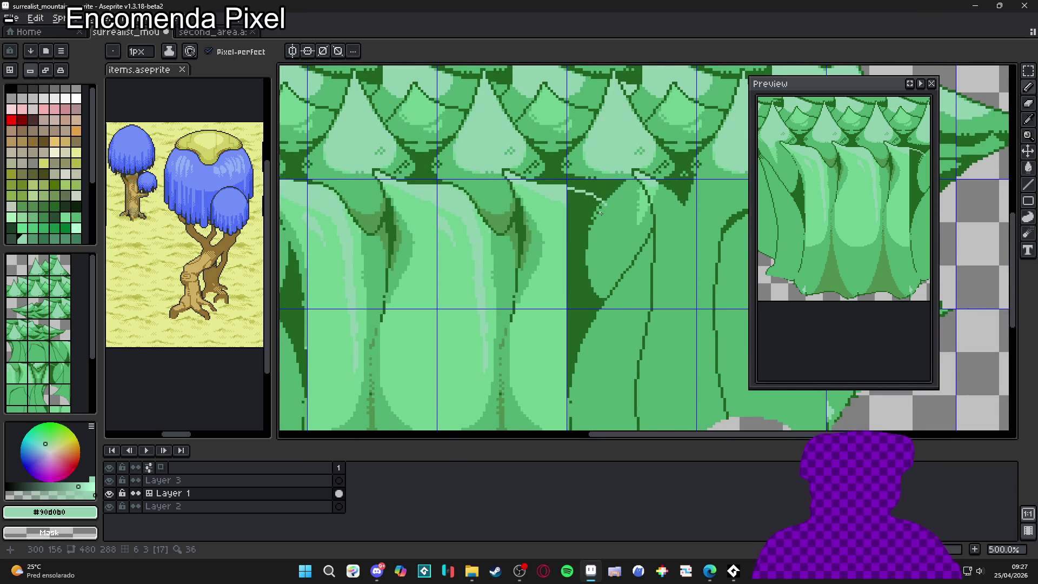
{"action": "scroll", "coordinate": [604, 215], "scroll_direction": "down", "scroll_amount": 2}
{"action": "scroll", "coordinate": [601, 216], "scroll_direction": "up", "scroll_amount": 1}
{"action": "scroll", "coordinate": [598, 218], "scroll_direction": "down", "scroll_amount": 1}
{"action": "scroll", "coordinate": [597, 219], "scroll_direction": "up", "scroll_amount": 4}
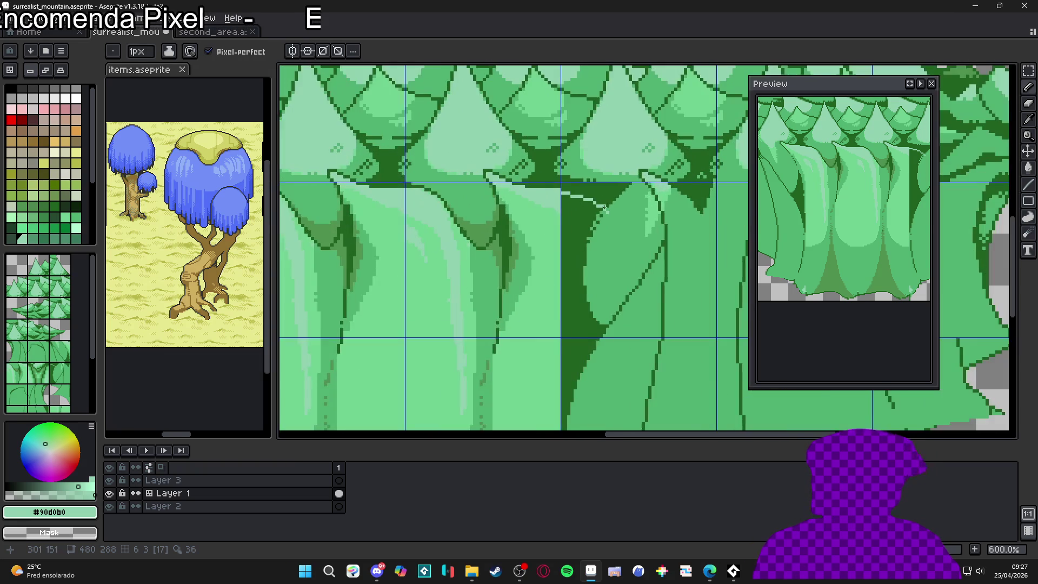
{"action": "mouse_move", "coordinate": [611, 211]}
{"action": "left_mouse_down"}
{"action": "mouse_move", "coordinate": [593, 286]}
{"action": "mouse_move", "coordinate": [614, 358]}
{"action": "left_mouse_up"}
Step: Bucket-refill part of the dark green area with lighter #70d090
{"action": "key", "text": "g"}
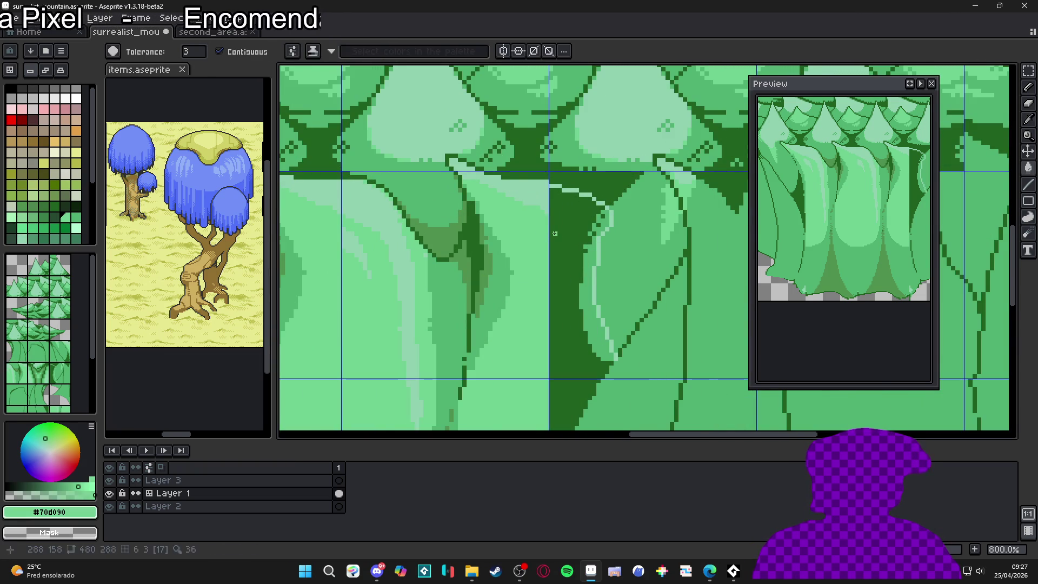
{"action": "left_click", "coordinate": [569, 246]}
{"action": "scroll", "coordinate": [568, 246], "scroll_direction": "down", "scroll_amount": 5}
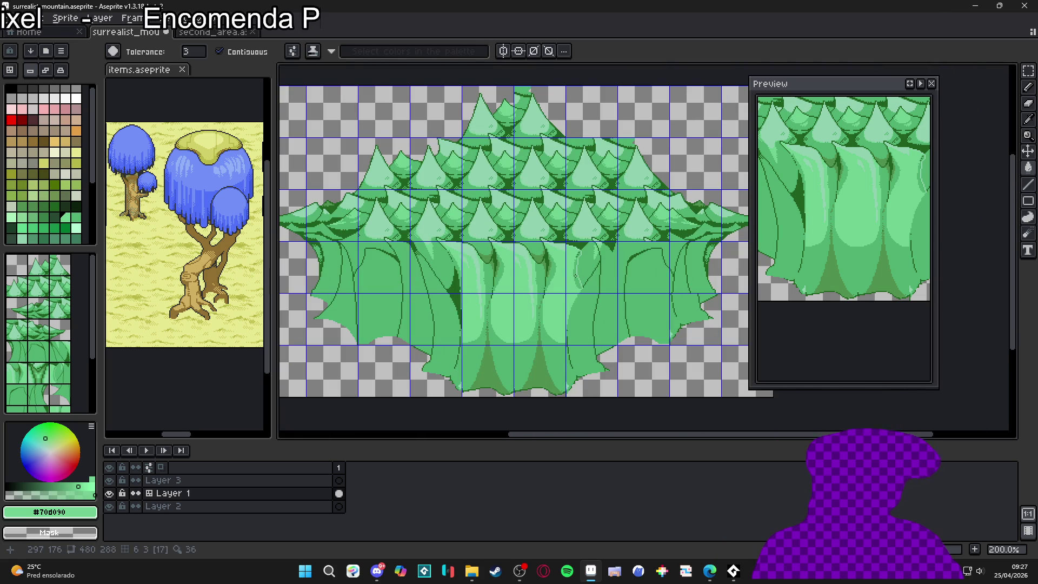
{"action": "scroll", "coordinate": [575, 275], "scroll_direction": "up", "scroll_amount": 8}
Step: Cover stray dark pixels in light green and add a row of #206020 edge pixels
{"action": "key", "text": "b"}
{"action": "left_click_drag", "start_coordinate": [588, 206], "coordinate": [582, 216]}
{"action": "left_click", "coordinate": [518, 117], "text": "alt"}
{"action": "left_click", "coordinate": [514, 141]}
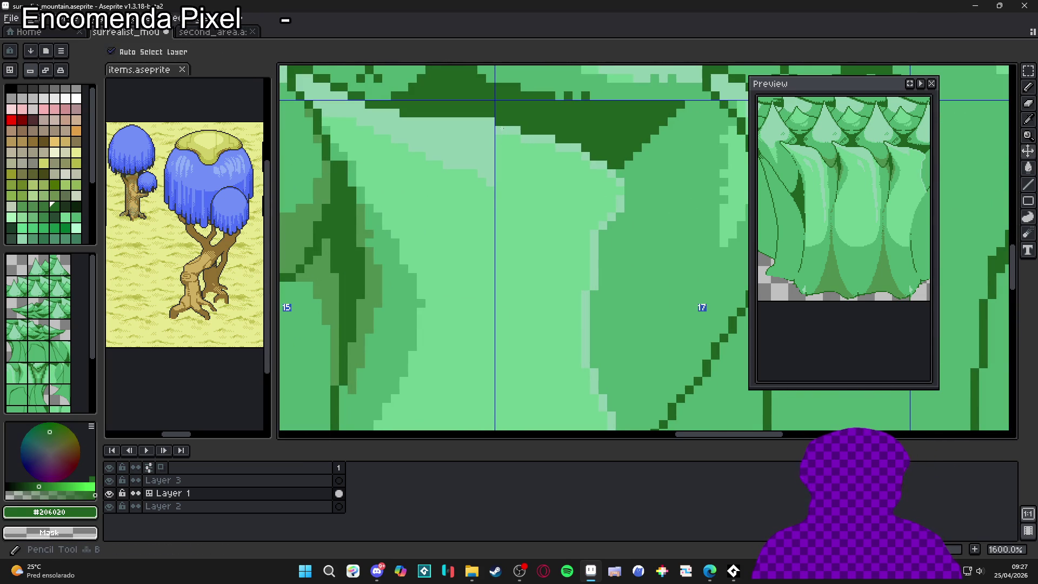
{"action": "left_click_drag", "start_coordinate": [521, 139], "coordinate": [554, 140]}
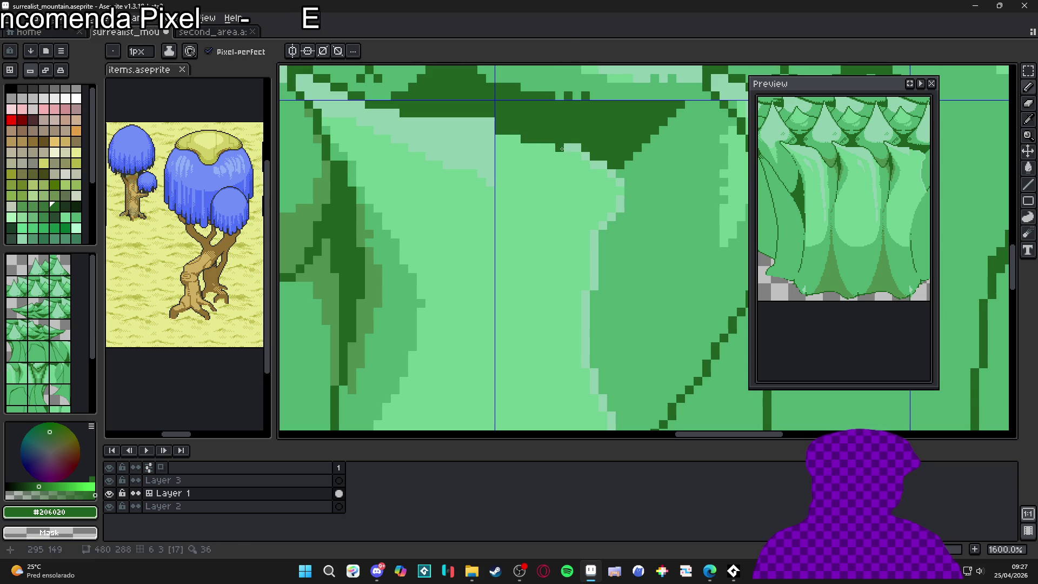
Step: Draw a vertical dark outline, then patch its top pixels back with #70d090
{"action": "key", "text": "g"}
{"action": "left_click", "coordinate": [598, 170]}
{"action": "key", "text": "ctrl+z"}
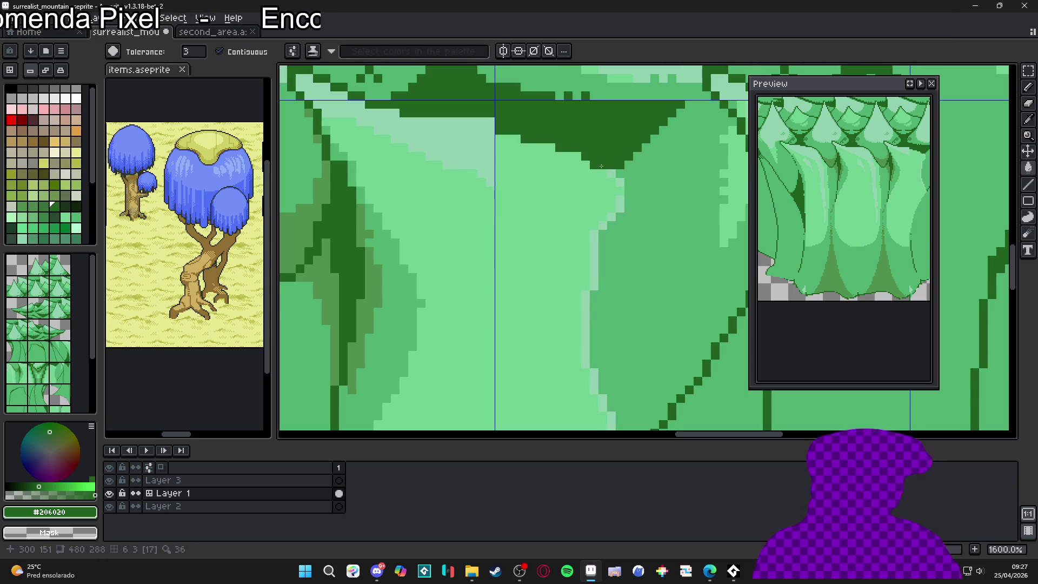
{"action": "key", "text": "b"}
{"action": "left_click_drag", "start_coordinate": [620, 180], "coordinate": [621, 209]}
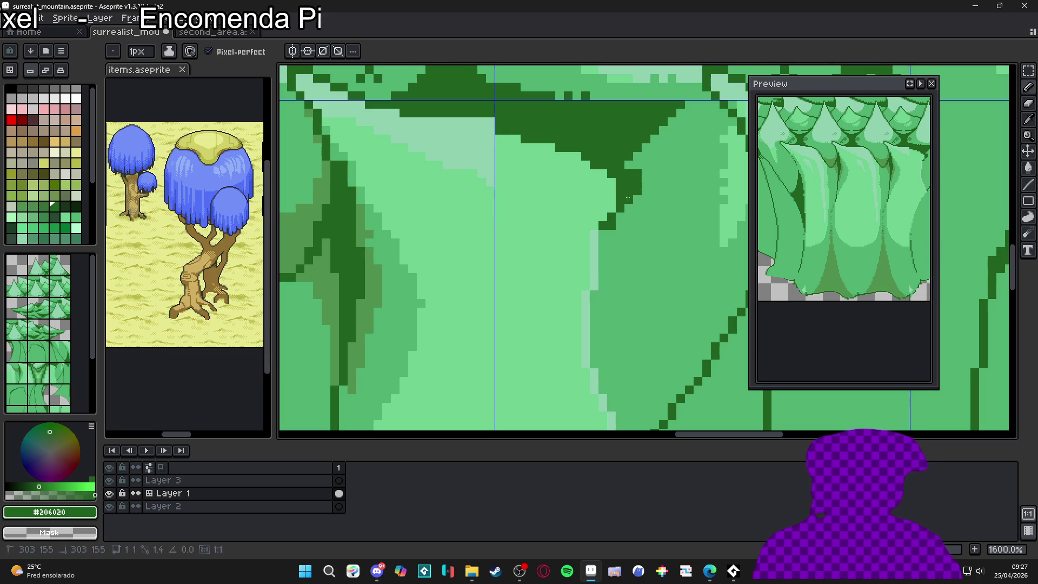
{"action": "left_click", "coordinate": [628, 181], "text": "alt"}
{"action": "left_click_drag", "start_coordinate": [619, 182], "coordinate": [620, 190]}
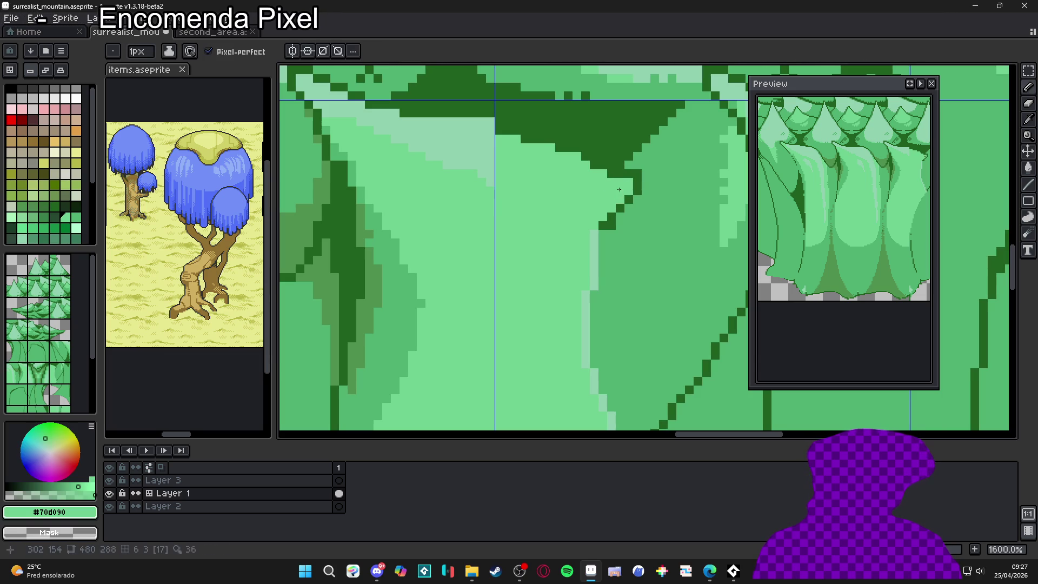
Step: Draw a long #206020 outline down the light trunk column, removing a stray pixel
{"action": "left_click", "coordinate": [606, 220], "text": "alt"}
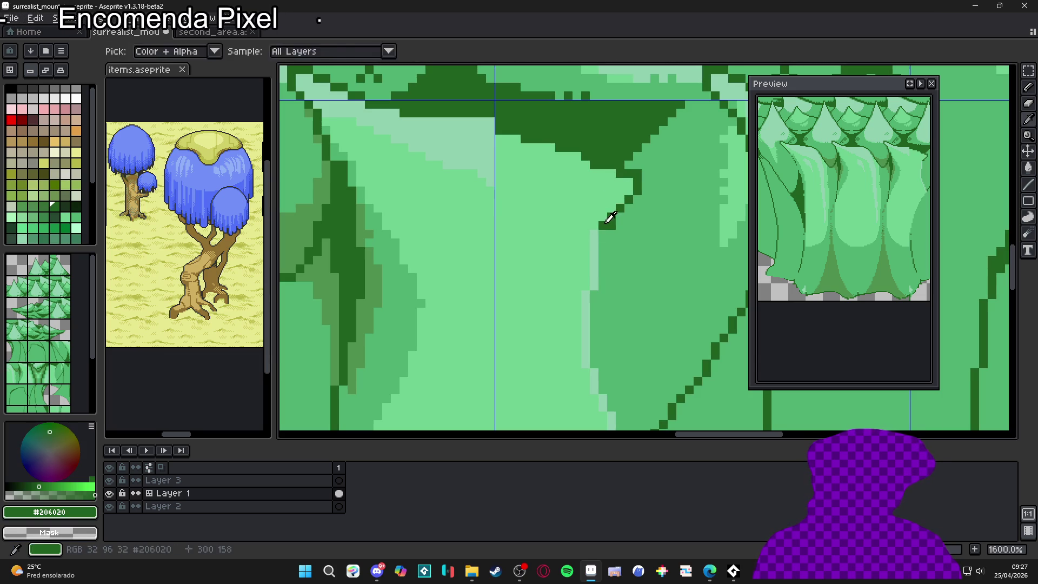
{"action": "left_click_drag", "start_coordinate": [594, 246], "coordinate": [586, 378]}
{"action": "left_click", "coordinate": [567, 242]}
{"action": "key", "text": "ctrl+z"}
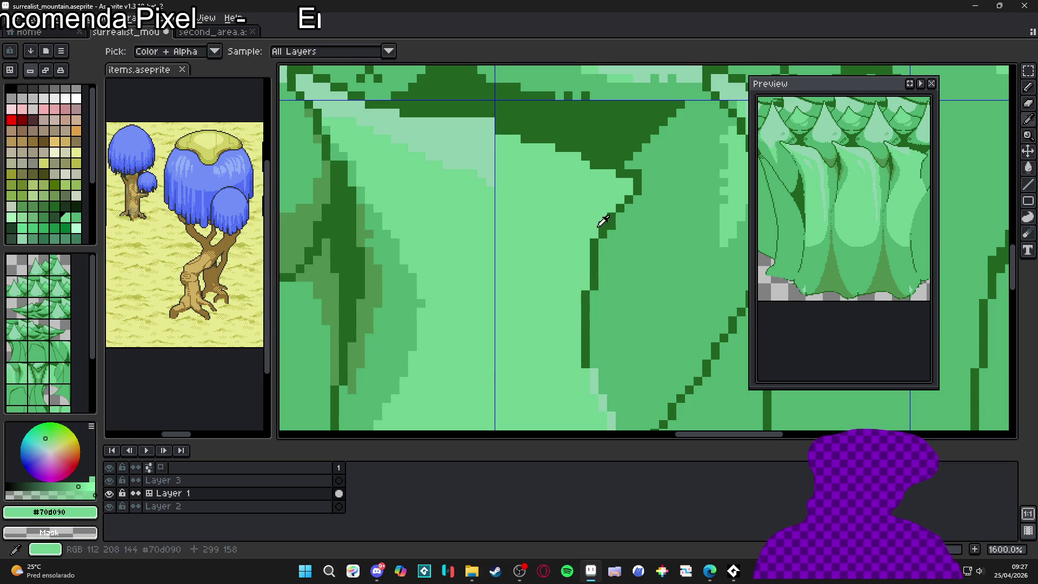
{"action": "left_click", "coordinate": [604, 249], "text": "alt"}
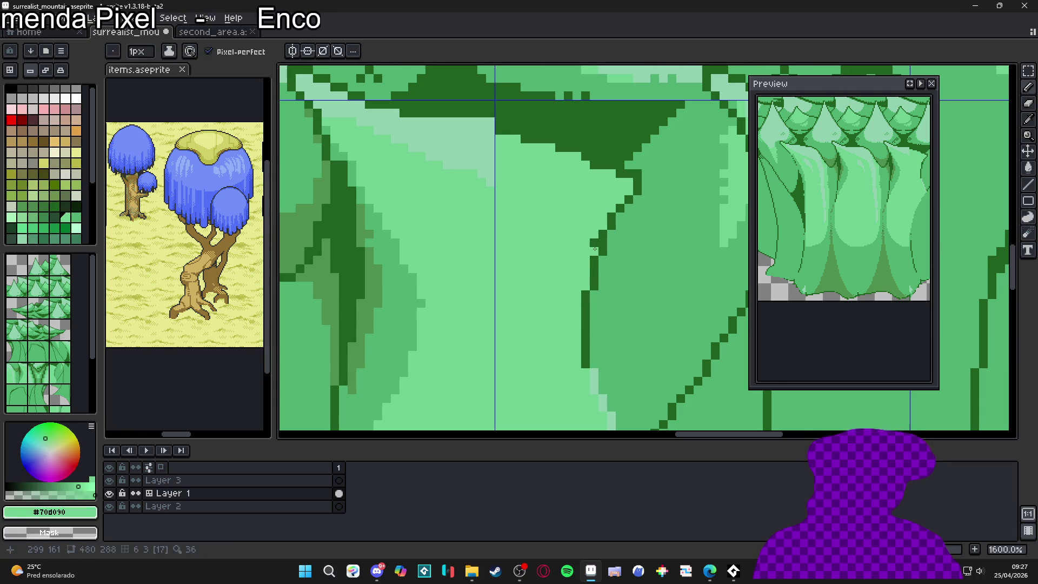
{"action": "scroll", "coordinate": [592, 252], "scroll_direction": "down", "scroll_amount": 6}
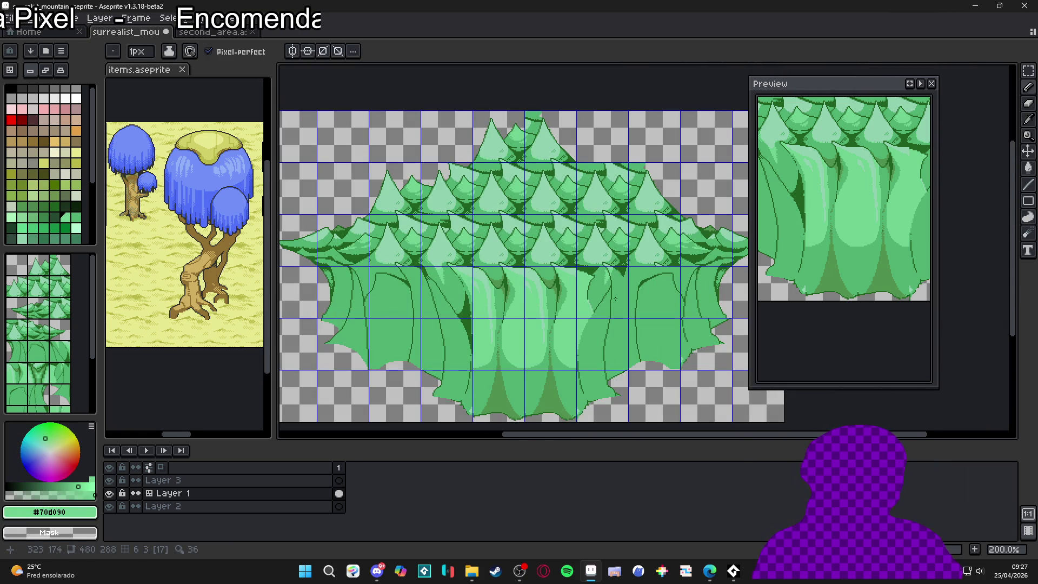
Step: Eyedrop dark green #206020 and extend the trunk's dark outline downward with the Pencil
{"action": "scroll", "coordinate": [592, 268], "scroll_direction": "up", "scroll_amount": 3}
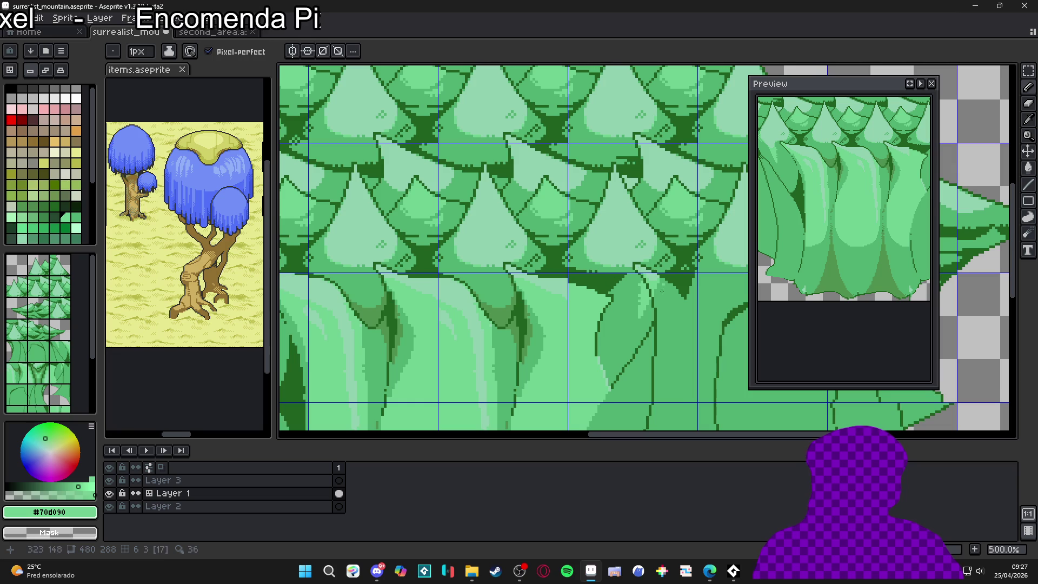
{"action": "scroll", "coordinate": [581, 307], "scroll_direction": "down", "scroll_amount": 3}
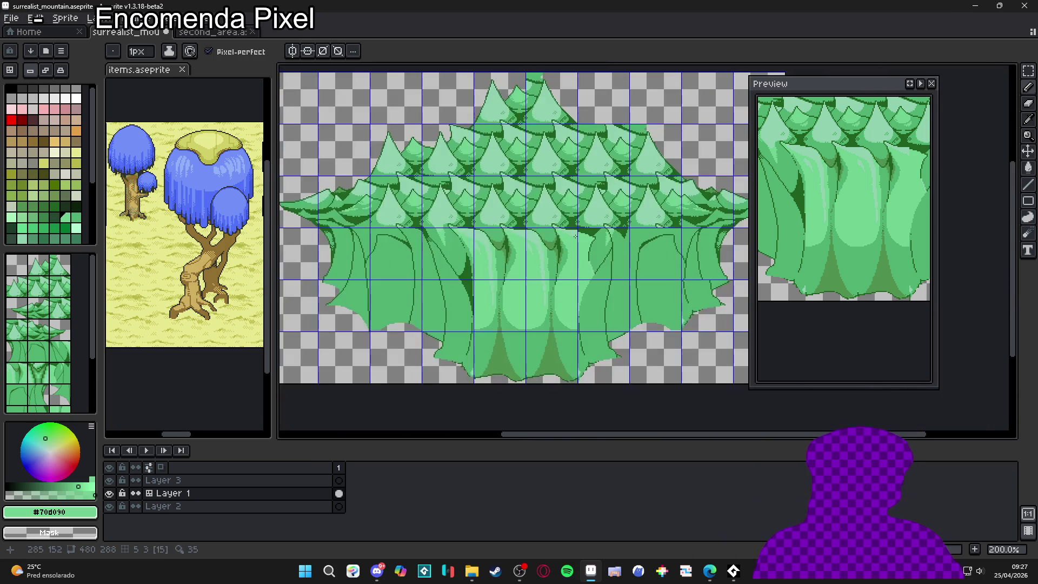
{"action": "scroll", "coordinate": [578, 305], "scroll_direction": "up", "scroll_amount": 1}
{"action": "scroll", "coordinate": [589, 251], "scroll_direction": "up", "scroll_amount": 4}
{"action": "left_click", "coordinate": [592, 267], "text": "alt"}
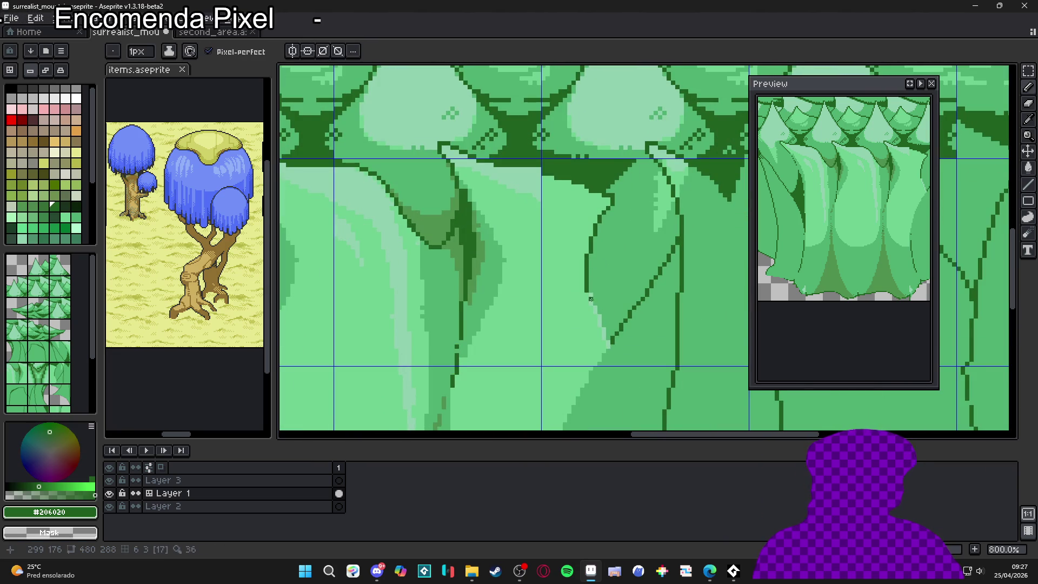
{"action": "scroll", "coordinate": [591, 303], "scroll_direction": "up", "scroll_amount": 2}
{"action": "left_click", "coordinate": [593, 300]}
{"action": "left_click_drag", "start_coordinate": [601, 315], "coordinate": [601, 345]}
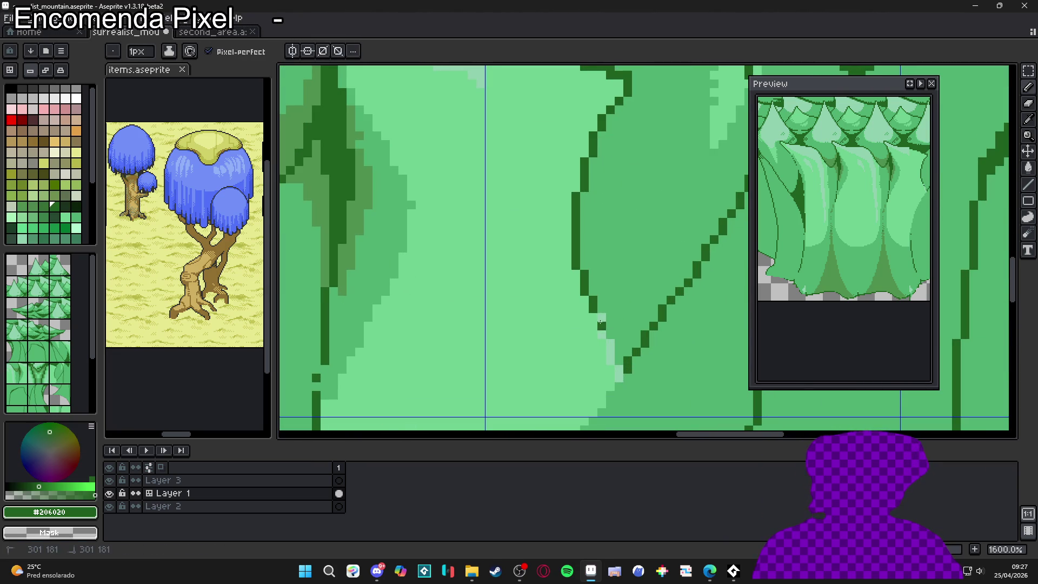
{"action": "left_click", "coordinate": [601, 334]}
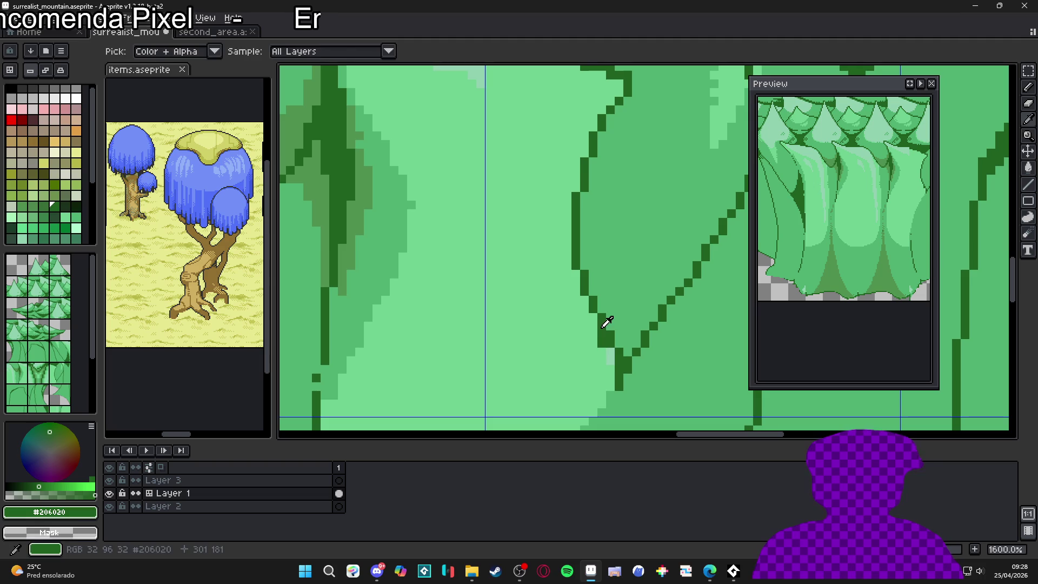
Step: Add a dark #206020 pixel at the outline's tip, then sample the adjacent light green
{"action": "left_click", "coordinate": [626, 336], "text": "alt"}
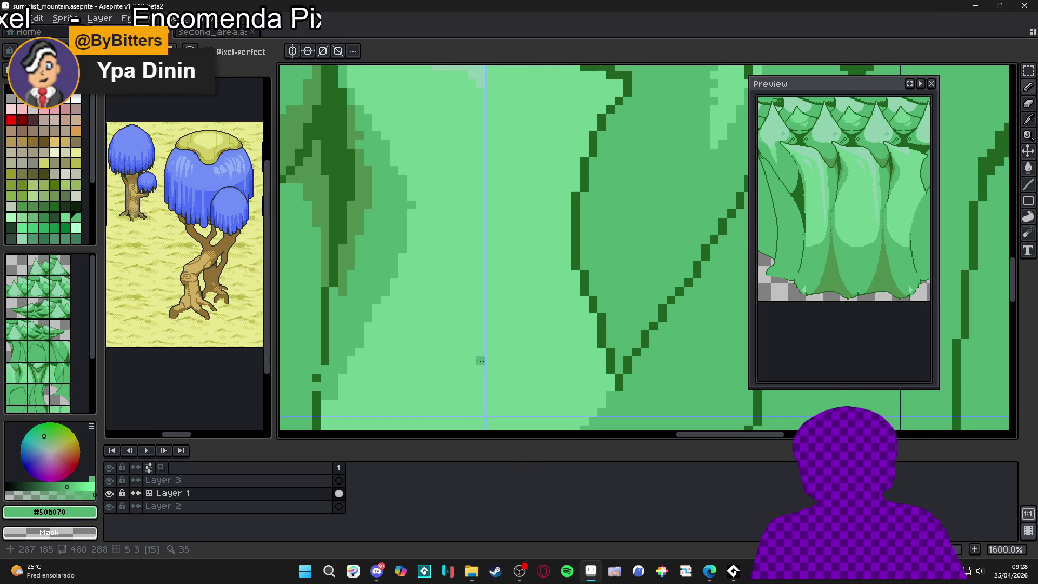
{"action": "scroll", "coordinate": [616, 351], "scroll_direction": "up", "scroll_amount": 2}
{"action": "left_click", "coordinate": [611, 356], "text": "alt"}
{"action": "left_click", "coordinate": [614, 341]}
{"action": "left_click", "coordinate": [597, 353], "text": "alt"}
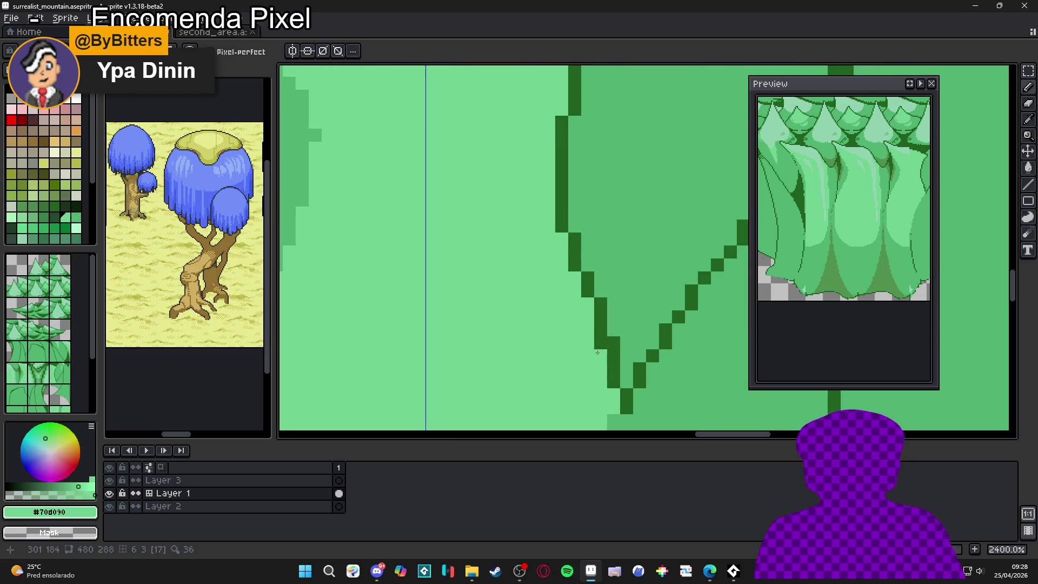
{"action": "scroll", "coordinate": [597, 346], "scroll_direction": "down", "scroll_amount": 4}
Step: Save surrealist_mountain.aseprite, show items.aseprite in the side pane, and return to the mountain canvas
{"action": "key", "text": "ctrl+s"}
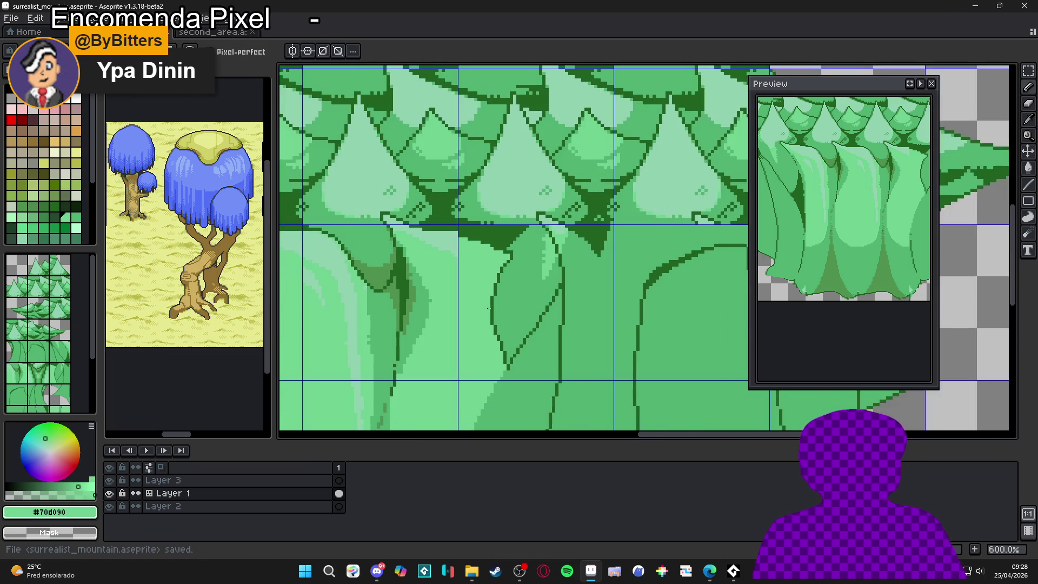
{"action": "key", "text": "ctrl+Tab"}
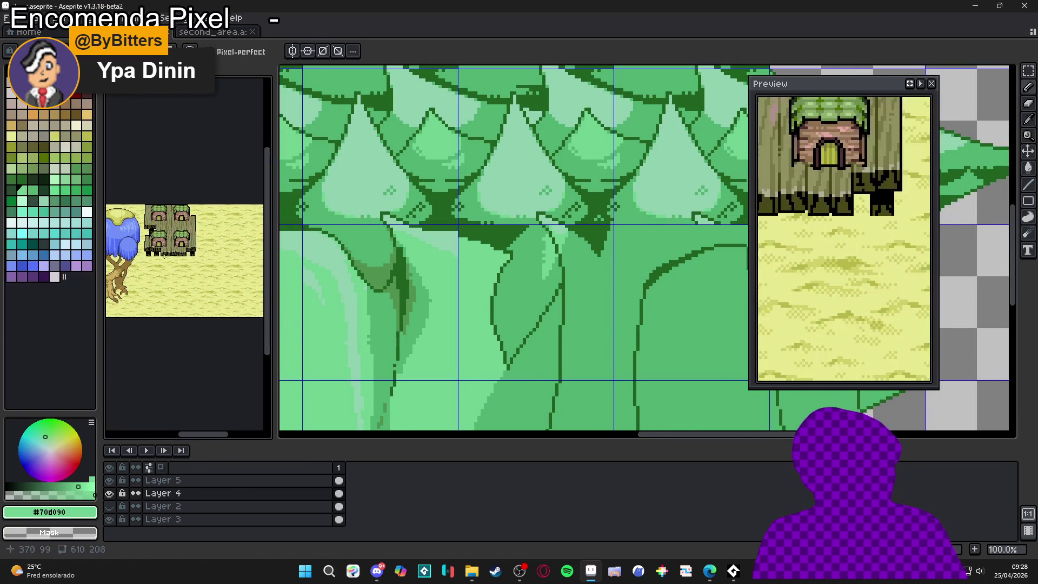
{"action": "scroll", "coordinate": [173, 253], "scroll_direction": "up", "scroll_amount": 2}
{"action": "scroll", "coordinate": [213, 304], "scroll_direction": "down", "scroll_amount": 1}
{"action": "left_click_drag", "start_coordinate": [206, 306], "coordinate": [214, 292]}
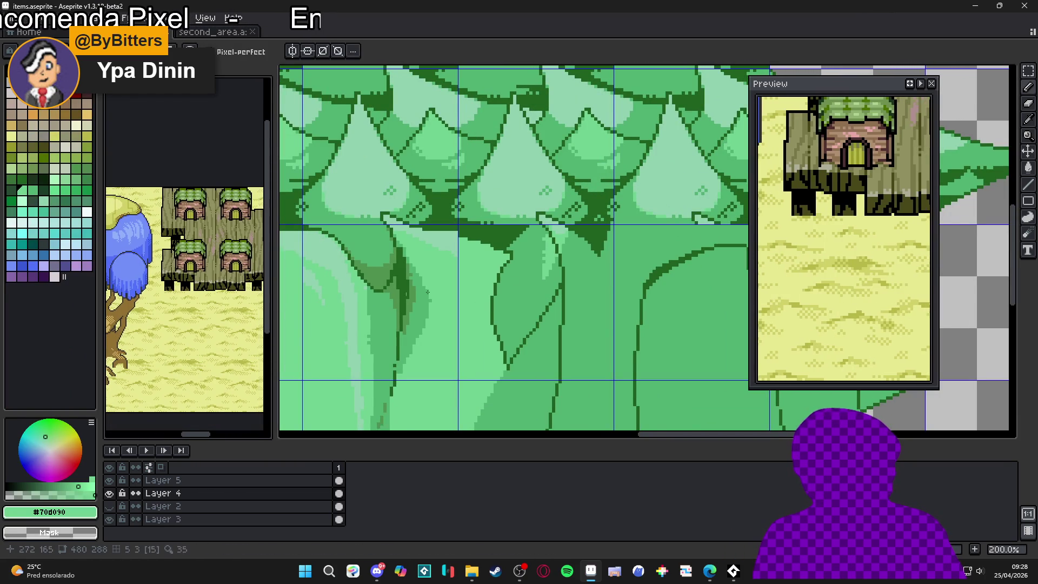
{"action": "left_click", "coordinate": [467, 261]}
{"action": "scroll", "coordinate": [466, 262], "scroll_direction": "down", "scroll_amount": 4}
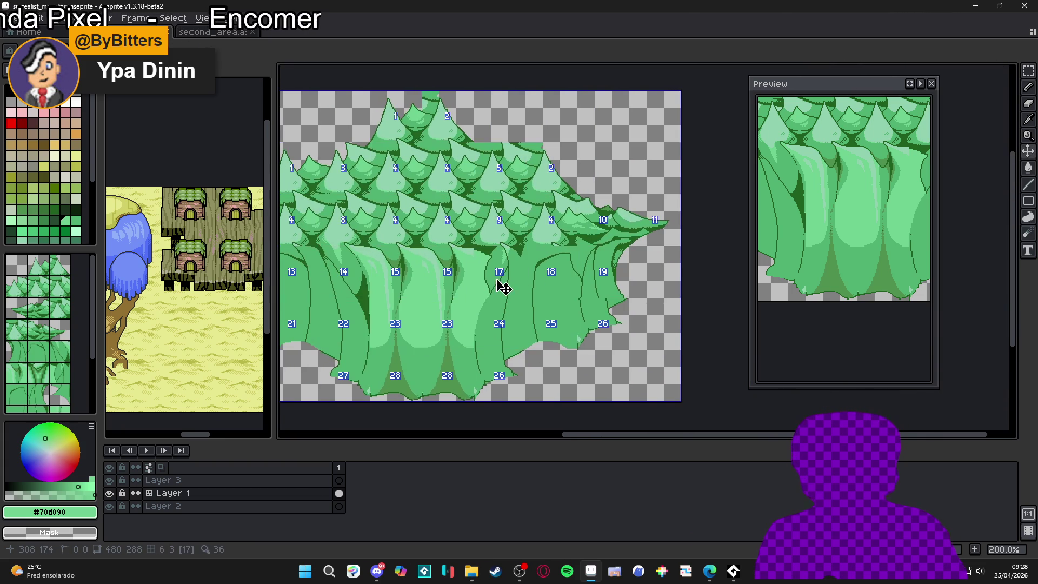
Step: Draw a straight dark #206020 outline segment across the canopy row
{"action": "scroll", "coordinate": [535, 270], "scroll_direction": "up", "scroll_amount": 7}
{"action": "left_click", "coordinate": [547, 284], "text": "alt"}
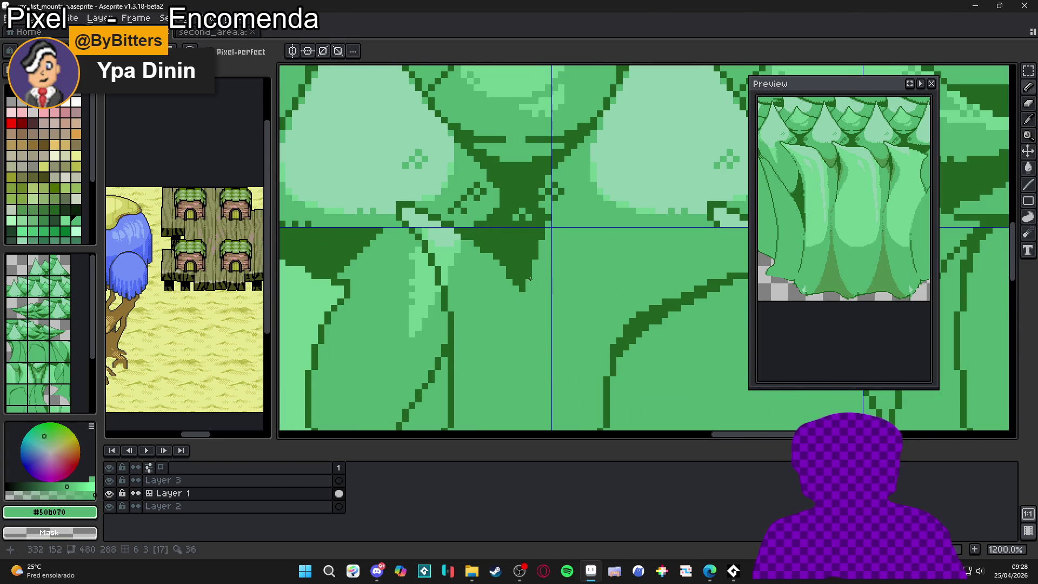
{"action": "scroll", "coordinate": [538, 273], "scroll_direction": "down", "scroll_amount": 3}
{"action": "scroll", "coordinate": [537, 273], "scroll_direction": "down", "scroll_amount": 2}
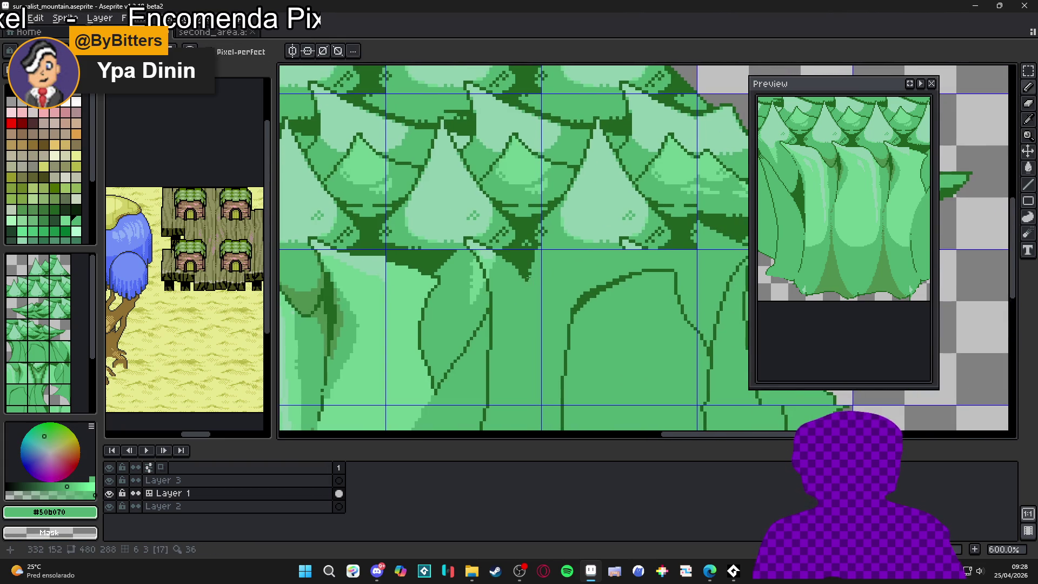
{"action": "scroll", "coordinate": [527, 276], "scroll_direction": "up", "scroll_amount": 3}
{"action": "left_click", "coordinate": [528, 270], "text": "alt"}
{"action": "mouse_move", "coordinate": [529, 270]}
{"action": "left_mouse_down"}
{"action": "mouse_move", "coordinate": [636, 253]}
{"action": "mouse_move", "coordinate": [625, 276]}
{"action": "left_mouse_up"}
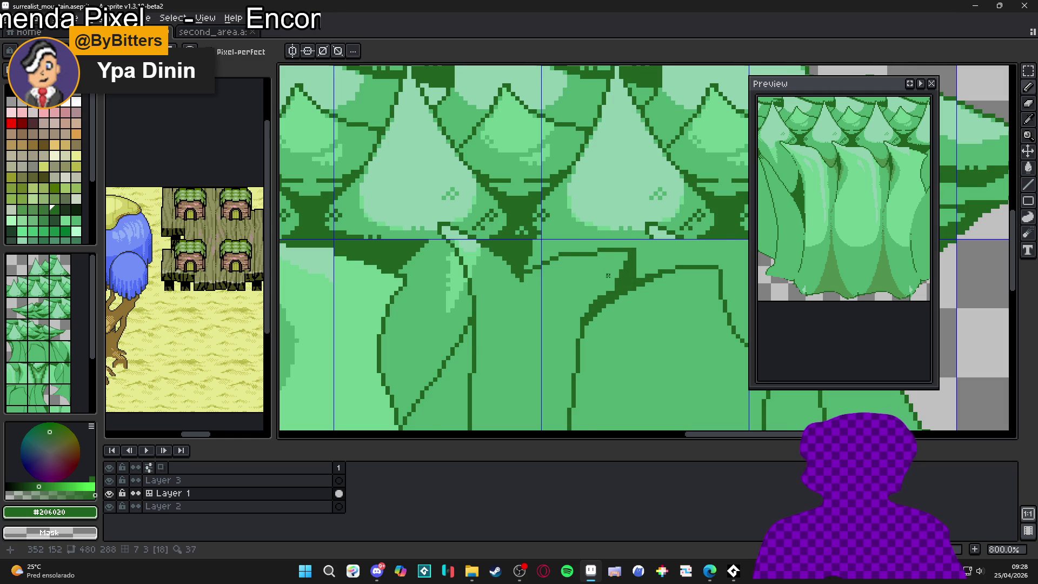
Step: Paint light green along the triangle canopy's lower-left edge, covering stray dark pixels
{"action": "scroll", "coordinate": [544, 248], "scroll_direction": "up", "scroll_amount": 2}
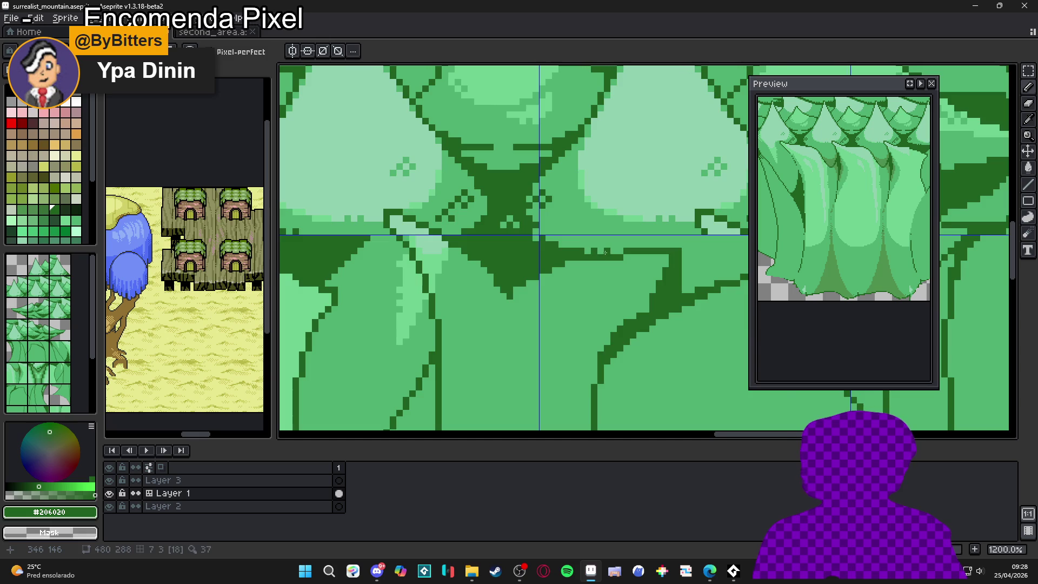
{"action": "scroll", "coordinate": [604, 252], "scroll_direction": "down", "scroll_amount": 2}
{"action": "scroll", "coordinate": [591, 303], "scroll_direction": "up", "scroll_amount": 2}
{"action": "scroll", "coordinate": [549, 243], "scroll_direction": "down", "scroll_amount": 2}
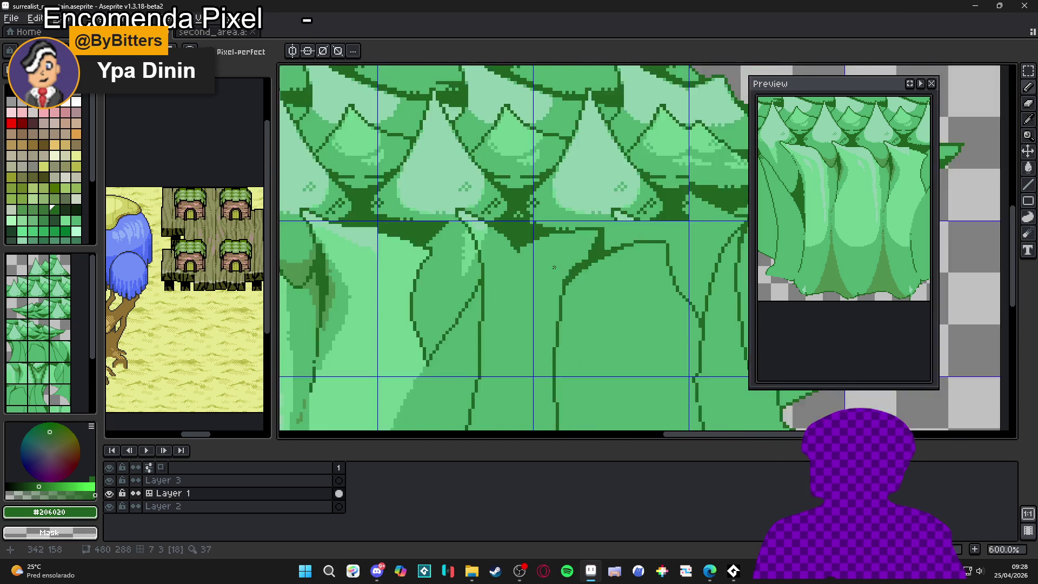
{"action": "scroll", "coordinate": [546, 273], "scroll_direction": "down", "scroll_amount": 3}
{"action": "scroll", "coordinate": [535, 277], "scroll_direction": "down", "scroll_amount": 2}
{"action": "scroll", "coordinate": [514, 270], "scroll_direction": "up", "scroll_amount": 1}
{"action": "scroll", "coordinate": [486, 266], "scroll_direction": "down", "scroll_amount": 2}
{"action": "scroll", "coordinate": [519, 262], "scroll_direction": "up", "scroll_amount": 2}
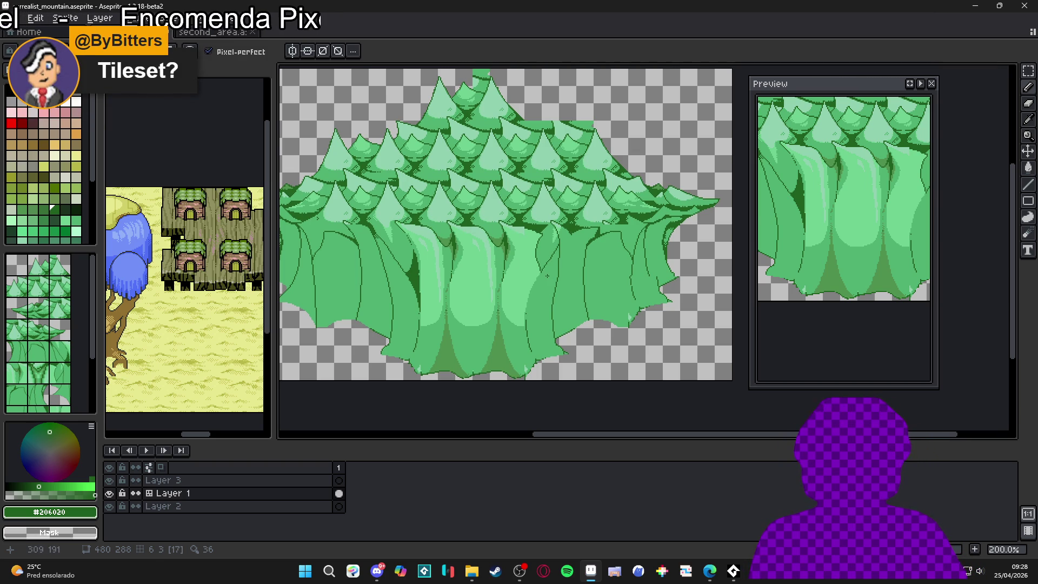
{"action": "scroll", "coordinate": [524, 225], "scroll_direction": "up", "scroll_amount": 8}
{"action": "key", "text": "alt"}
{"action": "left_click", "coordinate": [511, 204], "text": "alt"}
{"action": "mouse_move", "coordinate": [508, 196]}
{"action": "left_mouse_down"}
{"action": "mouse_move", "coordinate": [636, 239]}
{"action": "mouse_move", "coordinate": [622, 239]}
{"action": "left_mouse_up"}
{"action": "left_click", "coordinate": [596, 231]}
Step: Add dark outline pixels right of the triangle tip and save the mountain file
{"action": "key", "text": "alt"}
{"action": "left_click", "coordinate": [621, 212], "text": "alt"}
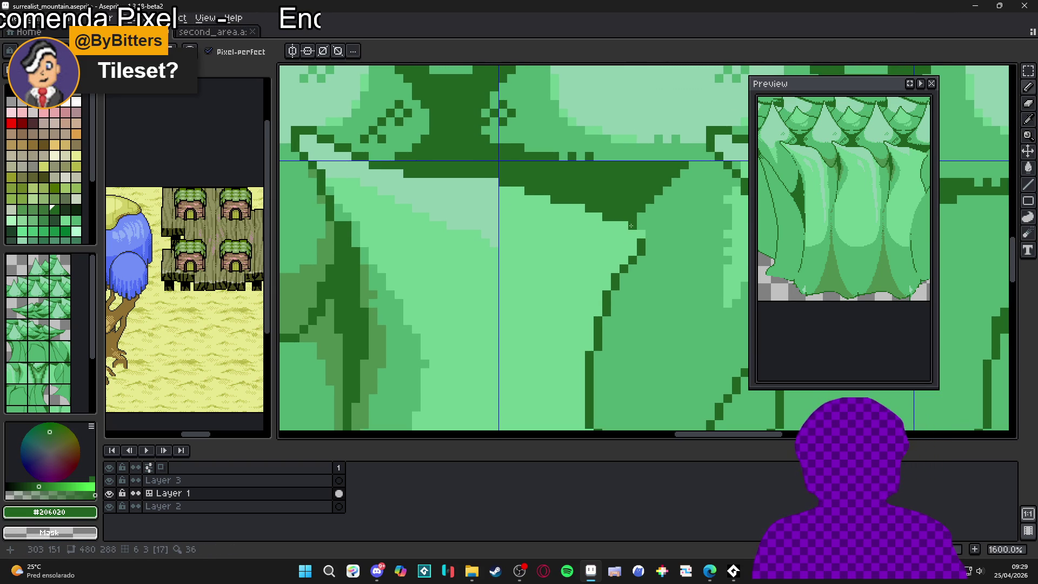
{"action": "left_click_drag", "start_coordinate": [636, 224], "coordinate": [648, 238]}
{"action": "left_click", "coordinate": [639, 235], "text": "alt"}
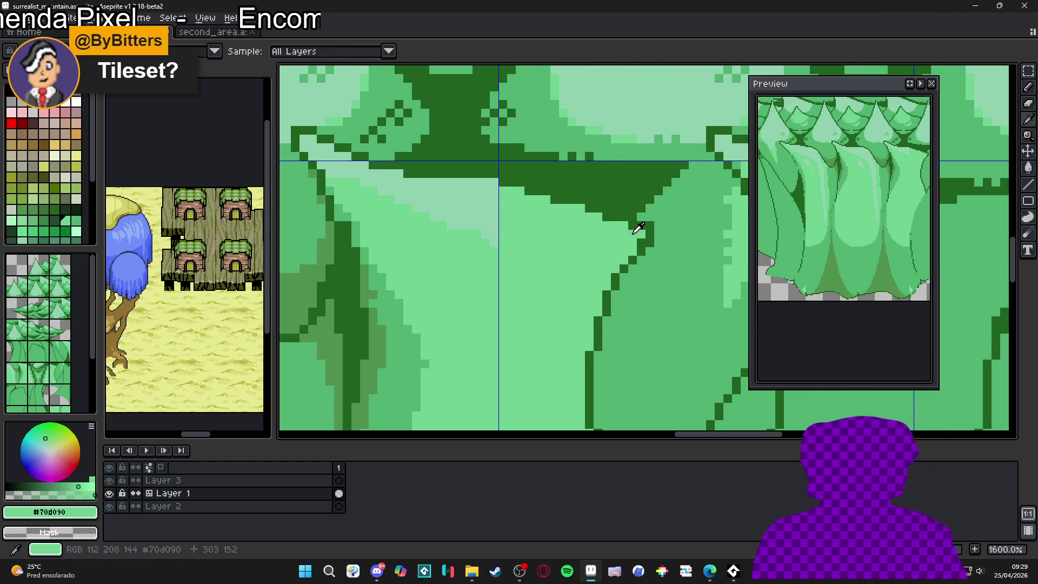
{"action": "scroll", "coordinate": [622, 296], "scroll_direction": "down", "scroll_amount": 6}
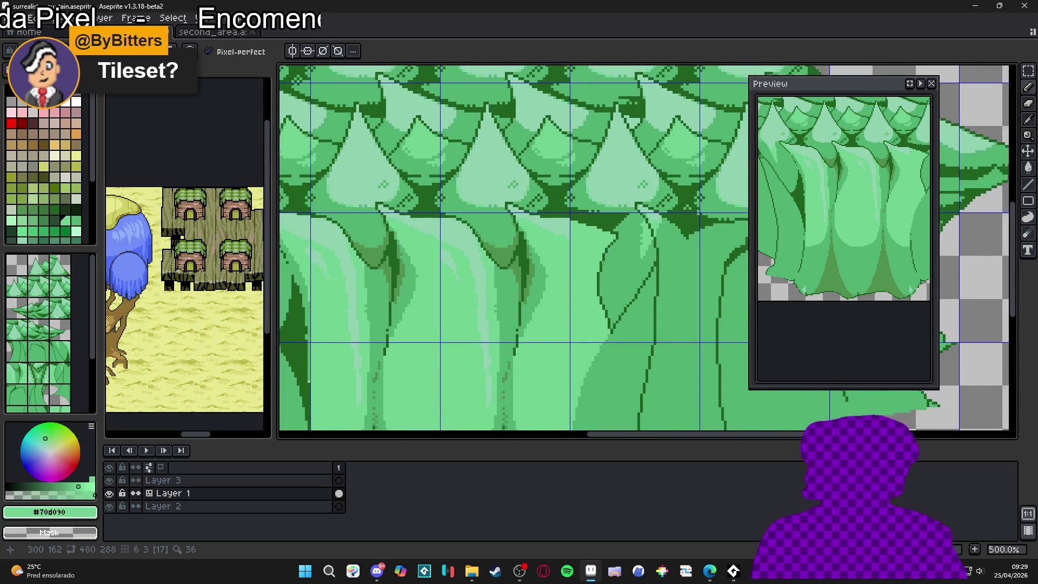
{"action": "scroll", "coordinate": [608, 282], "scroll_direction": "down", "scroll_amount": 1}
{"action": "scroll", "coordinate": [568, 301], "scroll_direction": "up", "scroll_amount": 1}
{"action": "scroll", "coordinate": [567, 301], "scroll_direction": "down", "scroll_amount": 1}
{"action": "key", "text": "ctrl+s"}
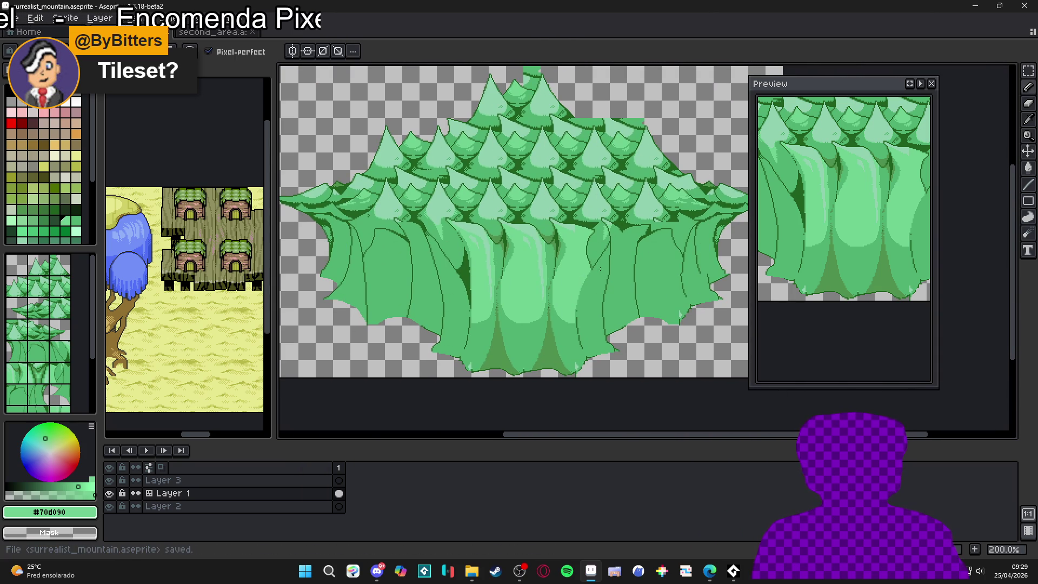
Step: Draw a straight pale highlight green line on the tree sprite
{"action": "scroll", "coordinate": [582, 258], "scroll_direction": "up", "scroll_amount": 2}
{"action": "scroll", "coordinate": [581, 258], "scroll_direction": "down", "scroll_amount": 2}
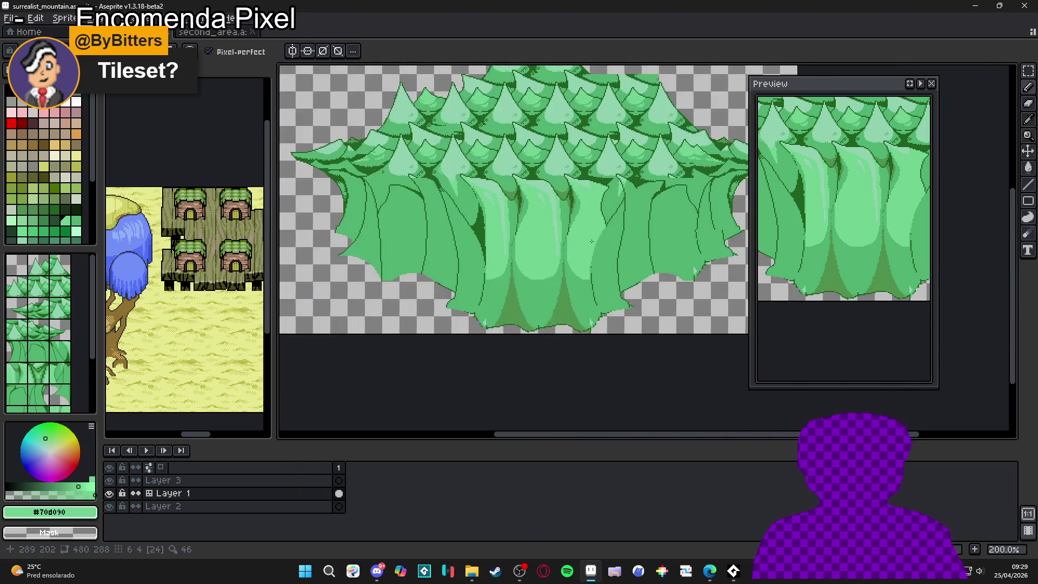
{"action": "left_click_drag", "start_coordinate": [592, 236], "coordinate": [582, 239]}
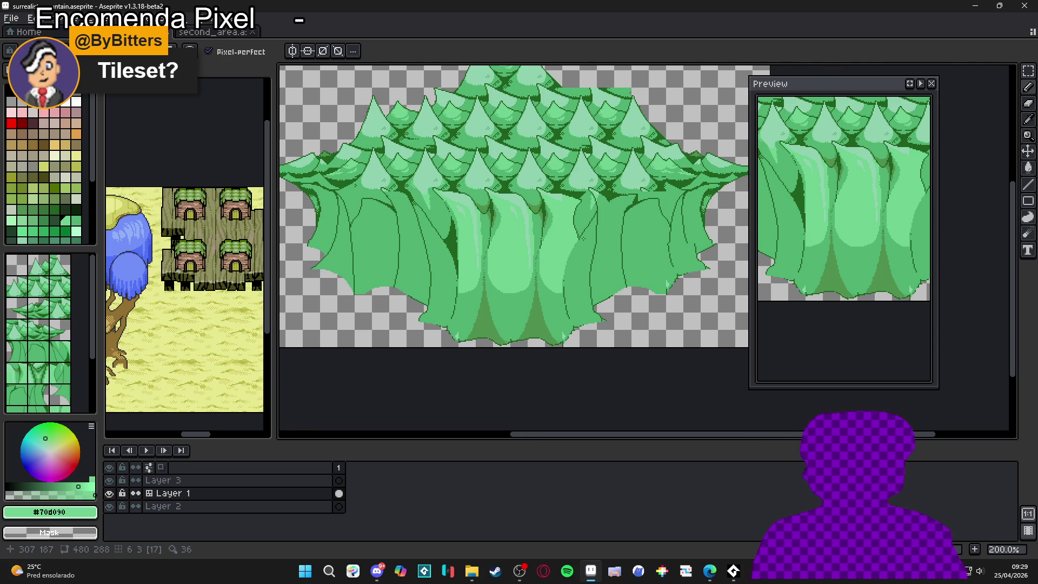
{"action": "scroll", "coordinate": [582, 236], "scroll_direction": "up", "scroll_amount": 5}
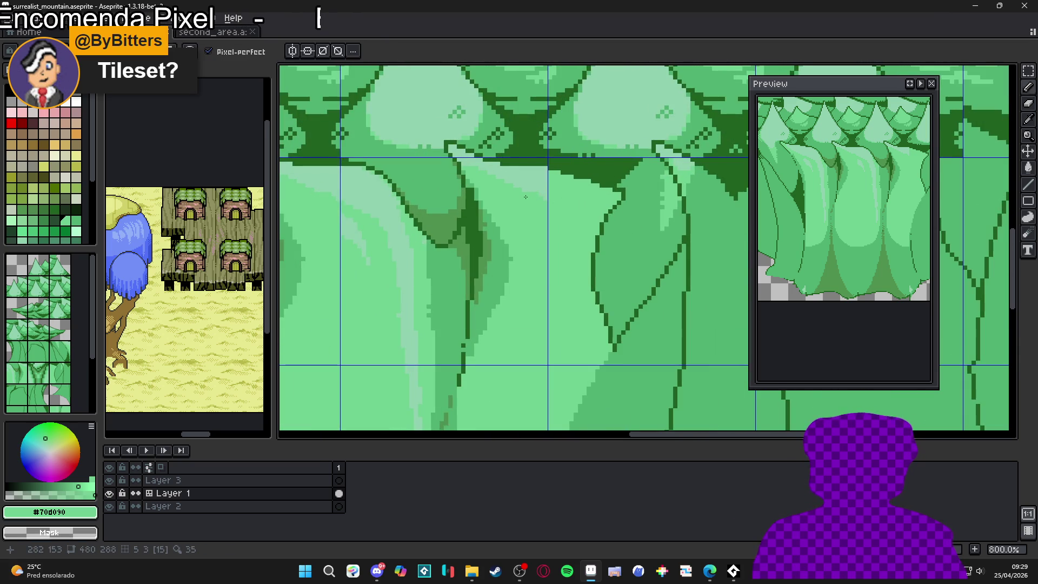
{"action": "scroll", "coordinate": [525, 197], "scroll_direction": "down", "scroll_amount": 2}
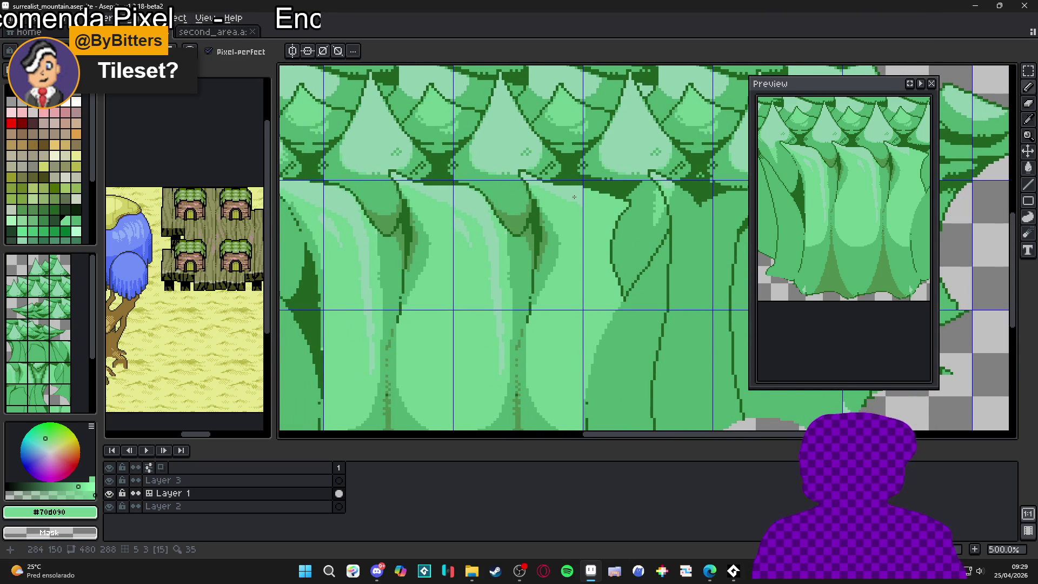
{"action": "scroll", "coordinate": [580, 197], "scroll_direction": "up", "scroll_amount": 1}
{"action": "scroll", "coordinate": [598, 196], "scroll_direction": "up", "scroll_amount": 1}
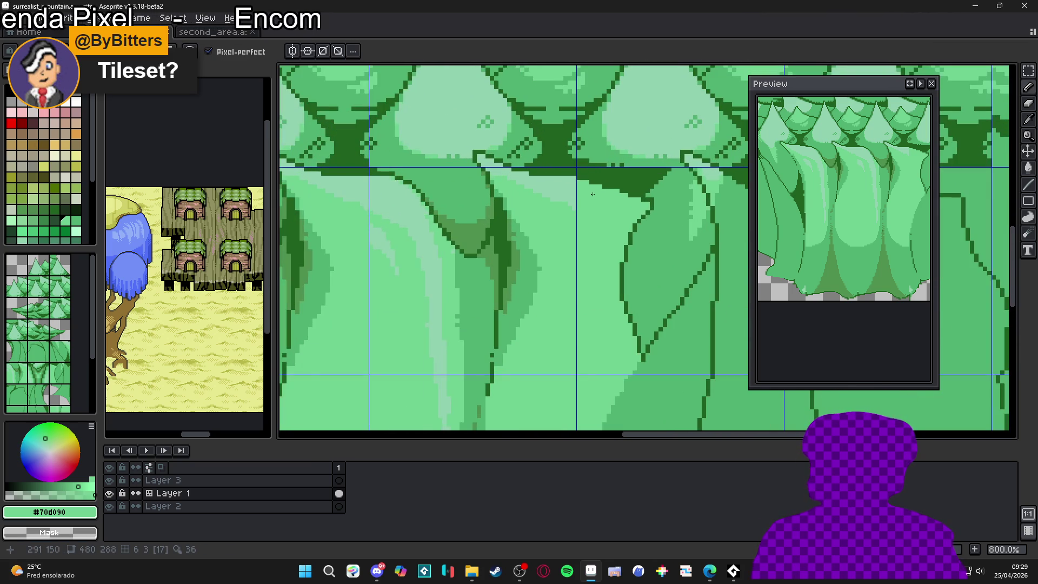
{"action": "left_click", "coordinate": [574, 189], "text": "alt"}
{"action": "mouse_move", "coordinate": [576, 210]}
{"action": "left_mouse_down"}
{"action": "mouse_move", "coordinate": [640, 200]}
{"action": "mouse_move", "coordinate": [582, 188]}
{"action": "left_mouse_up"}
Step: Undo the last stroke, eyedrop mid-green #70d090, and zoom out to show the whole tileset
{"action": "scroll", "coordinate": [582, 188], "scroll_direction": "up", "scroll_amount": 3}
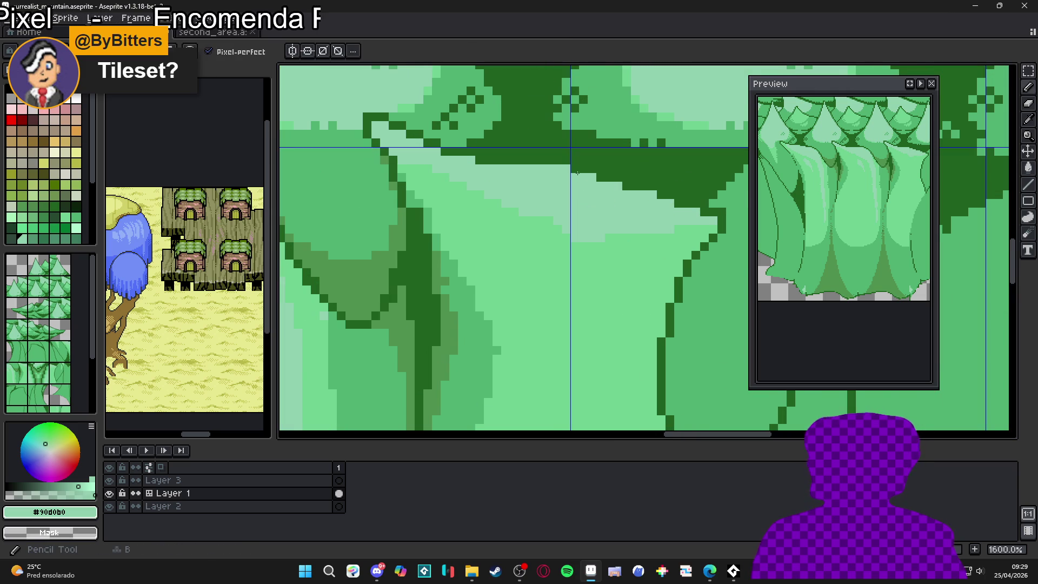
{"action": "left_click", "coordinate": [583, 176], "text": "alt"}
{"action": "scroll", "coordinate": [572, 174], "scroll_direction": "down", "scroll_amount": 3}
{"action": "scroll", "coordinate": [562, 175], "scroll_direction": "up", "scroll_amount": 2}
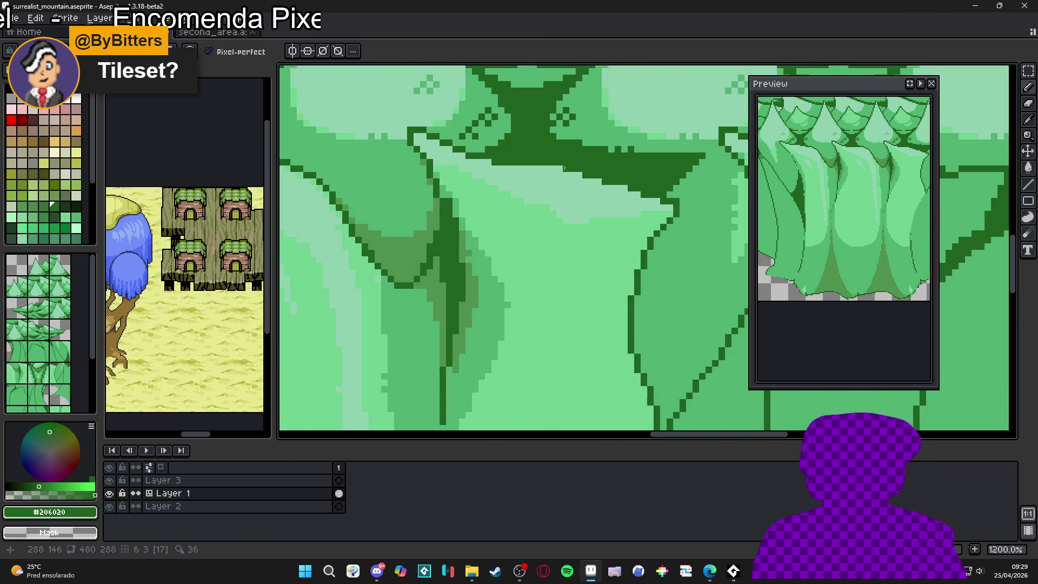
{"action": "scroll", "coordinate": [561, 176], "scroll_direction": "down", "scroll_amount": 3}
{"action": "scroll", "coordinate": [561, 176], "scroll_direction": "up", "scroll_amount": 3}
{"action": "key", "text": "ctrl+z"}
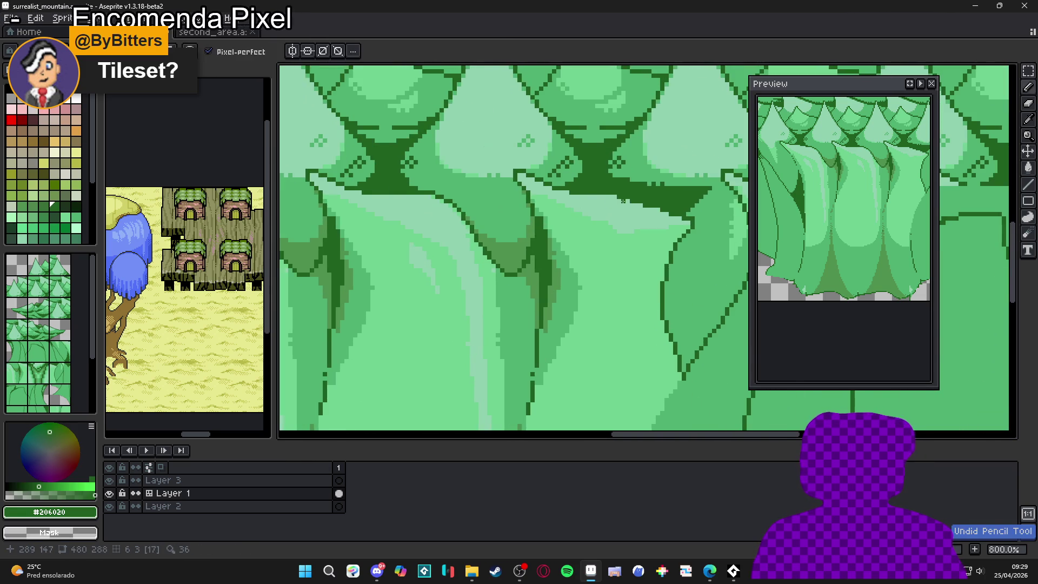
{"action": "scroll", "coordinate": [642, 230], "scroll_direction": "up", "scroll_amount": 1}
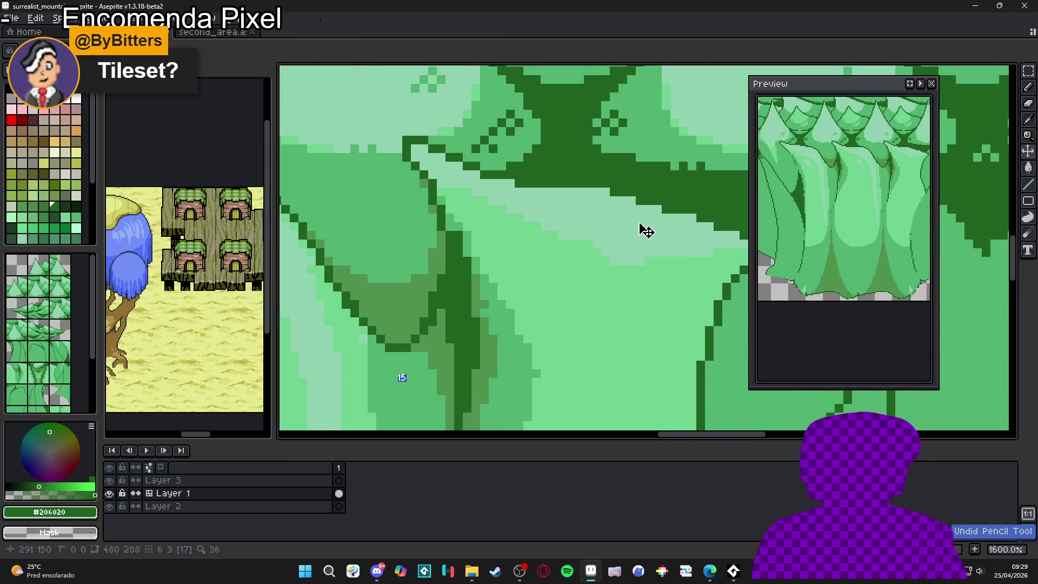
{"action": "left_click", "coordinate": [624, 192], "text": "alt"}
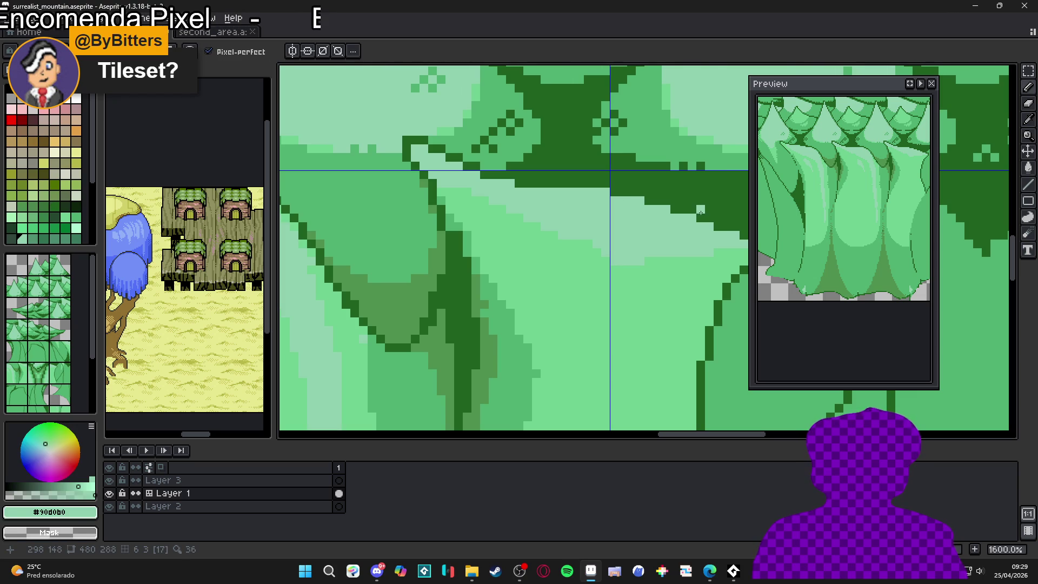
{"action": "scroll", "coordinate": [648, 211], "scroll_direction": "down", "scroll_amount": 1}
{"action": "scroll", "coordinate": [578, 211], "scroll_direction": "up", "scroll_amount": 2}
{"action": "left_click", "coordinate": [564, 211], "text": "alt"}
{"action": "scroll", "coordinate": [564, 211], "scroll_direction": "down", "scroll_amount": 7}
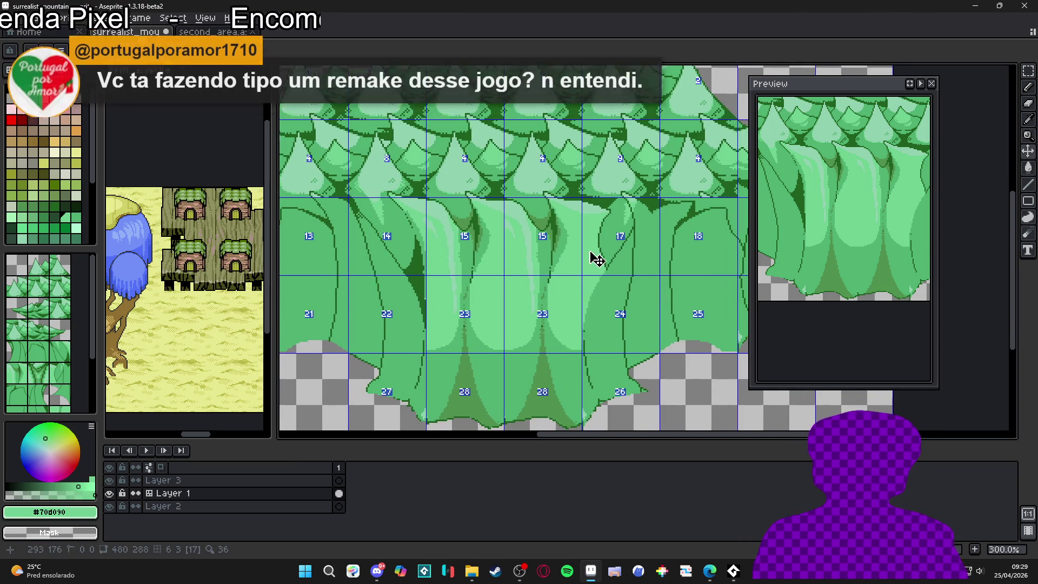
Step: Show the tile grid and draw a dark #206020 outline line up the trunk
{"action": "key", "text": "Tab"}
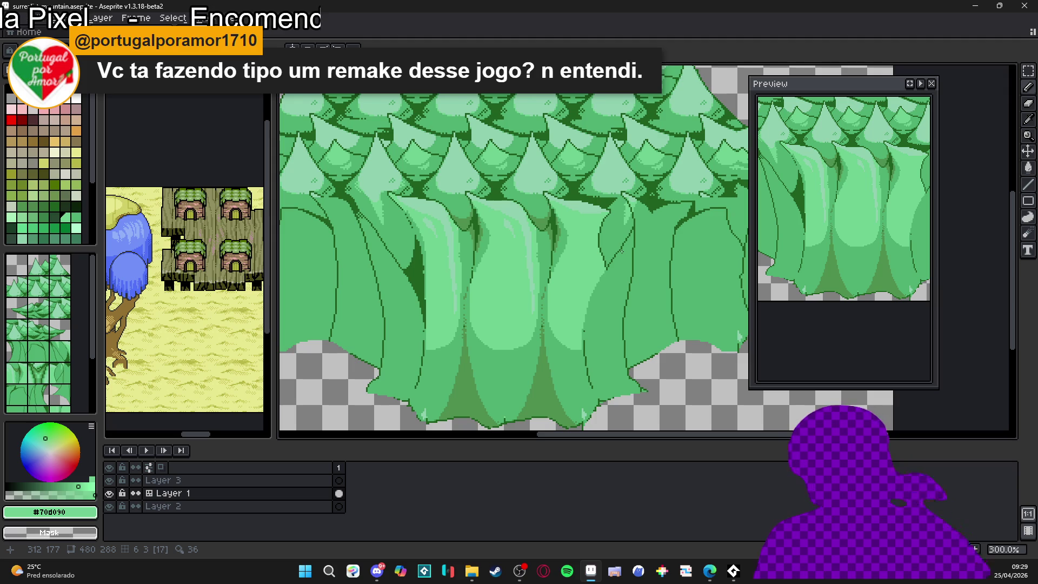
{"action": "key", "text": "Tab"}
{"action": "key", "text": "Tab"}
{"action": "key", "text": "Tab"}
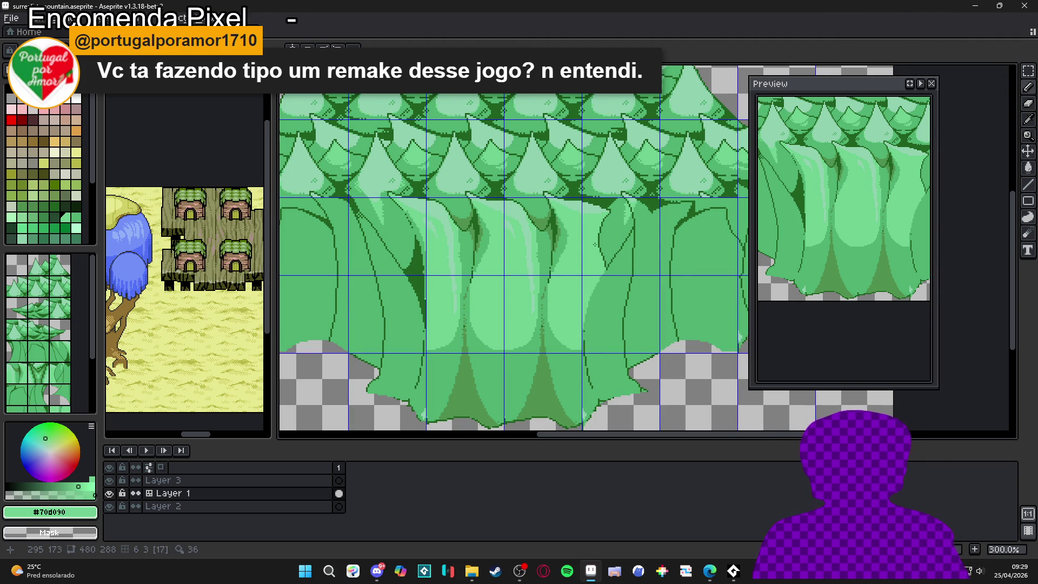
{"action": "scroll", "coordinate": [594, 244], "scroll_direction": "up", "scroll_amount": 3}
{"action": "left_click", "coordinate": [602, 225], "text": "alt"}
{"action": "mouse_move", "coordinate": [602, 224]}
{"action": "left_mouse_down"}
{"action": "mouse_move", "coordinate": [634, 157]}
{"action": "mouse_move", "coordinate": [625, 171]}
{"action": "mouse_move", "coordinate": [607, 165]}
{"action": "mouse_move", "coordinate": [581, 373]}
{"action": "mouse_move", "coordinate": [583, 305]}
{"action": "left_mouse_up"}
{"action": "mouse_move", "coordinate": [584, 225]}
{"action": "left_mouse_down"}
{"action": "mouse_move", "coordinate": [610, 143]}
{"action": "mouse_move", "coordinate": [582, 283]}
{"action": "mouse_move", "coordinate": [599, 160]}
{"action": "left_mouse_up"}
Step: Repaint stray dark pixels on the inner trunk outline with mid-green #70d090 to thin it
{"action": "scroll", "coordinate": [580, 285], "scroll_direction": "up", "scroll_amount": 3}
{"action": "left_click", "coordinate": [577, 287], "text": "alt"}
{"action": "left_click", "coordinate": [600, 134]}
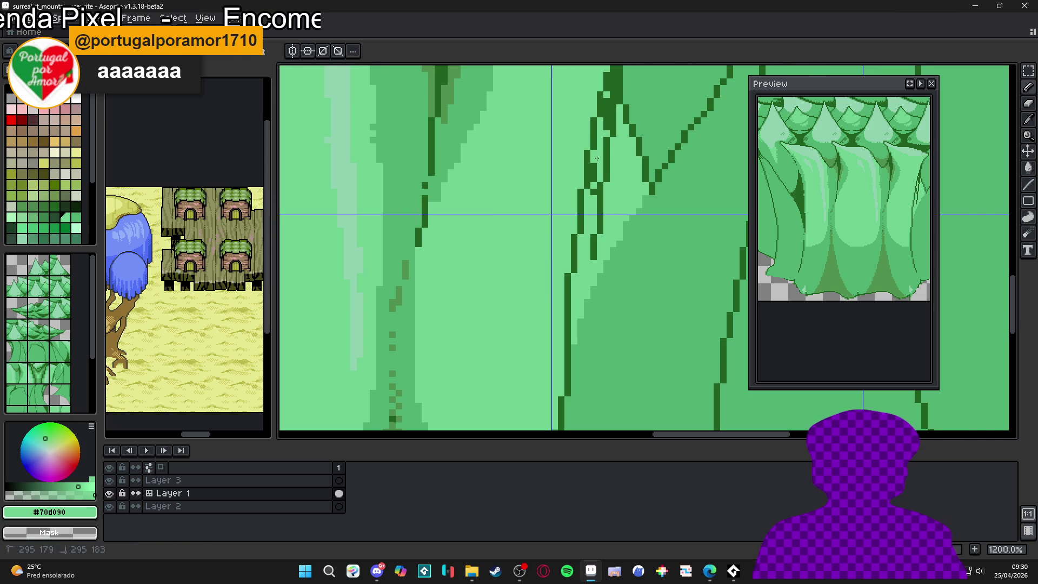
{"action": "scroll", "coordinate": [606, 171], "scroll_direction": "up", "scroll_amount": 3}
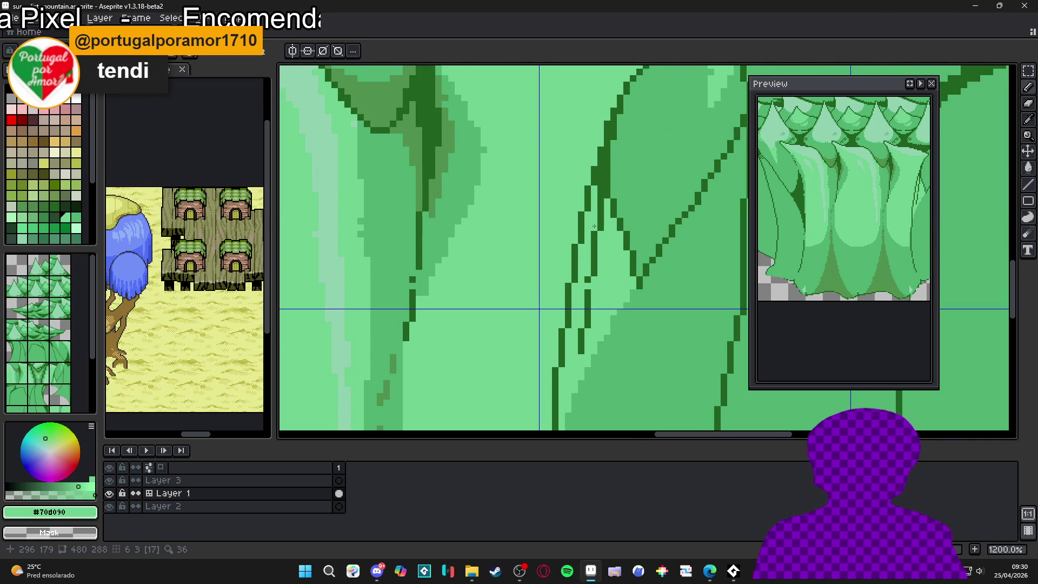
{"action": "scroll", "coordinate": [594, 226], "scroll_direction": "up", "scroll_amount": 1}
{"action": "left_click_drag", "start_coordinate": [590, 208], "coordinate": [595, 243]}
{"action": "left_click_drag", "start_coordinate": [603, 186], "coordinate": [613, 154]}
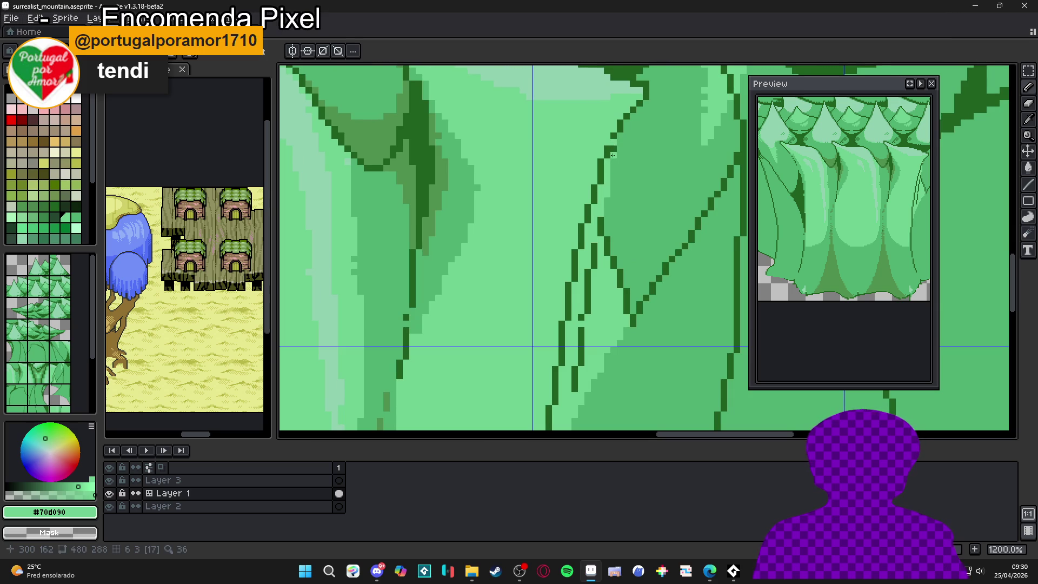
{"action": "left_click_drag", "start_coordinate": [611, 212], "coordinate": [579, 383]}
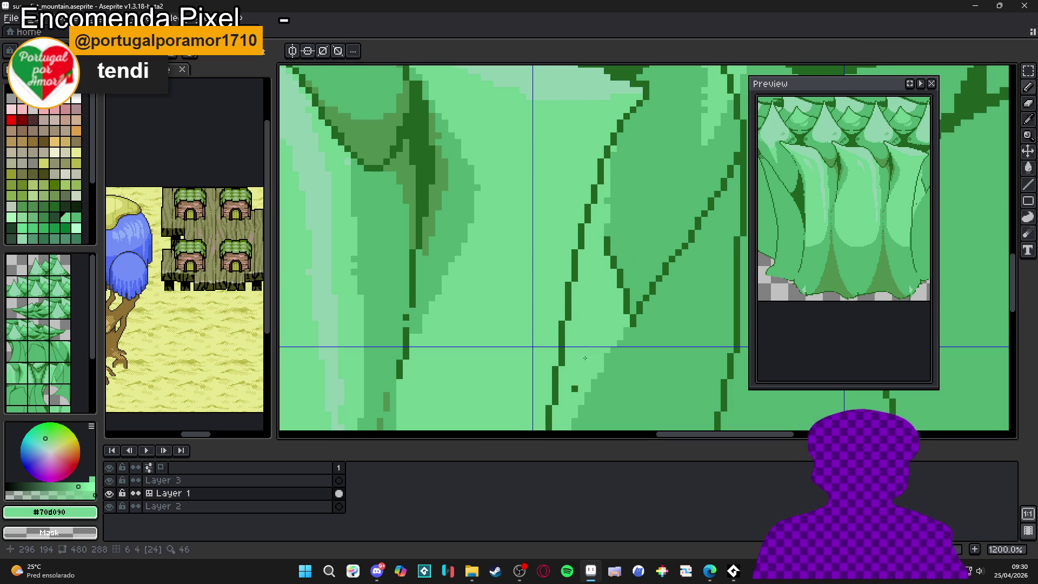
{"action": "scroll", "coordinate": [585, 357], "scroll_direction": "down", "scroll_amount": 3}
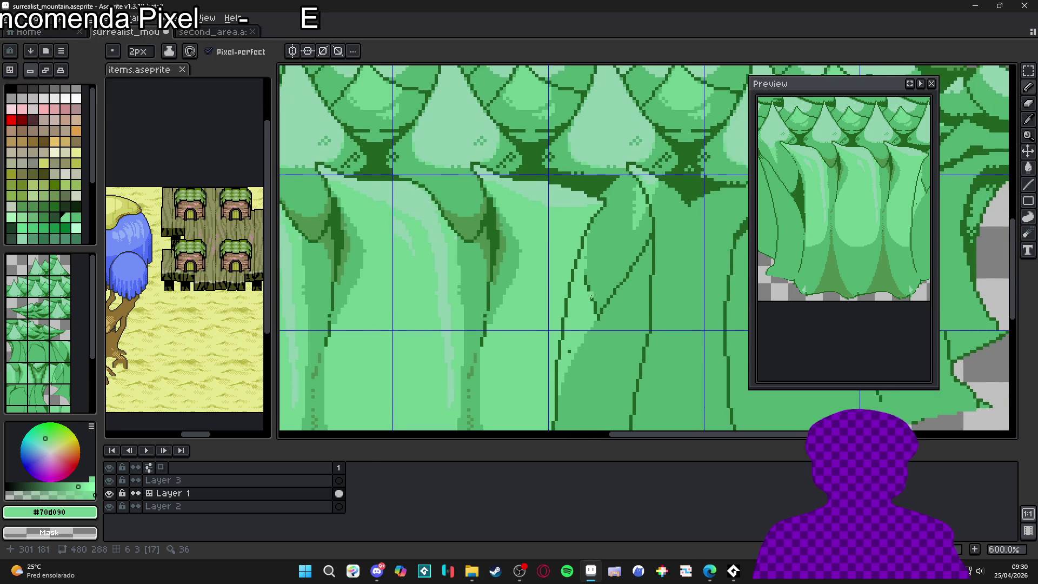
Step: Paint and bucket-fill a dark #206020 shadow wedge between the two trunks below the canopies
{"action": "scroll", "coordinate": [591, 297], "scroll_direction": "down", "scroll_amount": 2}
{"action": "left_click", "coordinate": [609, 213], "text": "alt"}
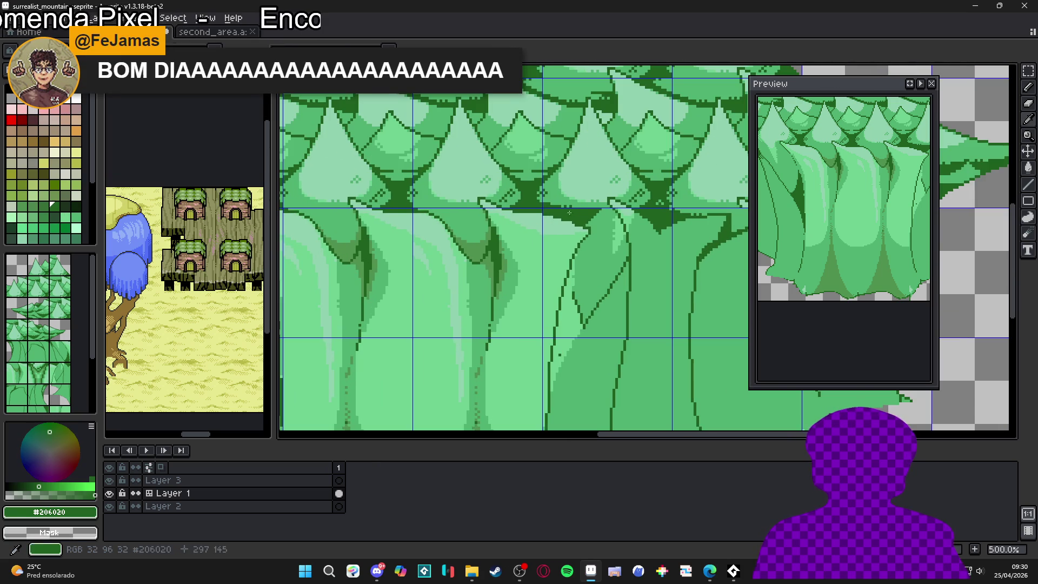
{"action": "scroll", "coordinate": [609, 211], "scroll_direction": "up", "scroll_amount": 5}
{"action": "left_click_drag", "start_coordinate": [610, 210], "coordinate": [613, 251]}
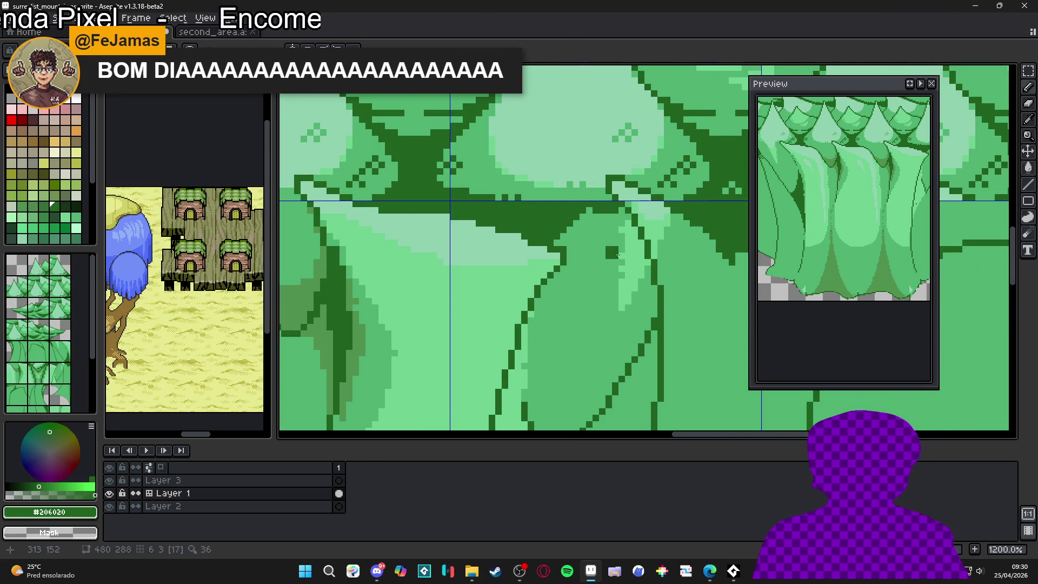
{"action": "left_click", "coordinate": [589, 325]}
{"action": "scroll", "coordinate": [602, 279], "scroll_direction": "down", "scroll_amount": 5}
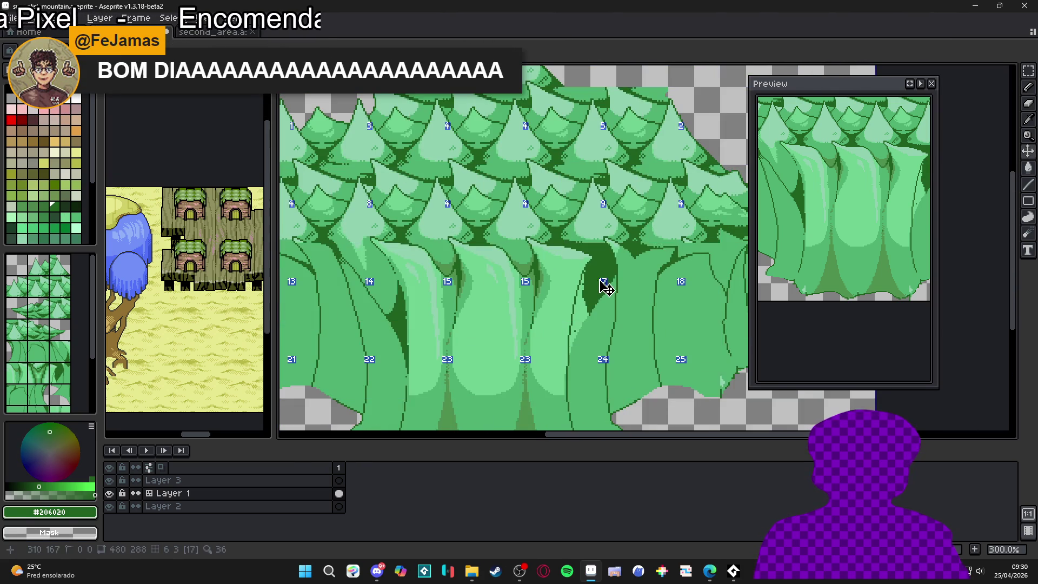
{"action": "scroll", "coordinate": [600, 285], "scroll_direction": "down", "scroll_amount": 1}
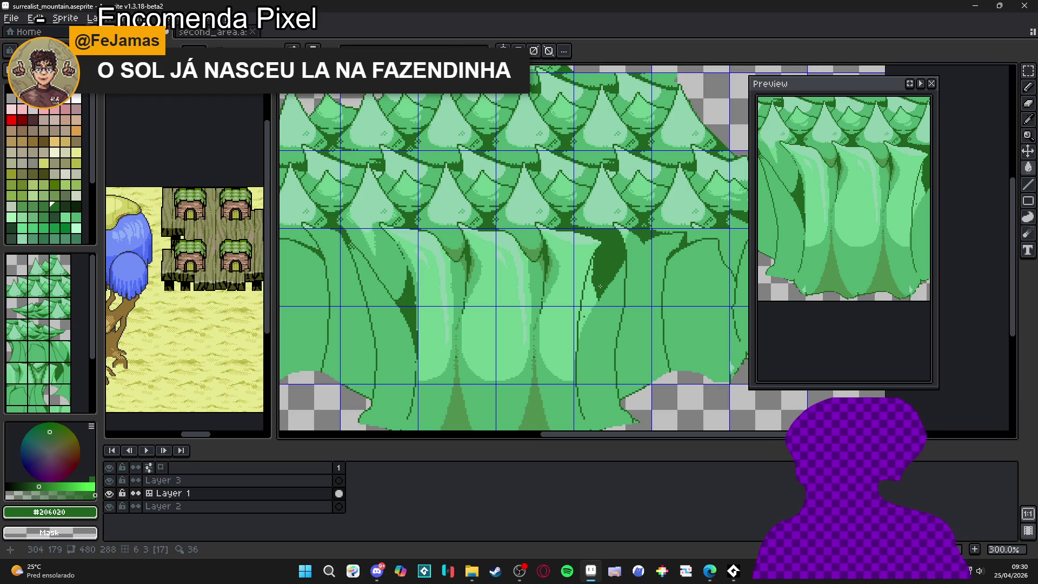
{"action": "scroll", "coordinate": [600, 286], "scroll_direction": "up", "scroll_amount": 1}
{"action": "scroll", "coordinate": [597, 291], "scroll_direction": "up", "scroll_amount": 1}
{"action": "left_click", "coordinate": [589, 302]}
{"action": "scroll", "coordinate": [588, 305], "scroll_direction": "down", "scroll_amount": 2}
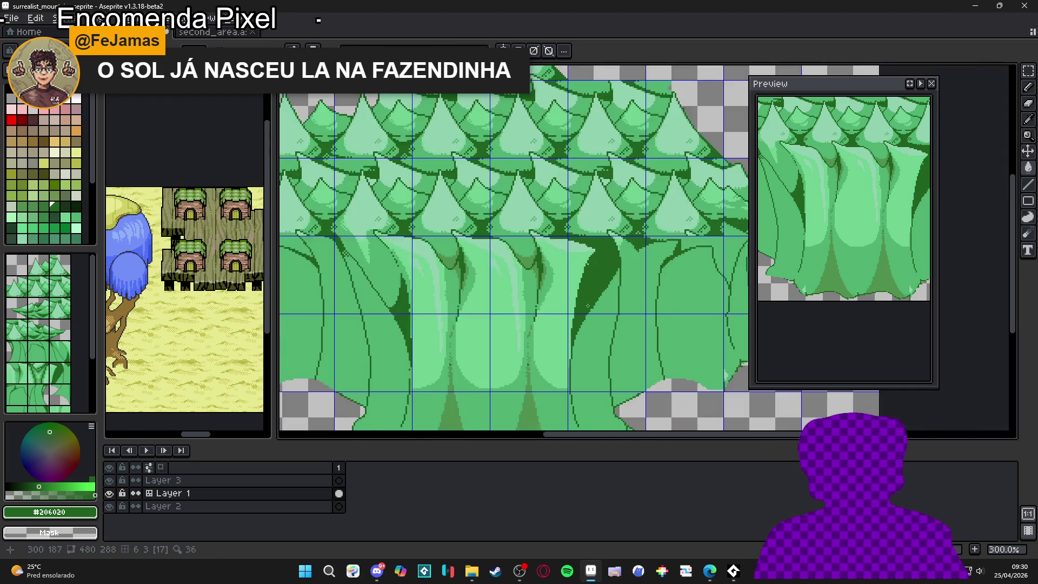
{"action": "scroll", "coordinate": [588, 306], "scroll_direction": "down", "scroll_amount": 1}
{"action": "scroll", "coordinate": [587, 281], "scroll_direction": "up", "scroll_amount": 5}
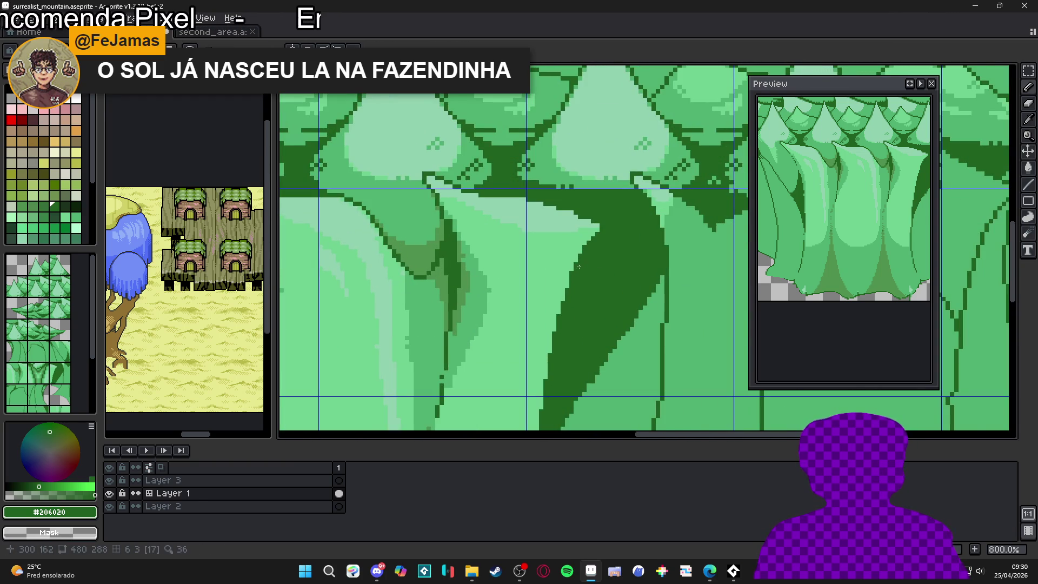
{"action": "scroll", "coordinate": [578, 266], "scroll_direction": "down", "scroll_amount": 5}
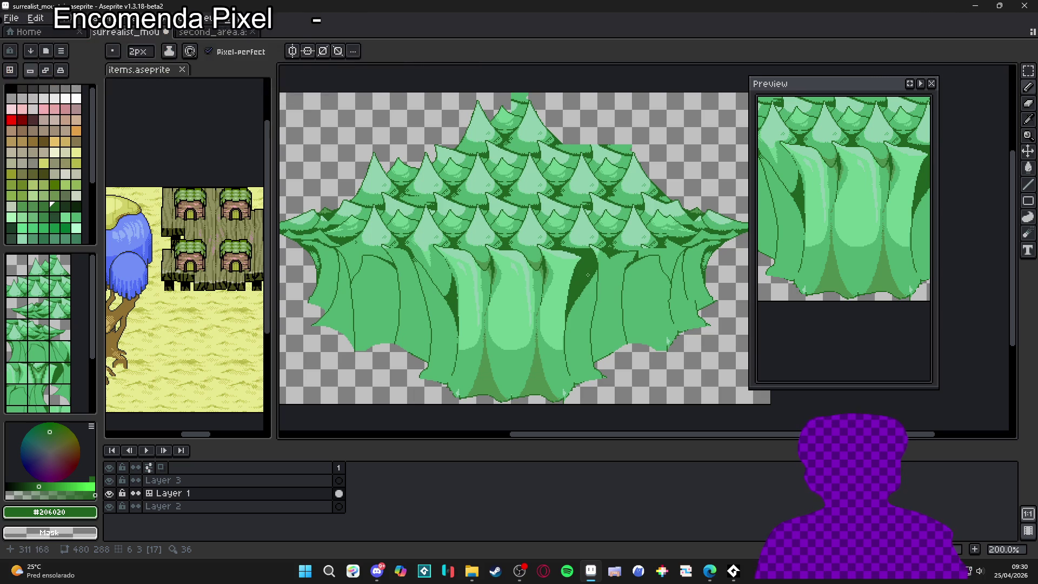
Step: Turn on the tile grid over the artwork with Ctrl+'
{"action": "key", "text": "ctrl+apostrophe"}
{"action": "scroll", "coordinate": [591, 256], "scroll_direction": "up", "scroll_amount": 3}
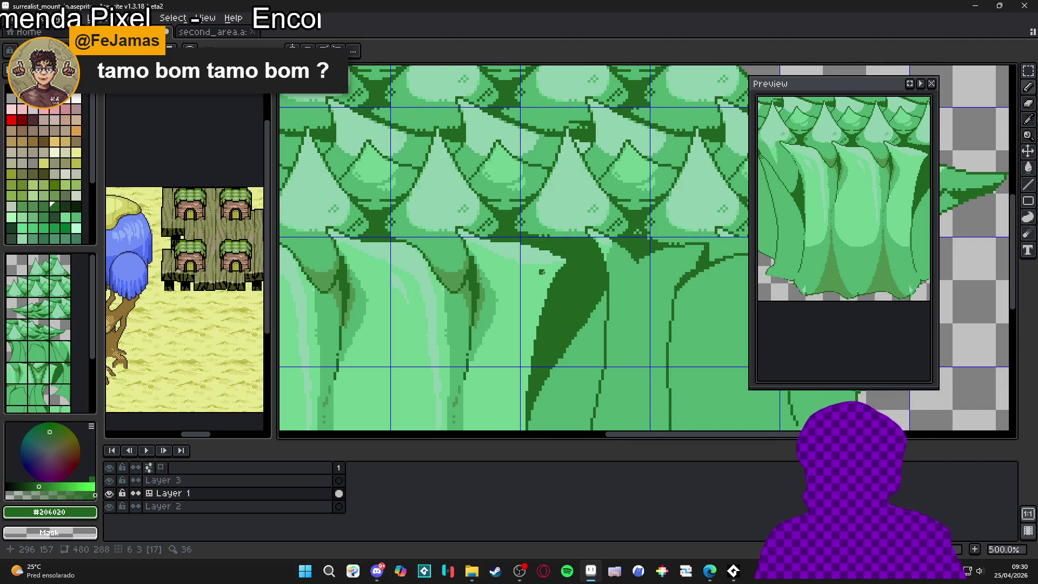
{"action": "scroll", "coordinate": [542, 272], "scroll_direction": "down", "scroll_amount": 3}
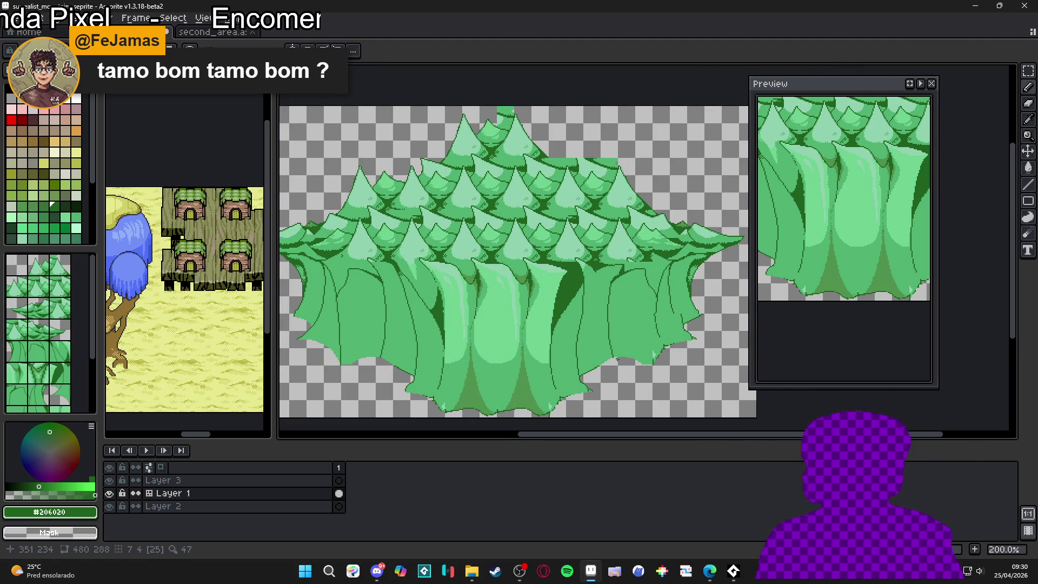
Step: Draw a diagonal outline segment down a trunk base, then undo that pencil stroke
{"action": "scroll", "coordinate": [588, 345], "scroll_direction": "down", "scroll_amount": 1}
{"action": "scroll", "coordinate": [582, 327], "scroll_direction": "up", "scroll_amount": 1}
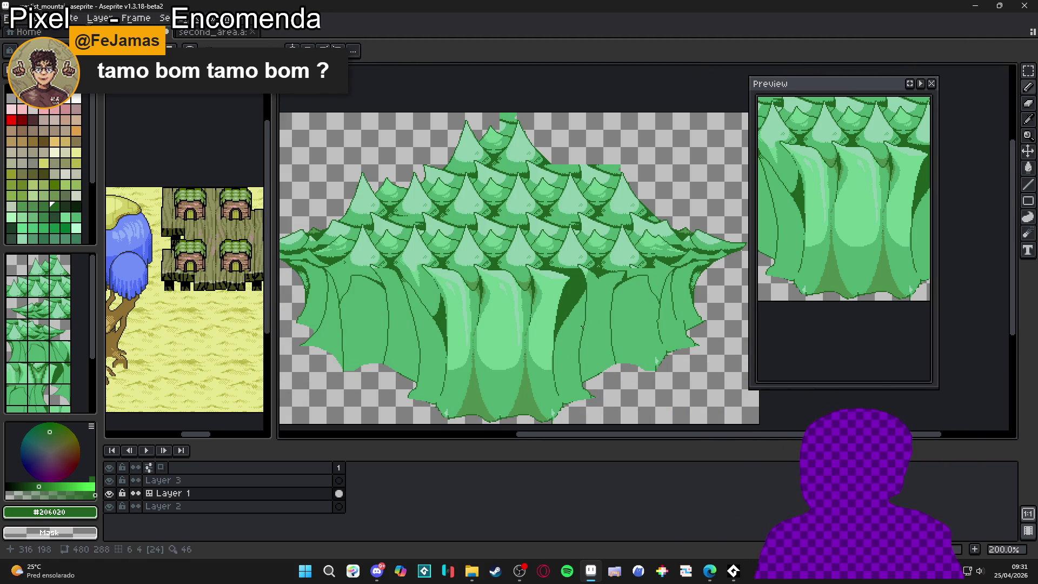
{"action": "scroll", "coordinate": [582, 328], "scroll_direction": "up", "scroll_amount": 3}
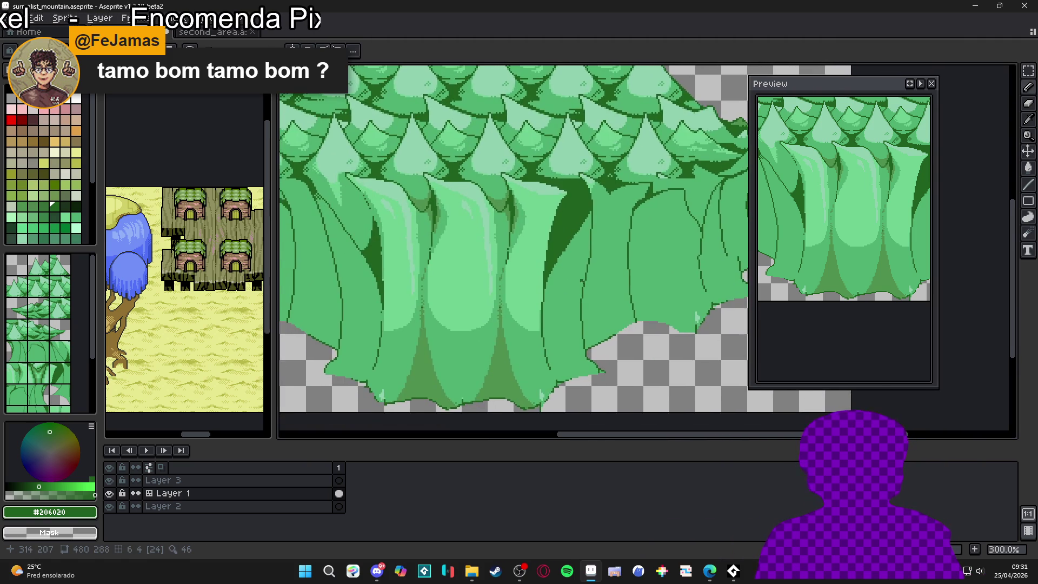
{"action": "left_click_drag", "start_coordinate": [593, 192], "coordinate": [609, 167]}
{"action": "scroll", "coordinate": [609, 167], "scroll_direction": "up", "scroll_amount": 1}
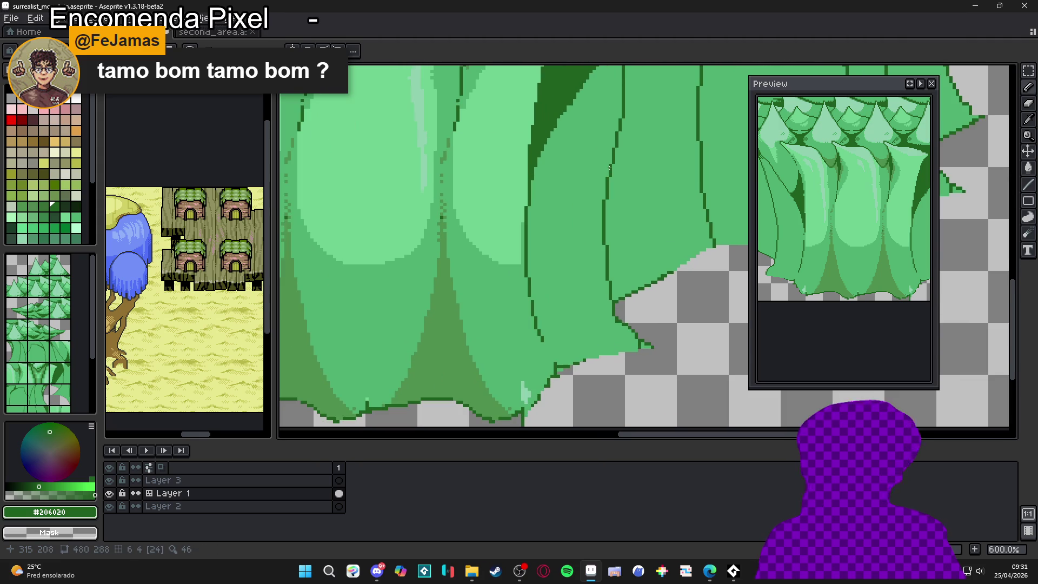
{"action": "scroll", "coordinate": [608, 168], "scroll_direction": "up", "scroll_amount": 3}
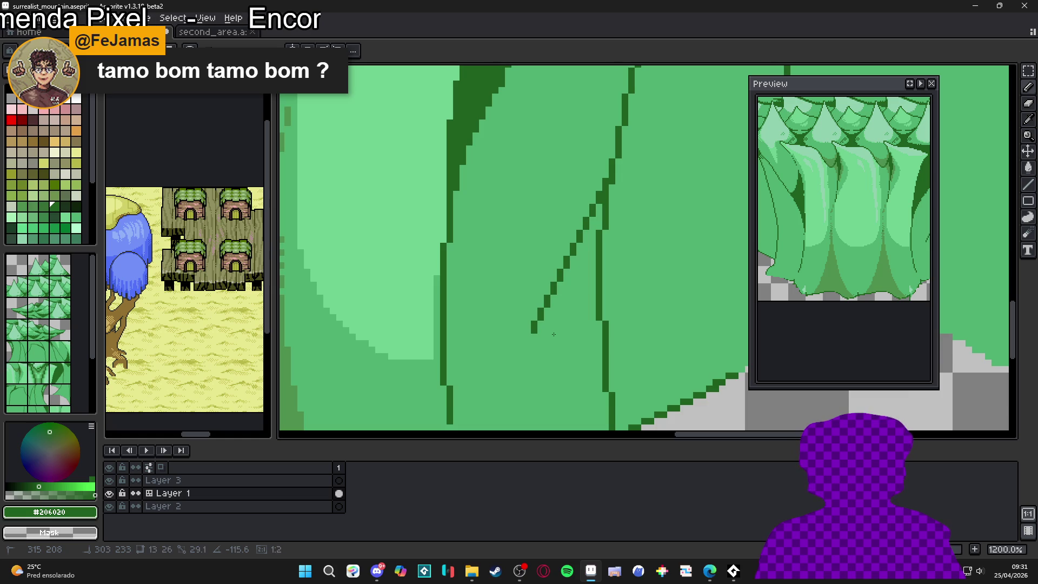
{"action": "left_click", "coordinate": [533, 337]}
{"action": "mouse_move", "coordinate": [532, 337]}
{"action": "left_mouse_down"}
{"action": "mouse_move", "coordinate": [566, 267]}
{"action": "mouse_move", "coordinate": [550, 247]}
{"action": "left_mouse_up"}
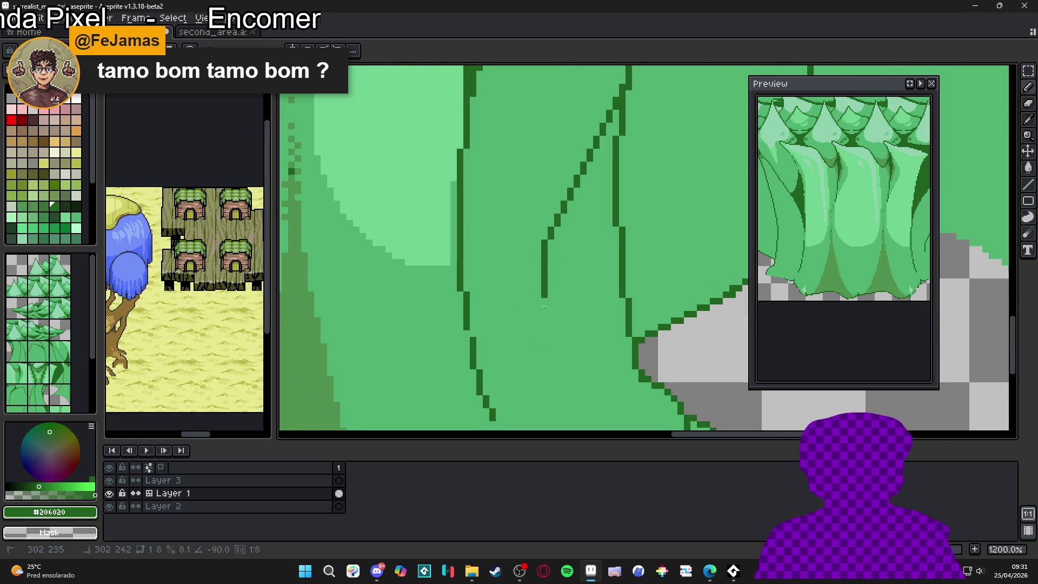
{"action": "scroll", "coordinate": [545, 350], "scroll_direction": "down", "scroll_amount": 3}
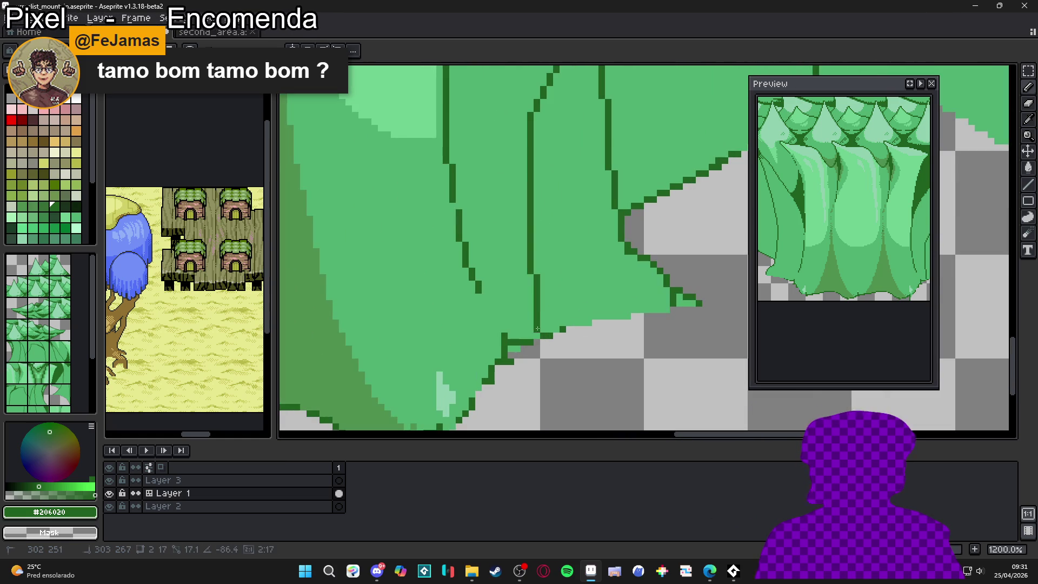
{"action": "scroll", "coordinate": [541, 338], "scroll_direction": "down", "scroll_amount": 6}
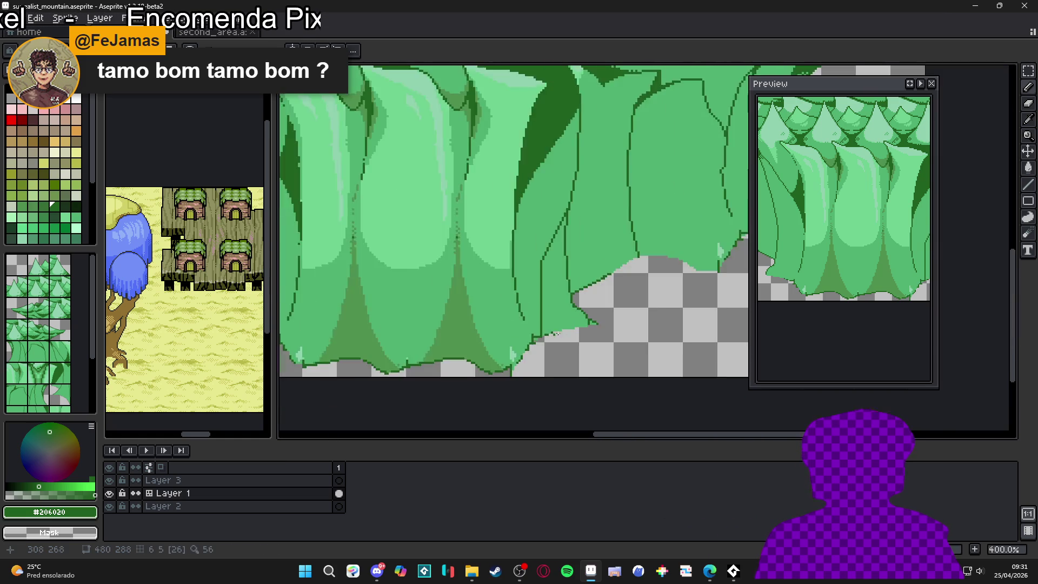
{"action": "scroll", "coordinate": [572, 331], "scroll_direction": "up", "scroll_amount": 2}
{"action": "scroll", "coordinate": [584, 336], "scroll_direction": "down", "scroll_amount": 1}
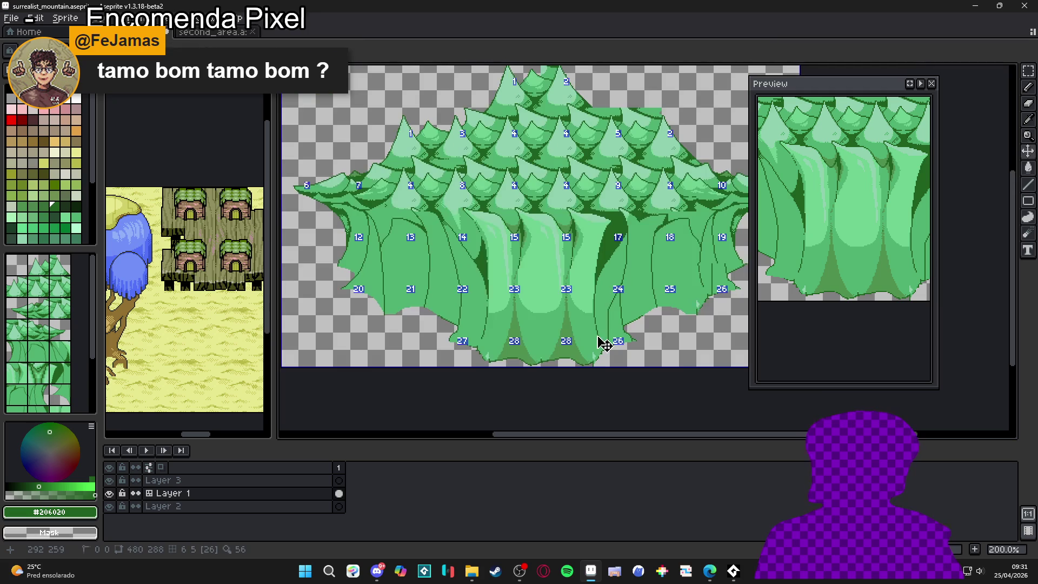
{"action": "left_click_drag", "start_coordinate": [633, 355], "coordinate": [590, 341]}
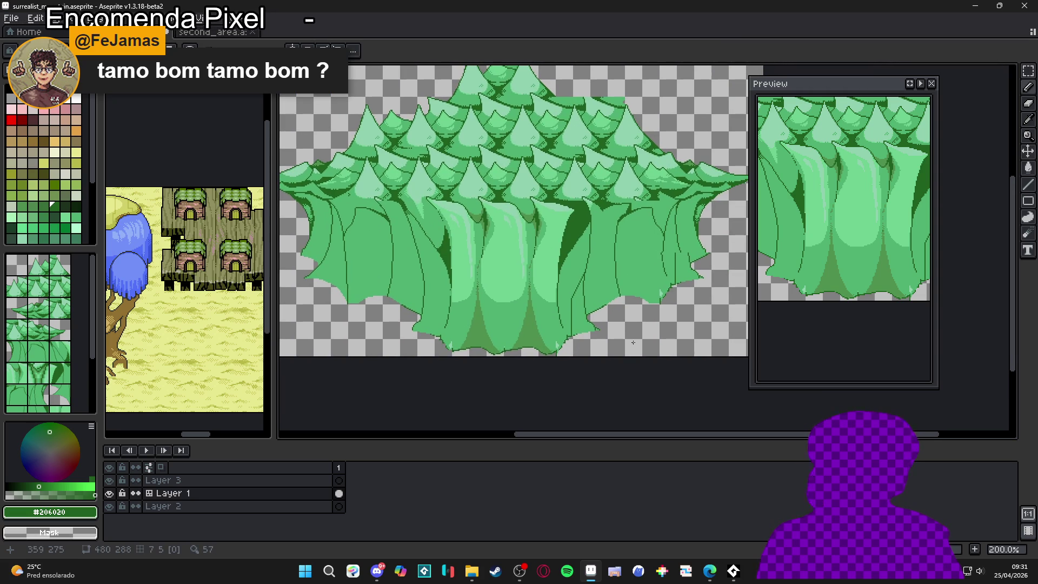
{"action": "key", "text": "ctrl+z"}
{"action": "key", "text": "ctrl+z"}
{"action": "key", "text": "ctrl+z"}
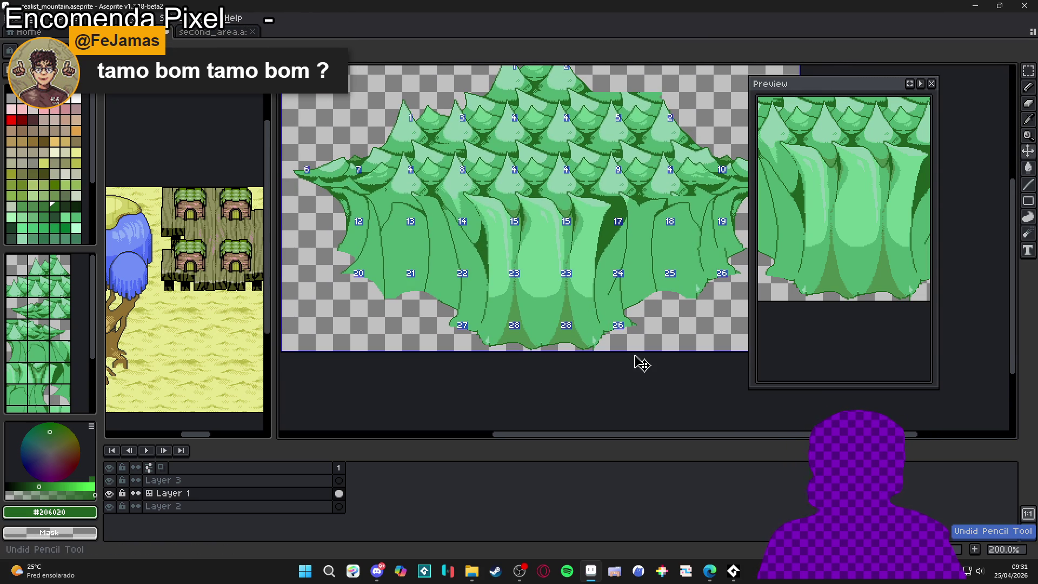
Step: Inspect the trunk outlines and eyedrop the light green #50b070 as the drawing colour
{"action": "scroll", "coordinate": [596, 314], "scroll_direction": "right", "scroll_amount": 1}
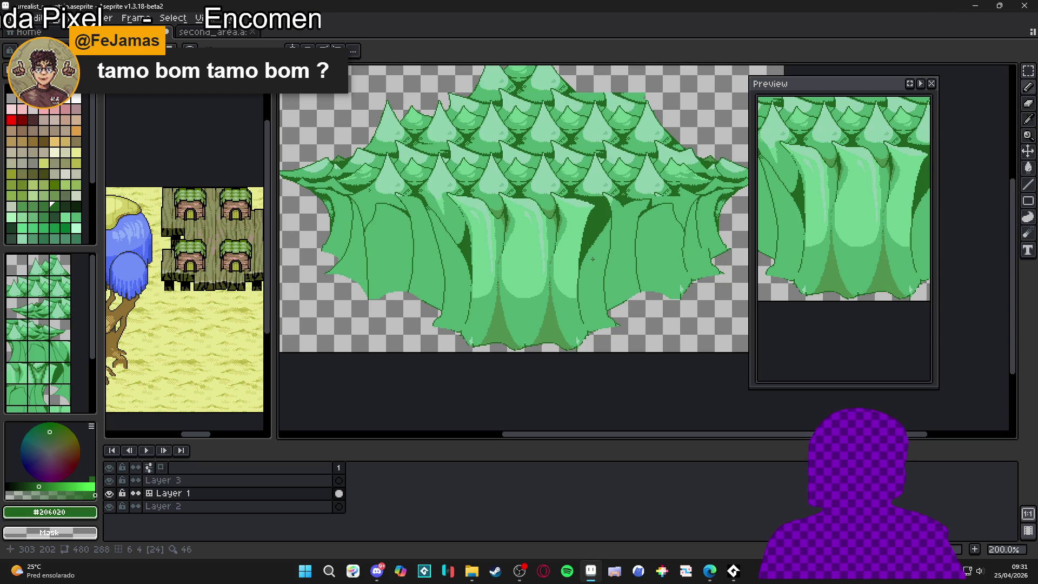
{"action": "left_click_drag", "start_coordinate": [651, 253], "coordinate": [617, 263]}
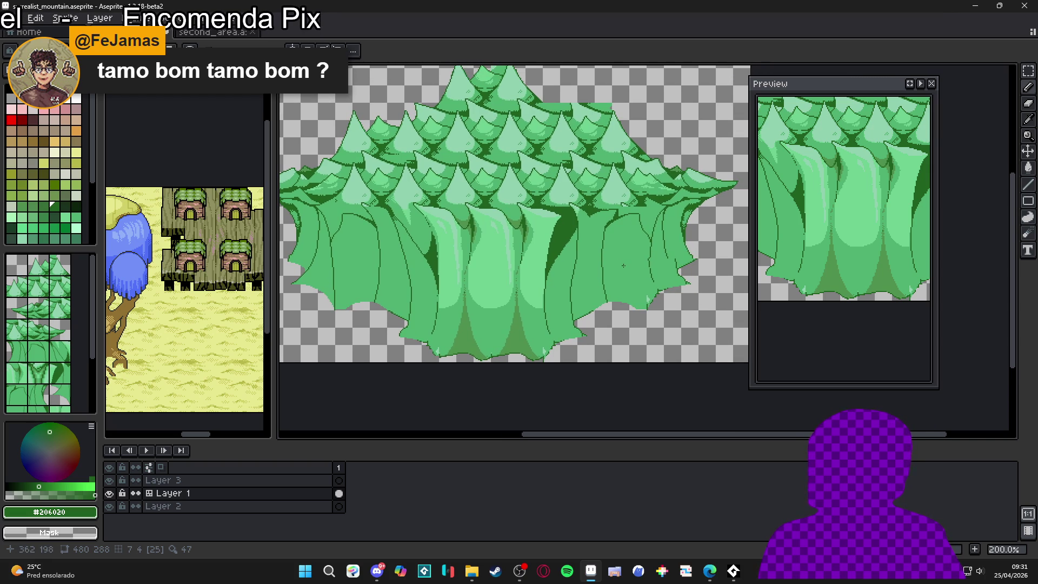
{"action": "left_click_drag", "start_coordinate": [455, 280], "coordinate": [475, 289]}
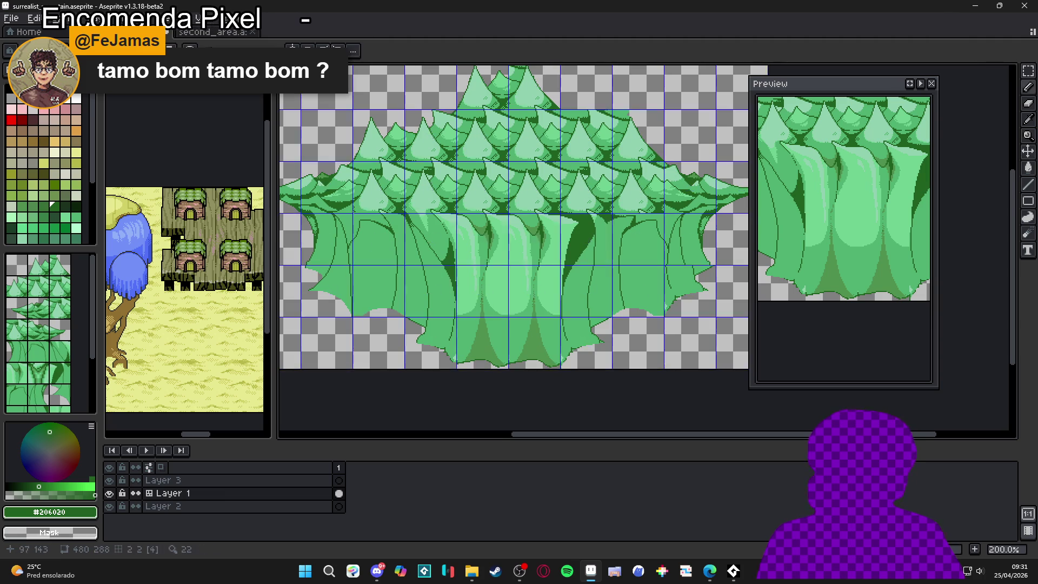
{"action": "scroll", "coordinate": [337, 221], "scroll_direction": "up", "scroll_amount": 4}
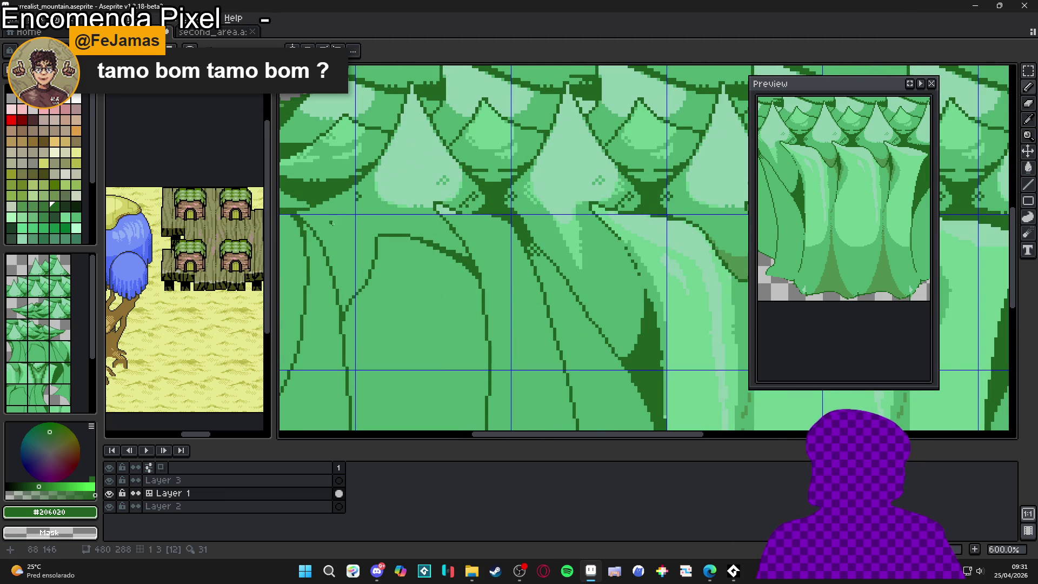
{"action": "scroll", "coordinate": [360, 240], "scroll_direction": "down", "scroll_amount": 2}
{"action": "scroll", "coordinate": [360, 241], "scroll_direction": "down", "scroll_amount": 1}
{"action": "scroll", "coordinate": [354, 222], "scroll_direction": "up", "scroll_amount": 4}
{"action": "scroll", "coordinate": [352, 199], "scroll_direction": "up", "scroll_amount": 3}
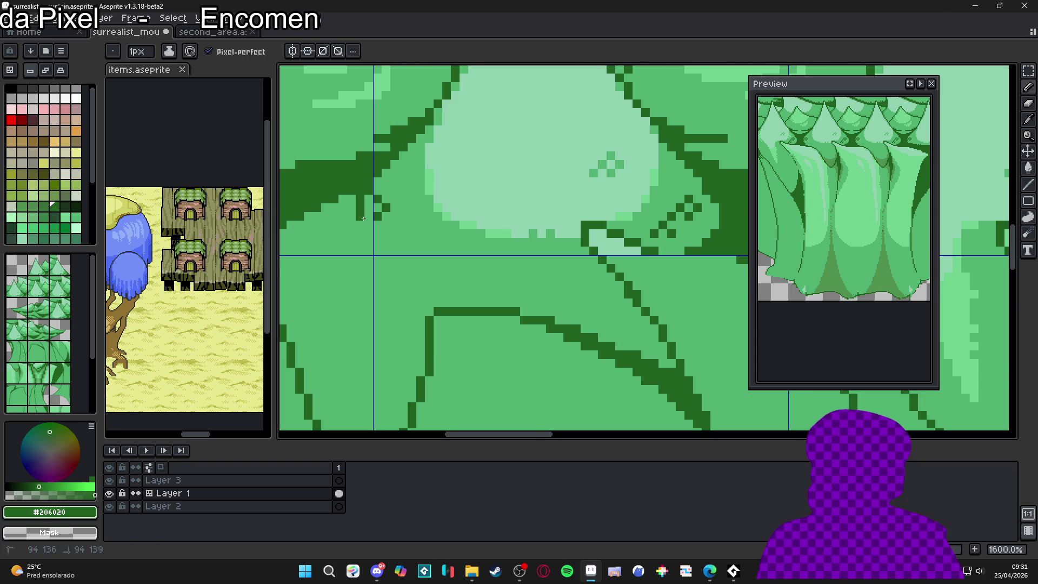
{"action": "scroll", "coordinate": [363, 216], "scroll_direction": "down", "scroll_amount": 4}
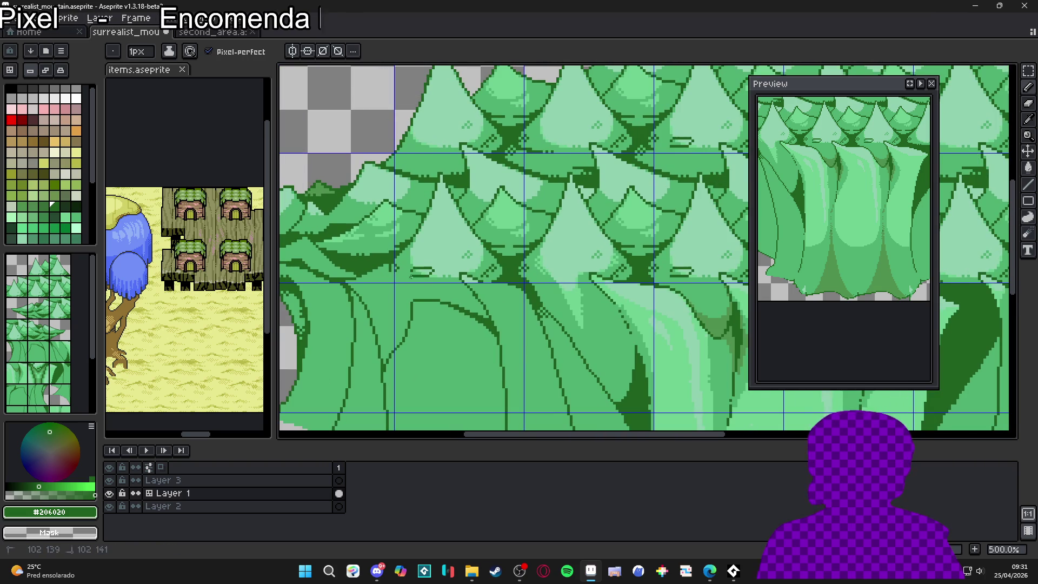
{"action": "scroll", "coordinate": [405, 273], "scroll_direction": "up", "scroll_amount": 2}
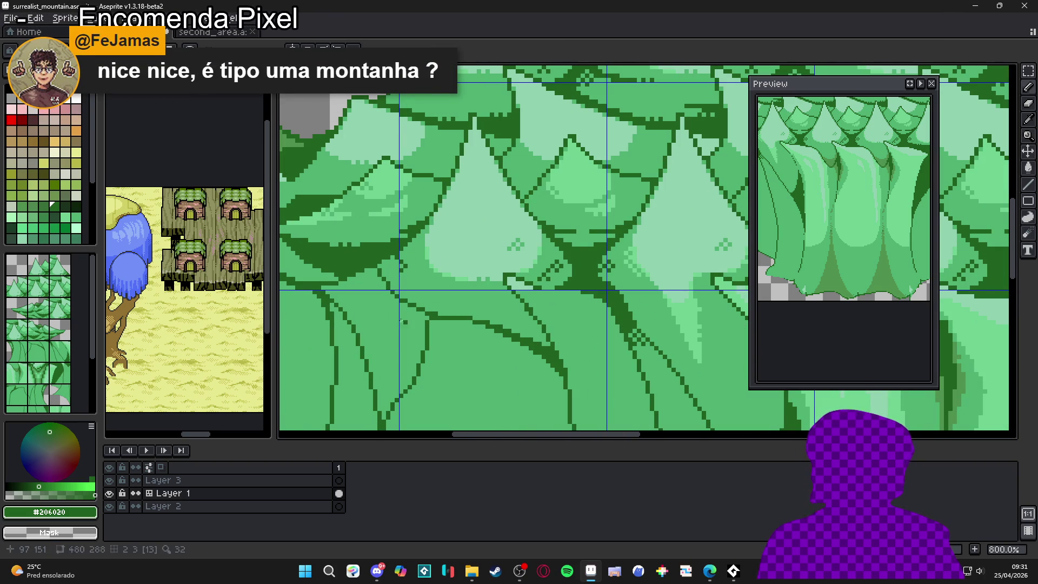
{"action": "scroll", "coordinate": [389, 282], "scroll_direction": "down", "scroll_amount": 3}
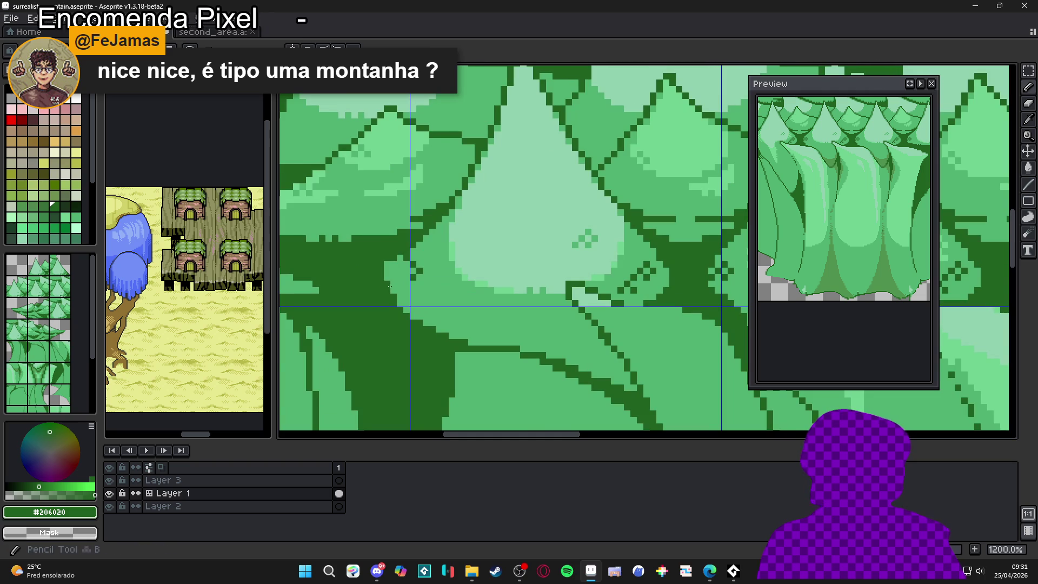
{"action": "scroll", "coordinate": [410, 330], "scroll_direction": "down", "scroll_amount": 6}
{"action": "scroll", "coordinate": [410, 330], "scroll_direction": "up", "scroll_amount": 4}
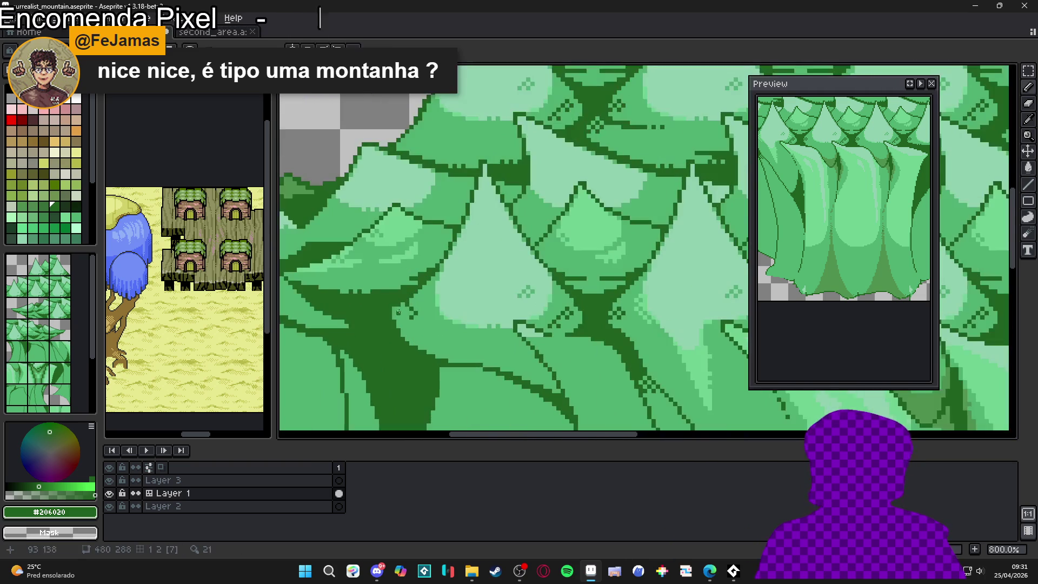
{"action": "scroll", "coordinate": [395, 317], "scroll_direction": "up", "scroll_amount": 3}
{"action": "scroll", "coordinate": [395, 317], "scroll_direction": "up", "scroll_amount": 2}
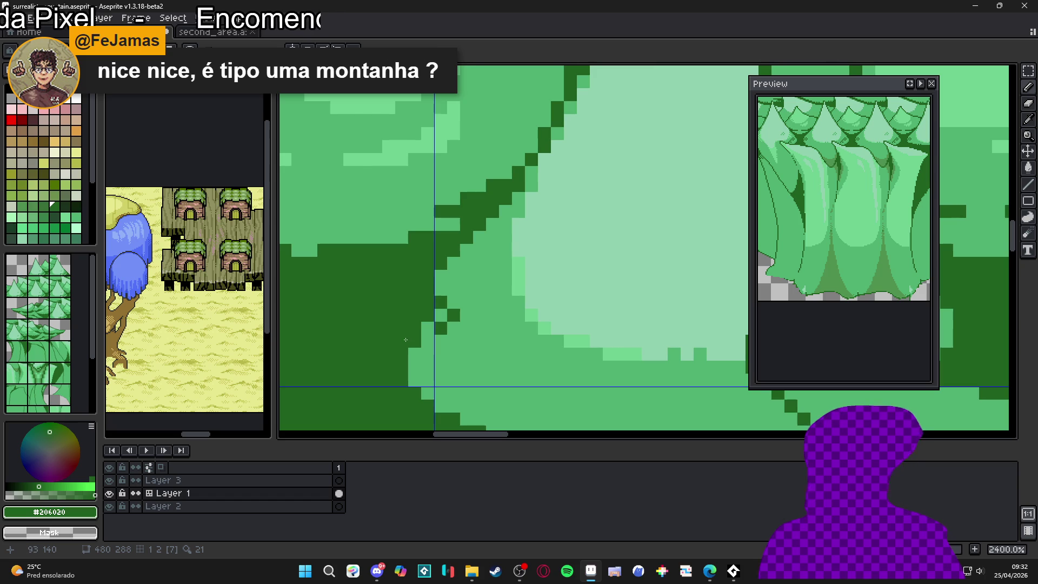
{"action": "scroll", "coordinate": [406, 339], "scroll_direction": "down", "scroll_amount": 7}
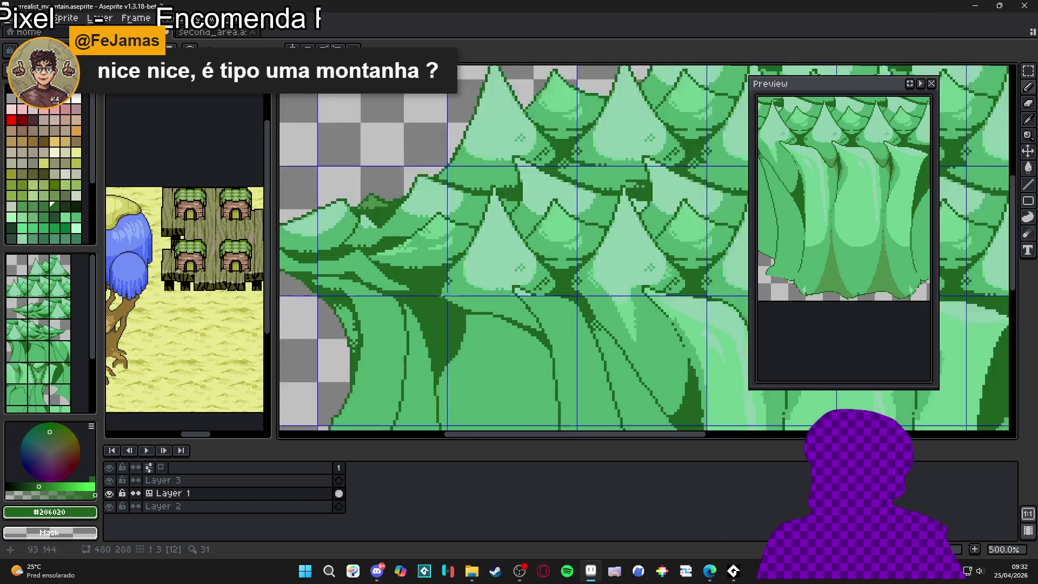
{"action": "scroll", "coordinate": [449, 286], "scroll_direction": "up", "scroll_amount": 4}
{"action": "left_click", "coordinate": [451, 277], "text": "alt"}
{"action": "scroll", "coordinate": [486, 314], "scroll_direction": "down", "scroll_amount": 5}
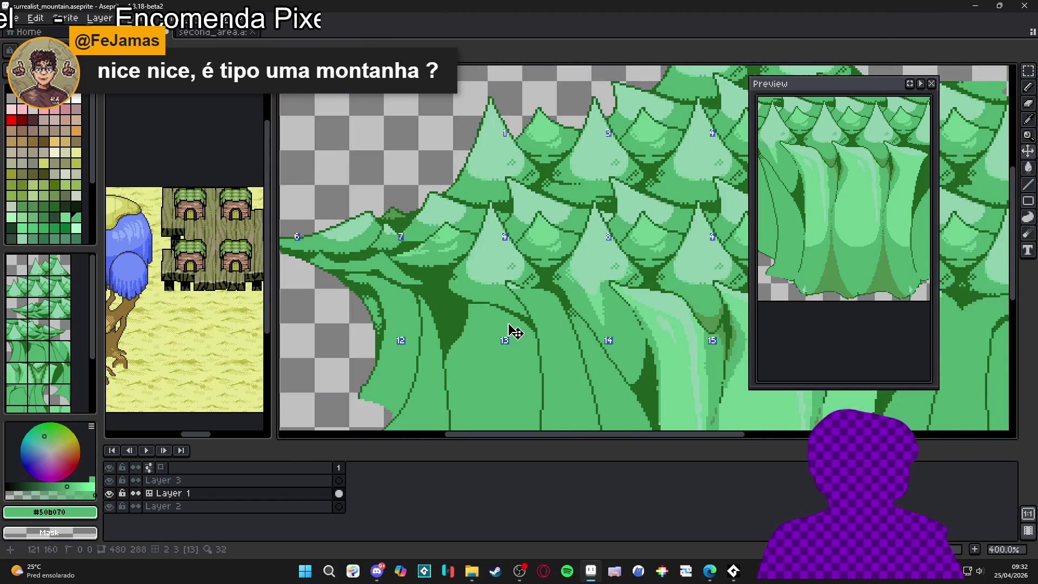
{"action": "scroll", "coordinate": [486, 319], "scroll_direction": "down", "scroll_amount": 4}
{"action": "scroll", "coordinate": [494, 287], "scroll_direction": "up", "scroll_amount": 2}
Step: Save the artwork as surrealist_mountain.aseprite
{"action": "key", "text": "ctrl+s"}
{"action": "scroll", "coordinate": [562, 292], "scroll_direction": "down", "scroll_amount": 1}
{"action": "scroll", "coordinate": [549, 289], "scroll_direction": "up", "scroll_amount": 1}
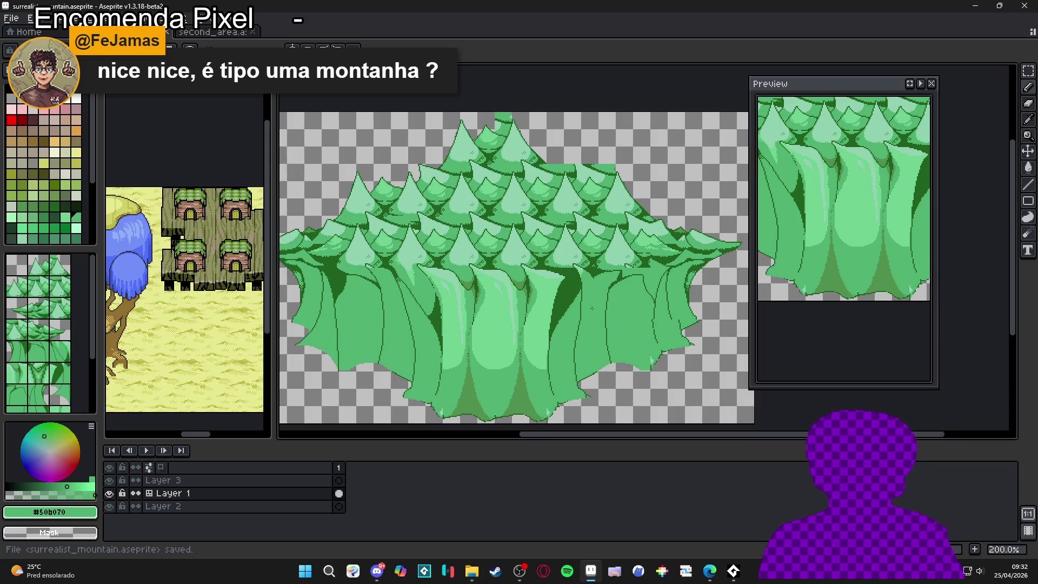
Step: Repaint two dark pixels lighter green and erase dark outline pixels along the trunk bases
{"action": "scroll", "coordinate": [591, 308], "scroll_direction": "down", "scroll_amount": 1}
{"action": "scroll", "coordinate": [594, 291], "scroll_direction": "up", "scroll_amount": 1}
{"action": "scroll", "coordinate": [594, 276], "scroll_direction": "up", "scroll_amount": 1}
{"action": "scroll", "coordinate": [597, 267], "scroll_direction": "down", "scroll_amount": 1}
{"action": "scroll", "coordinate": [597, 267], "scroll_direction": "down", "scroll_amount": 1}
{"action": "scroll", "coordinate": [573, 260], "scroll_direction": "up", "scroll_amount": 1}
{"action": "scroll", "coordinate": [556, 255], "scroll_direction": "up", "scroll_amount": 1}
{"action": "scroll", "coordinate": [530, 257], "scroll_direction": "down", "scroll_amount": 1}
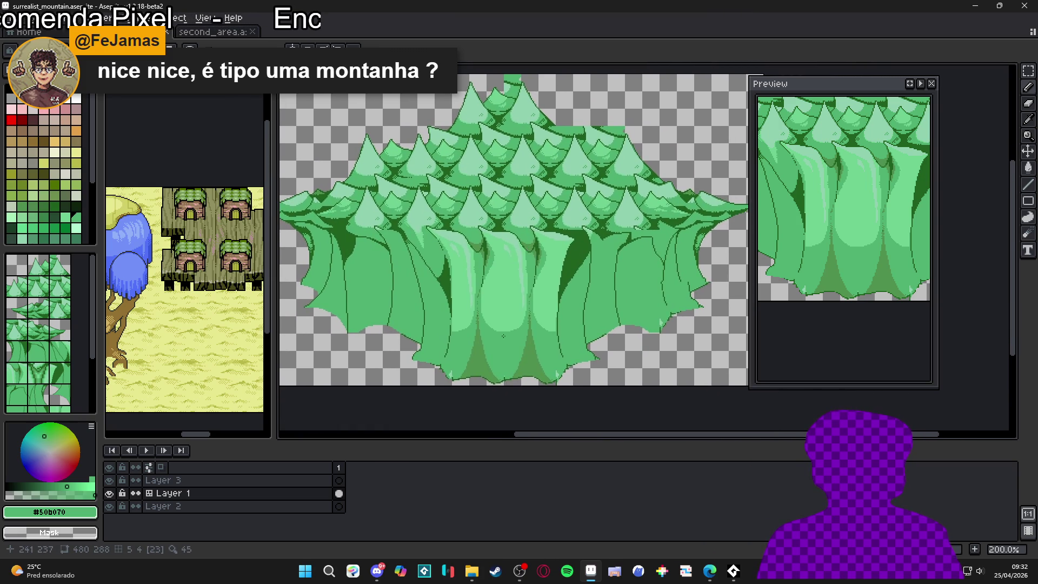
{"action": "scroll", "coordinate": [503, 336], "scroll_direction": "up", "scroll_amount": 8}
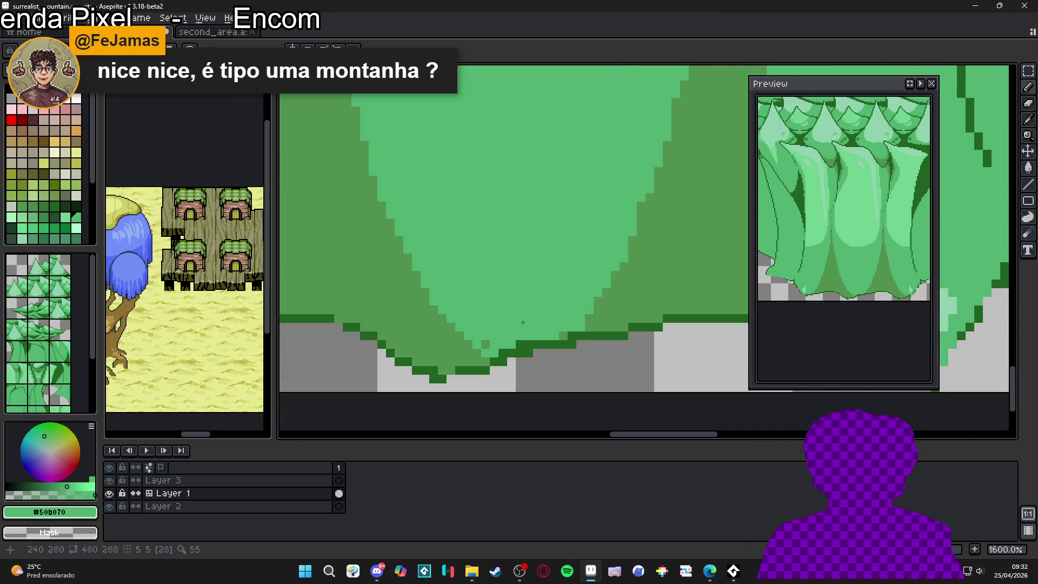
{"action": "mouse_move", "coordinate": [527, 344]}
{"action": "left_mouse_down"}
{"action": "mouse_move", "coordinate": [528, 353]}
{"action": "mouse_move", "coordinate": [460, 370]}
{"action": "left_mouse_up"}
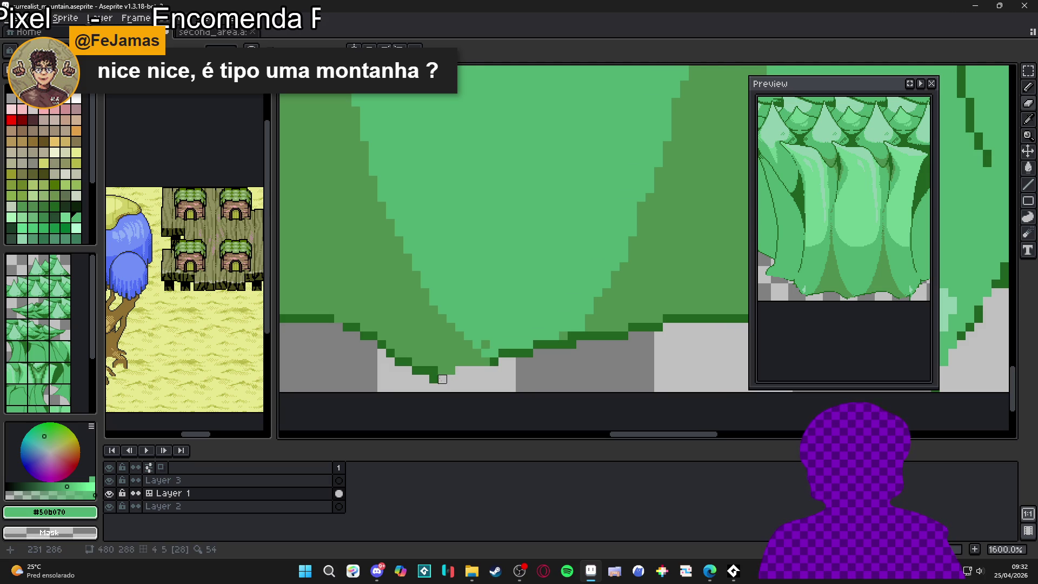
{"action": "scroll", "coordinate": [430, 375], "scroll_direction": "up", "scroll_amount": 2}
{"action": "mouse_move", "coordinate": [429, 375]}
{"action": "left_mouse_down"}
{"action": "mouse_move", "coordinate": [376, 361]}
{"action": "mouse_move", "coordinate": [308, 305]}
{"action": "left_mouse_up"}
{"action": "scroll", "coordinate": [417, 328], "scroll_direction": "down", "scroll_amount": 7}
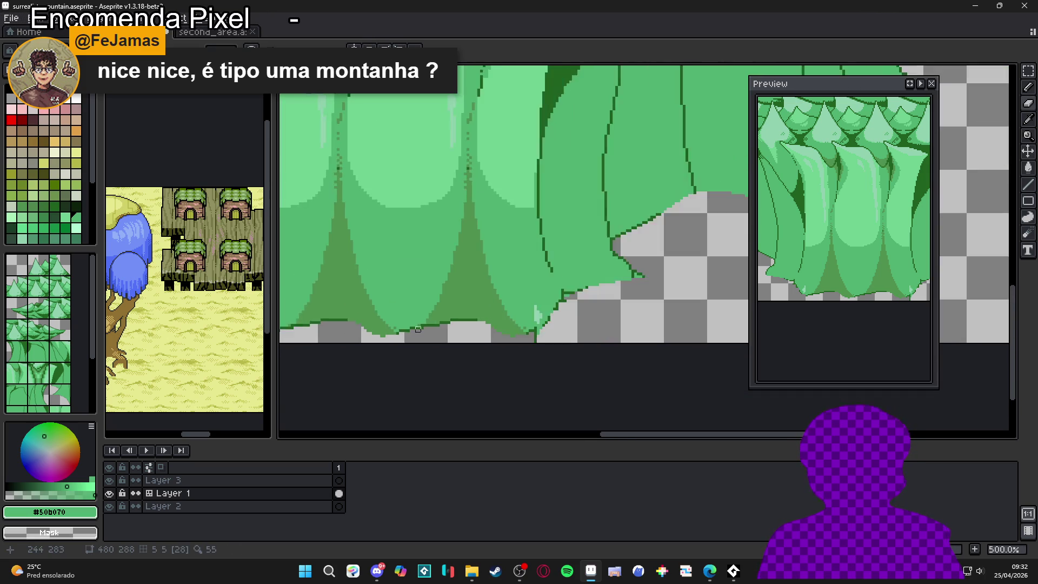
{"action": "scroll", "coordinate": [418, 328], "scroll_direction": "up", "scroll_amount": 4}
{"action": "left_click_drag", "start_coordinate": [513, 316], "coordinate": [442, 322]}
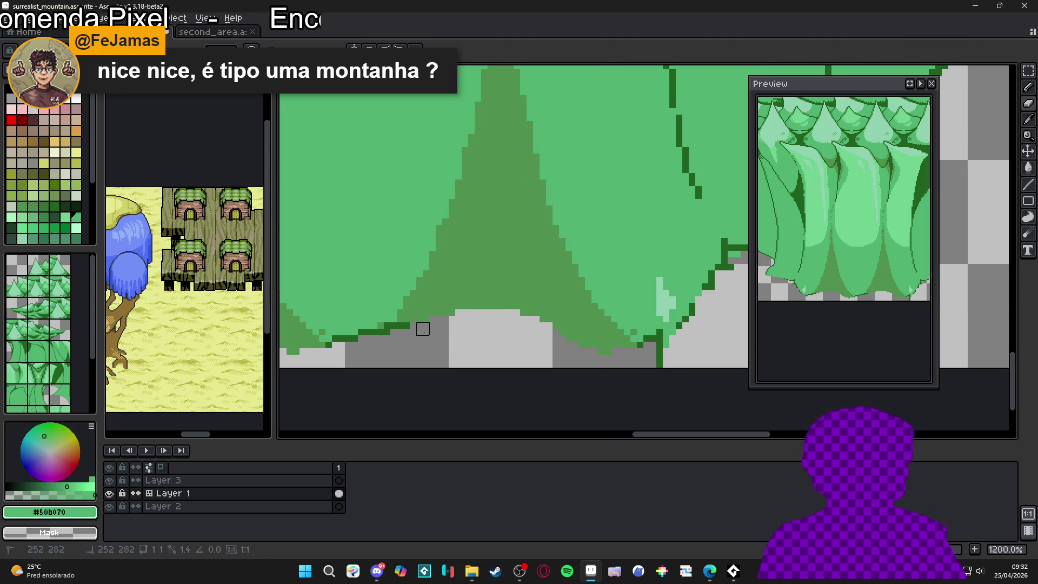
Step: Sample mid green #509050, then light green #50b070, and cover pale pixels at the trunk edge
{"action": "key", "text": "b"}
{"action": "left_click", "coordinate": [424, 313], "text": "alt"}
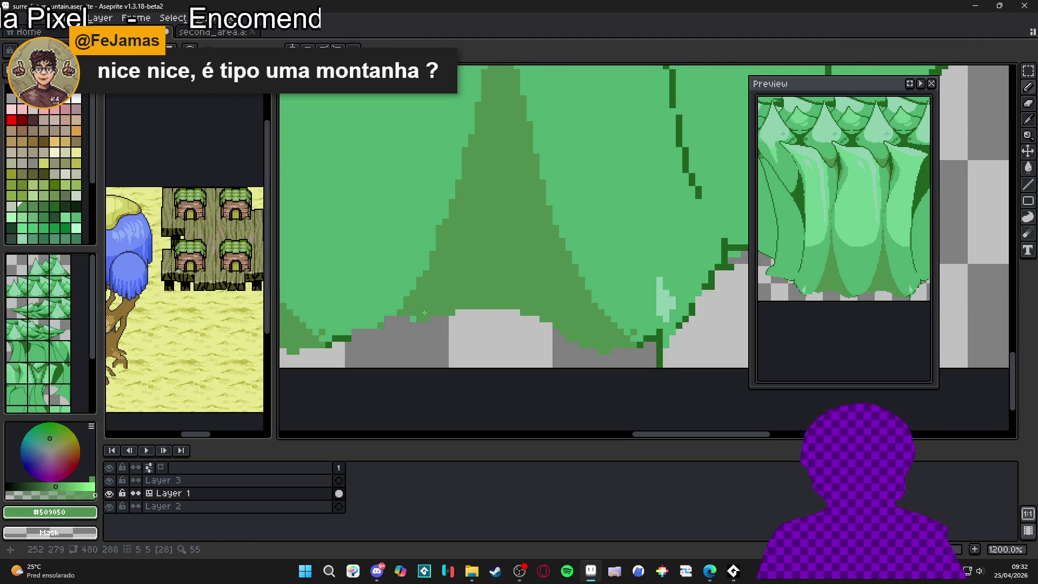
{"action": "key", "text": "e"}
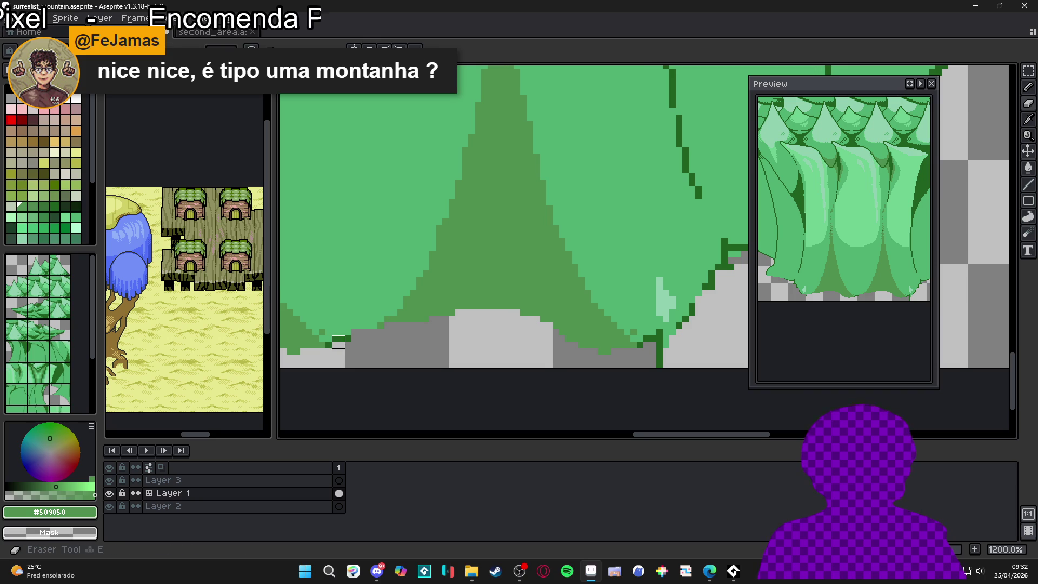
{"action": "key", "text": "b"}
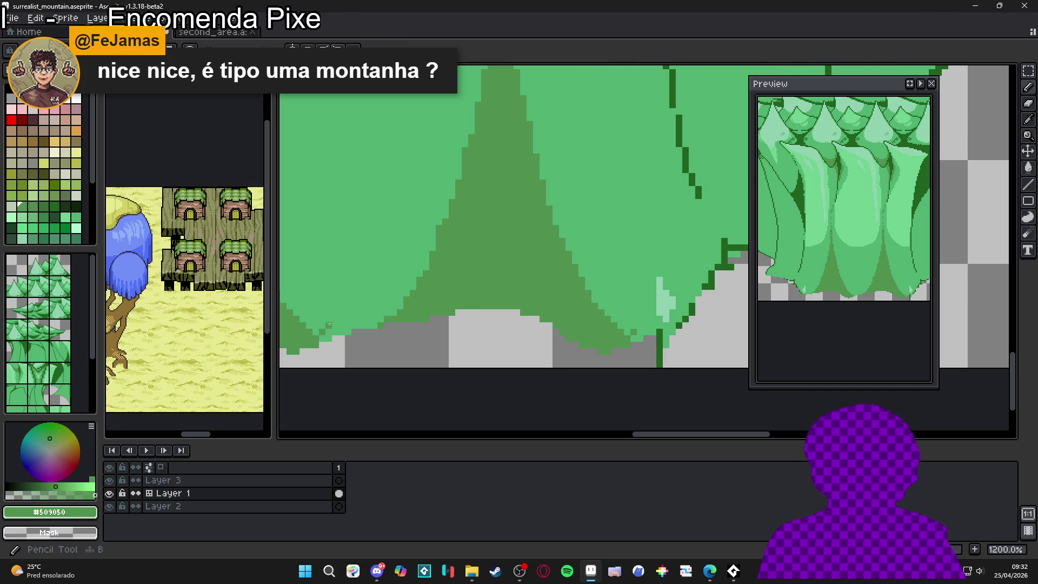
{"action": "left_click", "coordinate": [324, 281], "text": "alt"}
{"action": "scroll", "coordinate": [548, 327], "scroll_direction": "down", "scroll_amount": 5}
{"action": "scroll", "coordinate": [545, 330], "scroll_direction": "up", "scroll_amount": 5}
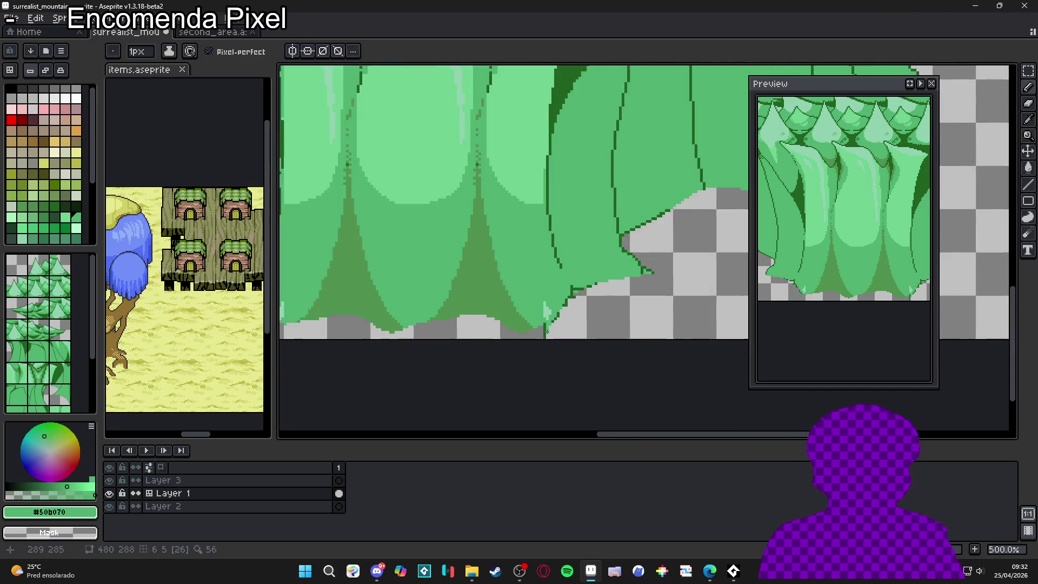
{"action": "key", "text": "e"}
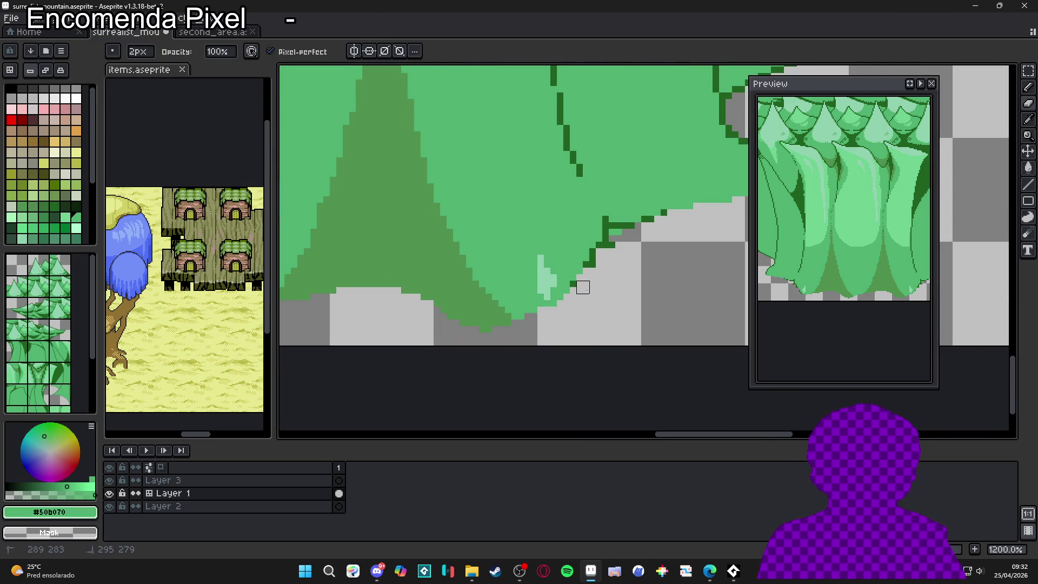
{"action": "key", "text": "b"}
{"action": "mouse_move", "coordinate": [547, 269]}
{"action": "left_mouse_down"}
{"action": "mouse_move", "coordinate": [549, 287]}
{"action": "mouse_move", "coordinate": [548, 272]}
{"action": "mouse_move", "coordinate": [652, 232]}
{"action": "mouse_move", "coordinate": [648, 221]}
{"action": "mouse_move", "coordinate": [667, 222]}
{"action": "left_mouse_up"}
Step: Undo the last stroke and zoom out to show the whole tree mountain
{"action": "key", "text": "e"}
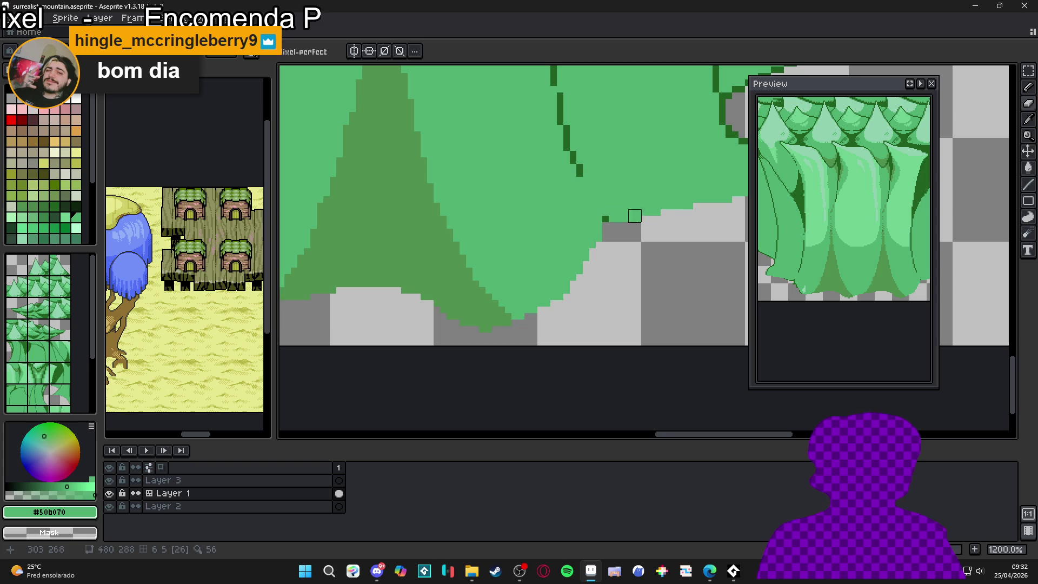
{"action": "scroll", "coordinate": [659, 224], "scroll_direction": "down", "scroll_amount": 5}
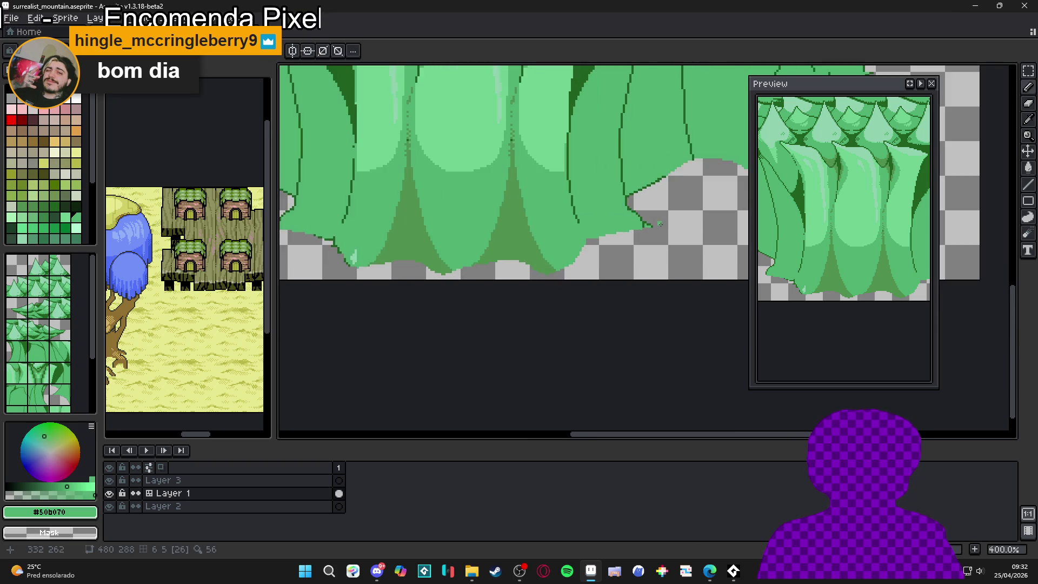
{"action": "scroll", "coordinate": [659, 223], "scroll_direction": "down", "scroll_amount": 4}
{"action": "scroll", "coordinate": [622, 237], "scroll_direction": "up", "scroll_amount": 3}
{"action": "scroll", "coordinate": [667, 219], "scroll_direction": "up", "scroll_amount": 7}
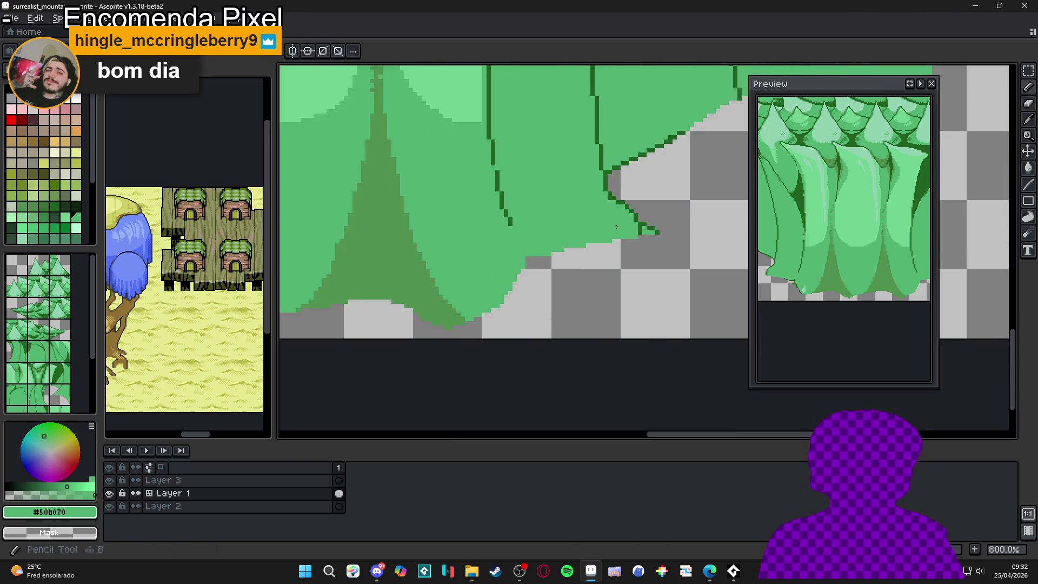
{"action": "key", "text": "ctrl+z"}
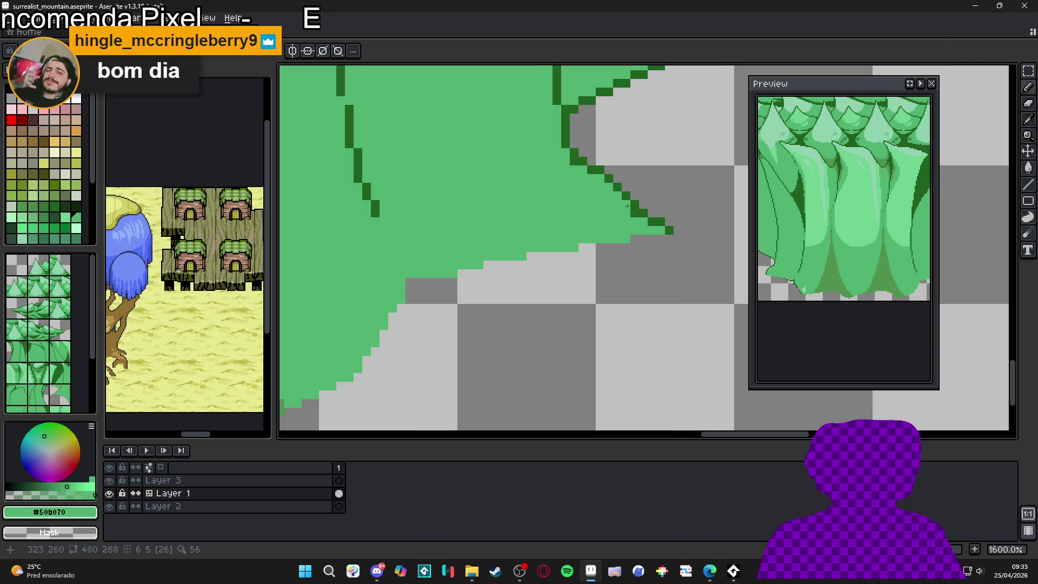
{"action": "scroll", "coordinate": [640, 219], "scroll_direction": "down", "scroll_amount": 4}
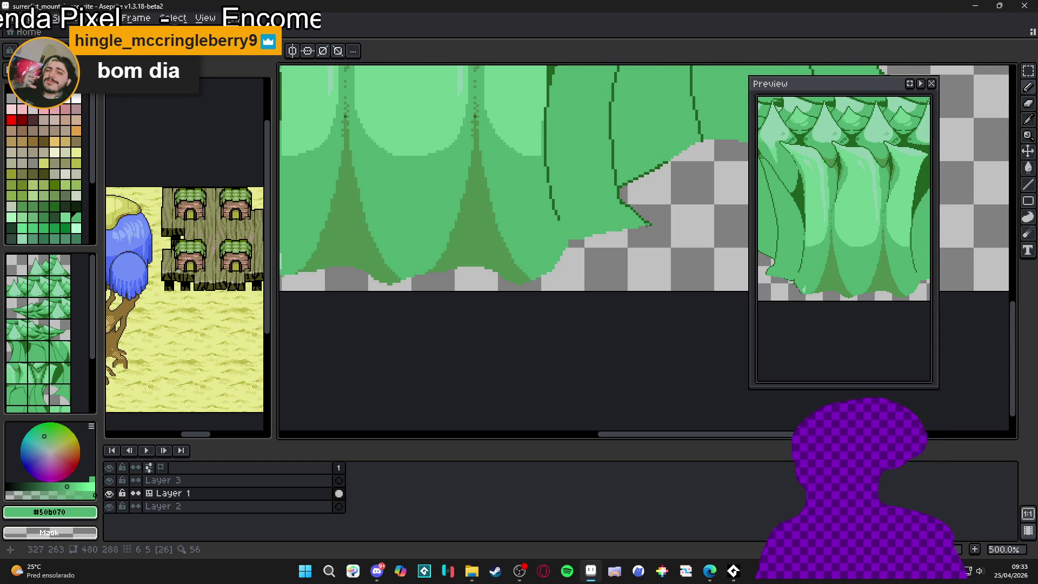
{"action": "scroll", "coordinate": [646, 225], "scroll_direction": "down", "scroll_amount": 3}
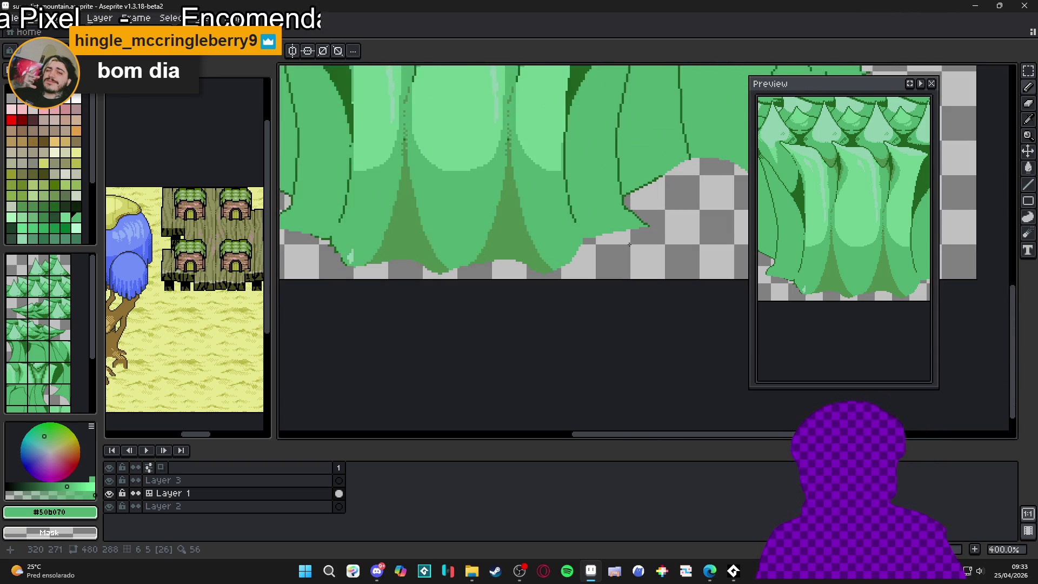
{"action": "left_click_drag", "start_coordinate": [551, 202], "coordinate": [541, 314]}
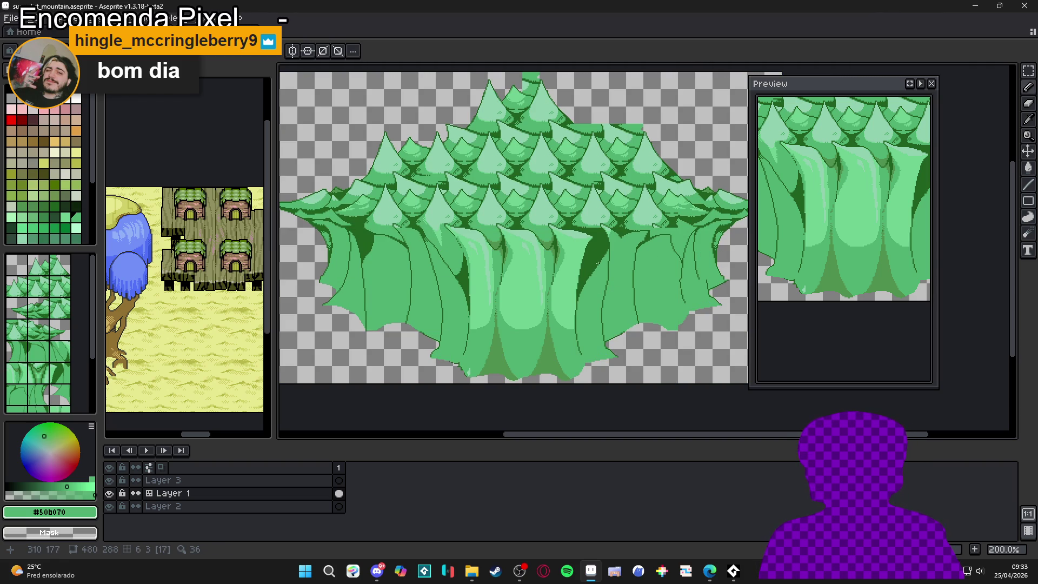
Step: Undo two trunk highlight strokes, then redo one, and zoom into the upper trunks
{"action": "scroll", "coordinate": [650, 254], "scroll_direction": "right", "scroll_amount": 2}
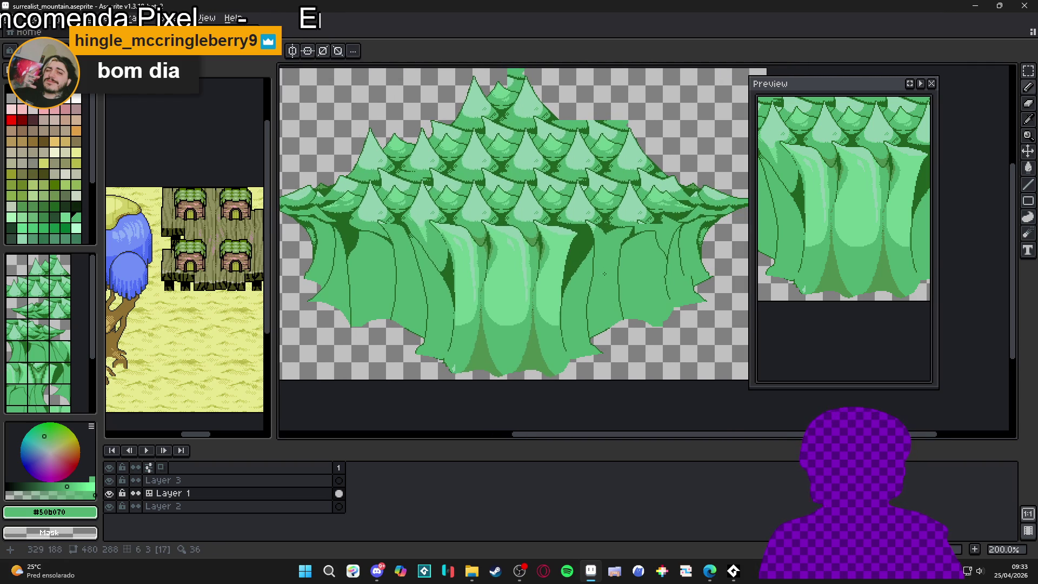
{"action": "scroll", "coordinate": [567, 339], "scroll_direction": "up", "scroll_amount": 3}
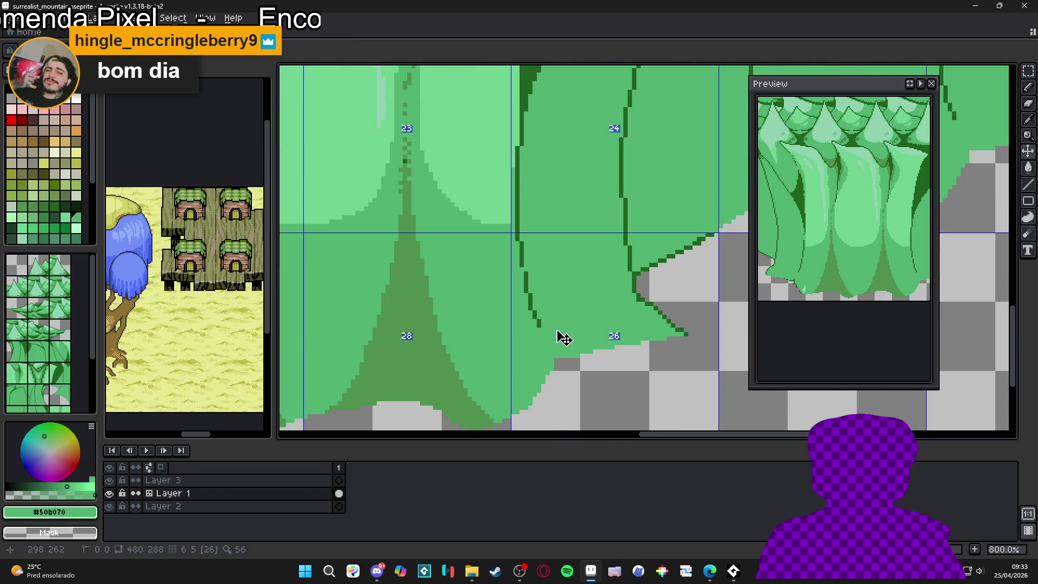
{"action": "scroll", "coordinate": [566, 339], "scroll_direction": "down", "scroll_amount": 1}
{"action": "scroll", "coordinate": [566, 339], "scroll_direction": "down", "scroll_amount": 1}
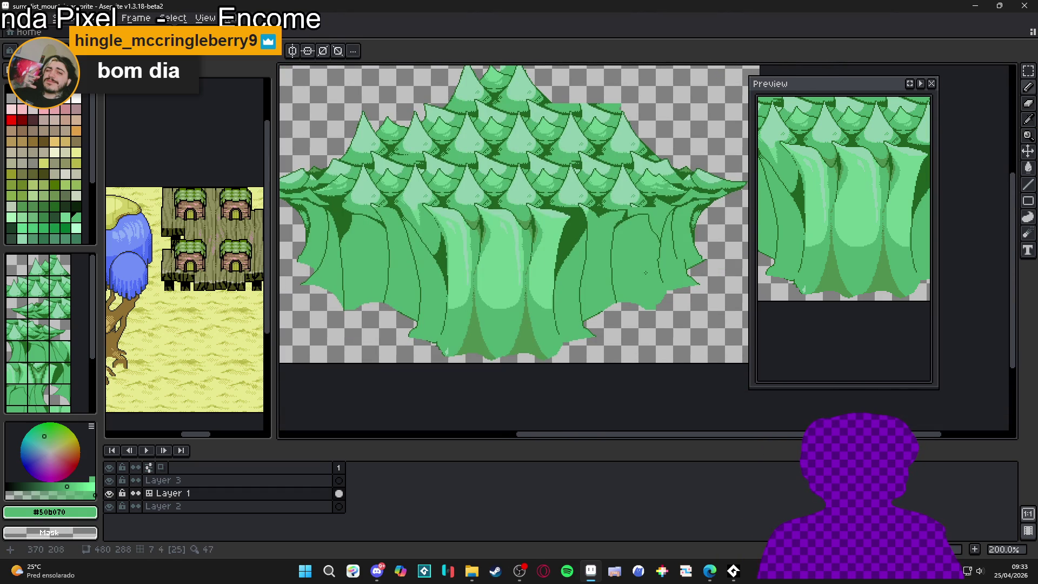
{"action": "scroll", "coordinate": [514, 297], "scroll_direction": "up", "scroll_amount": 1}
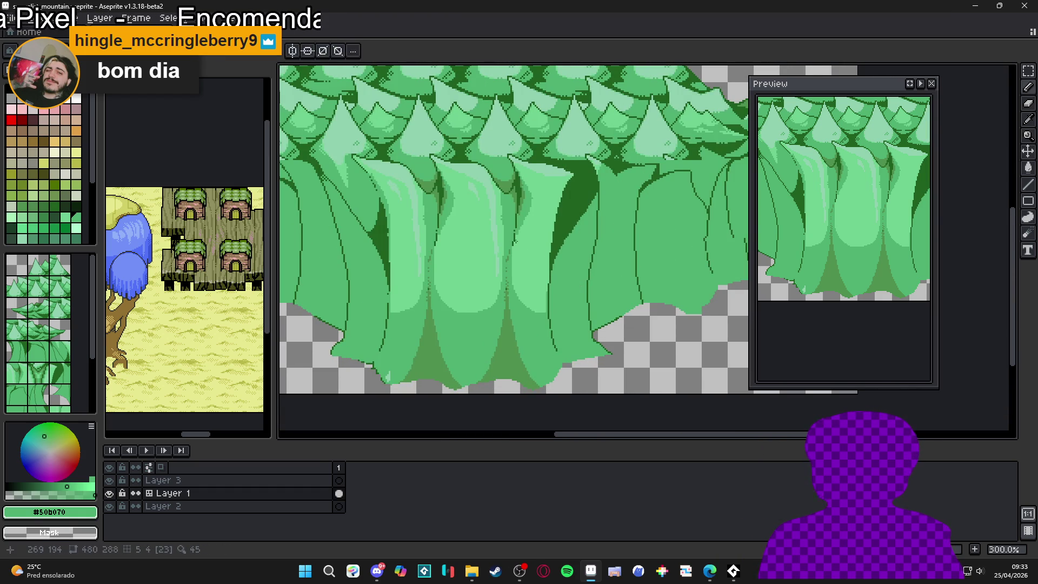
{"action": "key", "text": "ctrl+z"}
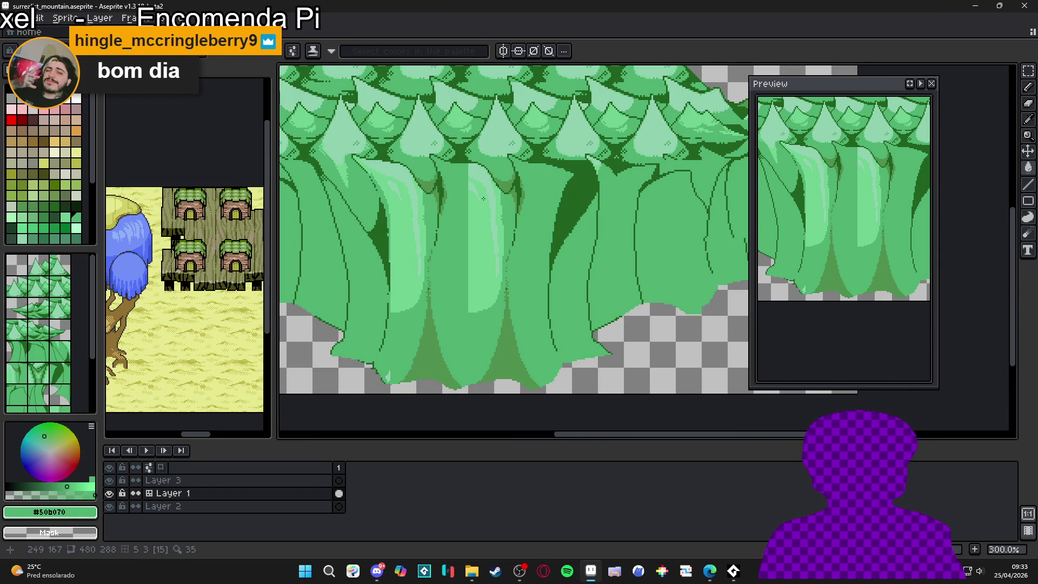
{"action": "key", "text": "ctrl+z"}
{"action": "key", "text": "ctrl+z"}
{"action": "key", "text": "ctrl+y"}
{"action": "key", "text": "ctrl+y"}
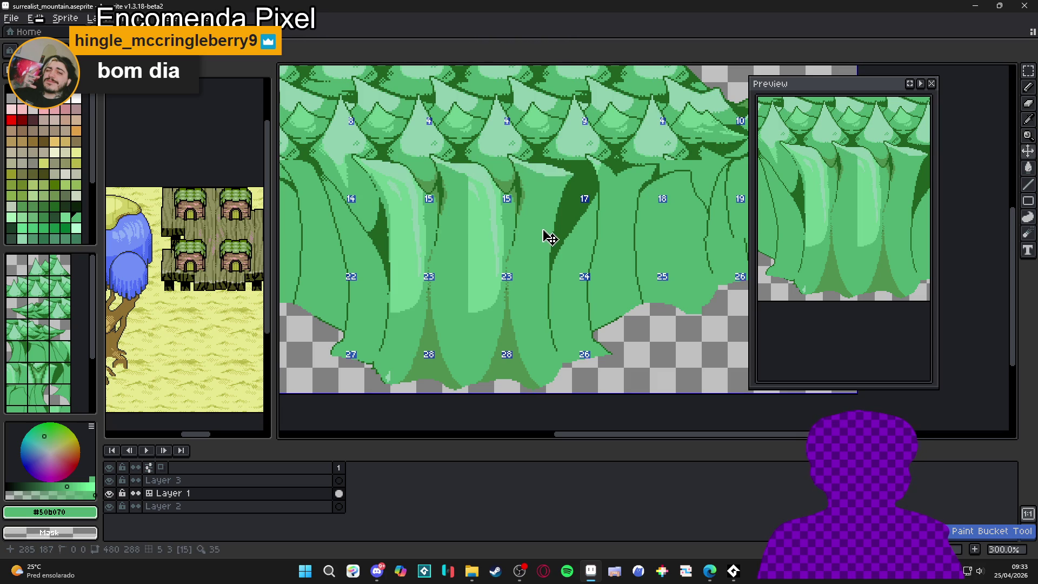
{"action": "scroll", "coordinate": [515, 145], "scroll_direction": "up", "scroll_amount": 4}
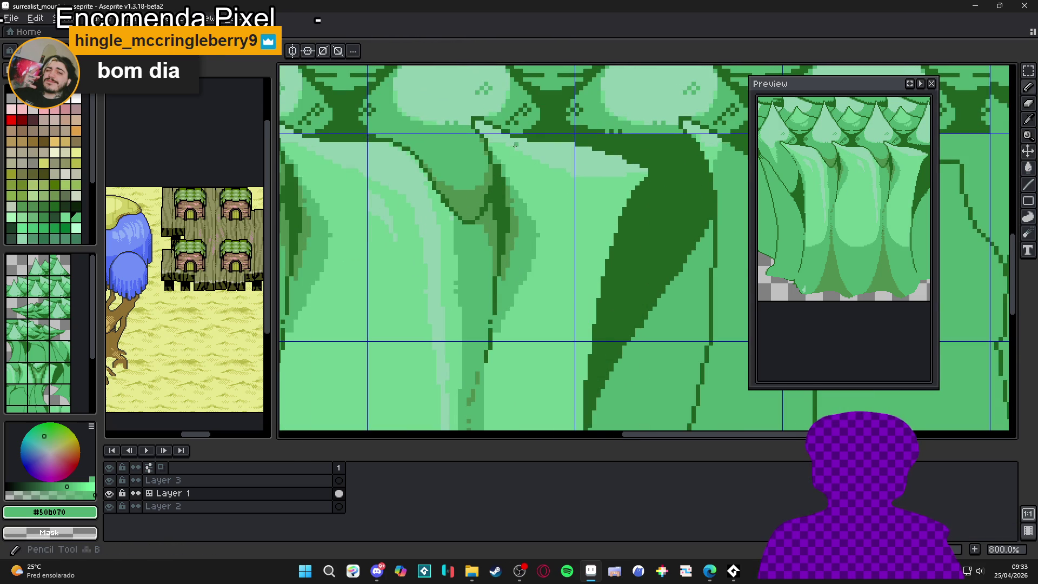
Step: Pick #70d090 from the trunk and undo two medium-green highlight shapes
{"action": "left_click", "coordinate": [544, 185], "text": "alt"}
{"action": "key", "text": "ctrl+z"}
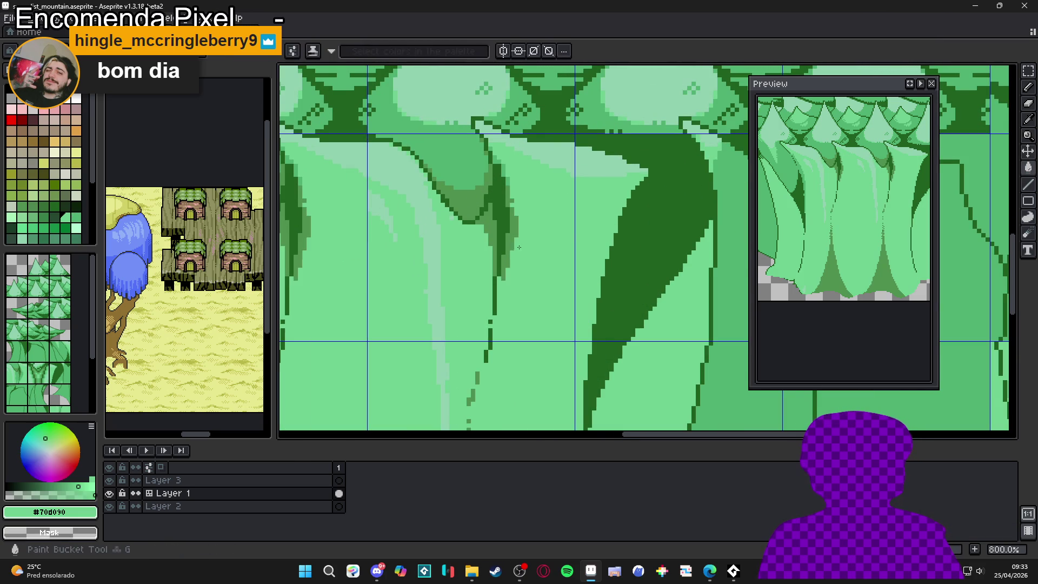
{"action": "key", "text": "ctrl+z"}
{"action": "scroll", "coordinate": [487, 236], "scroll_direction": "down", "scroll_amount": 2}
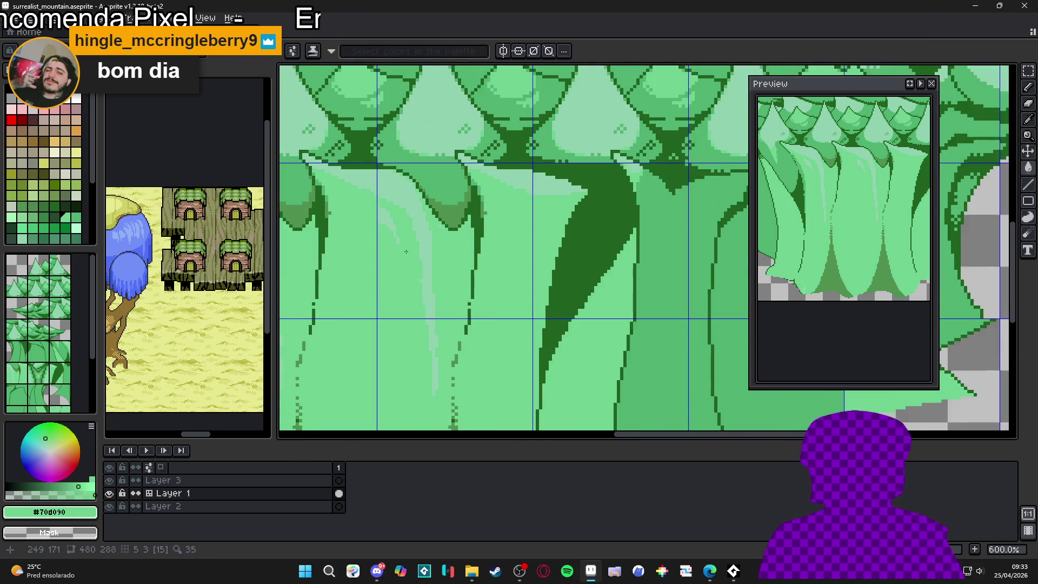
{"action": "scroll", "coordinate": [446, 183], "scroll_direction": "up", "scroll_amount": 7}
{"action": "scroll", "coordinate": [458, 167], "scroll_direction": "down", "scroll_amount": 5}
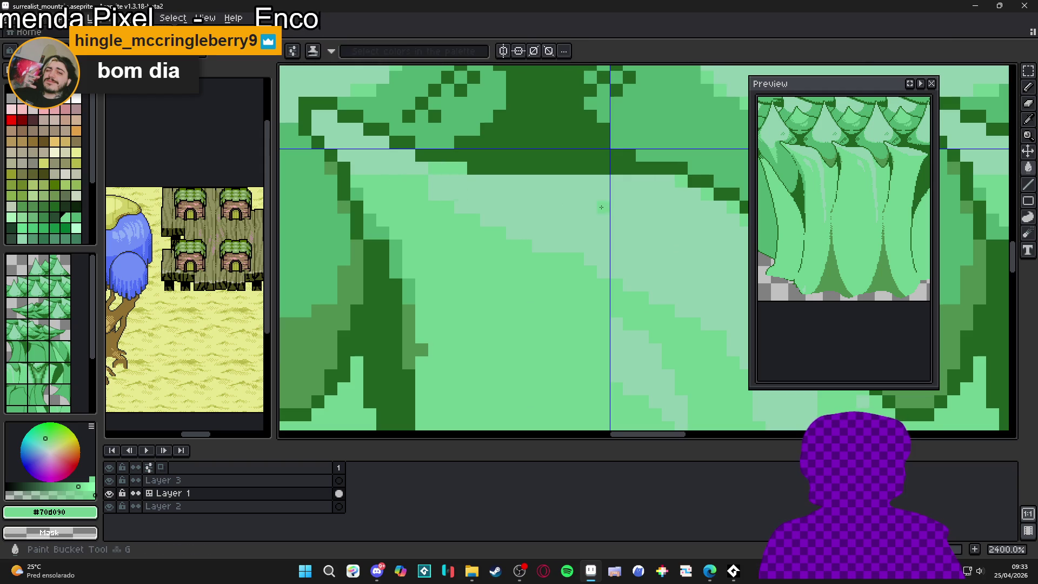
{"action": "scroll", "coordinate": [561, 263], "scroll_direction": "up", "scroll_amount": 4}
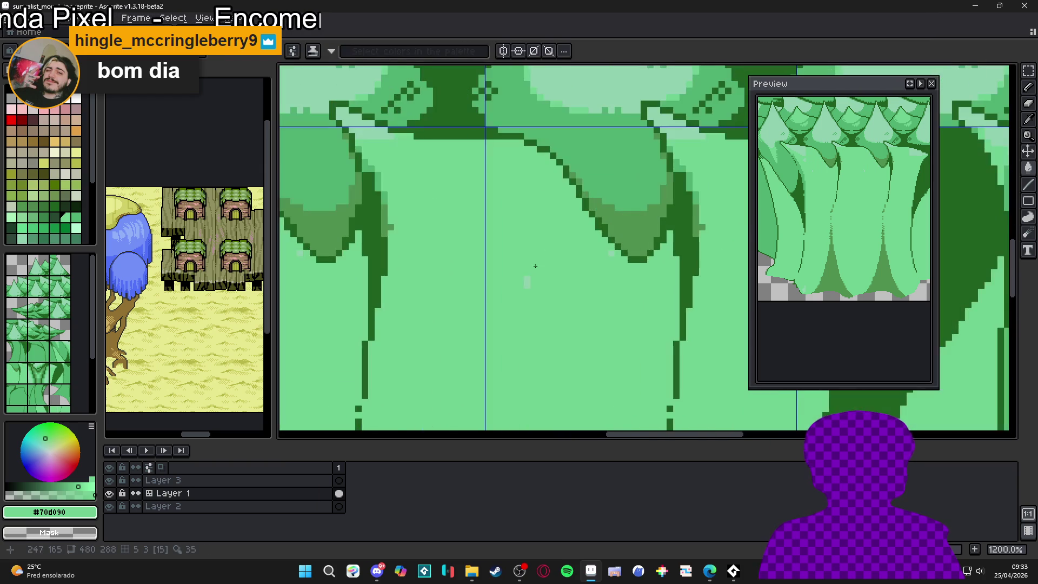
{"action": "scroll", "coordinate": [525, 277], "scroll_direction": "down", "scroll_amount": 3}
Step: Bucket-fill small gaps in the trunk strip, then undo the unwanted light-green fill
{"action": "key", "text": "g"}
{"action": "scroll", "coordinate": [563, 227], "scroll_direction": "up", "scroll_amount": 4}
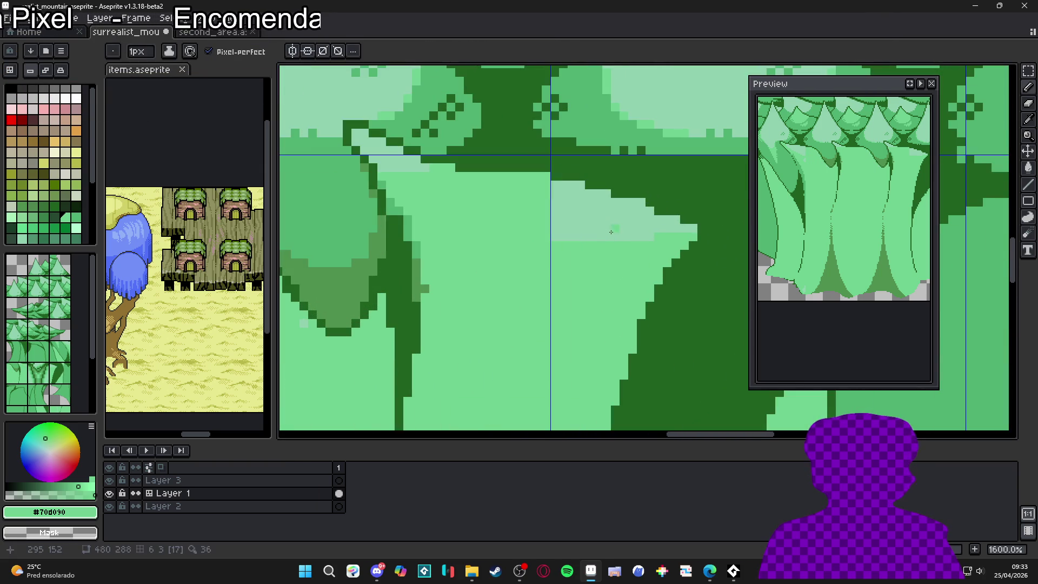
{"action": "left_click", "coordinate": [562, 227]}
{"action": "left_click", "coordinate": [416, 246]}
{"action": "key", "text": "ctrl+z"}
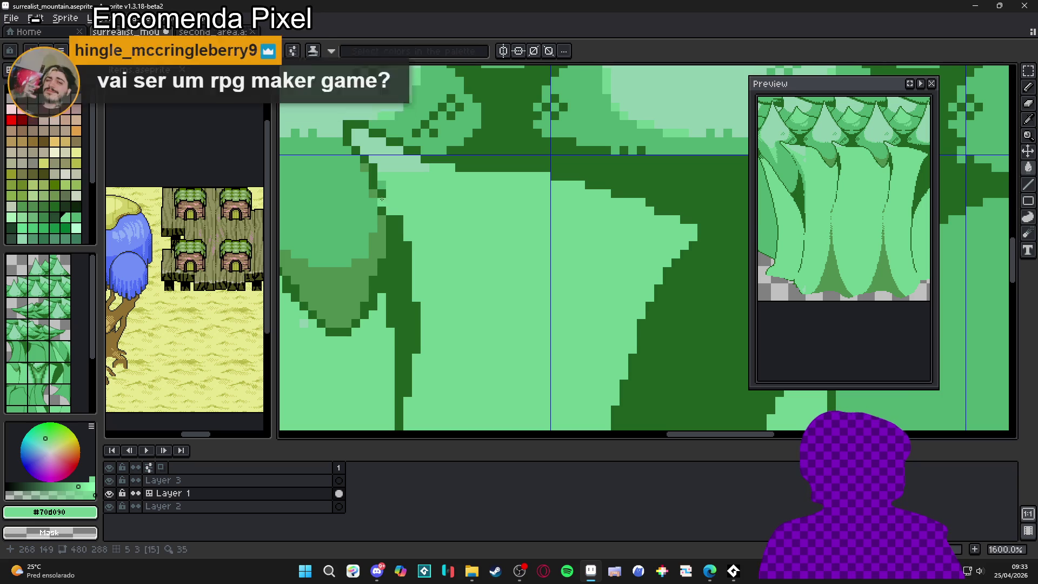
Step: Sample #50b070 and bucket-fill the light left trunk area with it
{"action": "left_click", "coordinate": [397, 213], "text": "alt"}
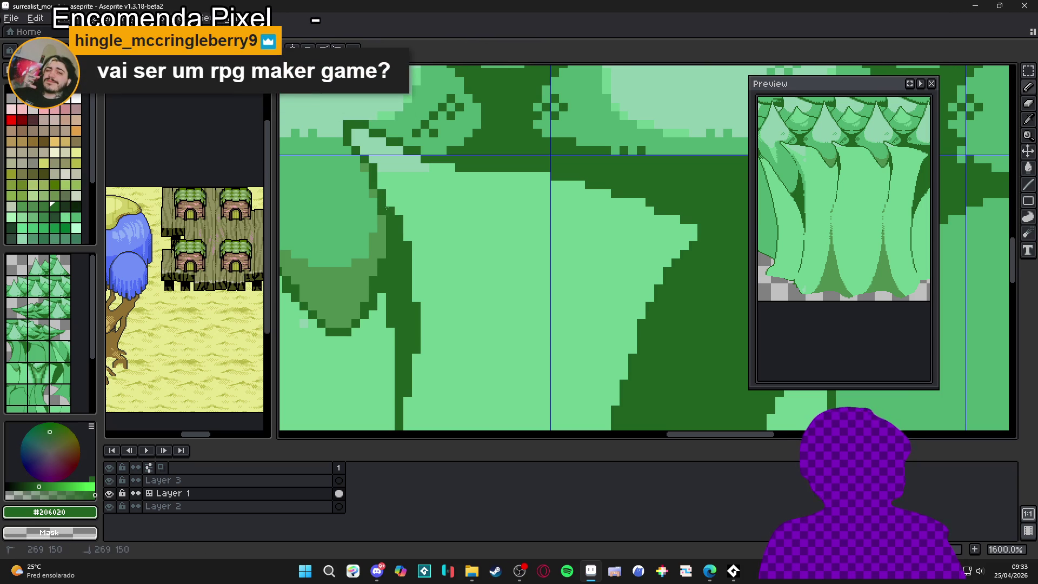
{"action": "scroll", "coordinate": [502, 293], "scroll_direction": "down", "scroll_amount": 6}
{"action": "scroll", "coordinate": [502, 294], "scroll_direction": "down", "scroll_amount": 1}
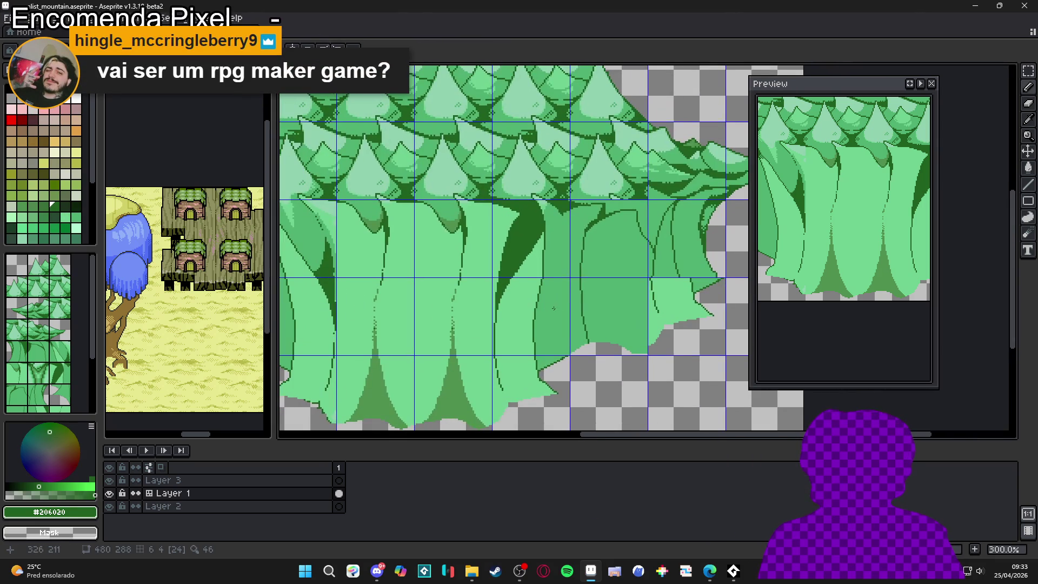
{"action": "left_click", "coordinate": [480, 306], "text": "alt"}
{"action": "left_click", "coordinate": [480, 307]}
{"action": "scroll", "coordinate": [480, 307], "scroll_direction": "down", "scroll_amount": 1}
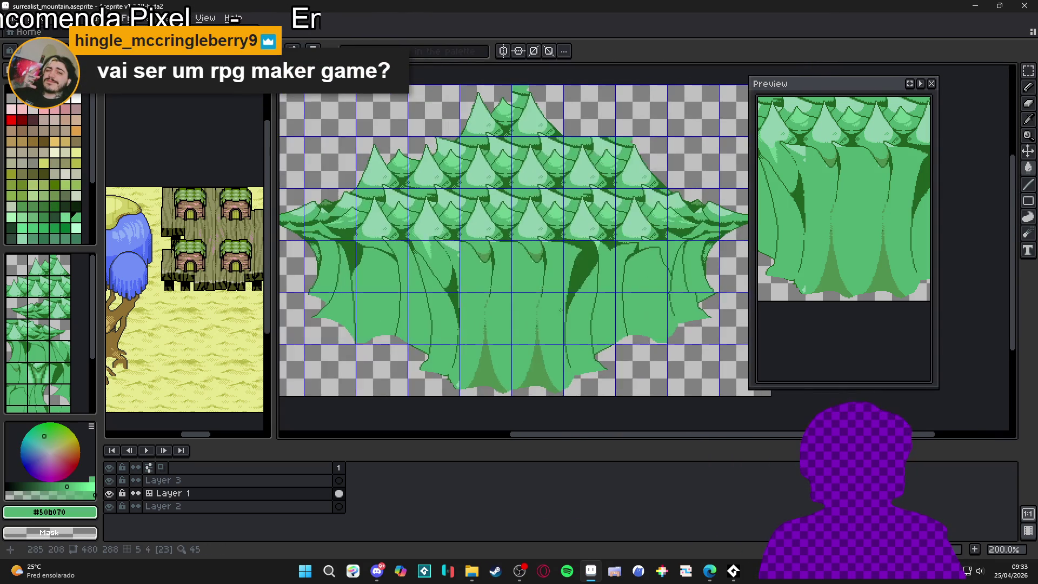
{"action": "scroll", "coordinate": [428, 248], "scroll_direction": "up", "scroll_amount": 4}
{"action": "key", "text": "b"}
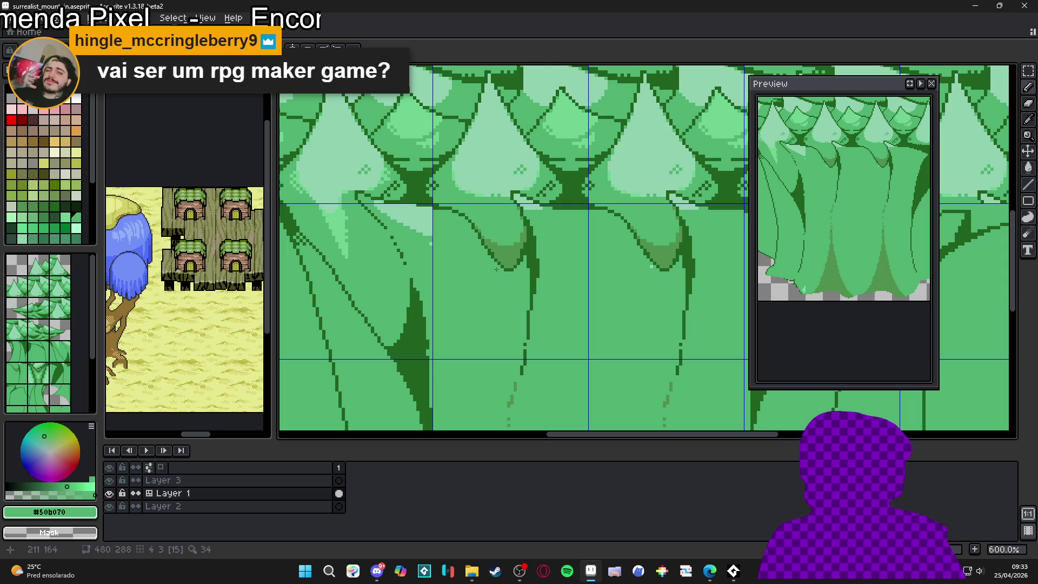
Step: Draw a straight #50b070 line over the dark pixels down the trunk's left edge
{"action": "scroll", "coordinate": [485, 247], "scroll_direction": "up", "scroll_amount": 5}
{"action": "scroll", "coordinate": [484, 246], "scroll_direction": "down", "scroll_amount": 6}
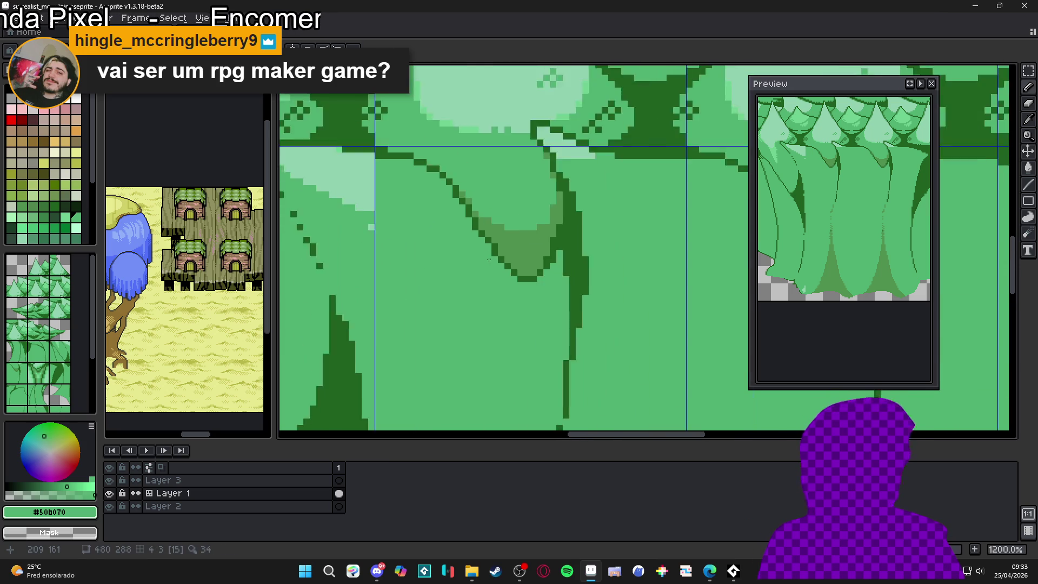
{"action": "scroll", "coordinate": [499, 274], "scroll_direction": "down", "scroll_amount": 2}
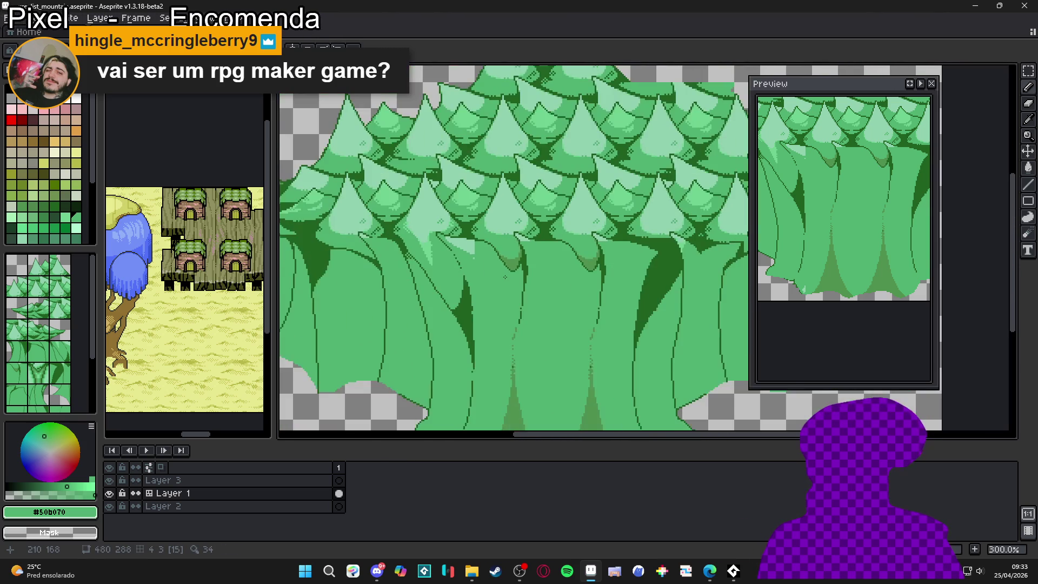
{"action": "scroll", "coordinate": [505, 277], "scroll_direction": "down", "scroll_amount": 2}
{"action": "scroll", "coordinate": [560, 289], "scroll_direction": "up", "scroll_amount": 1}
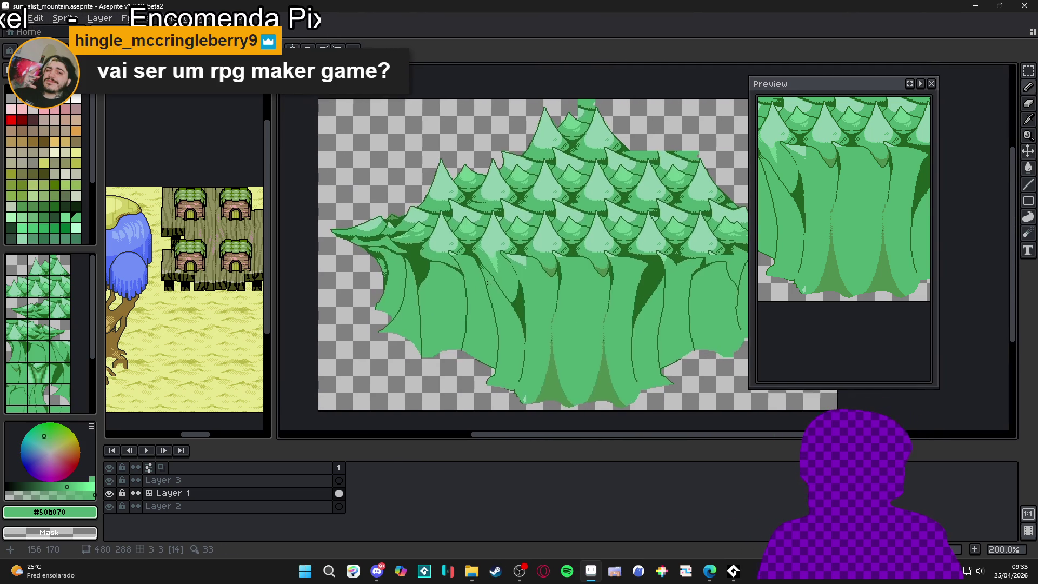
{"action": "scroll", "coordinate": [561, 289], "scroll_direction": "up", "scroll_amount": 7}
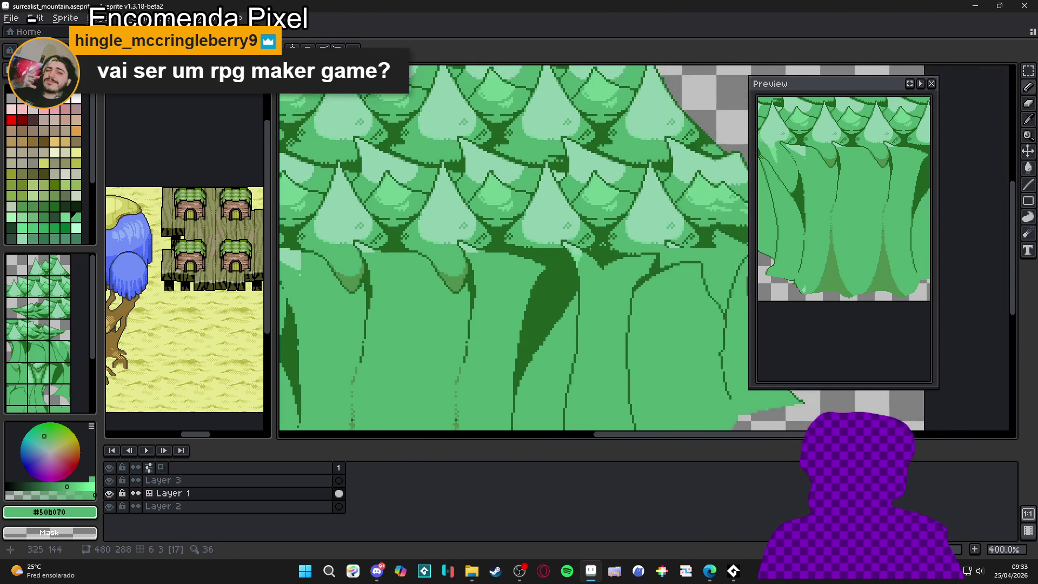
{"action": "scroll", "coordinate": [543, 263], "scroll_direction": "up", "scroll_amount": 1}
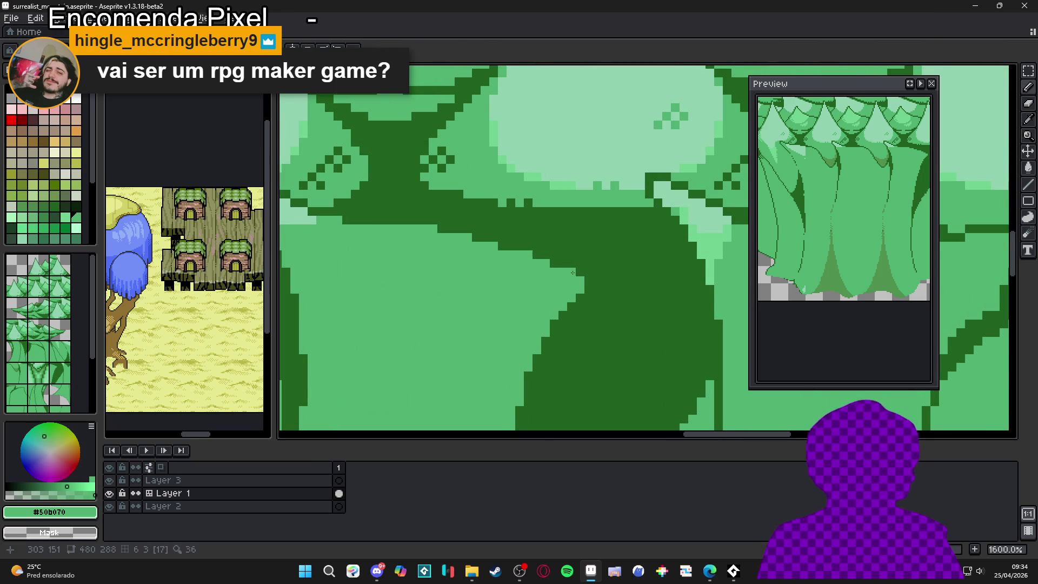
{"action": "scroll", "coordinate": [578, 243], "scroll_direction": "down", "scroll_amount": 1}
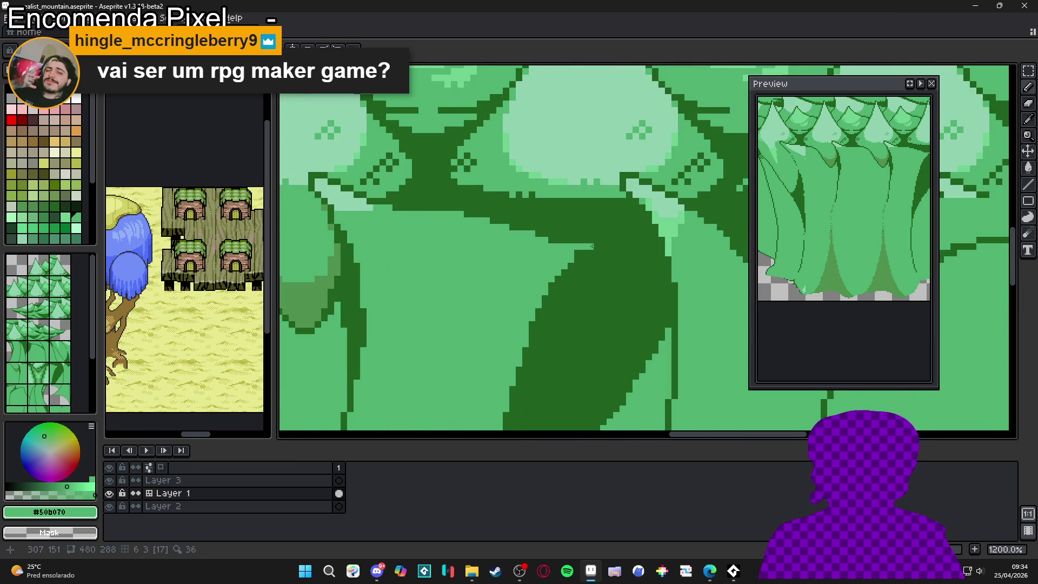
{"action": "left_click_drag", "start_coordinate": [592, 246], "coordinate": [588, 162]}
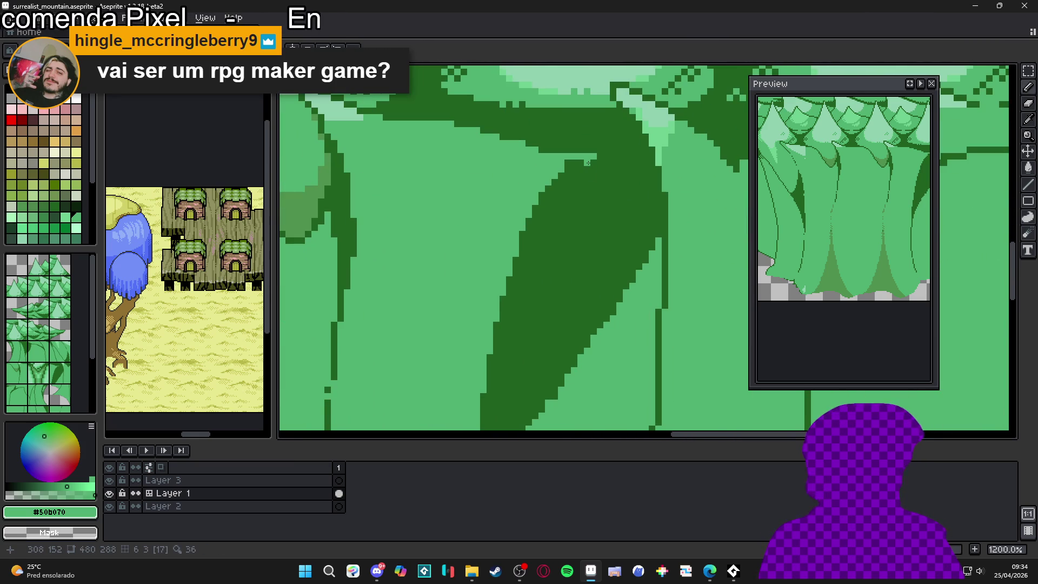
{"action": "scroll", "coordinate": [588, 162], "scroll_direction": "down", "scroll_amount": 2}
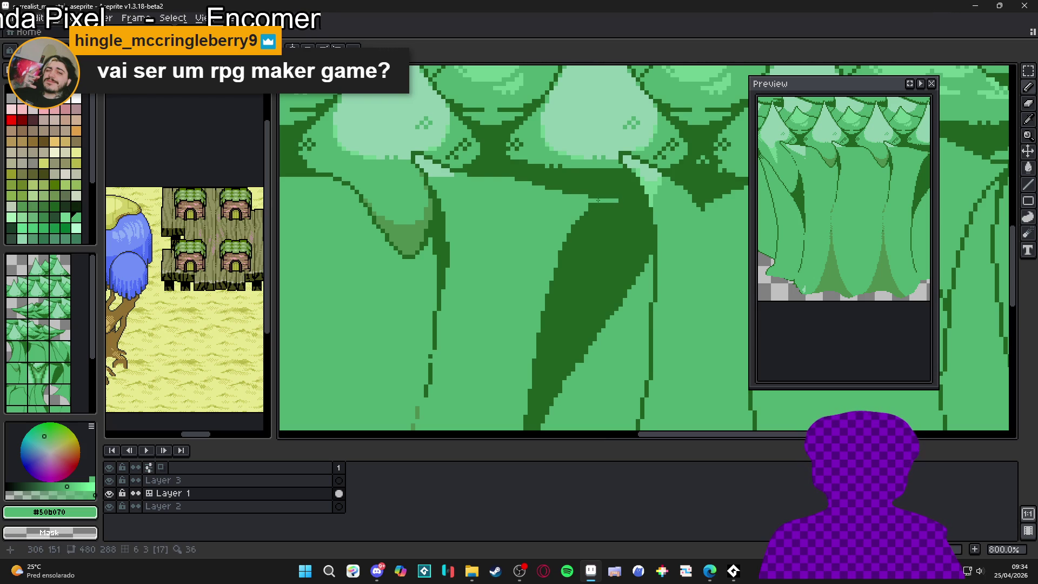
{"action": "mouse_move", "coordinate": [624, 204]}
{"action": "left_mouse_down"}
{"action": "mouse_move", "coordinate": [622, 126]}
{"action": "mouse_move", "coordinate": [583, 171]}
{"action": "mouse_move", "coordinate": [589, 195]}
{"action": "left_mouse_up"}
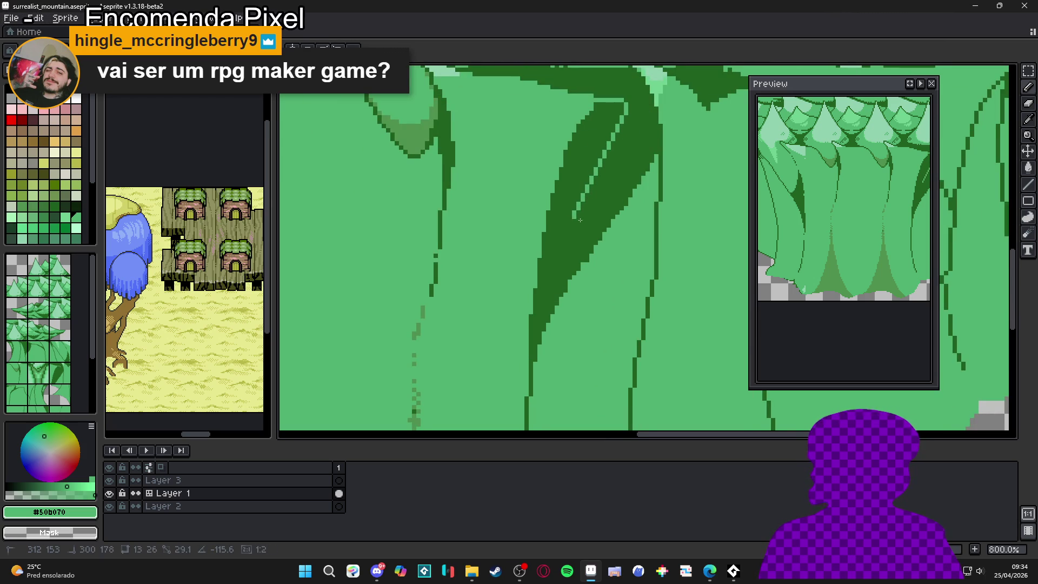
{"action": "left_click_drag", "start_coordinate": [567, 245], "coordinate": [562, 248]}
{"action": "mouse_move", "coordinate": [557, 249]}
{"action": "left_mouse_down"}
{"action": "mouse_move", "coordinate": [554, 301]}
{"action": "mouse_move", "coordinate": [552, 290]}
{"action": "left_mouse_up"}
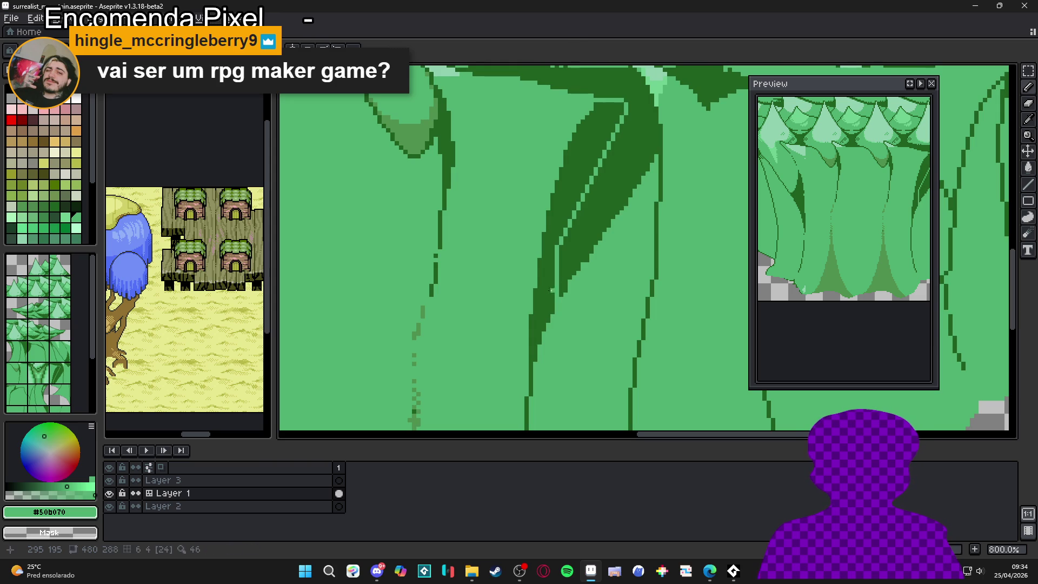
Step: Repaint the trunk's dark left column and the band's lower tip in green
{"action": "scroll", "coordinate": [556, 275], "scroll_direction": "down", "scroll_amount": 1}
{"action": "scroll", "coordinate": [558, 274], "scroll_direction": "up", "scroll_amount": 2}
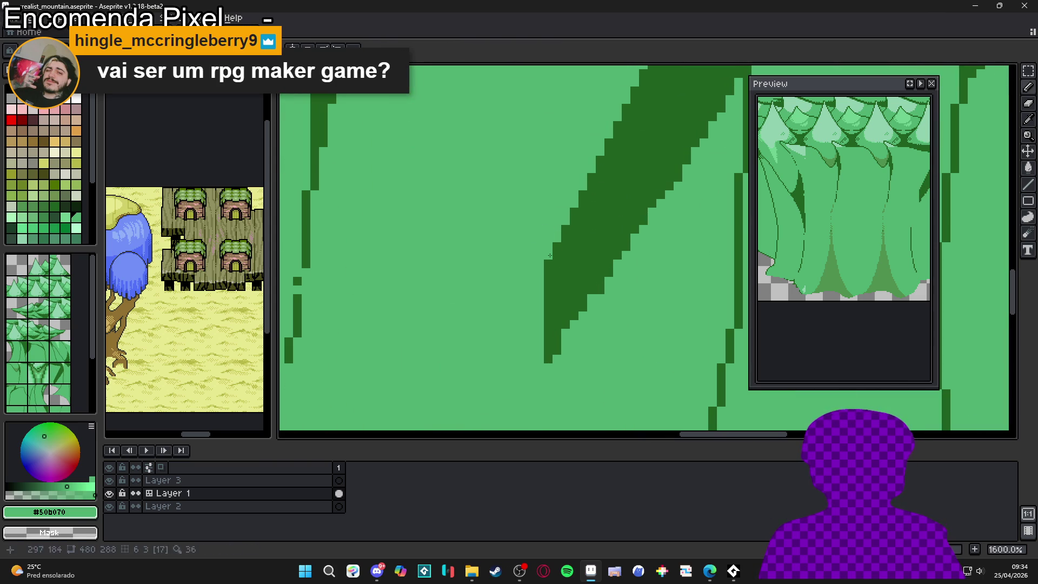
{"action": "left_click", "coordinate": [545, 370], "text": "shift"}
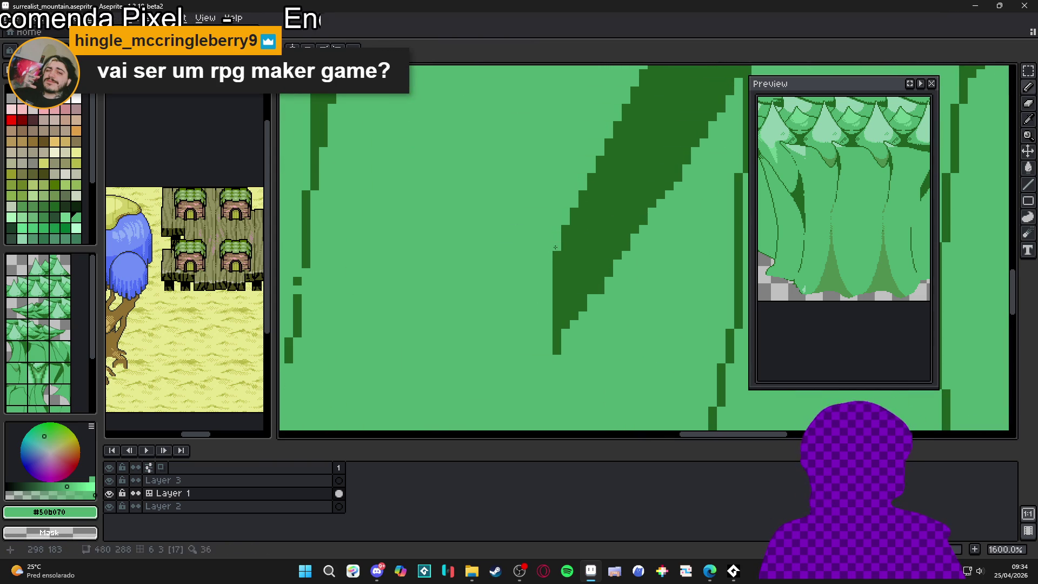
{"action": "left_click_drag", "start_coordinate": [555, 247], "coordinate": [566, 234]}
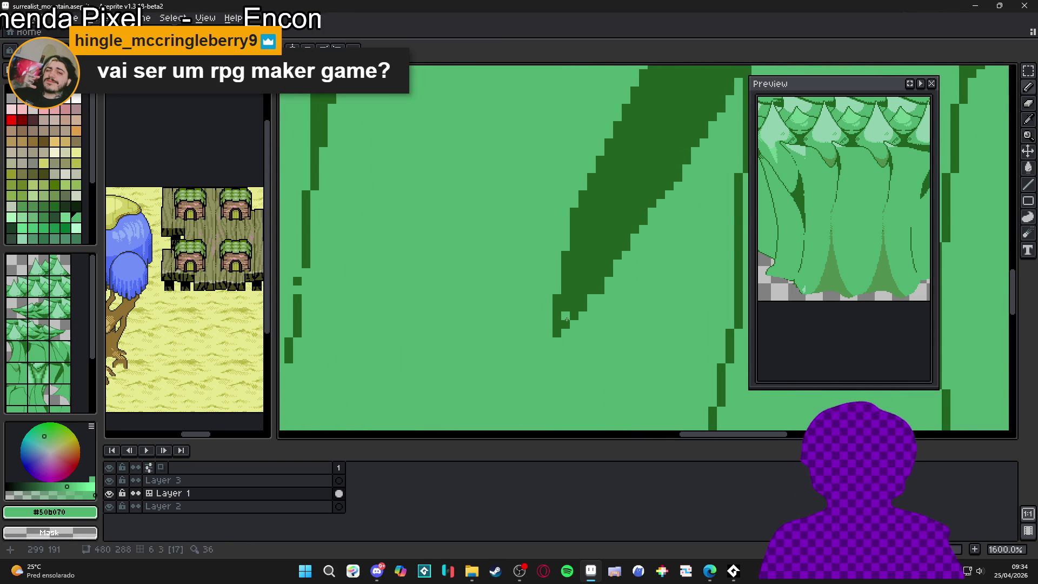
{"action": "scroll", "coordinate": [582, 309], "scroll_direction": "down", "scroll_amount": 6}
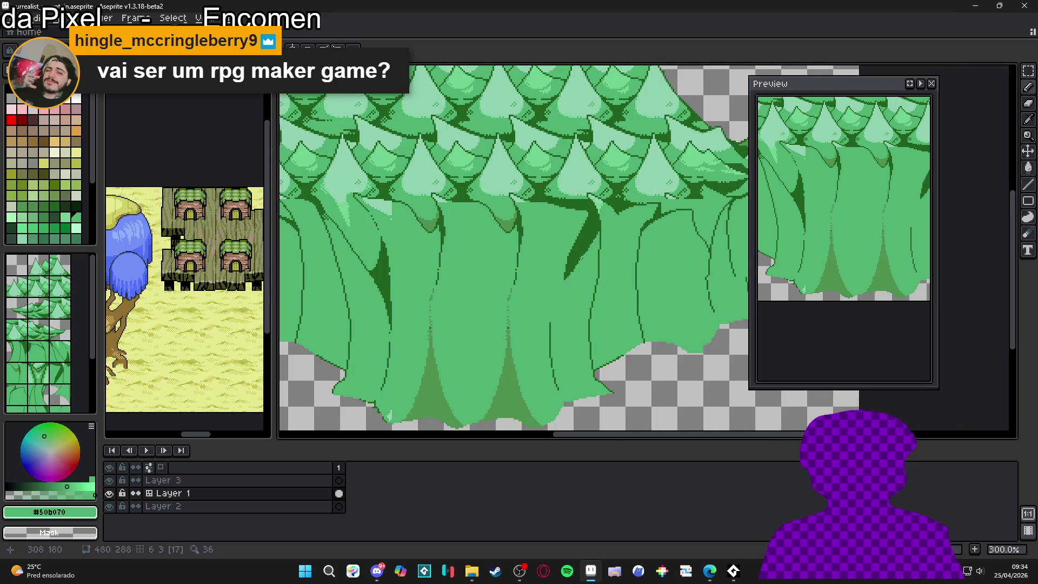
Step: Draw a dark green #206020 outline line down the middle of one trunk
{"action": "scroll", "coordinate": [553, 313], "scroll_direction": "down", "scroll_amount": 1}
{"action": "scroll", "coordinate": [553, 313], "scroll_direction": "up", "scroll_amount": 1}
{"action": "scroll", "coordinate": [553, 313], "scroll_direction": "down", "scroll_amount": 1}
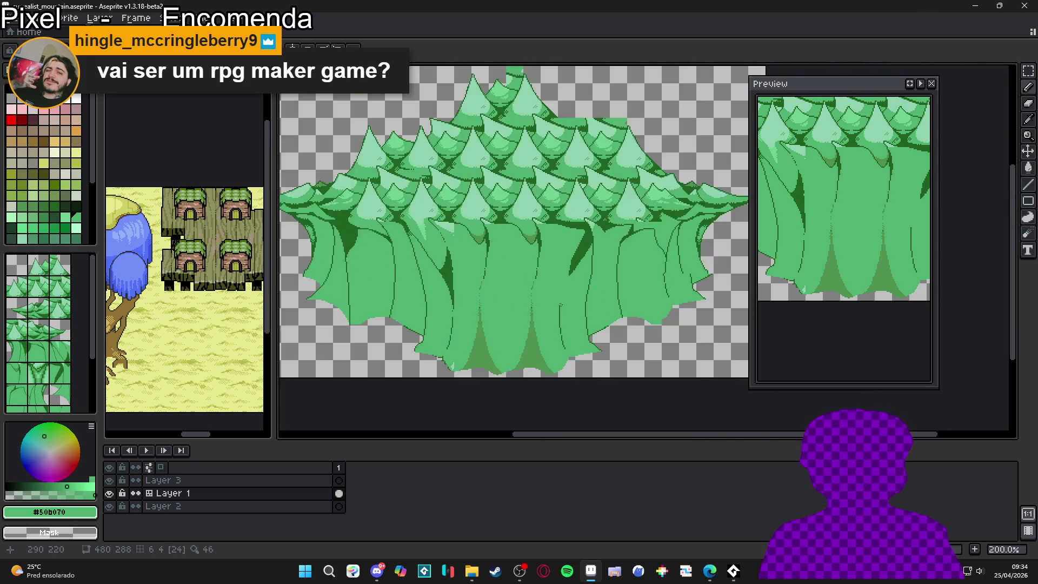
{"action": "scroll", "coordinate": [553, 313], "scroll_direction": "up", "scroll_amount": 2}
{"action": "scroll", "coordinate": [552, 314], "scroll_direction": "up", "scroll_amount": 1}
{"action": "key", "text": "x"}
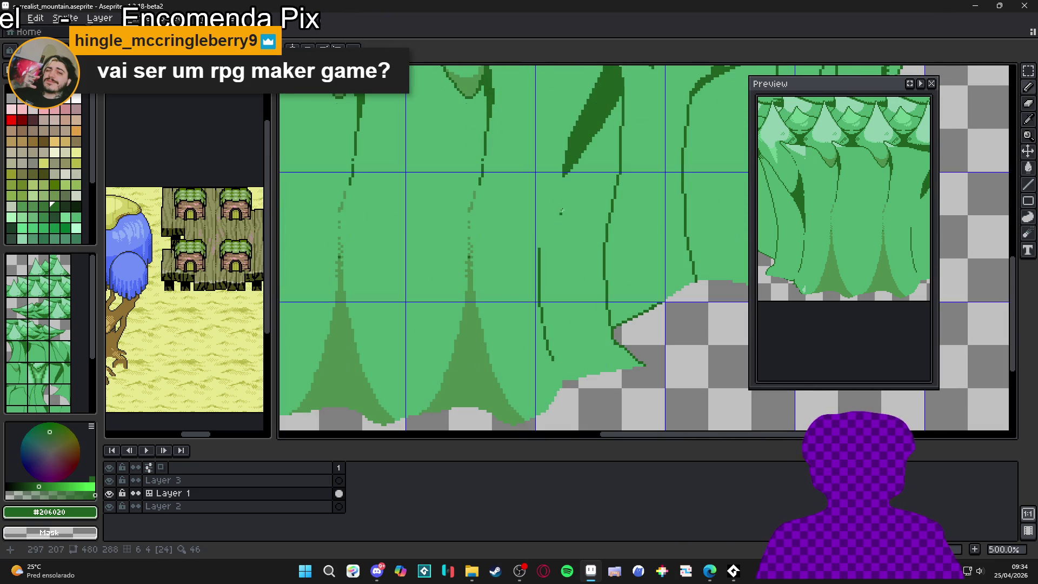
{"action": "key", "text": "x"}
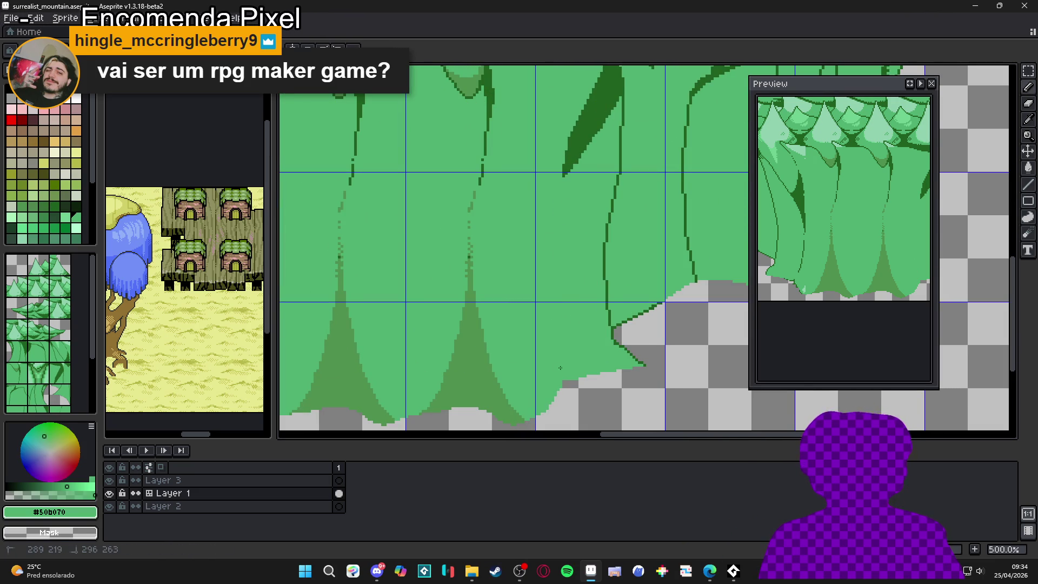
{"action": "key", "text": "x"}
{"action": "left_click_drag", "start_coordinate": [563, 173], "coordinate": [554, 348]}
Step: Eyedrop the light fill green #50b070 from the canvas and zoom out to 200%
{"action": "scroll", "coordinate": [560, 173], "scroll_direction": "up", "scroll_amount": 2}
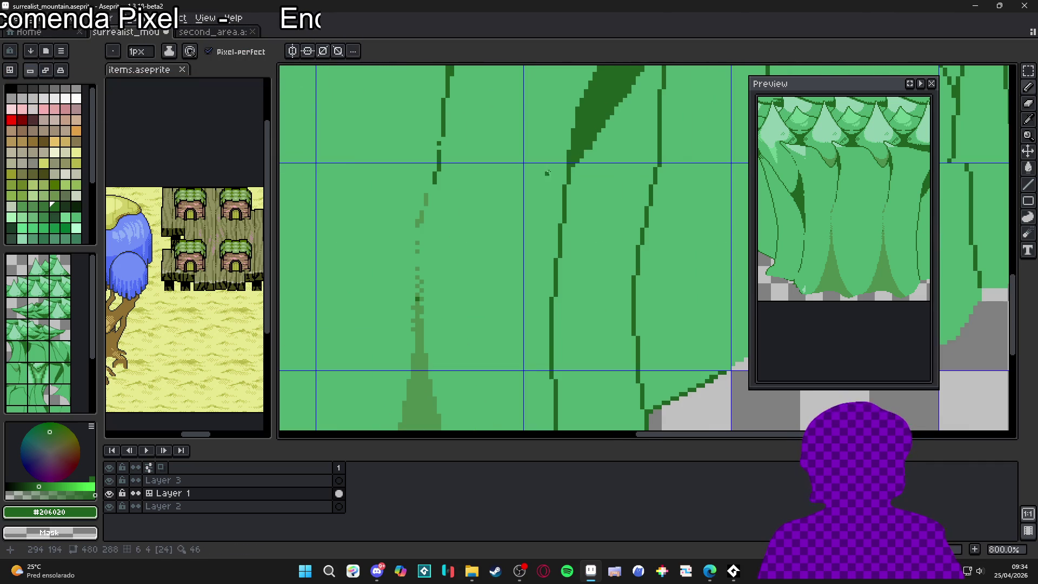
{"action": "left_click", "coordinate": [564, 184], "text": "alt"}
{"action": "scroll", "coordinate": [564, 222], "scroll_direction": "down", "scroll_amount": 6}
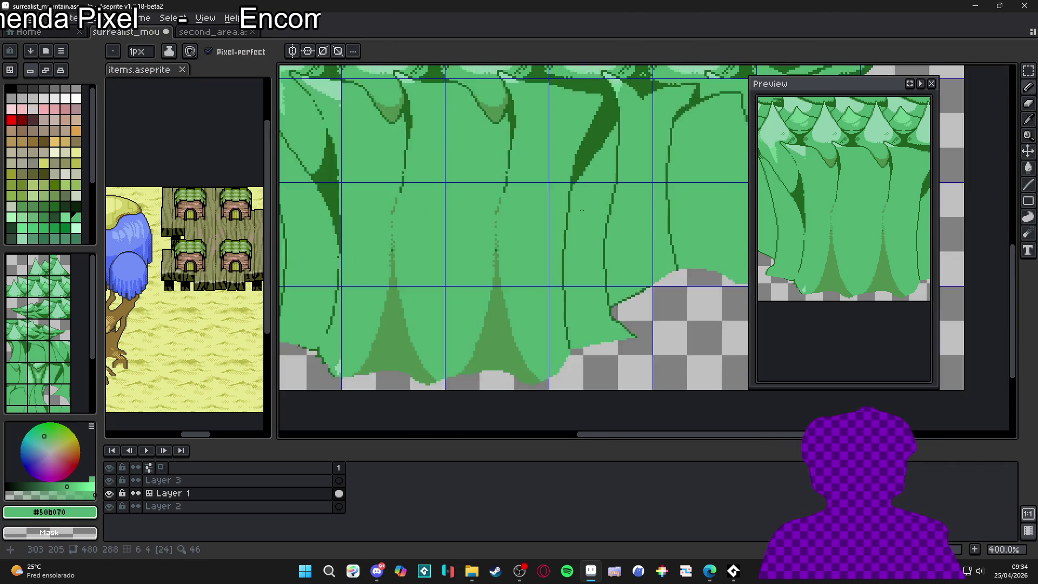
{"action": "scroll", "coordinate": [566, 238], "scroll_direction": "up", "scroll_amount": 3}
{"action": "scroll", "coordinate": [560, 252], "scroll_direction": "down", "scroll_amount": 1}
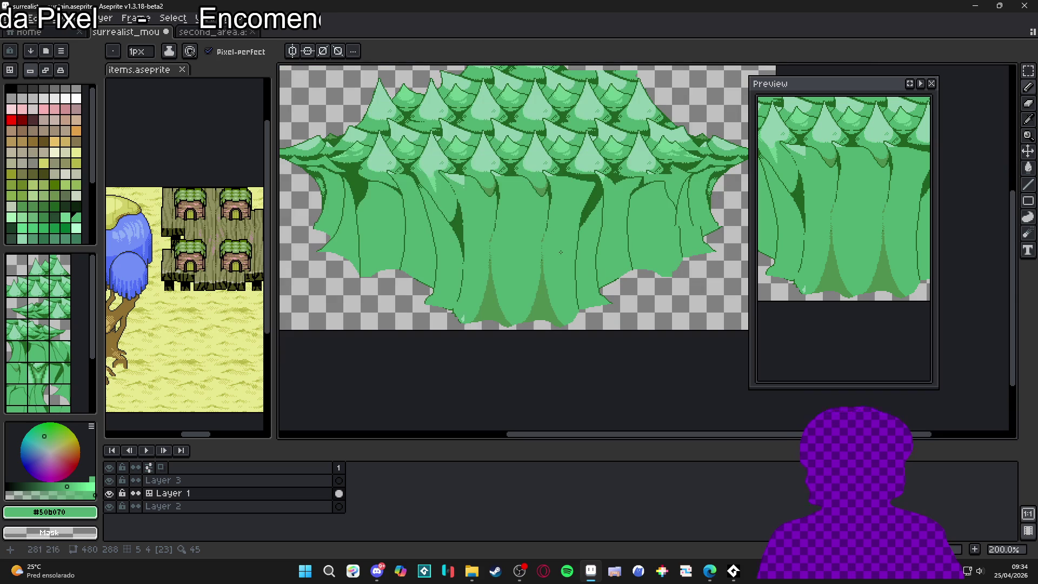
{"action": "left_click_drag", "start_coordinate": [560, 254], "coordinate": [552, 257]}
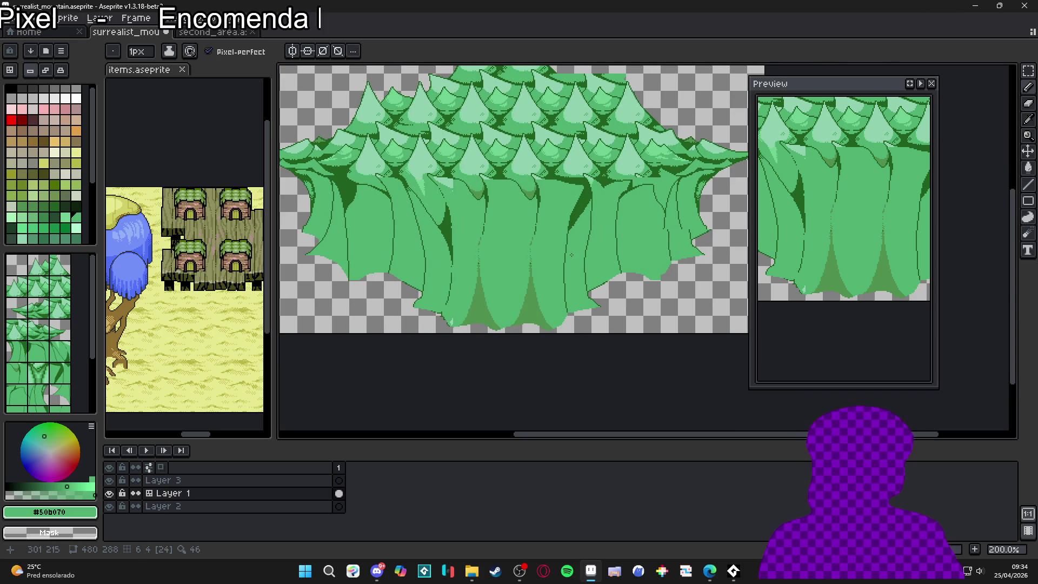
{"action": "scroll", "coordinate": [572, 255], "scroll_direction": "up", "scroll_amount": 4}
Step: Draw a dark green outline down a trunk and paint over a stray outline in light green
{"action": "left_click", "coordinate": [598, 237], "text": "alt"}
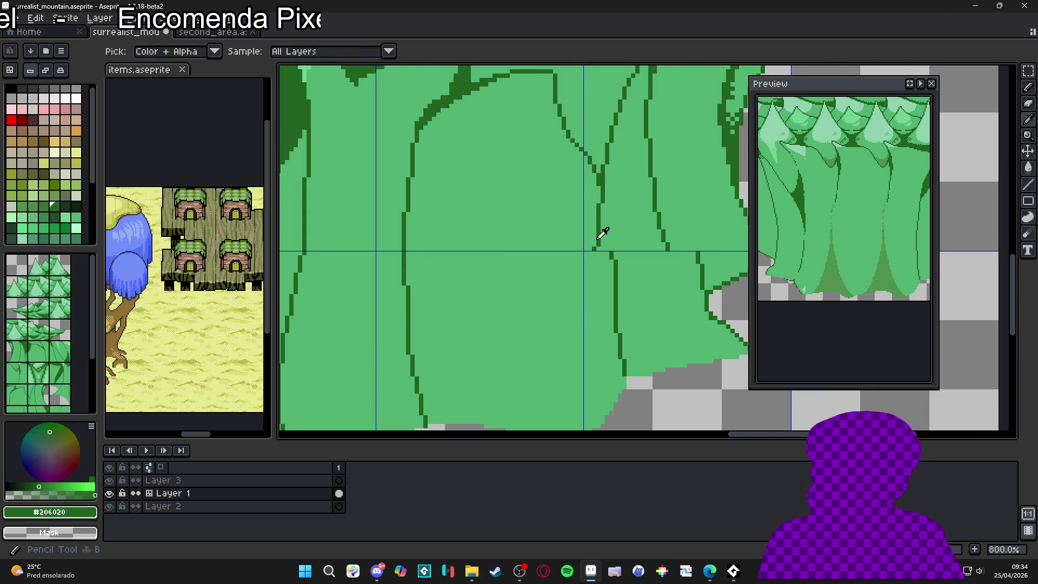
{"action": "left_click", "coordinate": [598, 306], "text": "shift"}
{"action": "left_click", "coordinate": [612, 357], "text": "shift"}
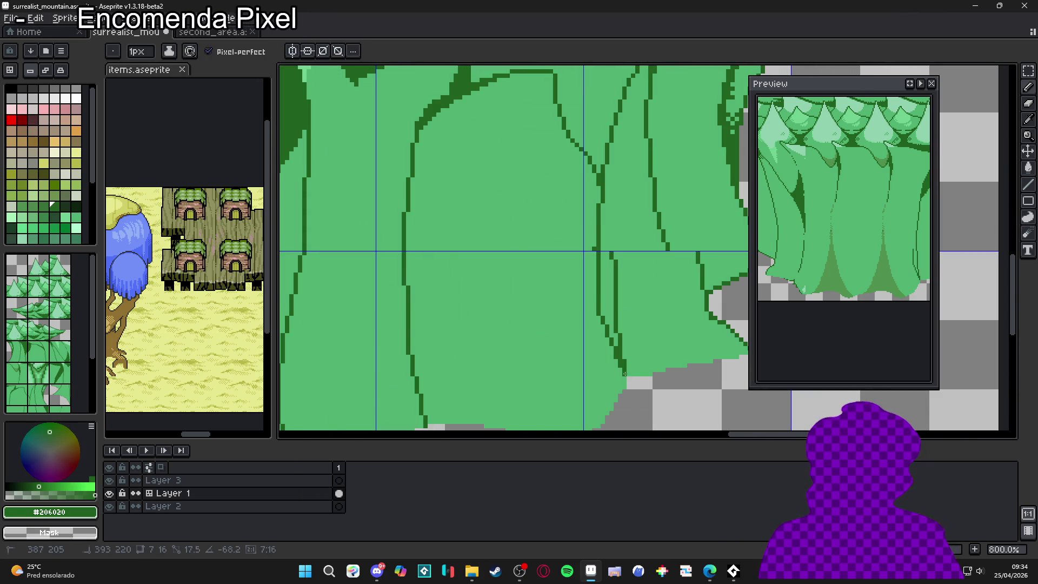
{"action": "left_click", "coordinate": [625, 373], "text": "alt"}
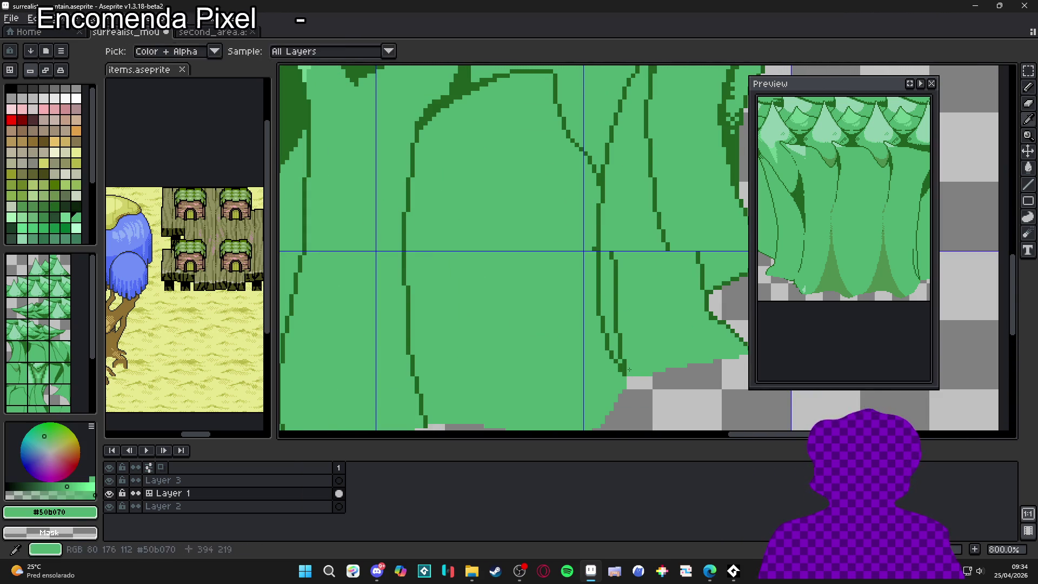
{"action": "left_click", "coordinate": [617, 330]}
{"action": "left_click", "coordinate": [615, 260], "text": "shift"}
{"action": "scroll", "coordinate": [614, 265], "scroll_direction": "down", "scroll_amount": 1}
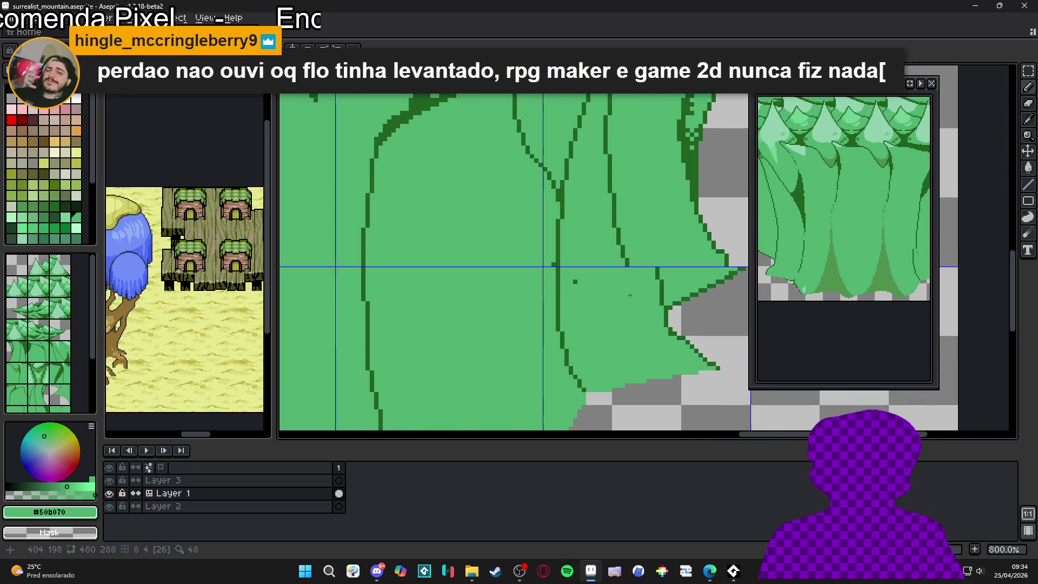
{"action": "scroll", "coordinate": [605, 243], "scroll_direction": "up", "scroll_amount": 3}
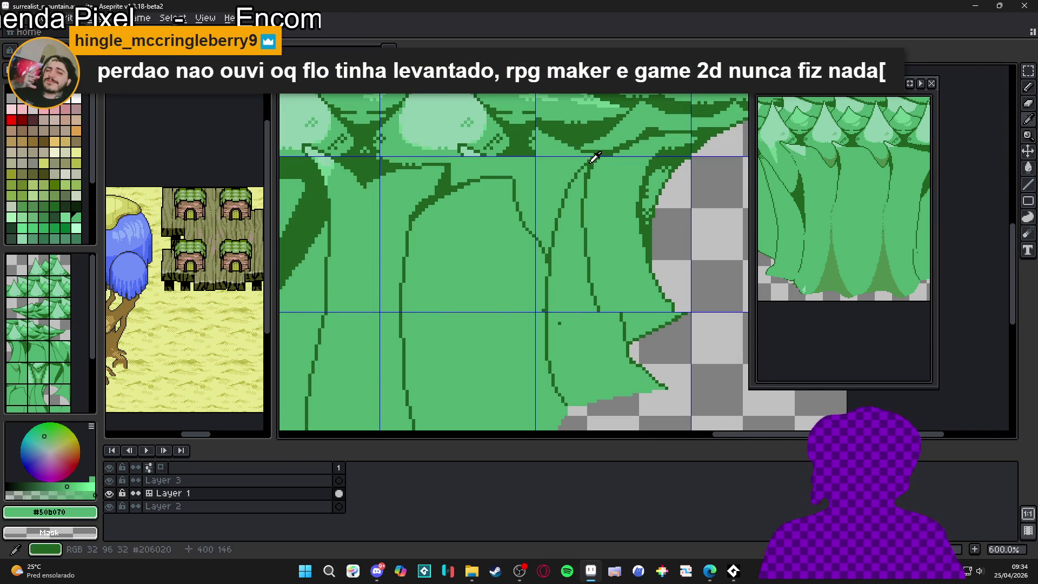
Step: Pick the dark outline green again and save the mountain artwork
{"action": "left_click", "coordinate": [585, 184], "text": "alt"}
{"action": "scroll", "coordinate": [583, 216], "scroll_direction": "up", "scroll_amount": 1}
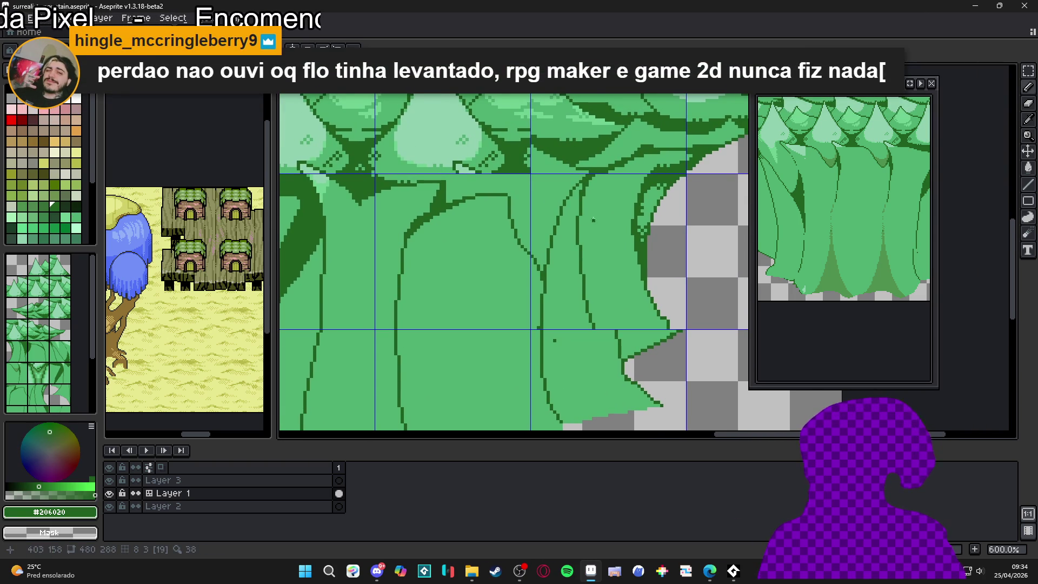
{"action": "key", "text": "ctrl+s"}
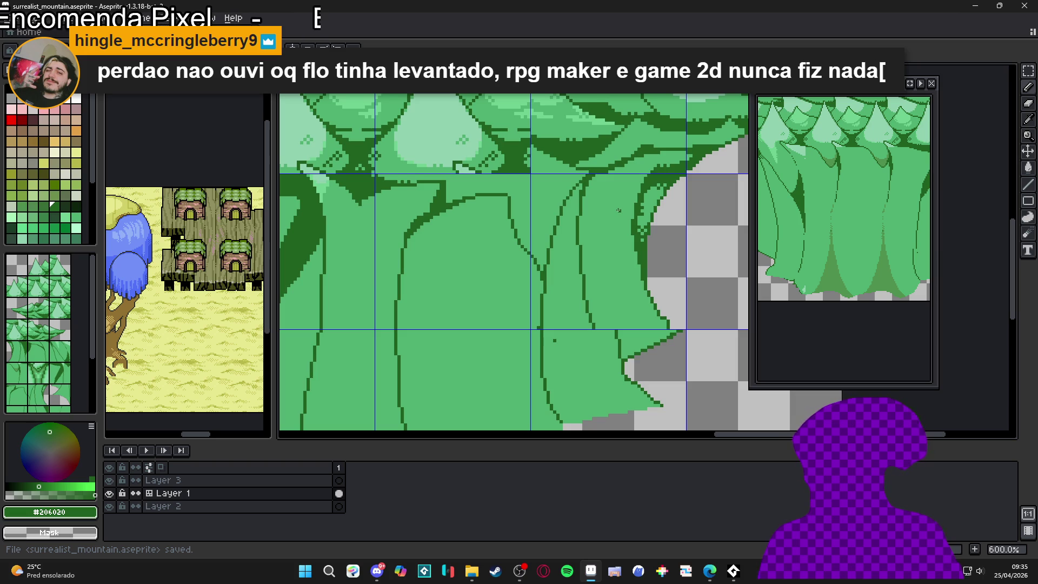
Step: Paint over a few dark outline pixels near the top in light fill green
{"action": "scroll", "coordinate": [557, 340], "scroll_direction": "up", "scroll_amount": 3}
{"action": "left_click", "coordinate": [571, 364], "text": "alt"}
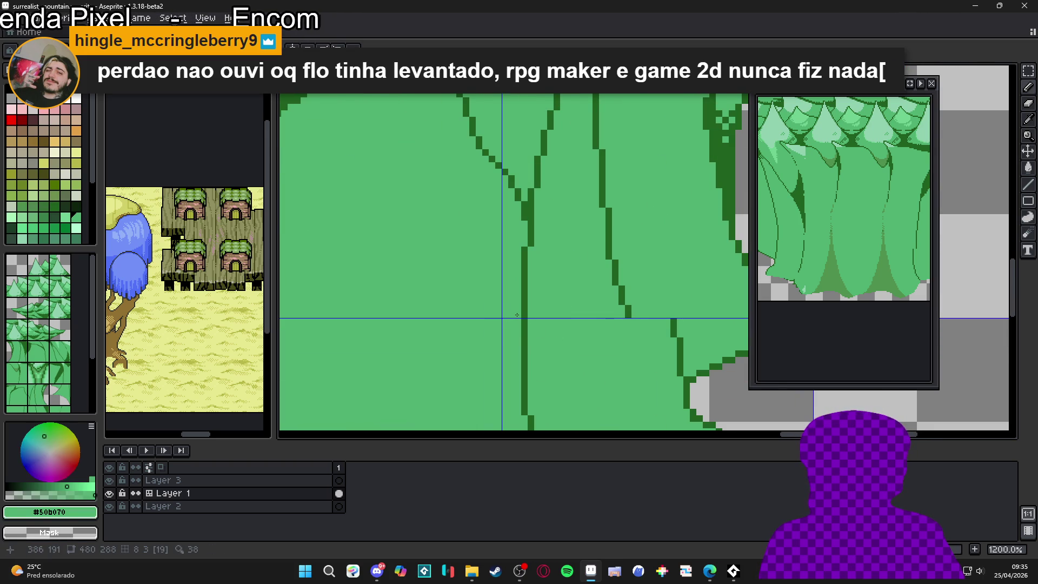
{"action": "scroll", "coordinate": [611, 227], "scroll_direction": "up", "scroll_amount": 2}
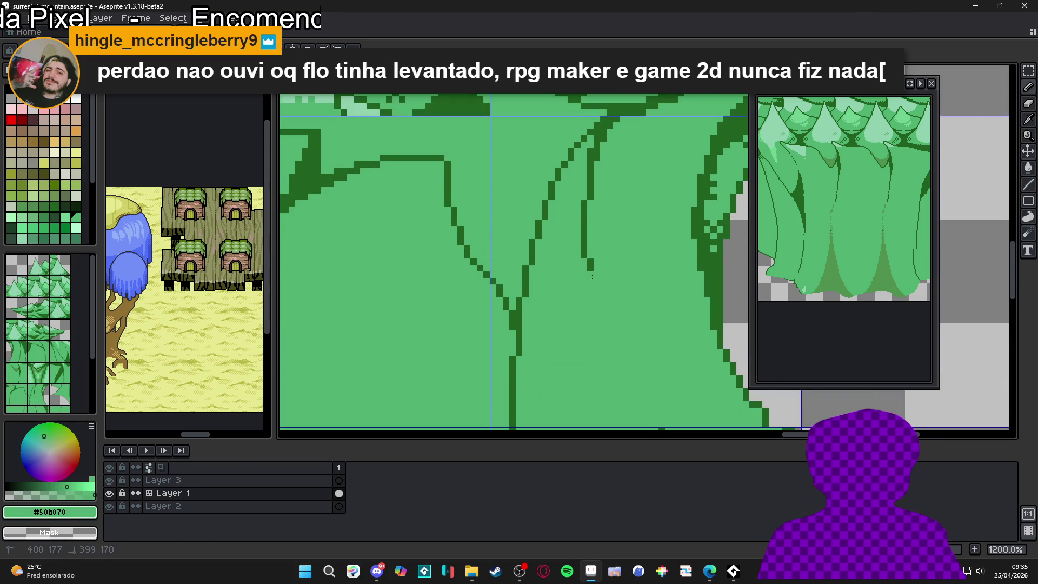
{"action": "left_click_drag", "start_coordinate": [607, 155], "coordinate": [599, 151]}
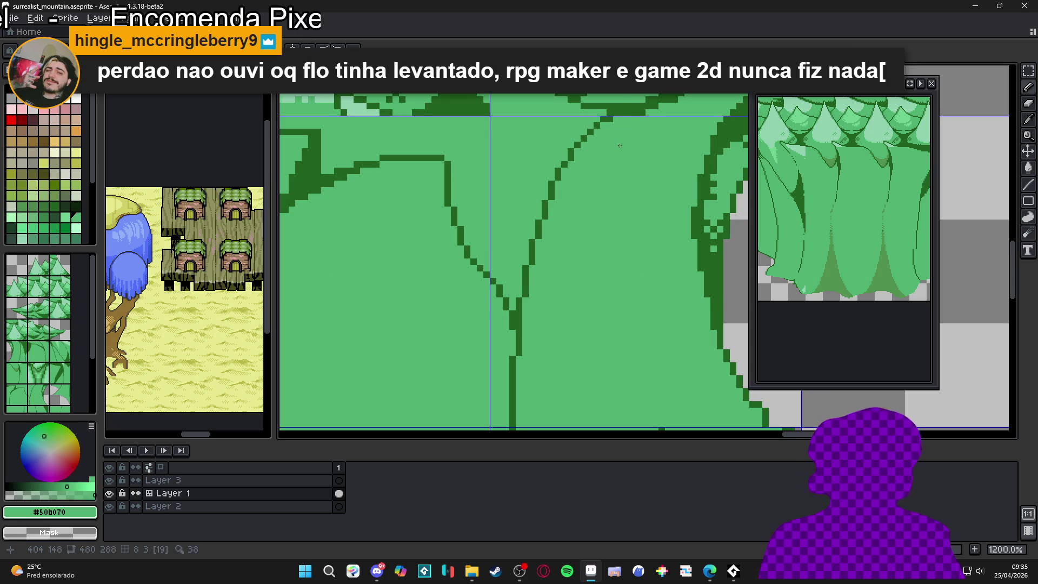
Step: Draw a new vertical dark trunk outline, undoing and redrawing the misplaced part
{"action": "left_click", "coordinate": [621, 104], "text": "alt"}
{"action": "scroll", "coordinate": [568, 121], "scroll_direction": "down", "scroll_amount": 3}
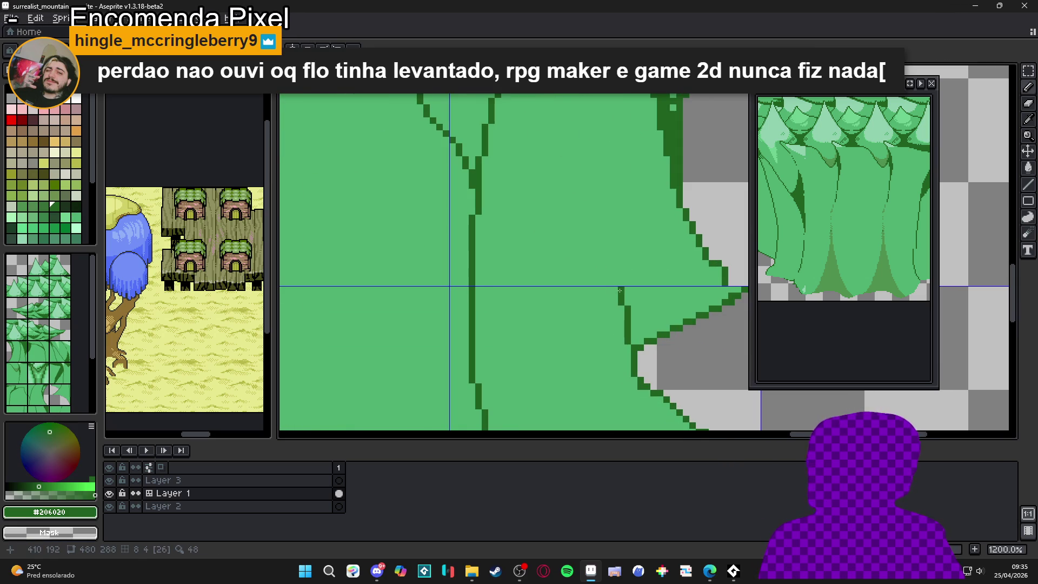
{"action": "scroll", "coordinate": [611, 292], "scroll_direction": "up", "scroll_amount": 3}
{"action": "mouse_move", "coordinate": [614, 300]}
{"action": "left_mouse_down"}
{"action": "mouse_move", "coordinate": [610, 103]}
{"action": "mouse_move", "coordinate": [595, 252]}
{"action": "mouse_move", "coordinate": [584, 251]}
{"action": "left_mouse_up"}
{"action": "key", "text": "ctrl+z"}
{"action": "scroll", "coordinate": [595, 252], "scroll_direction": "down", "scroll_amount": 3}
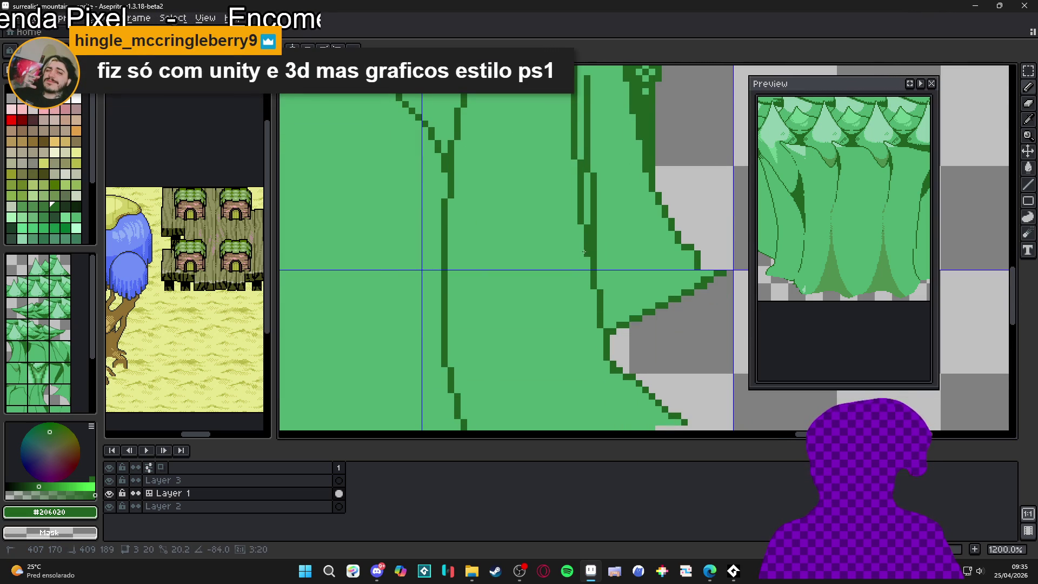
{"action": "key", "text": "ctrl+z"}
{"action": "left_click_drag", "start_coordinate": [586, 256], "coordinate": [581, 186]}
Step: Cover part of the dark line in light green and redraw a short dark trunk segment
{"action": "left_click", "coordinate": [599, 249], "text": "alt"}
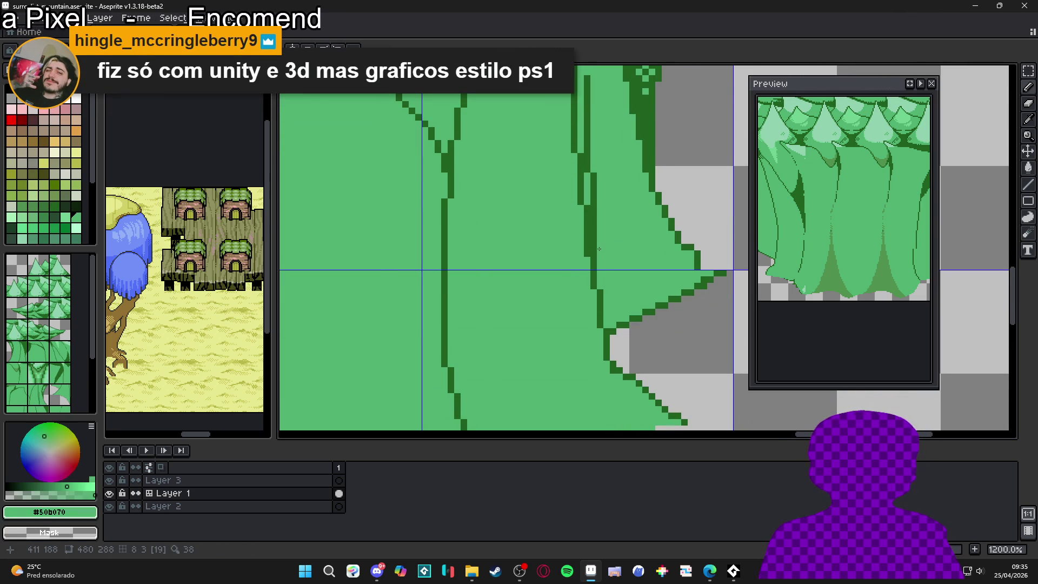
{"action": "mouse_move", "coordinate": [593, 253]}
{"action": "left_mouse_down"}
{"action": "mouse_move", "coordinate": [593, 172]}
{"action": "mouse_move", "coordinate": [581, 254]}
{"action": "mouse_move", "coordinate": [580, 167]}
{"action": "left_mouse_up"}
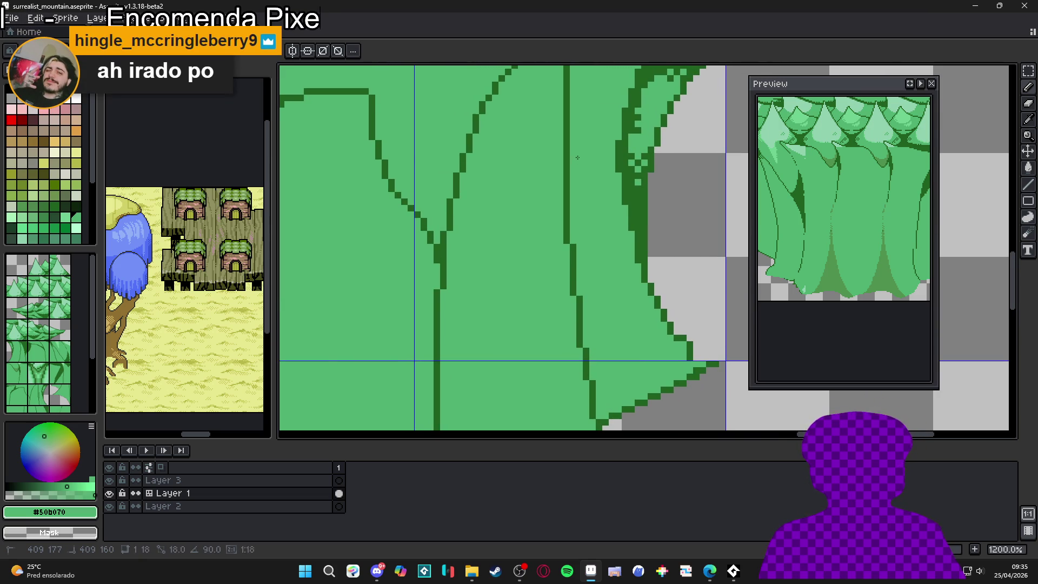
{"action": "scroll", "coordinate": [566, 196], "scroll_direction": "down", "scroll_amount": 5}
{"action": "scroll", "coordinate": [566, 196], "scroll_direction": "up", "scroll_amount": 3}
{"action": "left_click", "coordinate": [574, 77], "text": "alt"}
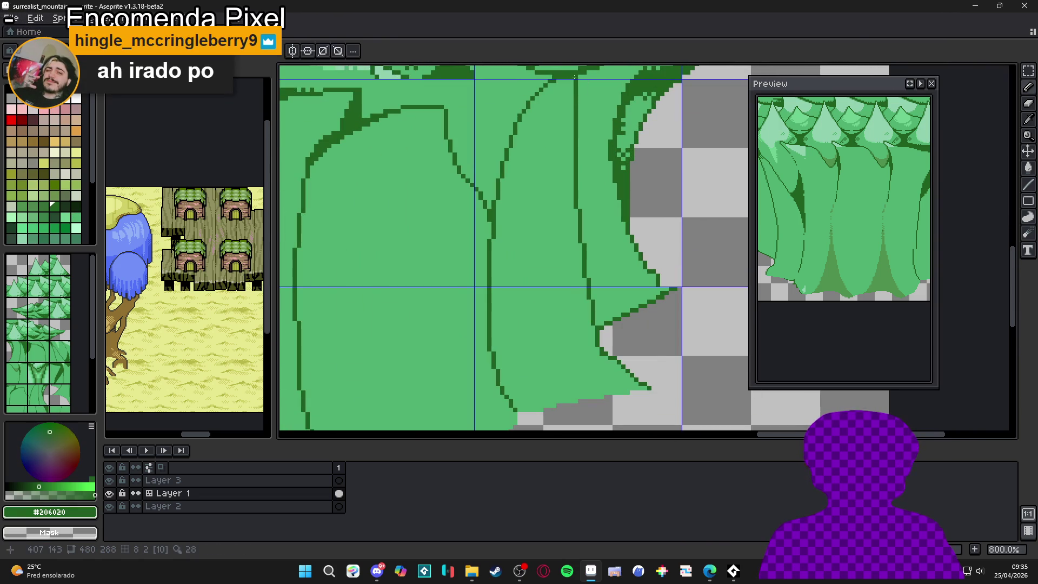
{"action": "left_click_drag", "start_coordinate": [572, 79], "coordinate": [578, 164]}
{"action": "key", "text": "ctrl+z"}
{"action": "key", "text": "ctrl+z"}
{"action": "left_click_drag", "start_coordinate": [572, 96], "coordinate": [571, 118]}
{"action": "left_click", "coordinate": [584, 113], "text": "alt"}
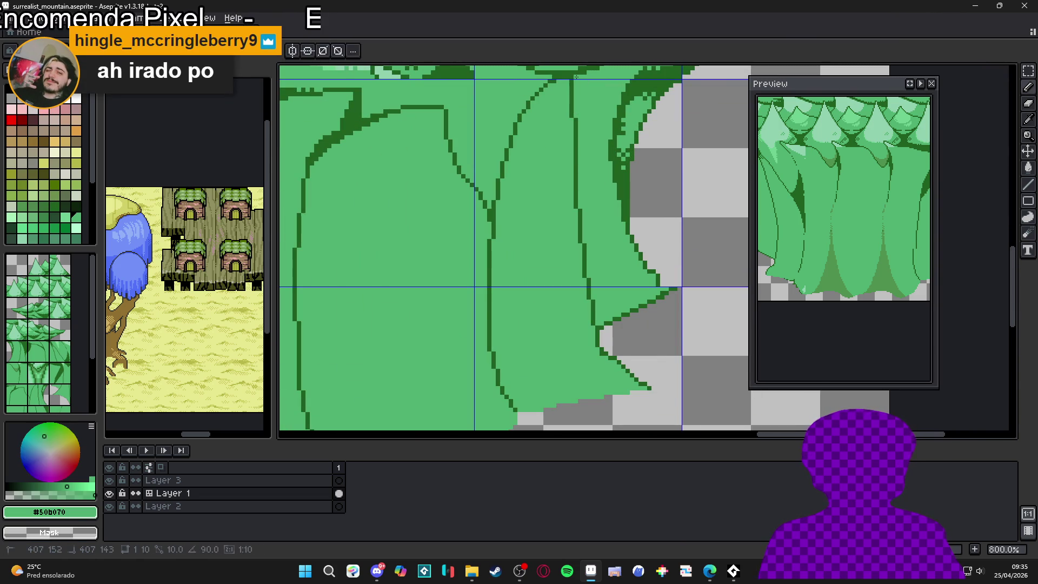
Step: Switch to the second_area.aseprite map and bring its flowers area into view
{"action": "key", "text": "ctrl+Tab"}
{"action": "scroll", "coordinate": [540, 216], "scroll_direction": "down", "scroll_amount": 2}
{"action": "mouse_move", "coordinate": [527, 305]}
{"action": "left_mouse_down"}
{"action": "mouse_move", "coordinate": [541, 234]}
{"action": "mouse_move", "coordinate": [527, 276]}
{"action": "left_mouse_up"}
{"action": "scroll", "coordinate": [540, 233], "scroll_direction": "up", "scroll_amount": 4}
{"action": "scroll", "coordinate": [540, 234], "scroll_direction": "down", "scroll_amount": 1}
{"action": "scroll", "coordinate": [541, 233], "scroll_direction": "up", "scroll_amount": 1}
Step: Toggle Layer 0 Copy repeatedly to compare tree styles, ending with it hidden
{"action": "left_click", "coordinate": [109, 479]}
{"action": "left_click", "coordinate": [109, 480]}
{"action": "left_click", "coordinate": [109, 480]}
{"action": "left_click", "coordinate": [109, 480]}
{"action": "left_click", "coordinate": [109, 480]}
{"action": "left_click", "coordinate": [109, 480]}
{"action": "left_click", "coordinate": [109, 480]}
{"action": "left_click", "coordinate": [109, 480]}
{"action": "left_click", "coordinate": [110, 479]}
{"action": "left_click", "coordinate": [109, 480]}
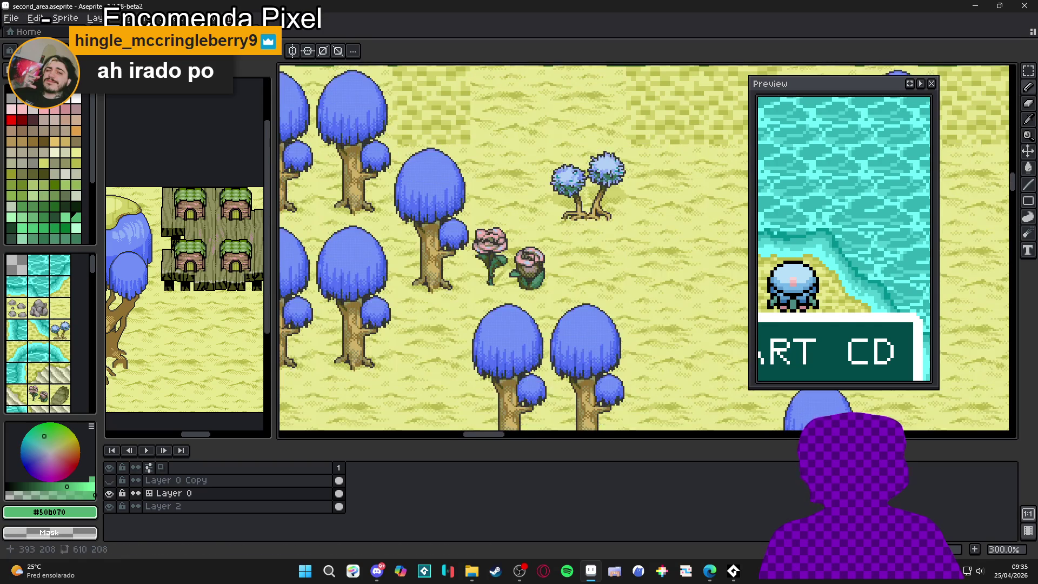
{"action": "scroll", "coordinate": [426, 344], "scroll_direction": "down", "scroll_amount": 5}
{"action": "scroll", "coordinate": [427, 344], "scroll_direction": "up", "scroll_amount": 4}
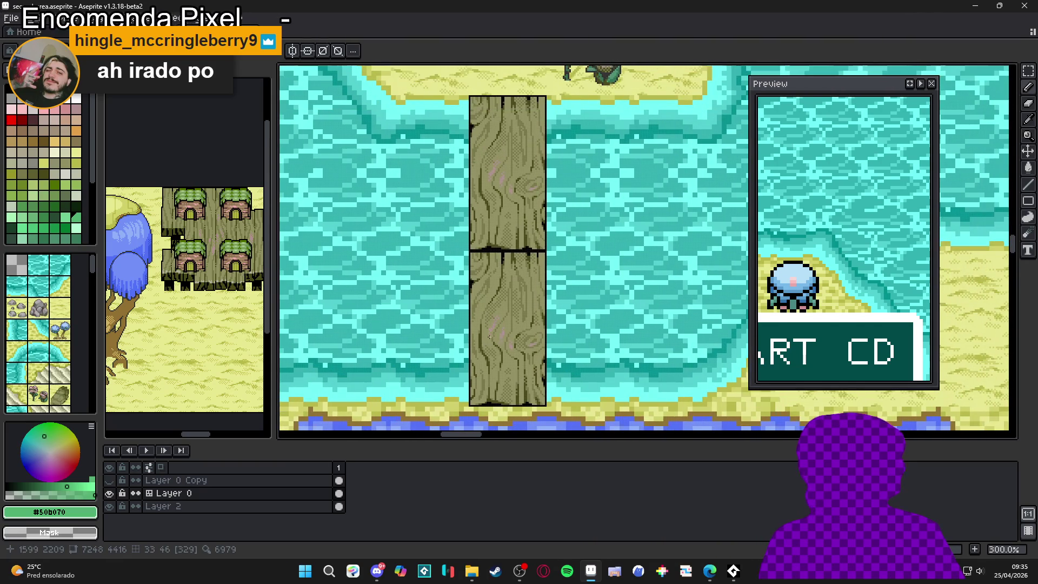
Step: Show Layer 0 Copy to compare the pier planks, then hide it again
{"action": "left_click", "coordinate": [111, 481]}
{"action": "left_click", "coordinate": [109, 480]}
{"action": "scroll", "coordinate": [448, 274], "scroll_direction": "down", "scroll_amount": 6}
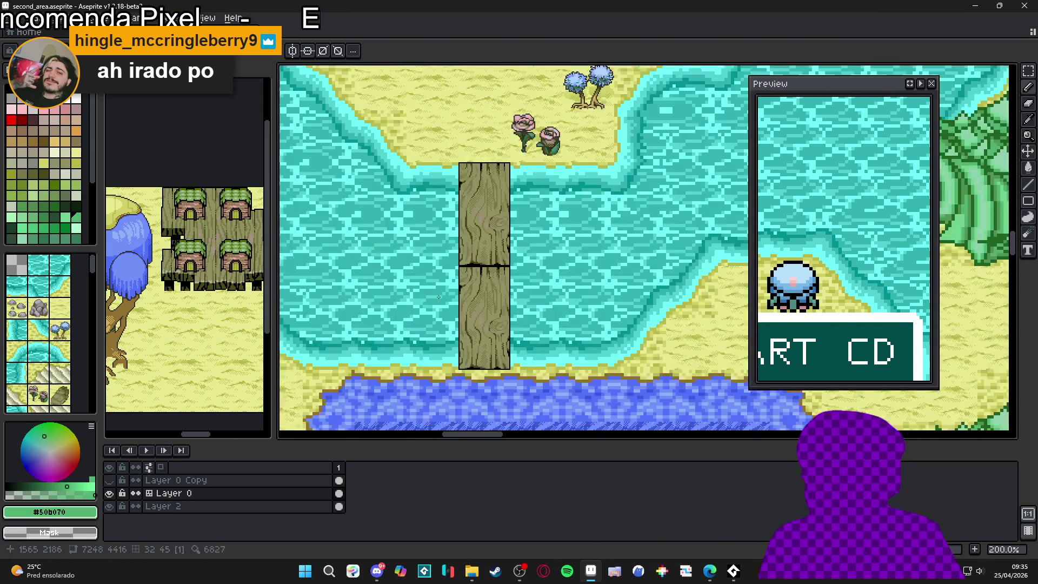
{"action": "left_click_drag", "start_coordinate": [510, 244], "coordinate": [474, 297]}
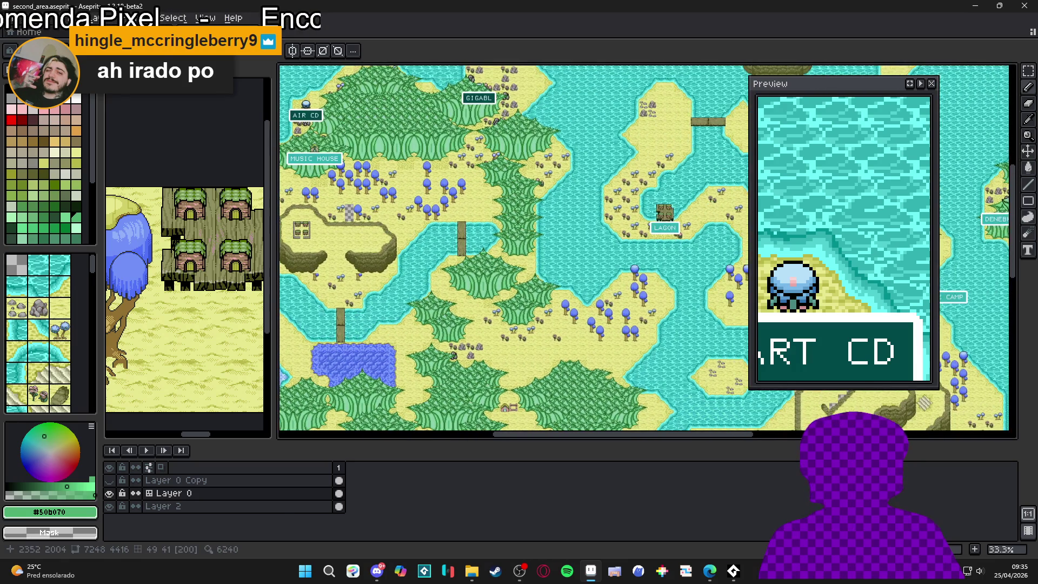
{"action": "scroll", "coordinate": [518, 291], "scroll_direction": "up", "scroll_amount": 4}
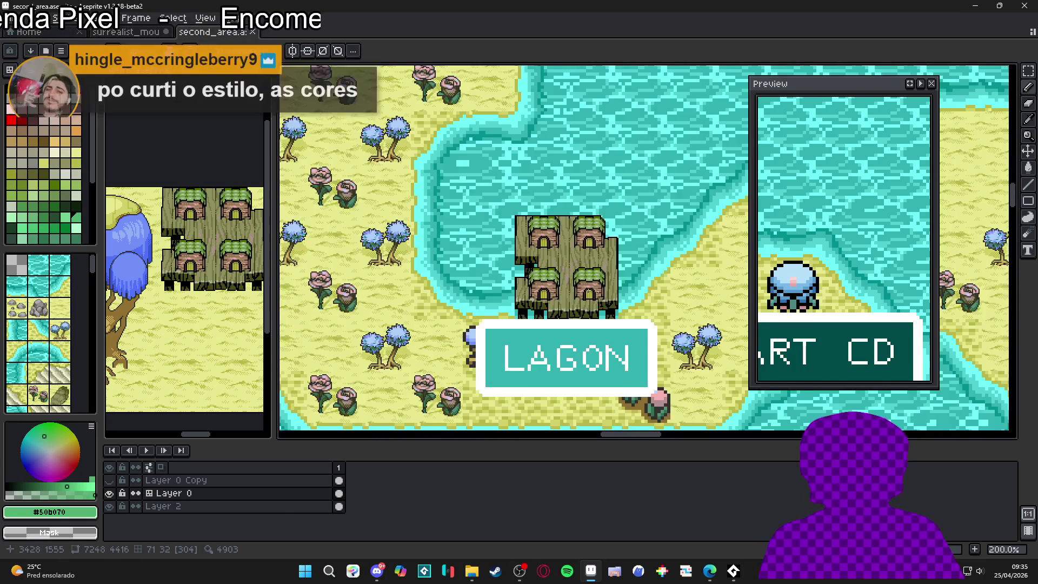
Step: Compare Layer 0 Copy's simpler houses, trees and cliff, then hide it to restore the textured cliff
{"action": "left_click", "coordinate": [109, 481]}
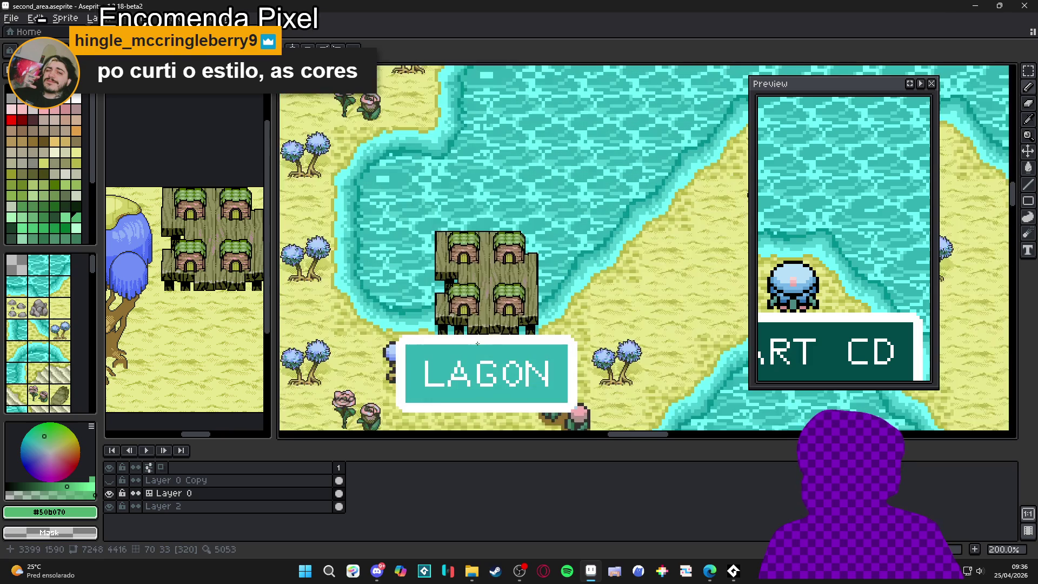
{"action": "scroll", "coordinate": [499, 302], "scroll_direction": "down", "scroll_amount": 1}
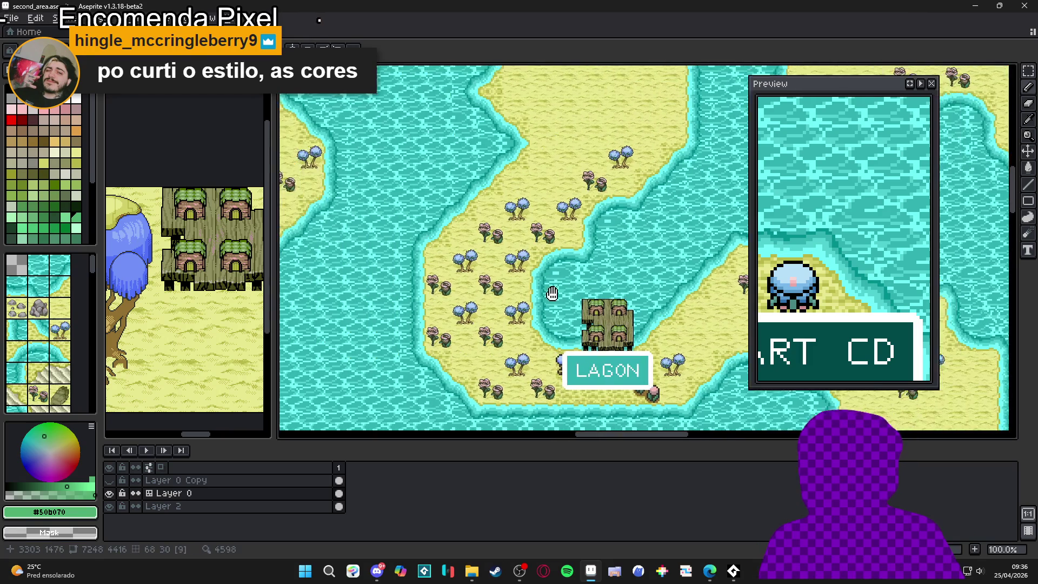
{"action": "scroll", "coordinate": [575, 256], "scroll_direction": "down", "scroll_amount": 1}
{"action": "scroll", "coordinate": [394, 280], "scroll_direction": "up", "scroll_amount": 1}
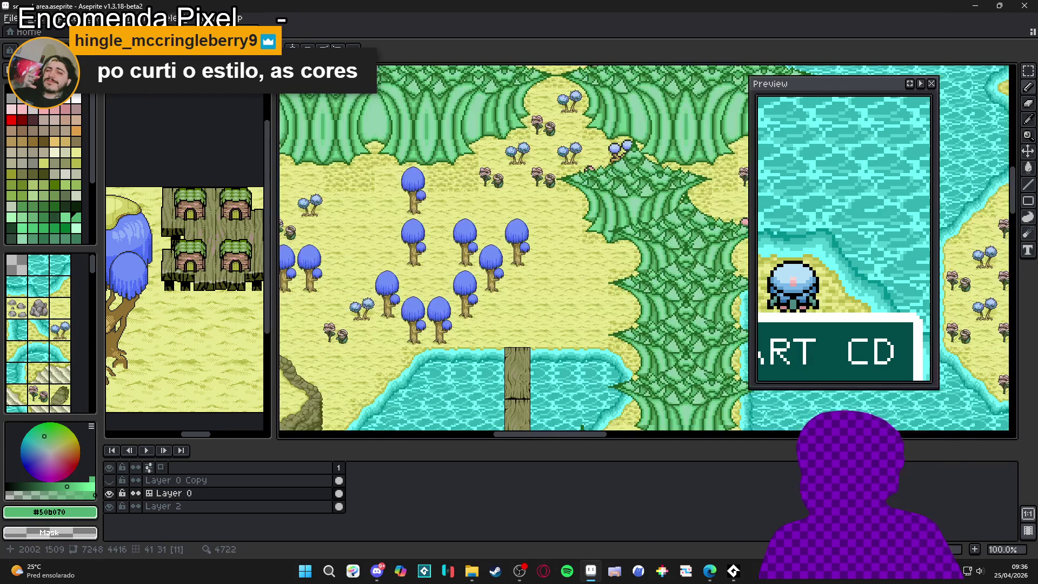
{"action": "scroll", "coordinate": [491, 297], "scroll_direction": "up", "scroll_amount": 1}
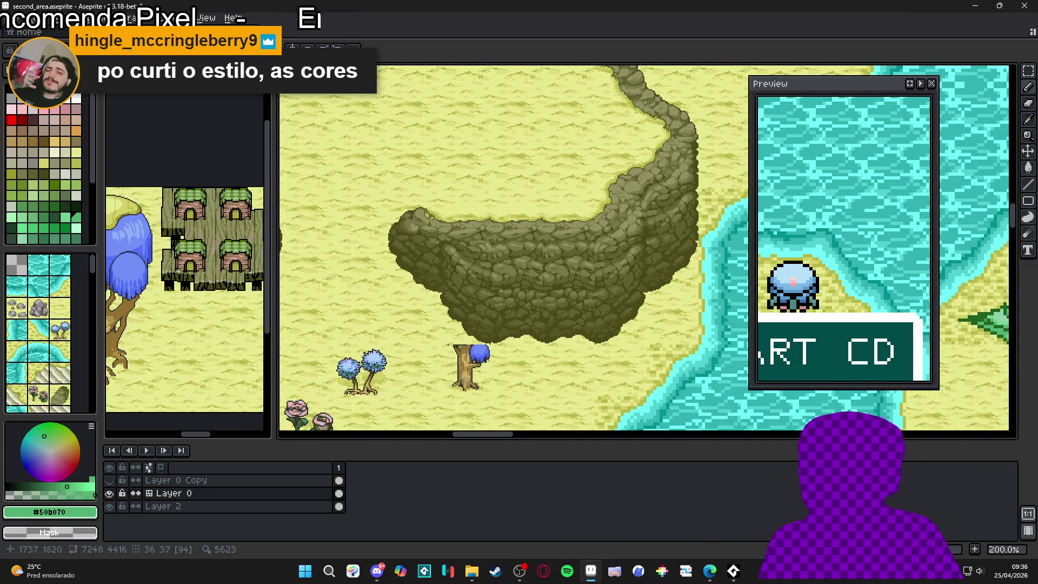
{"action": "left_click", "coordinate": [110, 480]}
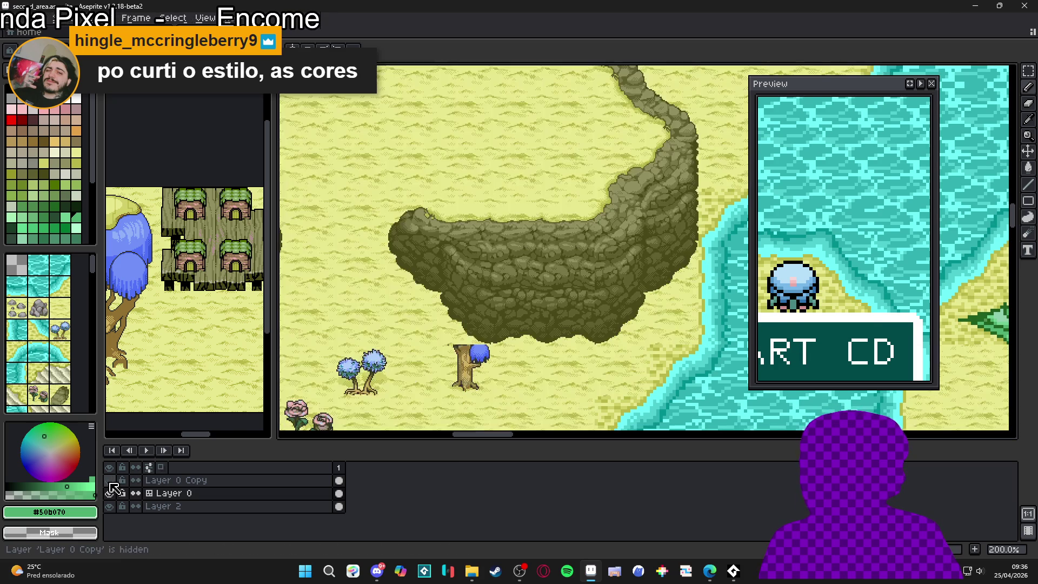
{"action": "left_click", "coordinate": [110, 483]}
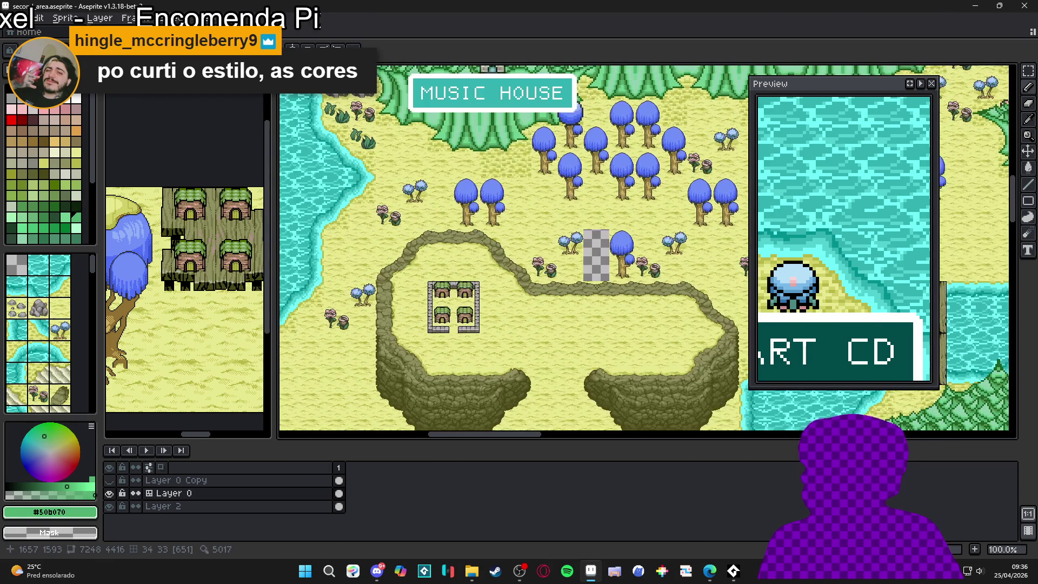
{"action": "scroll", "coordinate": [399, 260], "scroll_direction": "up", "scroll_amount": 2}
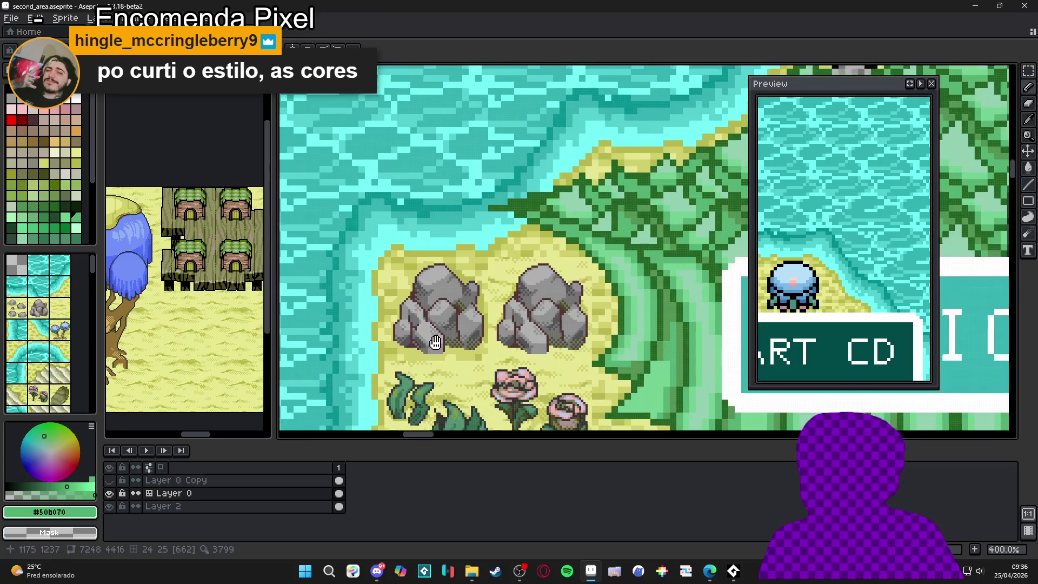
Step: Preview the rocks with Layer 0 Copy shown, then hide it again
{"action": "left_click", "coordinate": [109, 480]}
{"action": "left_click", "coordinate": [109, 480]}
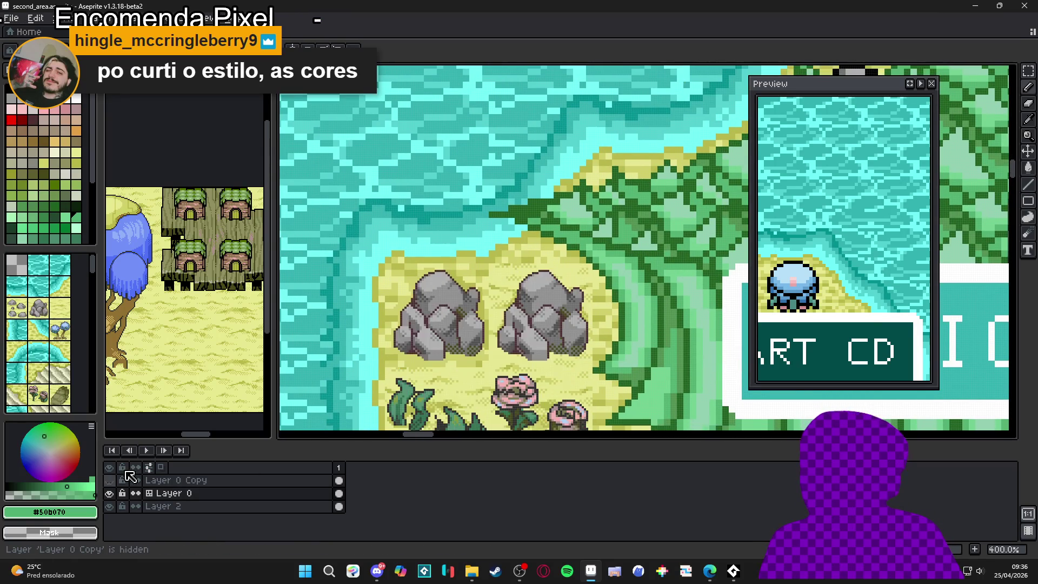
{"action": "scroll", "coordinate": [572, 211], "scroll_direction": "down", "scroll_amount": 6}
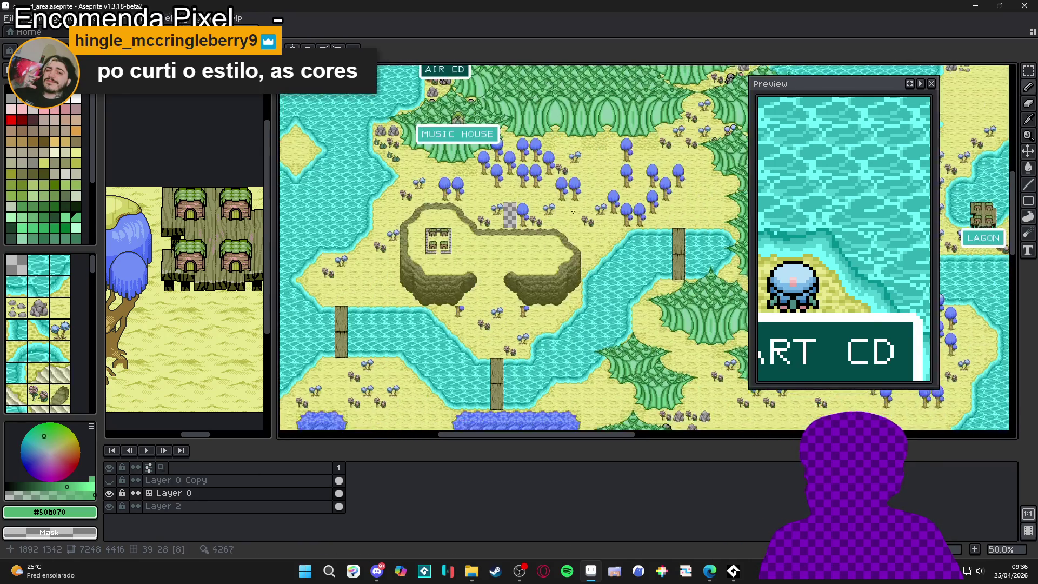
{"action": "scroll", "coordinate": [573, 211], "scroll_direction": "down", "scroll_amount": 10}
{"action": "scroll", "coordinate": [574, 211], "scroll_direction": "up", "scroll_amount": 4}
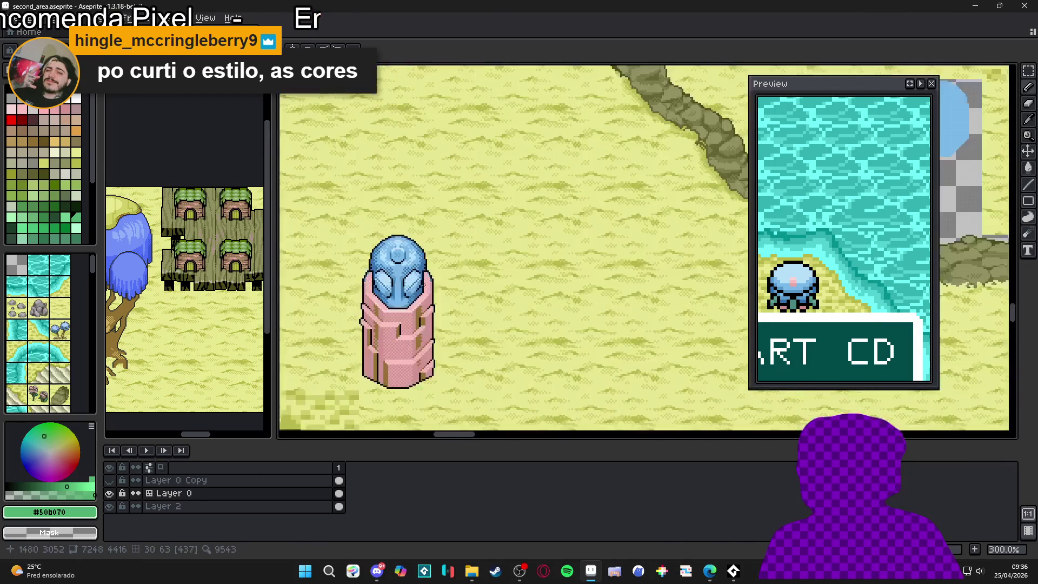
Step: Compare styles across the sandy area, leave Layer 0 Copy hidden, and return to surrealist_mountain.aseprite
{"action": "left_click_drag", "start_coordinate": [573, 211], "coordinate": [676, 192]}
{"action": "left_click", "coordinate": [109, 481]}
{"action": "left_click", "coordinate": [109, 481]}
{"action": "left_click", "coordinate": [113, 479]}
{"action": "left_click", "coordinate": [113, 478]}
{"action": "left_click", "coordinate": [113, 479]}
{"action": "left_click", "coordinate": [113, 479]}
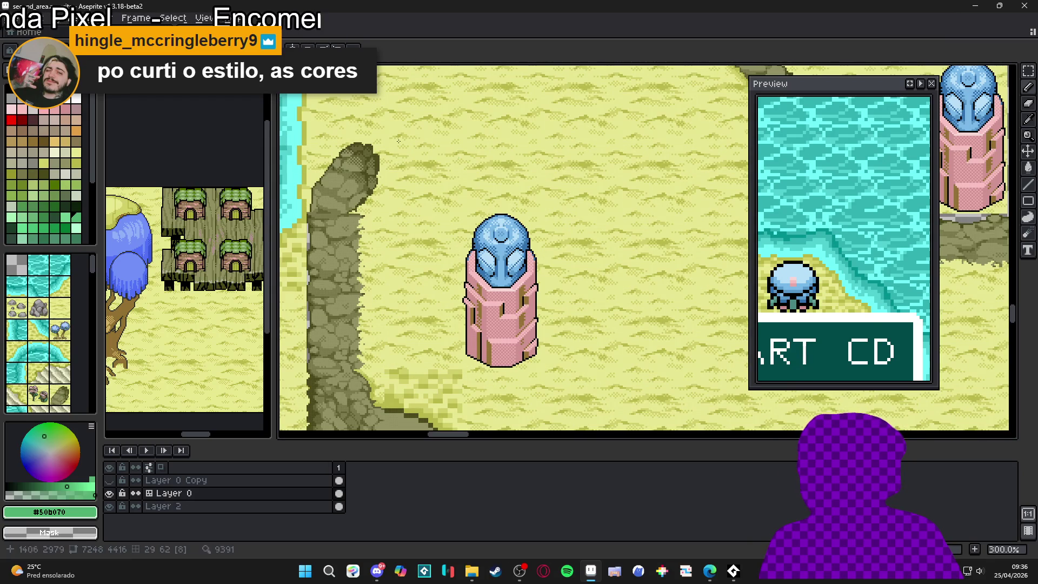
{"action": "key", "text": "ctrl+Tab"}
{"action": "key", "text": "ctrl+Tab"}
{"action": "key", "text": "ctrl+Tab"}
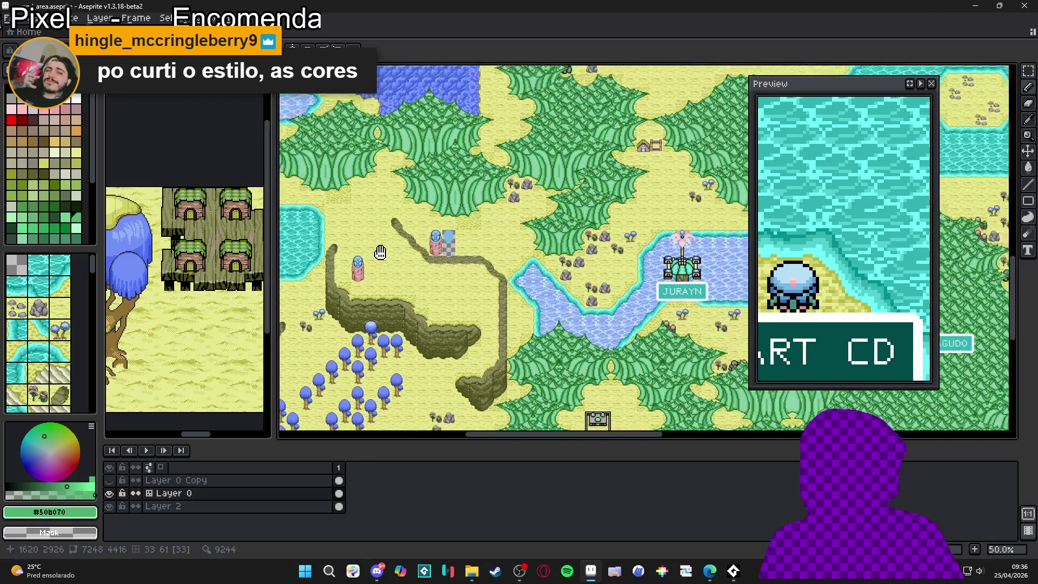
{"action": "scroll", "coordinate": [500, 198], "scroll_direction": "down", "scroll_amount": 4}
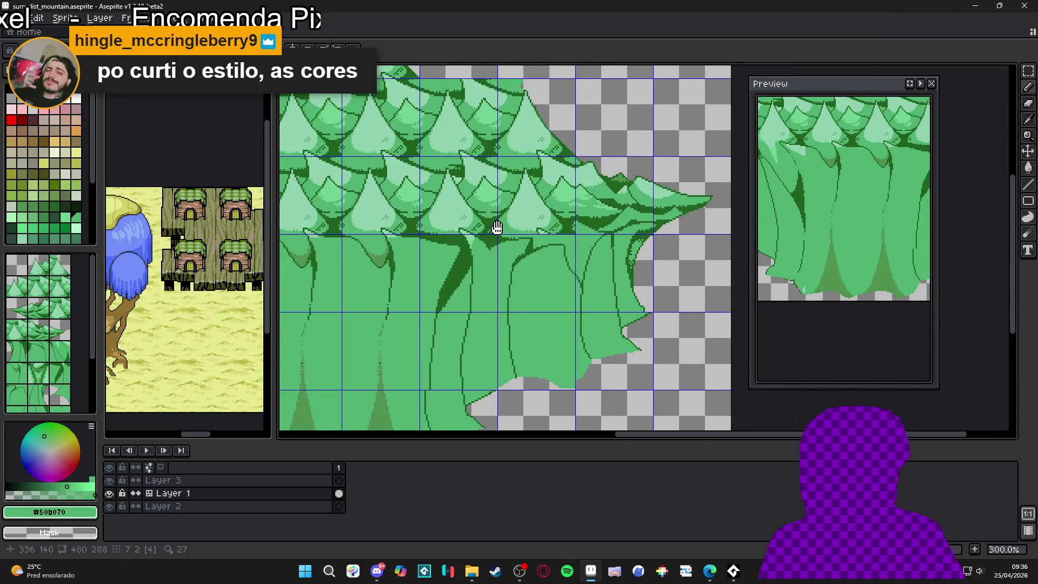
Step: Save the mountain artwork
{"action": "scroll", "coordinate": [496, 226], "scroll_direction": "down", "scroll_amount": 1}
{"action": "key", "text": "ctrl+s"}
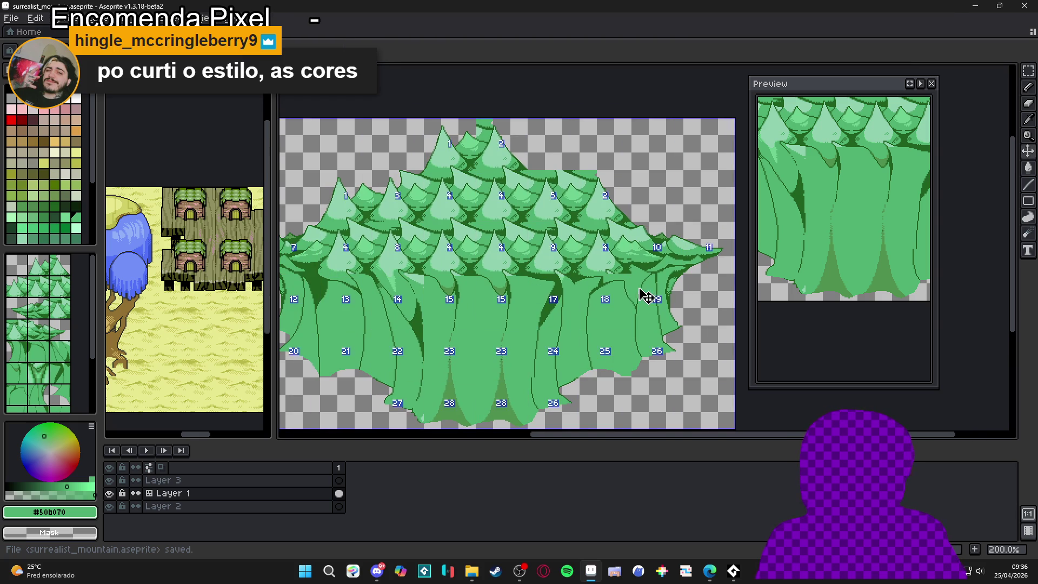
{"action": "scroll", "coordinate": [612, 275], "scroll_direction": "up", "scroll_amount": 5}
{"action": "scroll", "coordinate": [579, 283], "scroll_direction": "up", "scroll_amount": 2}
Step: Extend the #206020 outline down between canopies and repaint a stray pixel in mid-green #50b070
{"action": "left_click", "coordinate": [567, 251], "text": "alt"}
{"action": "mouse_move", "coordinate": [569, 282]}
{"action": "left_mouse_down"}
{"action": "mouse_move", "coordinate": [582, 303]}
{"action": "mouse_move", "coordinate": [582, 362]}
{"action": "left_mouse_up"}
{"action": "left_click", "coordinate": [569, 297]}
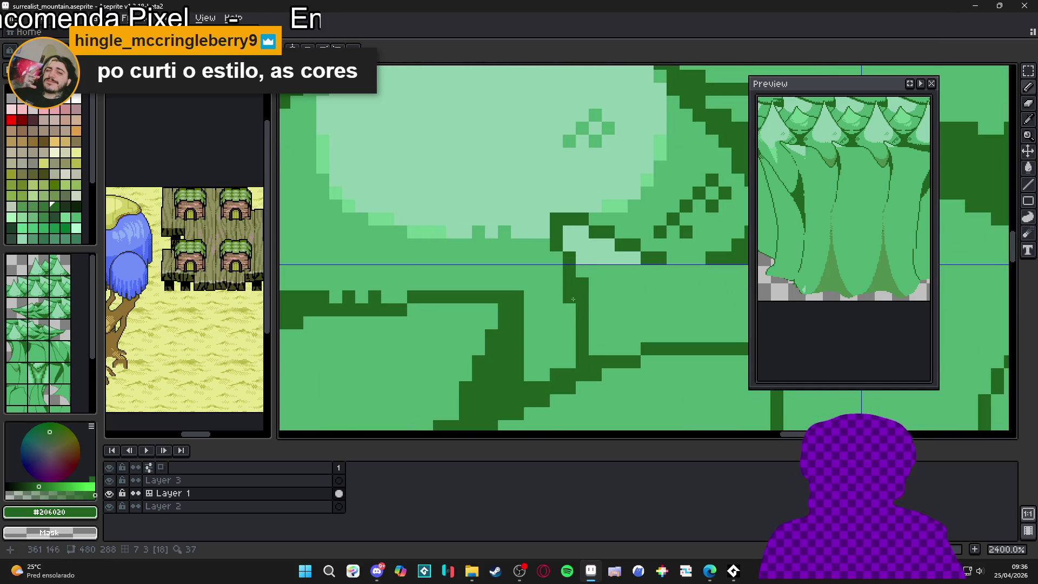
{"action": "left_click", "coordinate": [595, 297], "text": "alt"}
{"action": "left_click", "coordinate": [582, 297]}
{"action": "scroll", "coordinate": [580, 302], "scroll_direction": "down", "scroll_amount": 1}
{"action": "scroll", "coordinate": [580, 302], "scroll_direction": "down", "scroll_amount": 2}
{"action": "scroll", "coordinate": [542, 328], "scroll_direction": "up", "scroll_amount": 2}
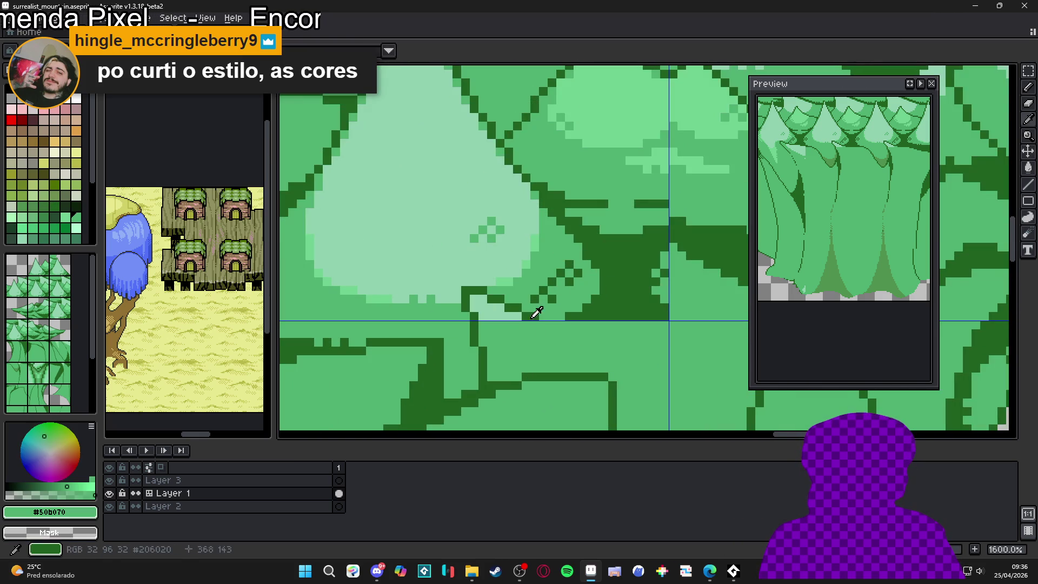
Step: Add a dark #206020 band under the canopy edge and extend the dark trunk line downward
{"action": "left_click", "coordinate": [543, 316], "text": "alt"}
{"action": "left_click", "coordinate": [543, 325]}
{"action": "scroll", "coordinate": [543, 328], "scroll_direction": "down", "scroll_amount": 2}
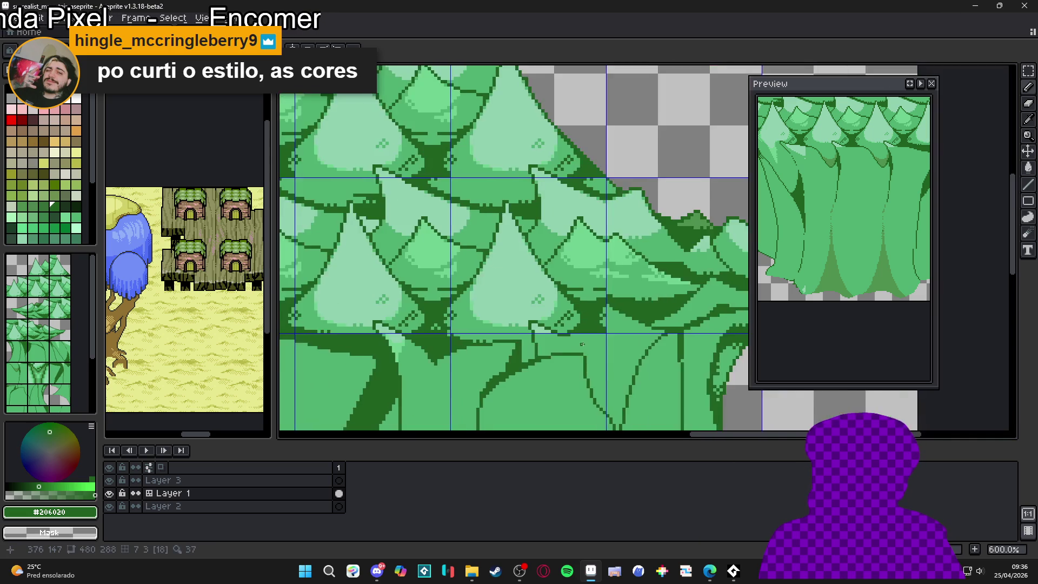
{"action": "scroll", "coordinate": [534, 302], "scroll_direction": "up", "scroll_amount": 1}
{"action": "mouse_move", "coordinate": [549, 296]}
{"action": "left_mouse_down"}
{"action": "mouse_move", "coordinate": [514, 301]}
{"action": "mouse_move", "coordinate": [519, 313]}
{"action": "mouse_move", "coordinate": [499, 308]}
{"action": "mouse_move", "coordinate": [524, 318]}
{"action": "mouse_move", "coordinate": [559, 310]}
{"action": "mouse_move", "coordinate": [534, 327]}
{"action": "mouse_move", "coordinate": [541, 335]}
{"action": "left_mouse_up"}
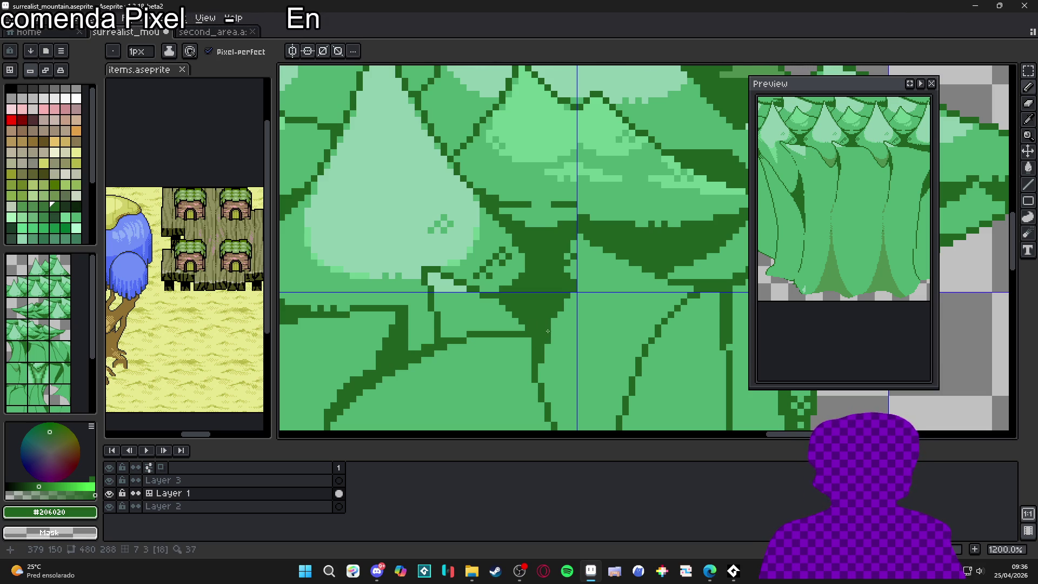
{"action": "left_click", "coordinate": [553, 322]}
{"action": "left_click_drag", "start_coordinate": [541, 366], "coordinate": [541, 381]}
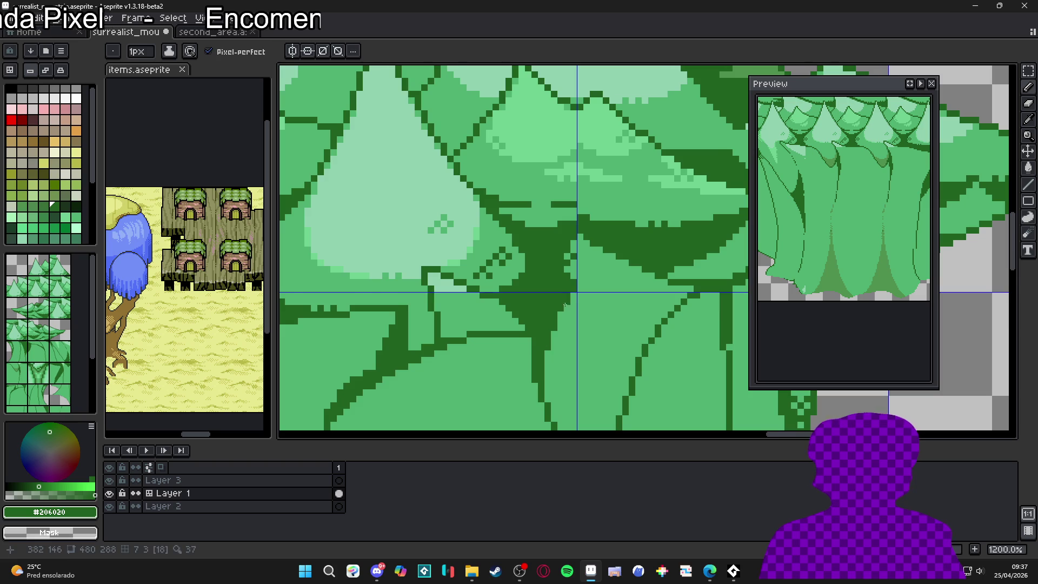
{"action": "scroll", "coordinate": [565, 306], "scroll_direction": "down", "scroll_amount": 3}
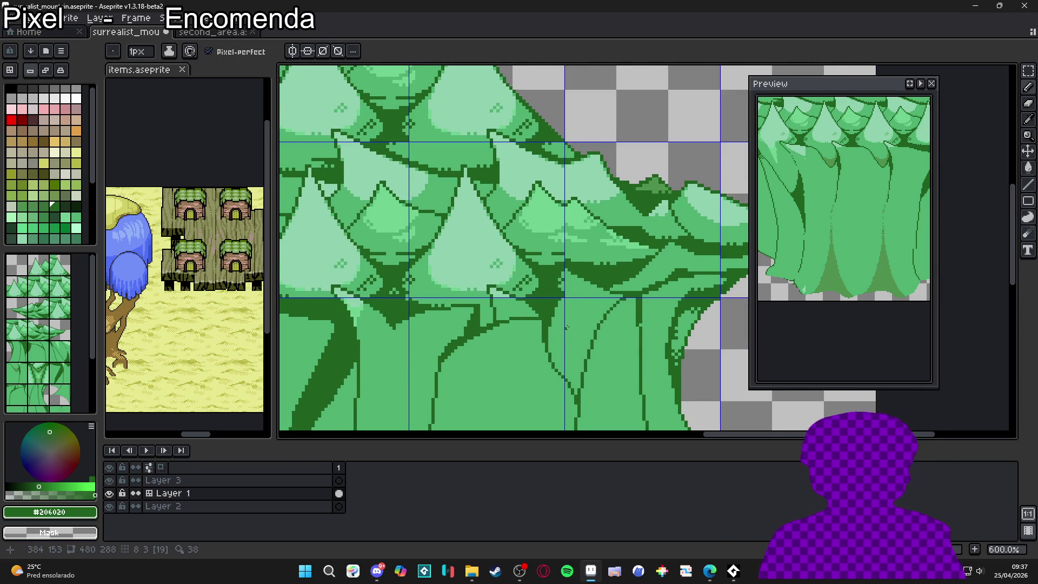
{"action": "scroll", "coordinate": [560, 300], "scroll_direction": "down", "scroll_amount": 2}
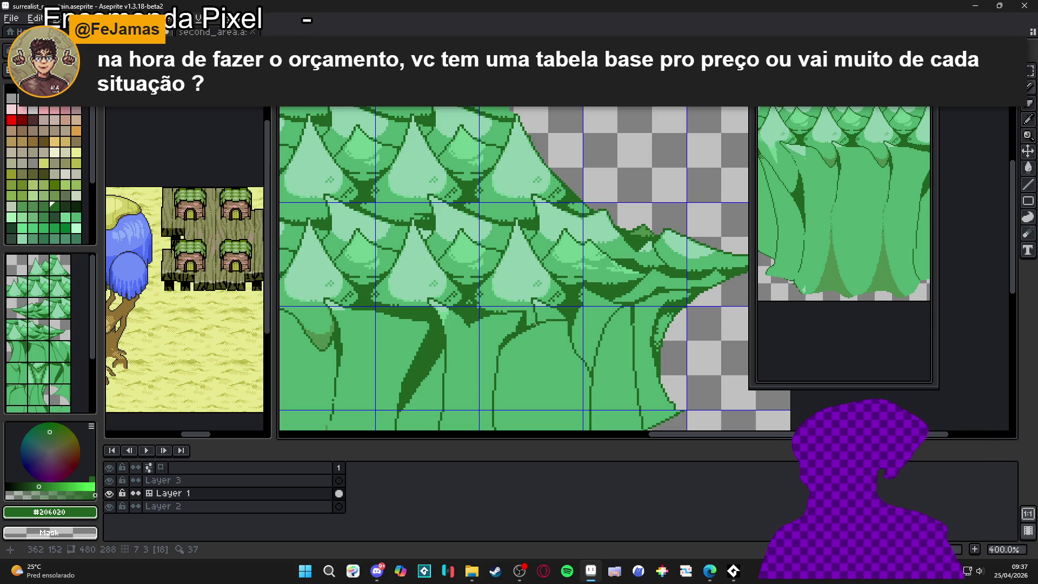
Step: Draw dark #206020 pixels along the canopy outline
{"action": "scroll", "coordinate": [534, 325], "scroll_direction": "up", "scroll_amount": 7}
{"action": "mouse_move", "coordinate": [524, 316]}
{"action": "left_mouse_down"}
{"action": "mouse_move", "coordinate": [548, 286]}
{"action": "mouse_move", "coordinate": [511, 286]}
{"action": "mouse_move", "coordinate": [550, 277]}
{"action": "left_mouse_up"}
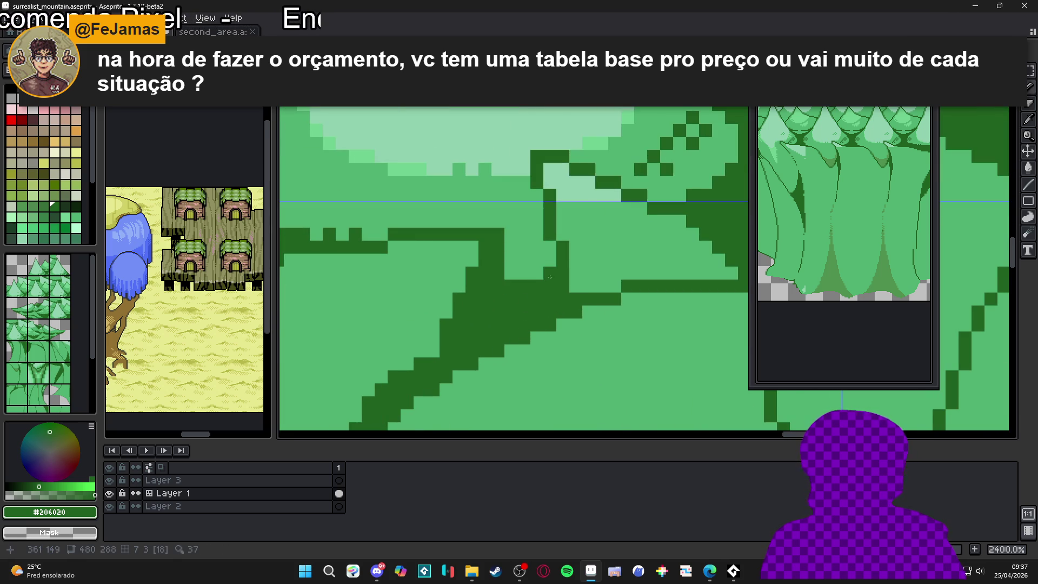
{"action": "scroll", "coordinate": [540, 276], "scroll_direction": "down", "scroll_amount": 6}
{"action": "scroll", "coordinate": [521, 281], "scroll_direction": "up", "scroll_amount": 3}
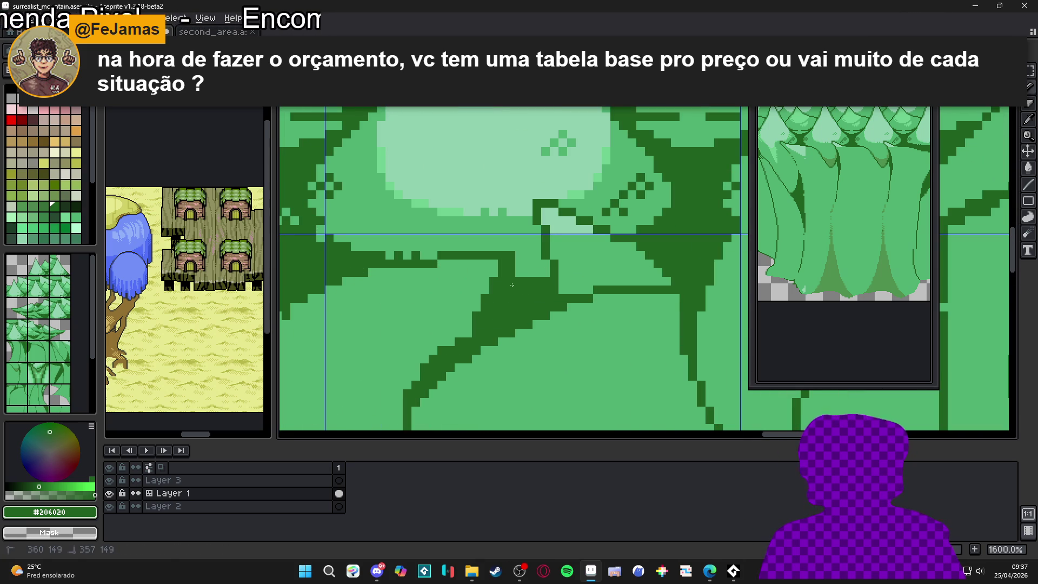
{"action": "scroll", "coordinate": [547, 273], "scroll_direction": "down", "scroll_amount": 3}
{"action": "scroll", "coordinate": [562, 308], "scroll_direction": "up", "scroll_amount": 5}
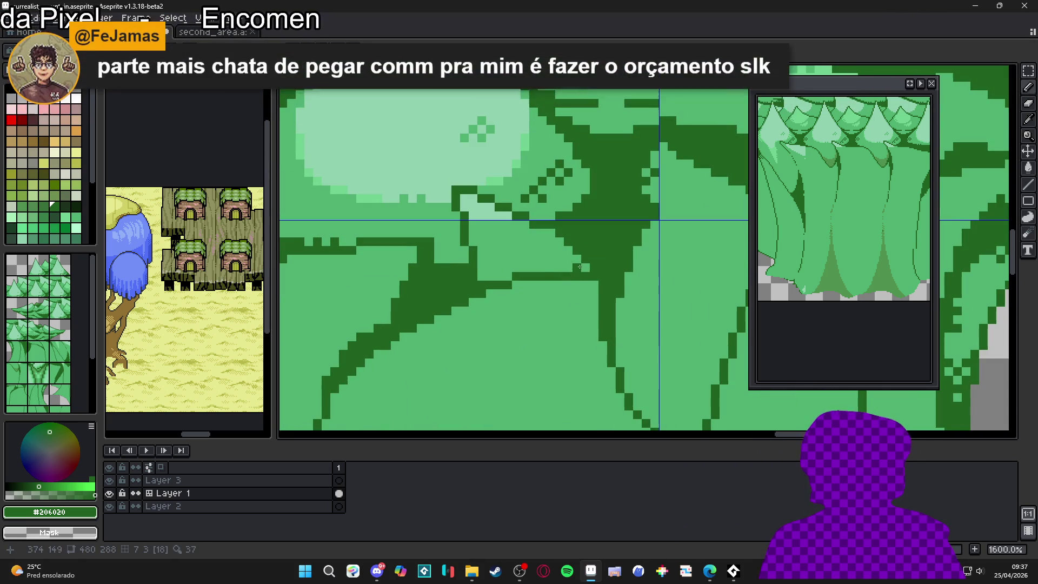
{"action": "left_click_drag", "start_coordinate": [495, 274], "coordinate": [492, 275]}
{"action": "scroll", "coordinate": [537, 280], "scroll_direction": "down", "scroll_amount": 5}
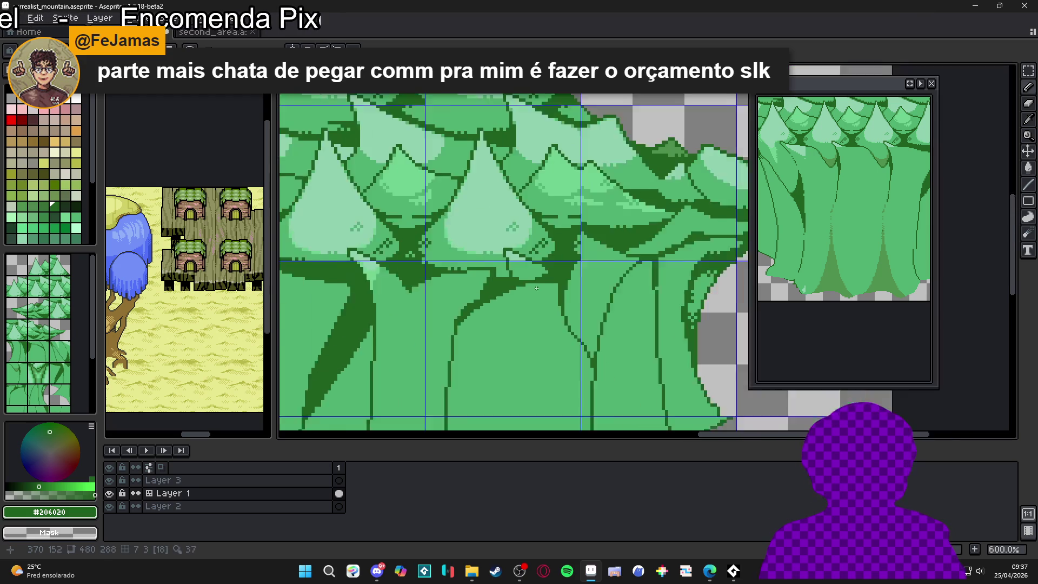
{"action": "scroll", "coordinate": [538, 279], "scroll_direction": "up", "scroll_amount": 3}
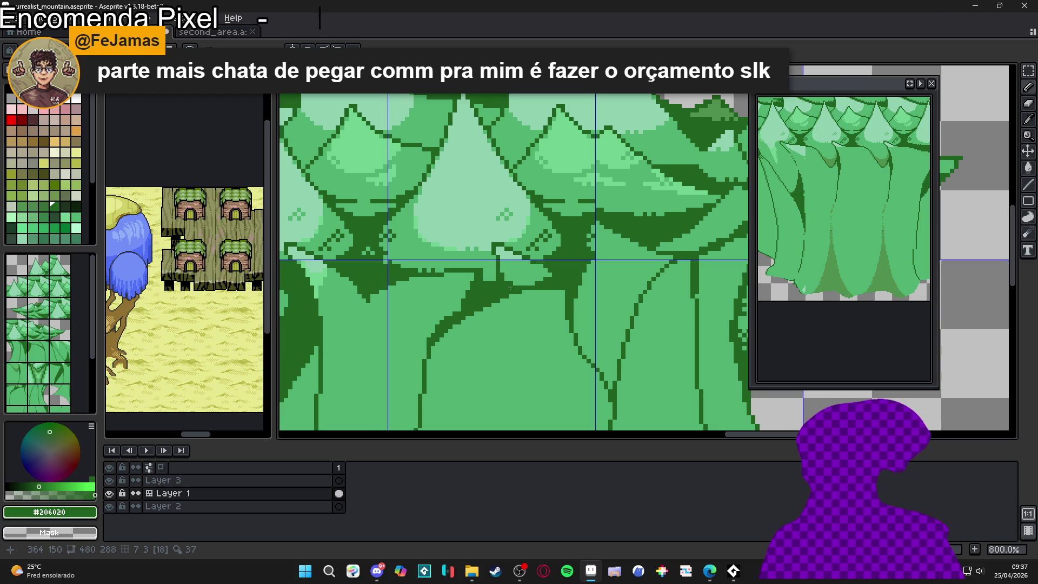
{"action": "scroll", "coordinate": [501, 286], "scroll_direction": "up", "scroll_amount": 2}
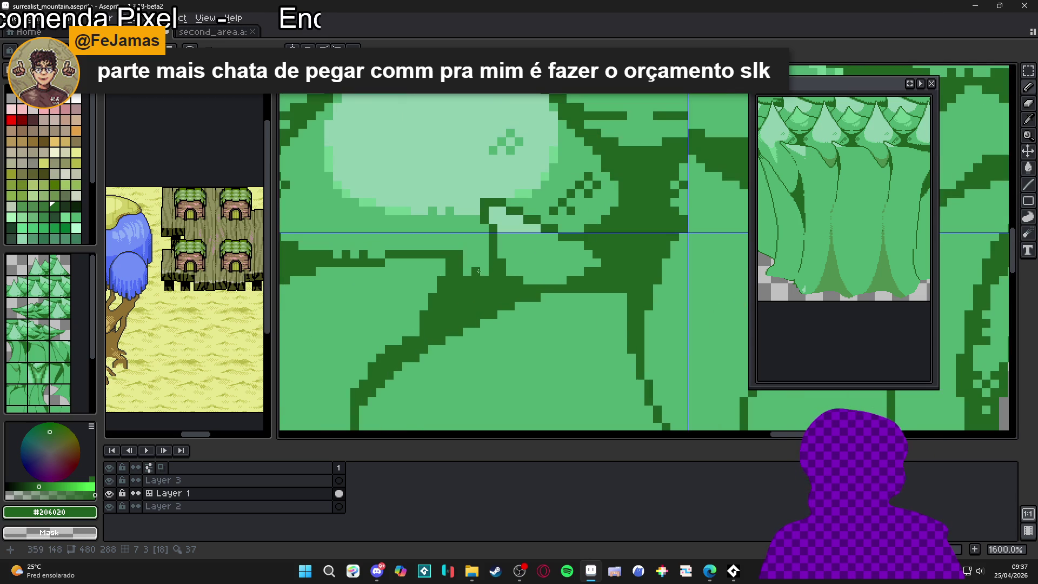
{"action": "scroll", "coordinate": [560, 325], "scroll_direction": "down", "scroll_amount": 4}
{"action": "scroll", "coordinate": [560, 324], "scroll_direction": "up", "scroll_amount": 1}
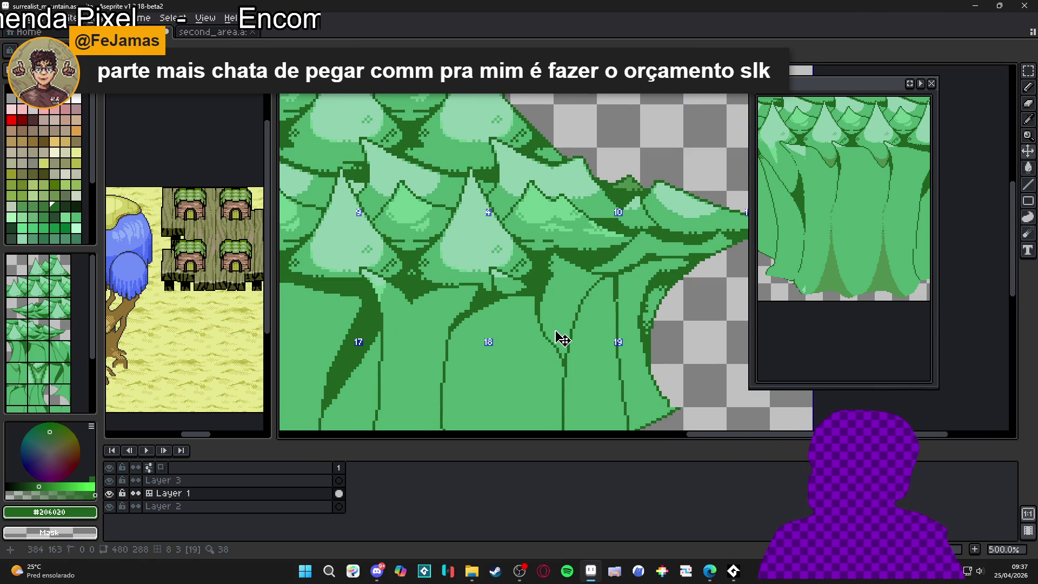
{"action": "scroll", "coordinate": [543, 317], "scroll_direction": "up", "scroll_amount": 2}
{"action": "scroll", "coordinate": [543, 317], "scroll_direction": "up", "scroll_amount": 3}
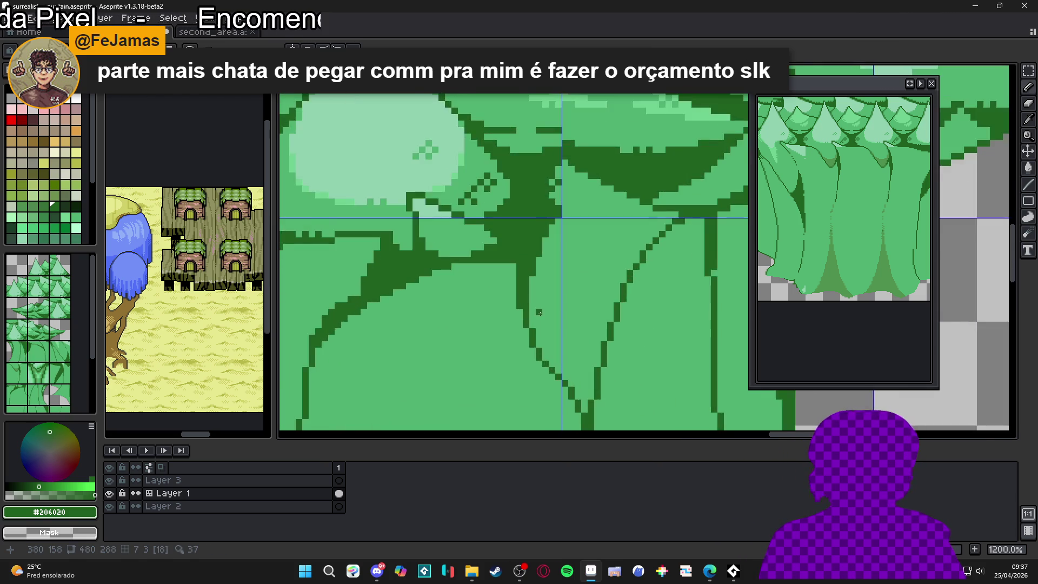
{"action": "scroll", "coordinate": [543, 325], "scroll_direction": "down", "scroll_amount": 3}
{"action": "scroll", "coordinate": [542, 335], "scroll_direction": "up", "scroll_amount": 3}
Step: Close the outline along the trunk edge and fill the triangle between trunks dark green
{"action": "left_click_drag", "start_coordinate": [547, 341], "coordinate": [601, 340]}
{"action": "left_click", "coordinate": [602, 358]}
{"action": "key", "text": "g"}
{"action": "left_click", "coordinate": [581, 368]}
{"action": "key", "text": "b"}
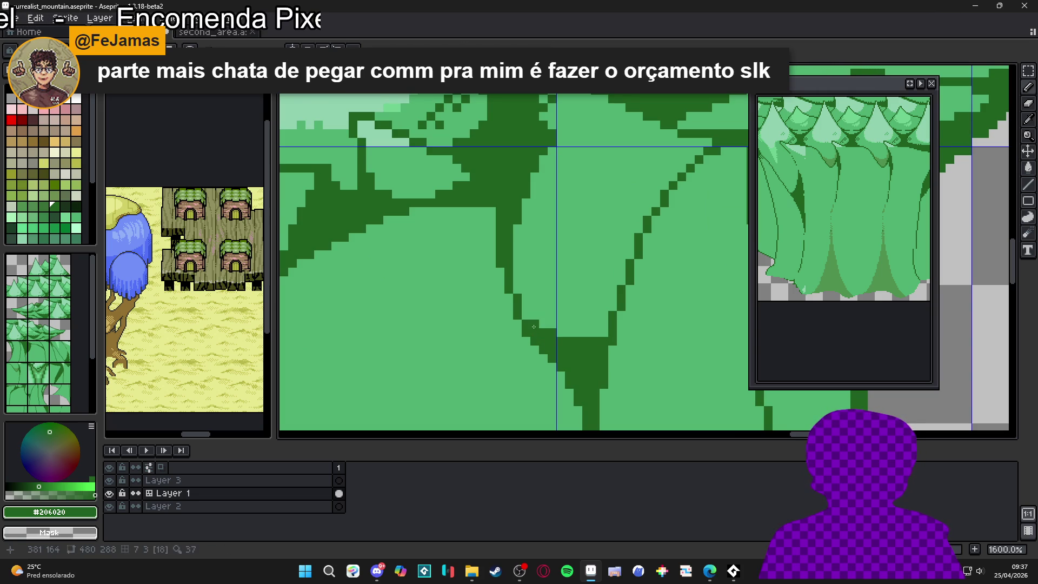
{"action": "left_click", "coordinate": [586, 331]}
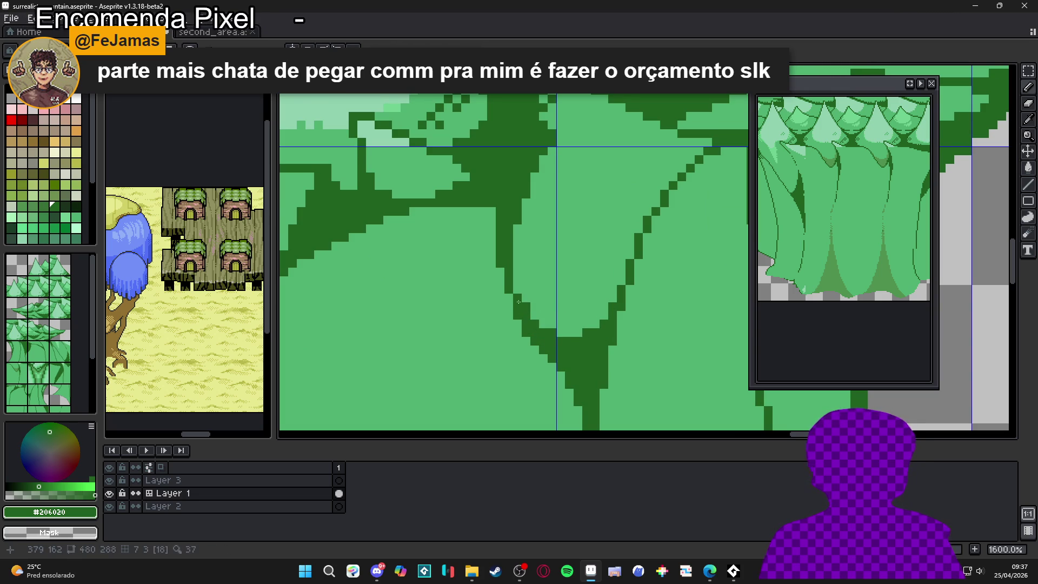
Step: Save surrealist_mountain.aseprite
{"action": "scroll", "coordinate": [606, 291], "scroll_direction": "down", "scroll_amount": 4}
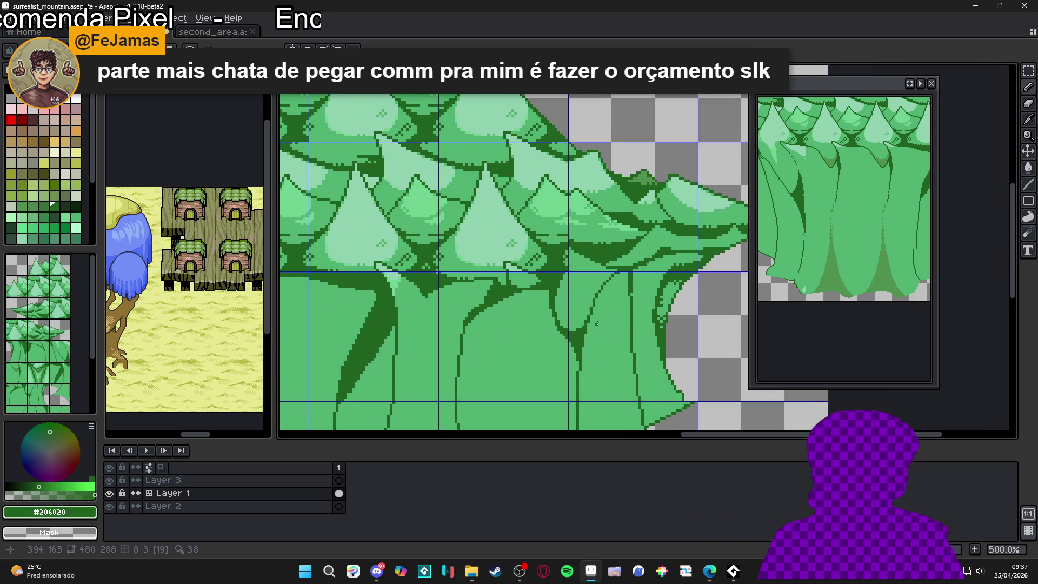
{"action": "scroll", "coordinate": [594, 335], "scroll_direction": "down", "scroll_amount": 1}
{"action": "scroll", "coordinate": [488, 305], "scroll_direction": "up", "scroll_amount": 6}
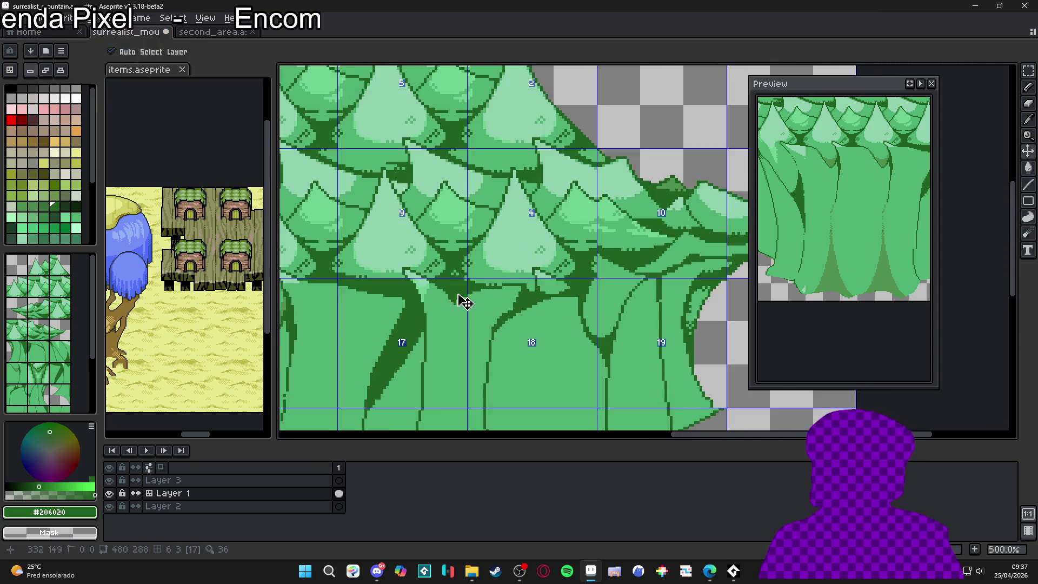
{"action": "scroll", "coordinate": [468, 285], "scroll_direction": "down", "scroll_amount": 3}
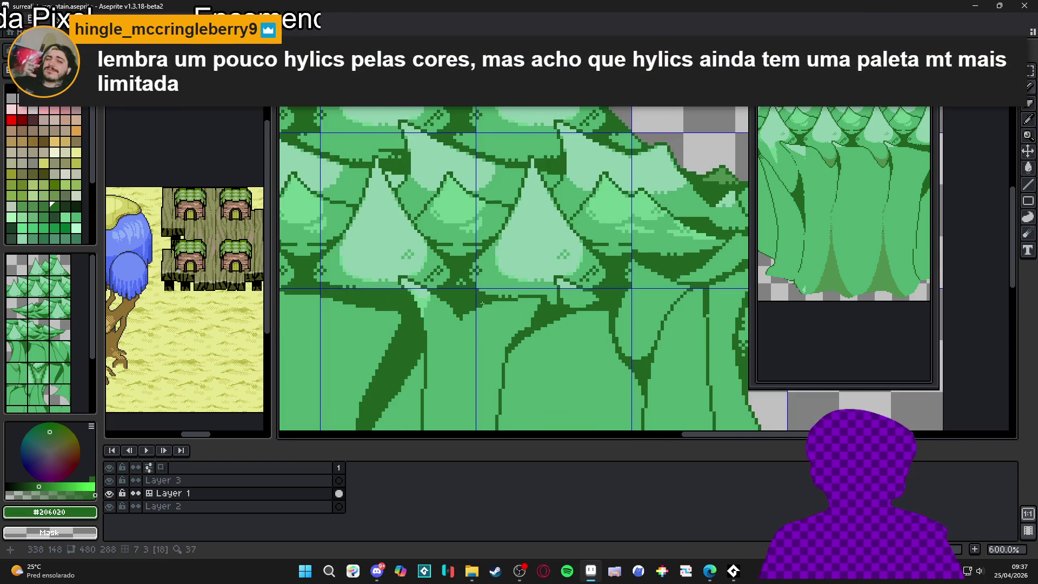
{"action": "scroll", "coordinate": [492, 309], "scroll_direction": "up", "scroll_amount": 2}
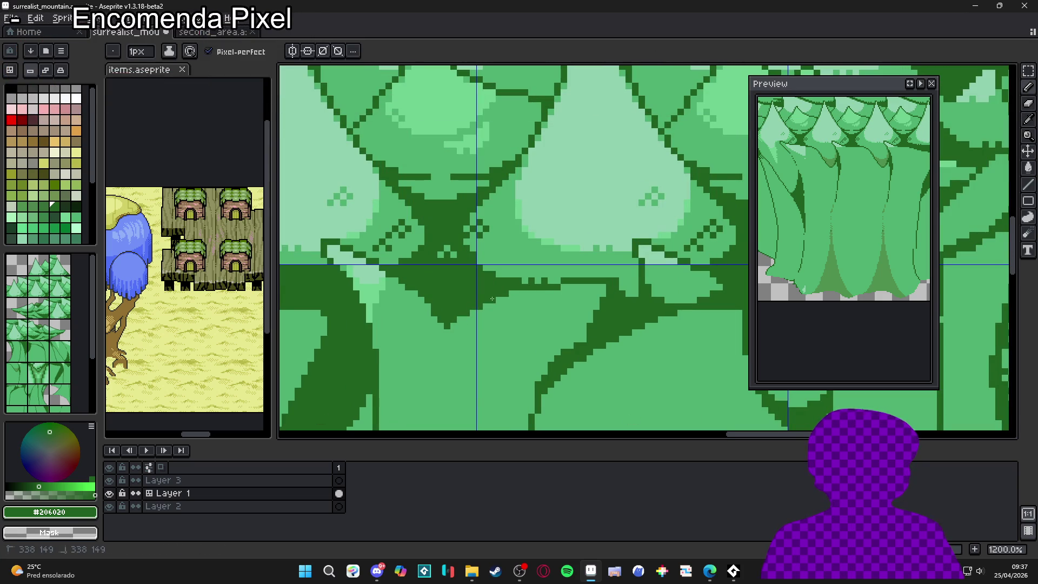
{"action": "scroll", "coordinate": [509, 316], "scroll_direction": "down", "scroll_amount": 1}
{"action": "key", "text": "ctrl+s"}
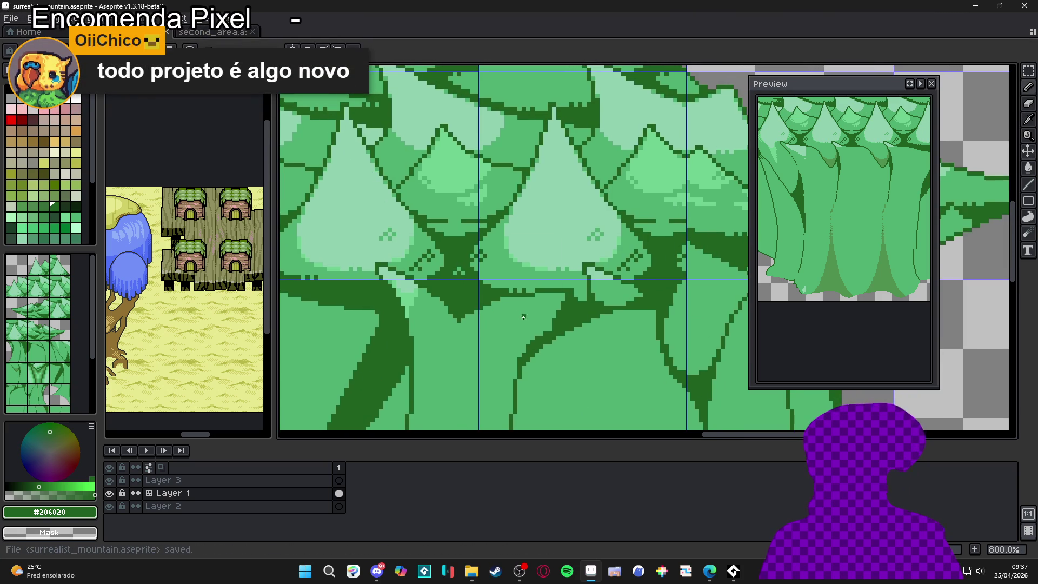
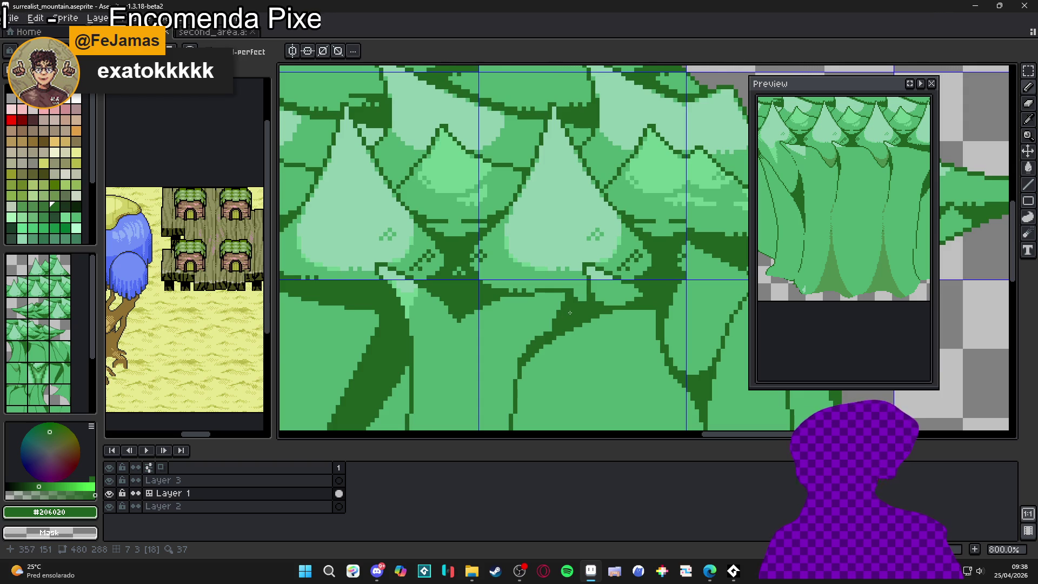
Step: Add a dark-green pixel just below the trunk fold's tip, then zoom and pan to check it
{"action": "scroll", "coordinate": [569, 313], "scroll_direction": "down", "scroll_amount": 3}
{"action": "scroll", "coordinate": [504, 320], "scroll_direction": "up", "scroll_amount": 6}
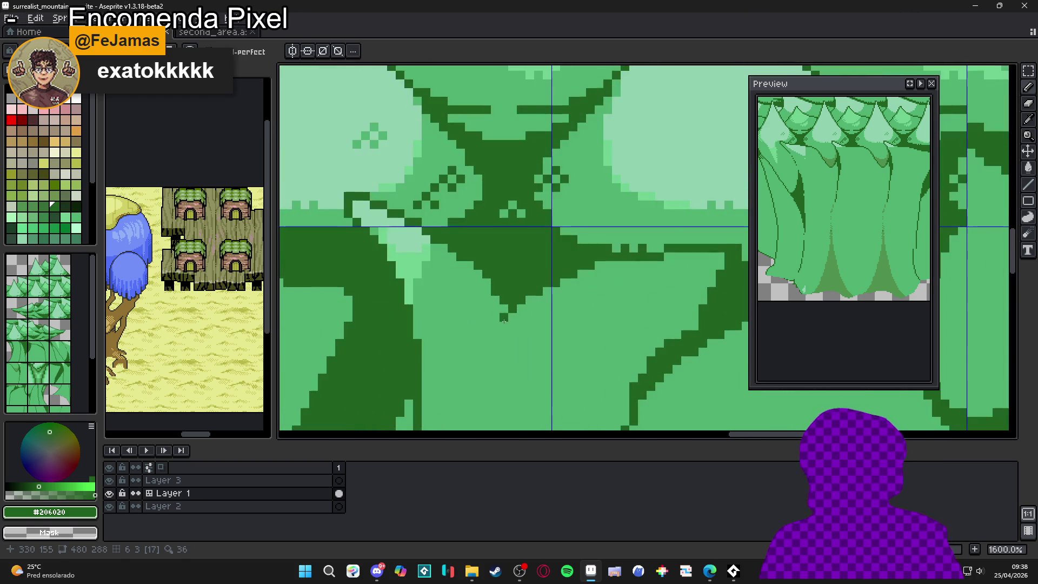
{"action": "left_click", "coordinate": [512, 316]}
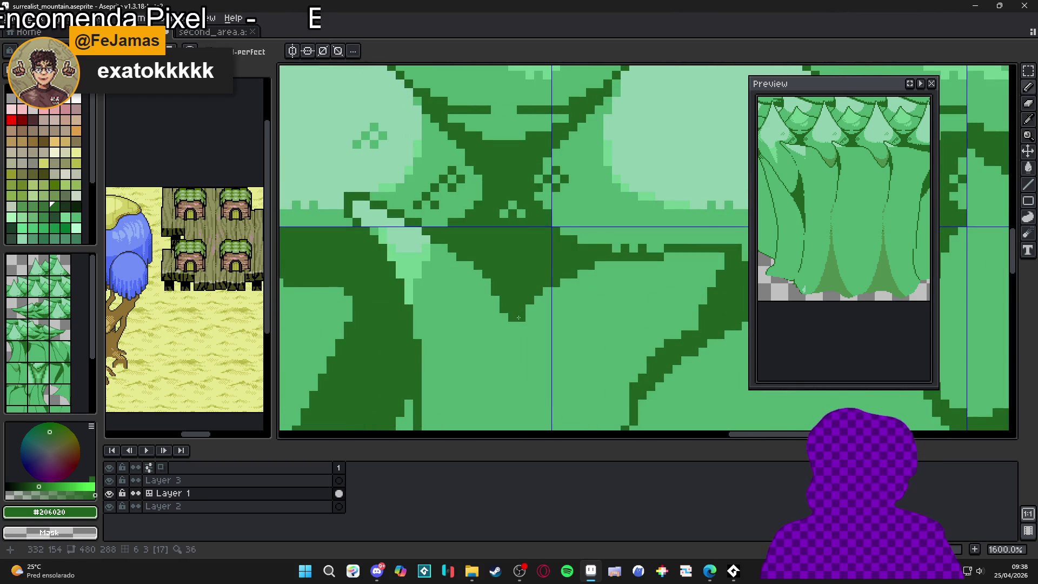
{"action": "scroll", "coordinate": [513, 319], "scroll_direction": "down", "scroll_amount": 5}
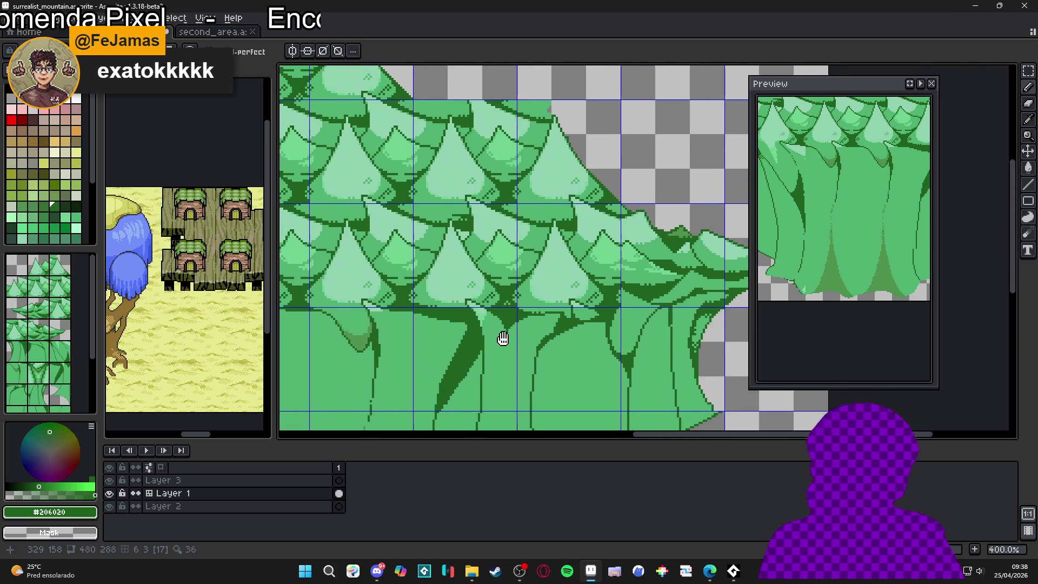
{"action": "scroll", "coordinate": [503, 339], "scroll_direction": "up", "scroll_amount": 3}
{"action": "scroll", "coordinate": [540, 323], "scroll_direction": "up", "scroll_amount": 3}
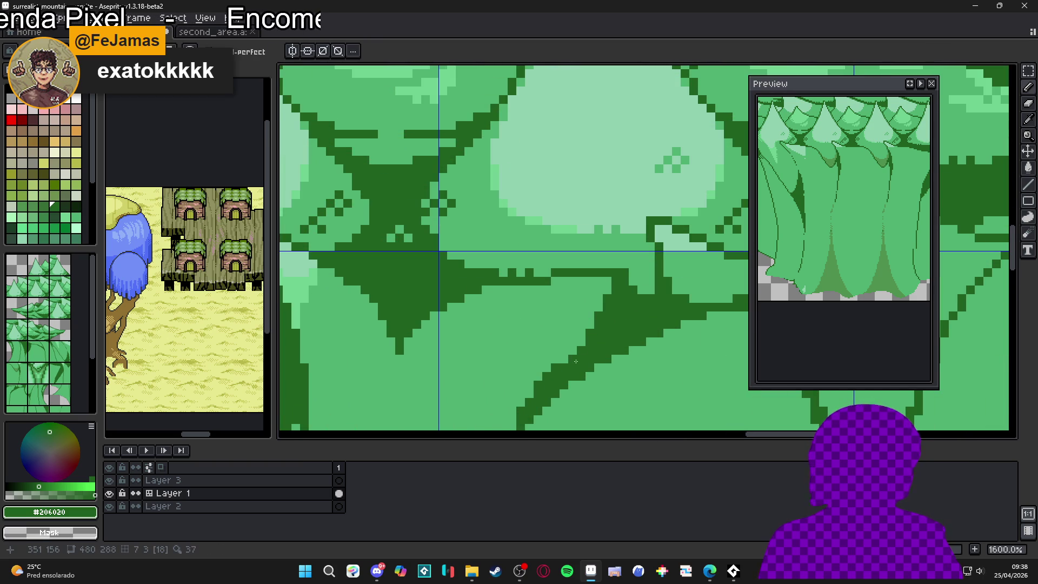
{"action": "scroll", "coordinate": [562, 359], "scroll_direction": "down", "scroll_amount": 1}
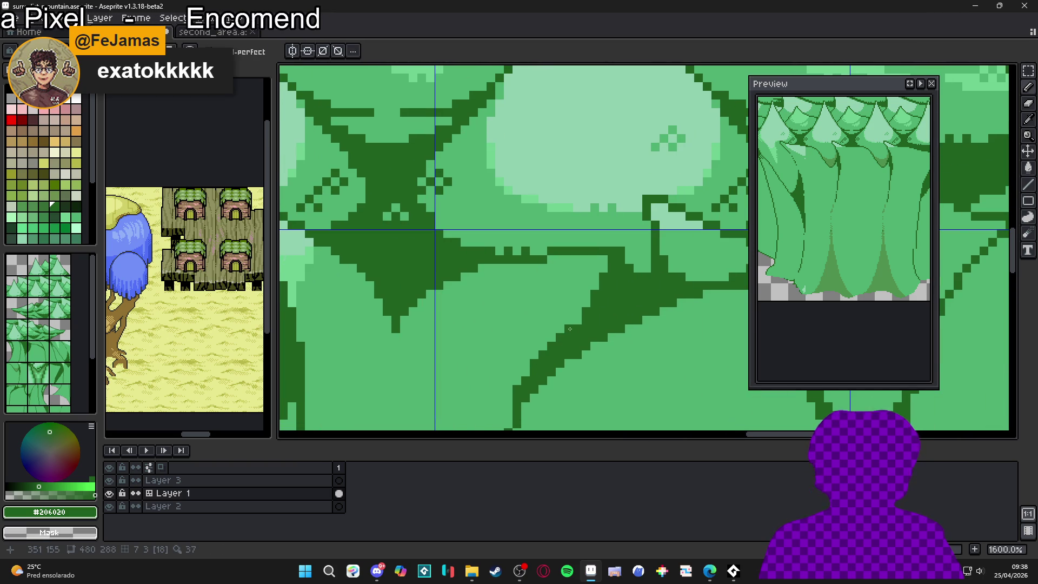
{"action": "left_click_drag", "start_coordinate": [541, 353], "coordinate": [518, 335]}
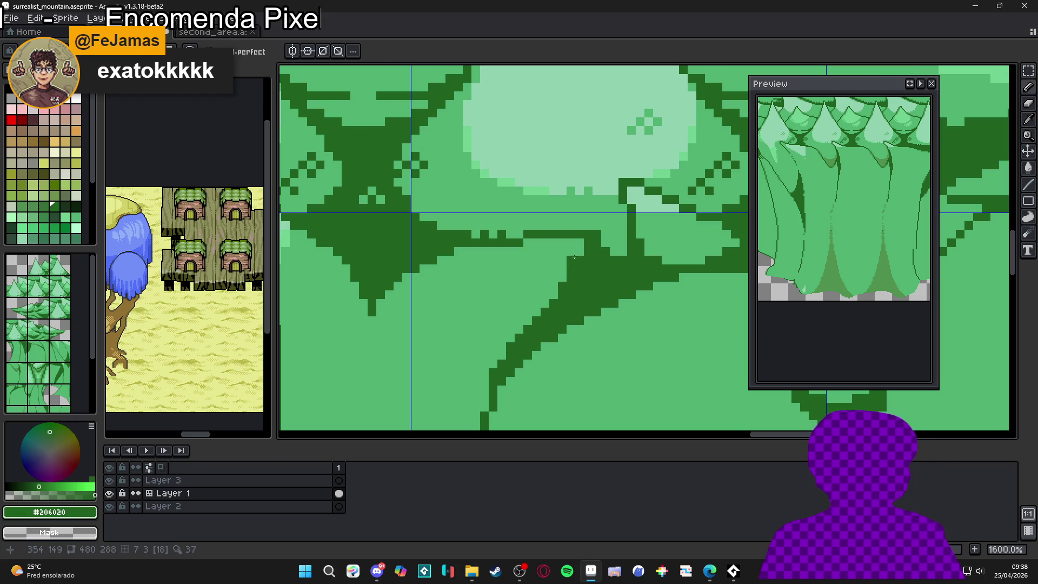
{"action": "scroll", "coordinate": [542, 308], "scroll_direction": "down", "scroll_amount": 6}
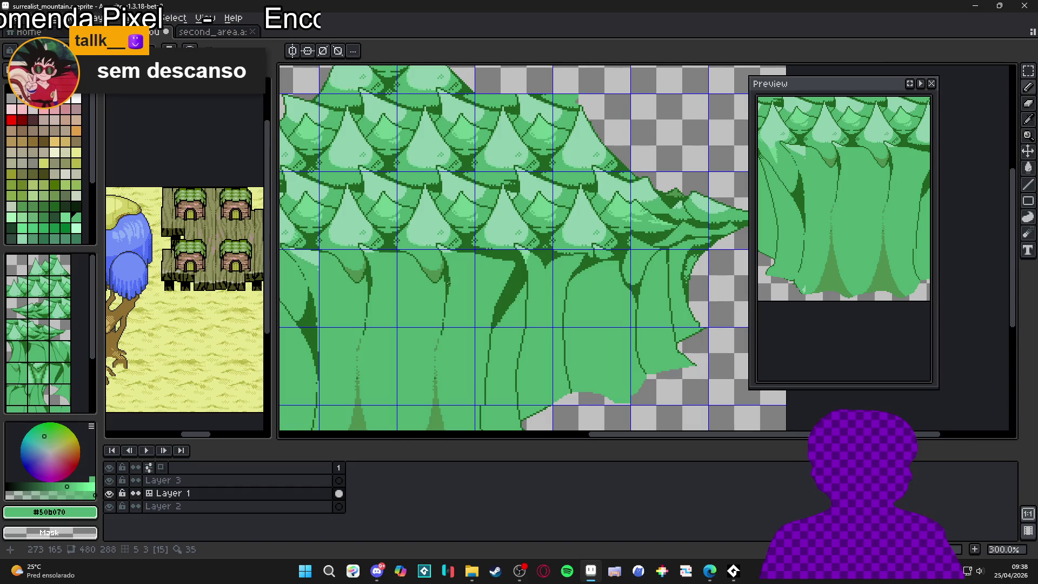
{"action": "scroll", "coordinate": [517, 254], "scroll_direction": "down", "scroll_amount": 1}
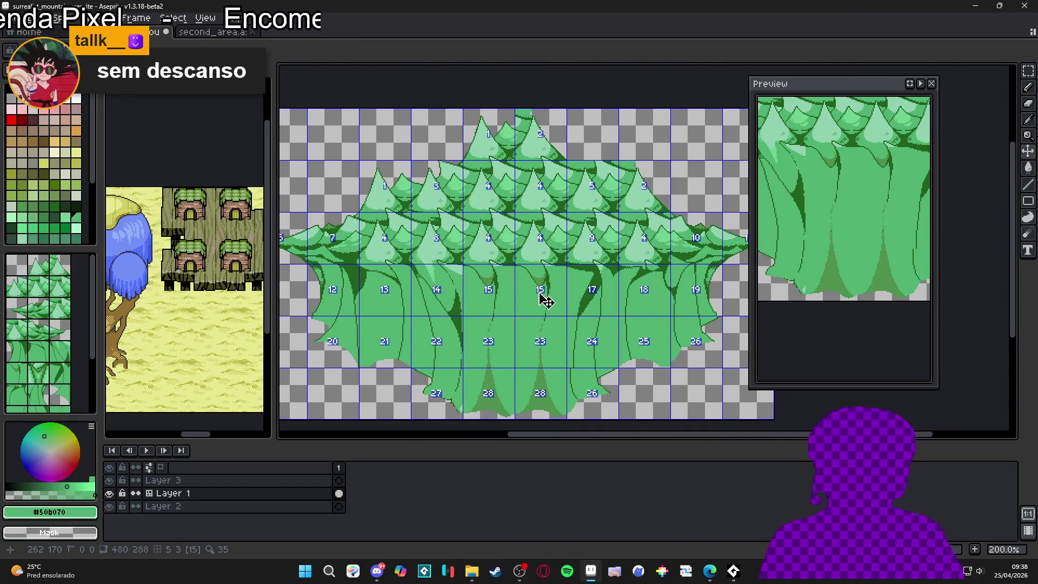
{"action": "scroll", "coordinate": [546, 301], "scroll_direction": "down", "scroll_amount": 1}
{"action": "scroll", "coordinate": [473, 290], "scroll_direction": "up", "scroll_amount": 1}
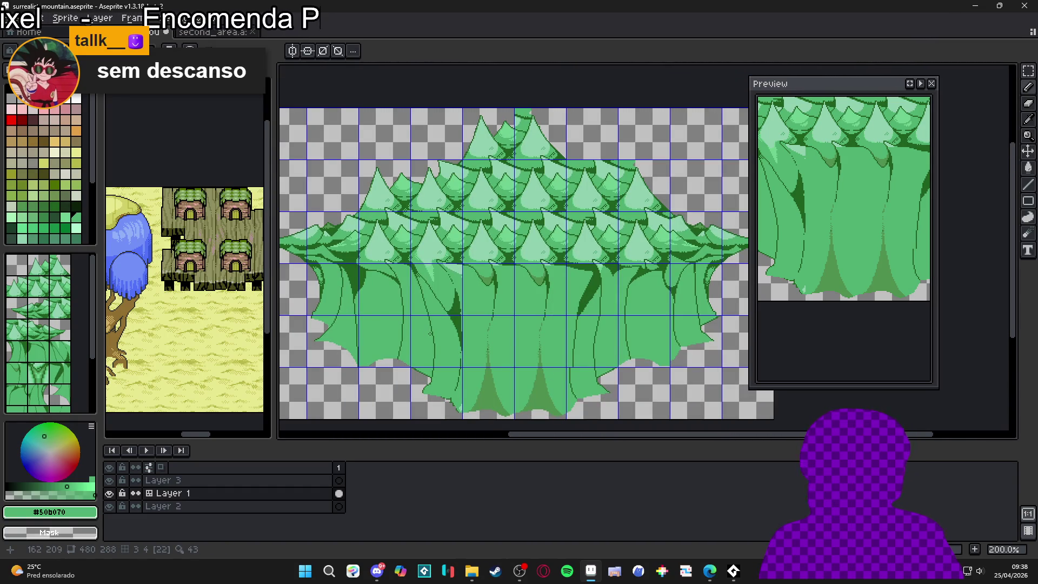
{"action": "scroll", "coordinate": [430, 333], "scroll_direction": "up", "scroll_amount": 1}
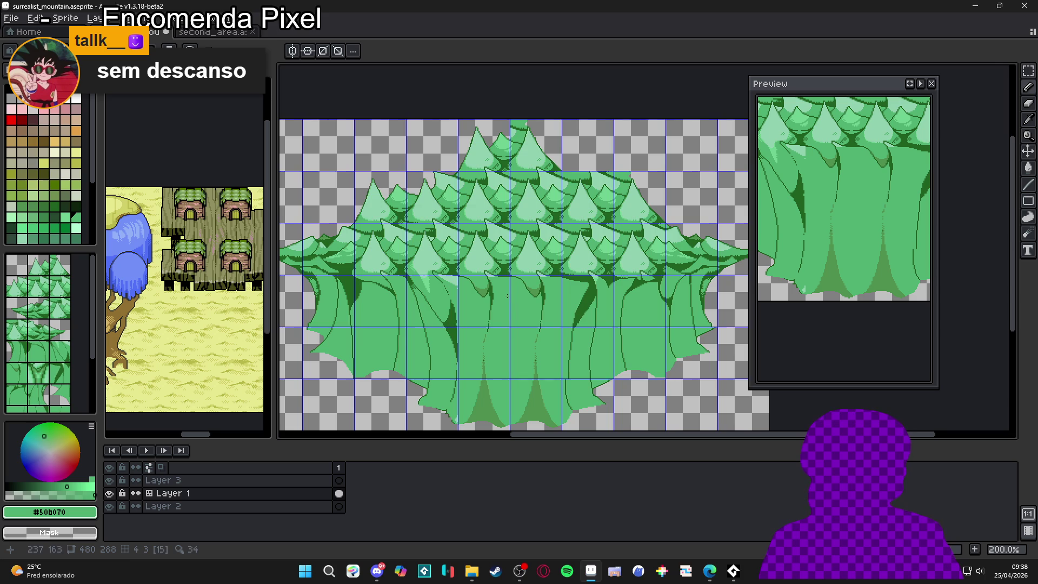
{"action": "scroll", "coordinate": [537, 135], "scroll_direction": "up", "scroll_amount": 8}
Step: Erase the stray outline and green pixels above and left of the tallest peak
{"action": "key", "text": "b"}
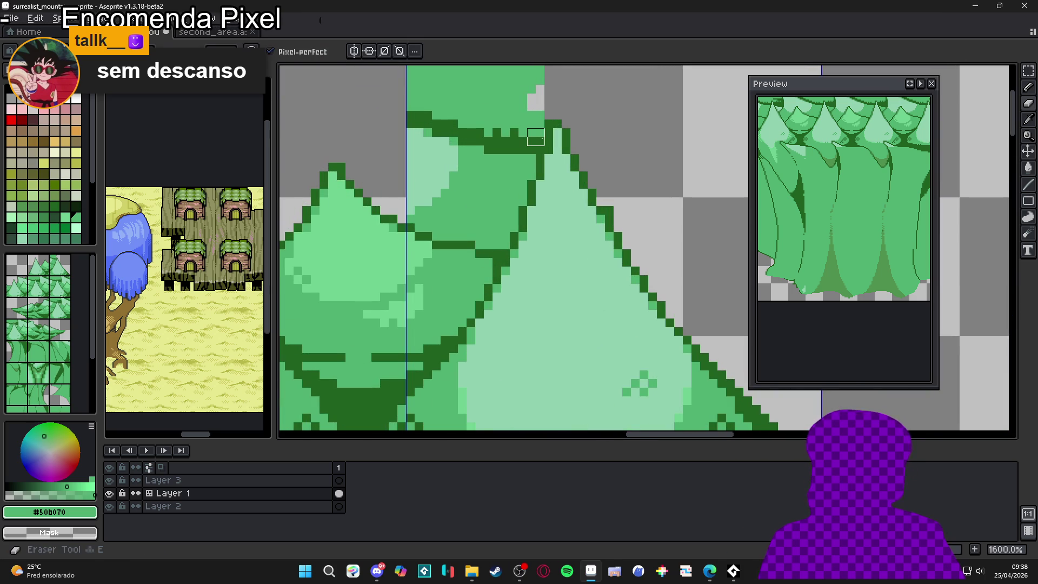
{"action": "mouse_move", "coordinate": [535, 137]}
{"action": "left_mouse_down"}
{"action": "mouse_move", "coordinate": [544, 76]}
{"action": "mouse_move", "coordinate": [533, 89]}
{"action": "mouse_move", "coordinate": [518, 72]}
{"action": "left_mouse_up"}
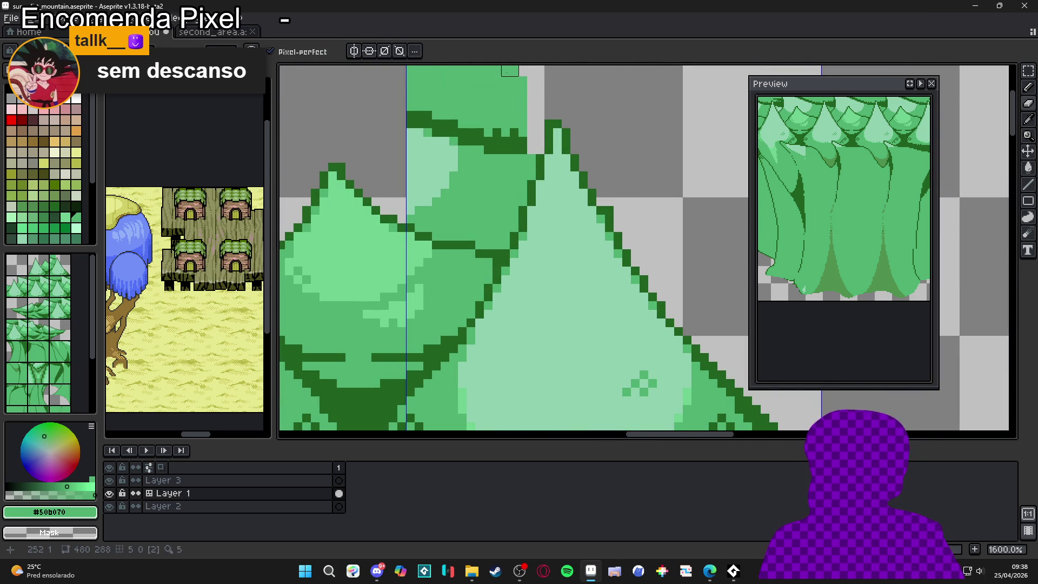
{"action": "mouse_move", "coordinate": [433, 81]}
{"action": "left_mouse_down"}
{"action": "mouse_move", "coordinate": [512, 102]}
{"action": "mouse_move", "coordinate": [513, 164]}
{"action": "mouse_move", "coordinate": [498, 192]}
{"action": "mouse_move", "coordinate": [471, 108]}
{"action": "mouse_move", "coordinate": [484, 74]}
{"action": "left_mouse_up"}
{"action": "scroll", "coordinate": [494, 88], "scroll_direction": "up", "scroll_amount": 2}
{"action": "mouse_move", "coordinate": [464, 155]}
{"action": "left_mouse_down"}
{"action": "mouse_move", "coordinate": [431, 197]}
{"action": "mouse_move", "coordinate": [432, 258]}
{"action": "mouse_move", "coordinate": [428, 243]}
{"action": "mouse_move", "coordinate": [459, 254]}
{"action": "mouse_move", "coordinate": [451, 264]}
{"action": "mouse_move", "coordinate": [439, 254]}
{"action": "mouse_move", "coordinate": [491, 263]}
{"action": "left_mouse_up"}
Step: Restore a few green pixels beside the peak with the Pencil
{"action": "key", "text": "b"}
{"action": "left_click", "coordinate": [493, 284]}
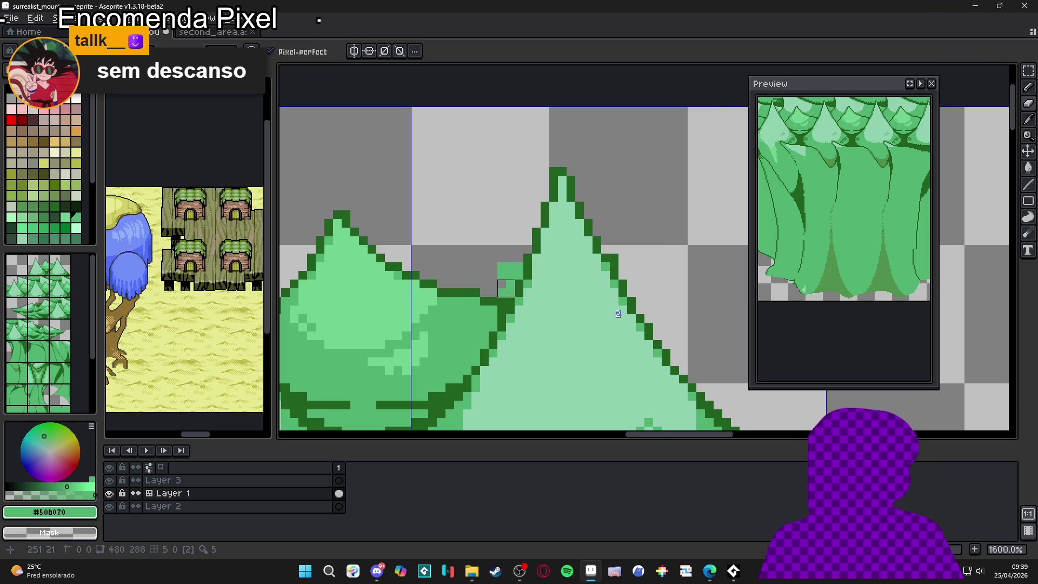
{"action": "scroll", "coordinate": [506, 271], "scroll_direction": "down", "scroll_amount": 5}
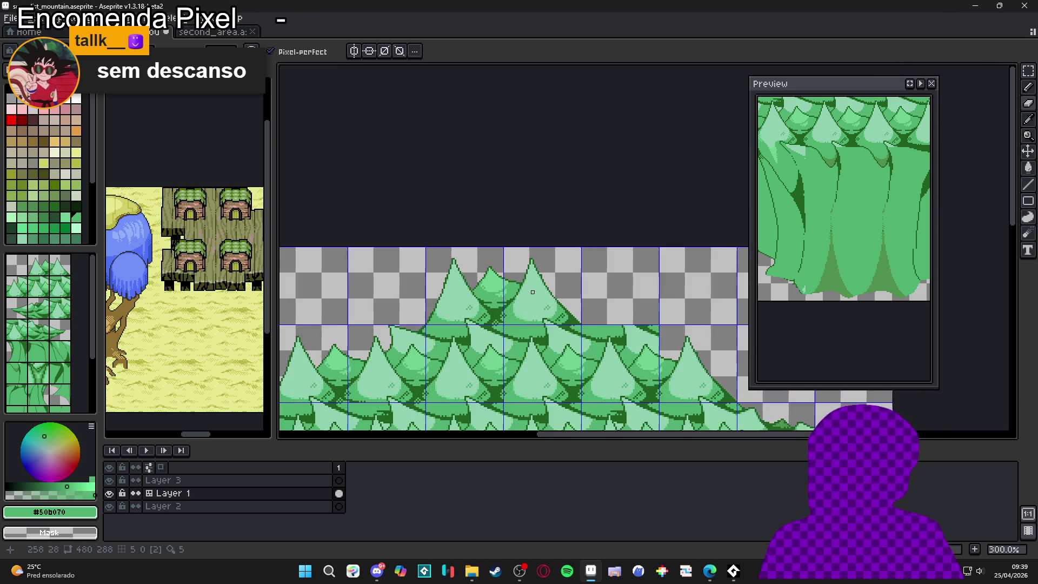
Step: Zoom and pan across the forest to bring the trunks into view
{"action": "scroll", "coordinate": [514, 265], "scroll_direction": "down", "scroll_amount": 3}
{"action": "scroll", "coordinate": [538, 283], "scroll_direction": "up", "scroll_amount": 2}
{"action": "scroll", "coordinate": [539, 282], "scroll_direction": "down", "scroll_amount": 2}
{"action": "scroll", "coordinate": [544, 235], "scroll_direction": "up", "scroll_amount": 3}
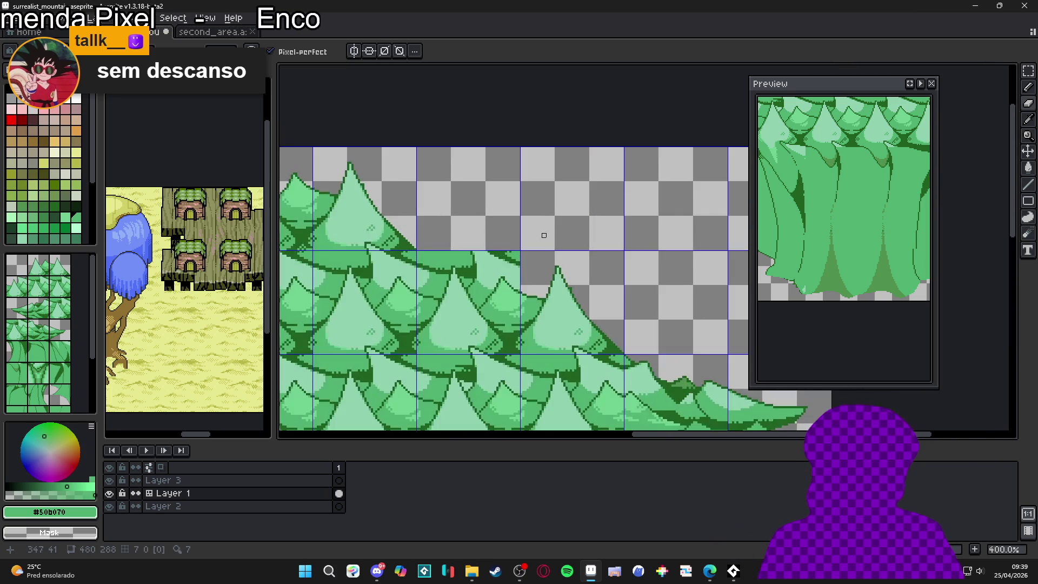
{"action": "scroll", "coordinate": [494, 246], "scroll_direction": "down", "scroll_amount": 2}
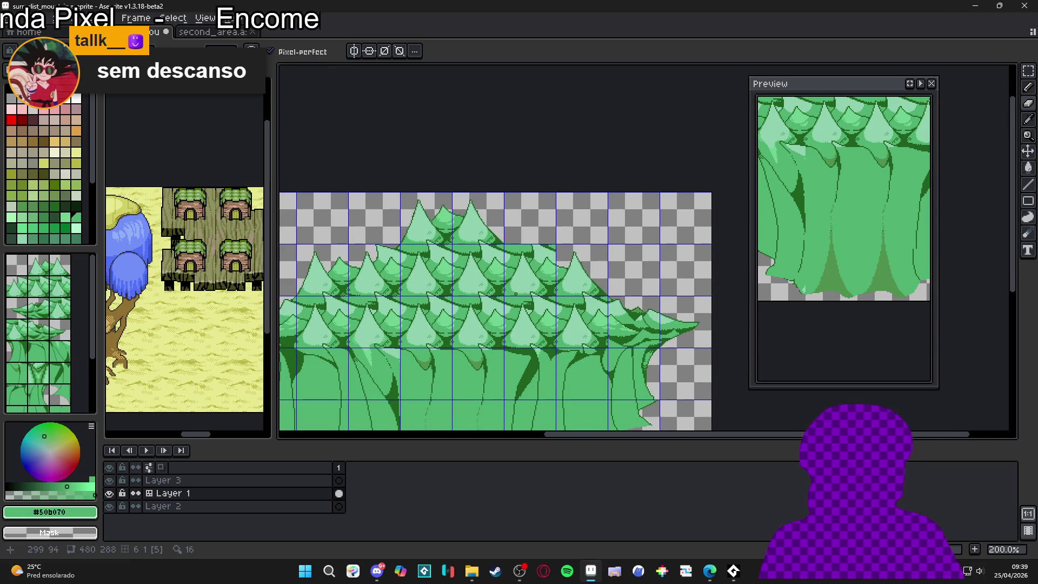
{"action": "left_click_drag", "start_coordinate": [547, 273], "coordinate": [569, 274]}
{"action": "scroll", "coordinate": [578, 265], "scroll_direction": "down", "scroll_amount": 1}
{"action": "scroll", "coordinate": [560, 282], "scroll_direction": "up", "scroll_amount": 1}
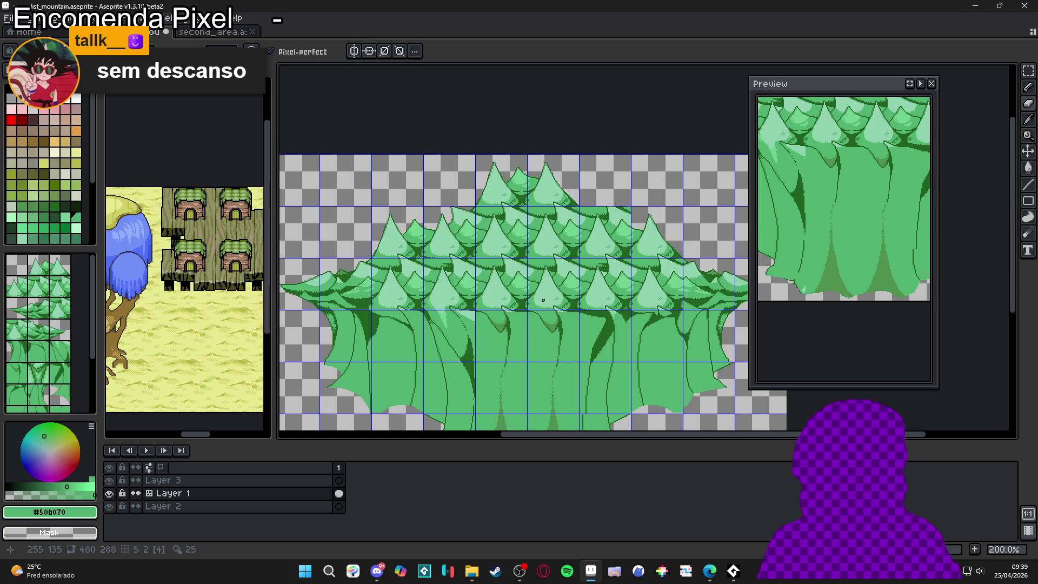
{"action": "scroll", "coordinate": [540, 302], "scroll_direction": "down", "scroll_amount": 4}
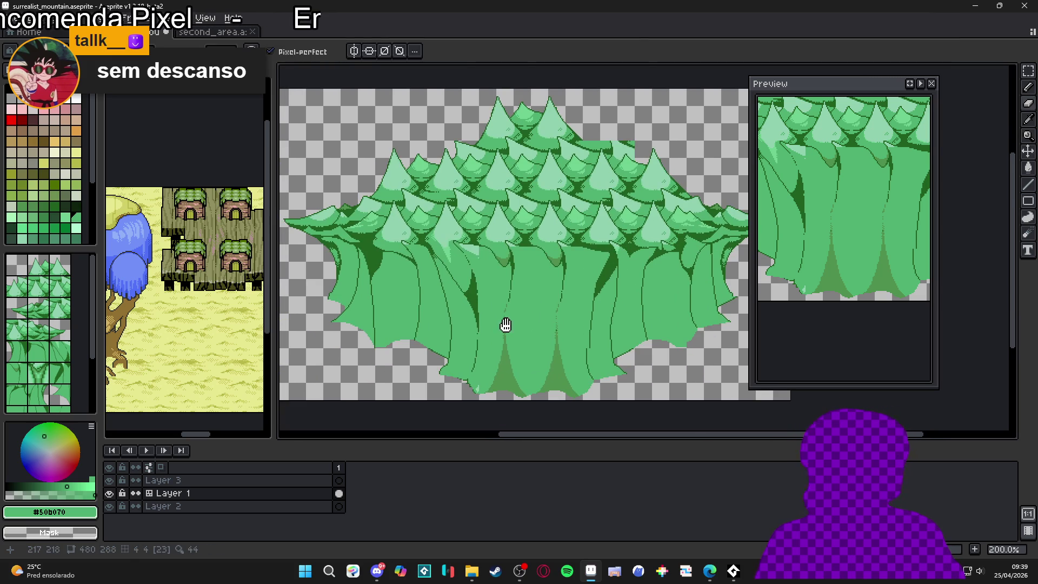
Step: Magic-wand select all the trunk areas, from the leftmost to the rightmost trunk
{"action": "key", "text": "w"}
{"action": "left_click", "coordinate": [505, 324]}
{"action": "left_click", "coordinate": [432, 303], "text": "shift"}
{"action": "left_click", "coordinate": [379, 308], "text": "shift"}
{"action": "left_click", "coordinate": [362, 307], "text": "shift"}
{"action": "scroll", "coordinate": [358, 301], "scroll_direction": "up", "scroll_amount": 3}
{"action": "scroll", "coordinate": [342, 259], "scroll_direction": "down", "scroll_amount": 3}
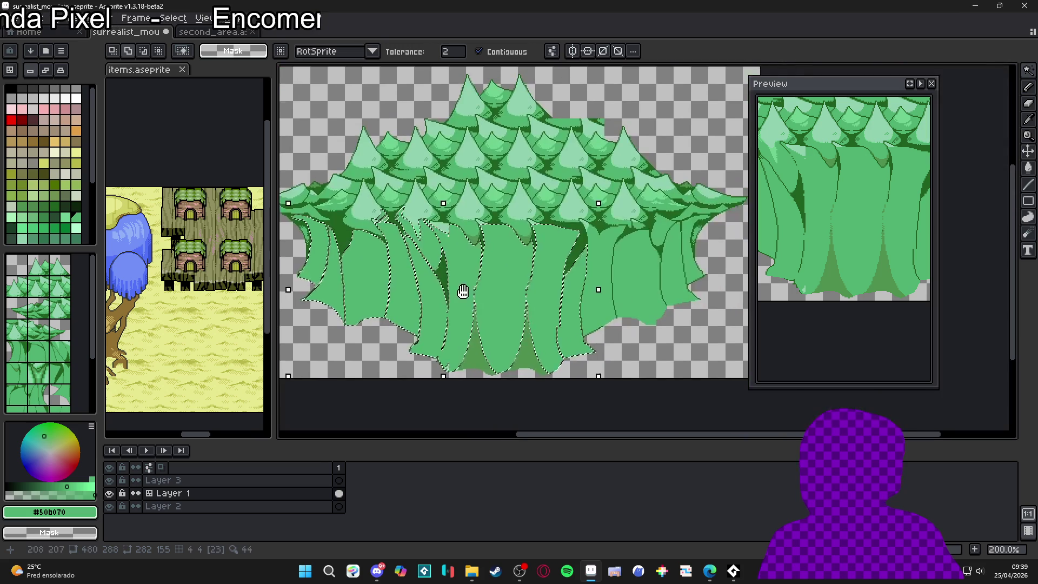
{"action": "left_click", "coordinate": [604, 309], "text": "shift"}
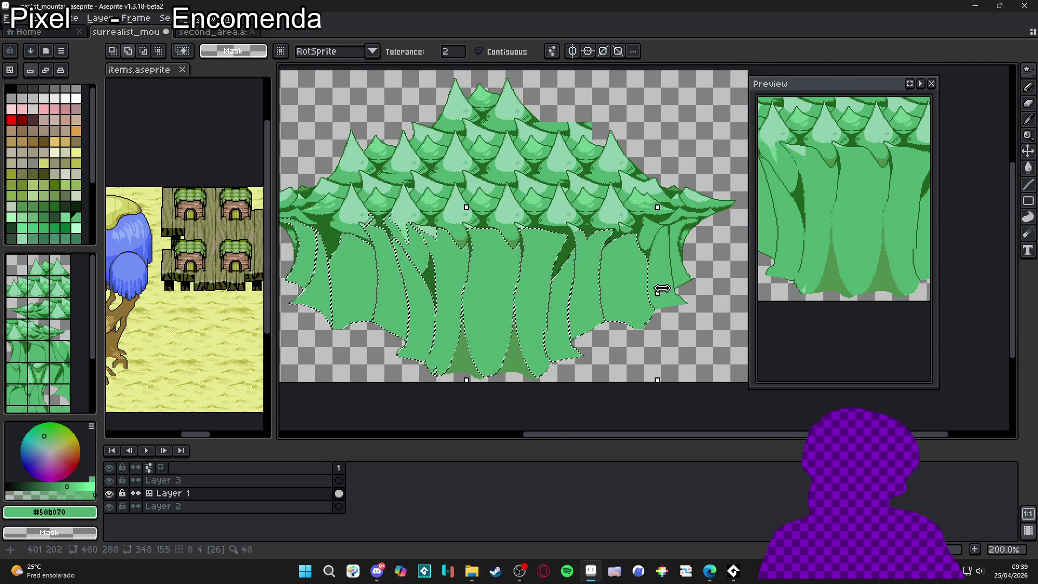
{"action": "scroll", "coordinate": [660, 290], "scroll_direction": "up", "scroll_amount": 2}
{"action": "left_click", "coordinate": [706, 270], "text": "shift"}
{"action": "scroll", "coordinate": [703, 273], "scroll_direction": "down", "scroll_amount": 2}
Step: Deselect the trunks and pick the dark outline green #206020 for the Pencil
{"action": "key", "text": "ctrl+d"}
{"action": "key", "text": "b"}
{"action": "scroll", "coordinate": [389, 259], "scroll_direction": "up", "scroll_amount": 2}
{"action": "left_click", "coordinate": [406, 227], "text": "alt"}
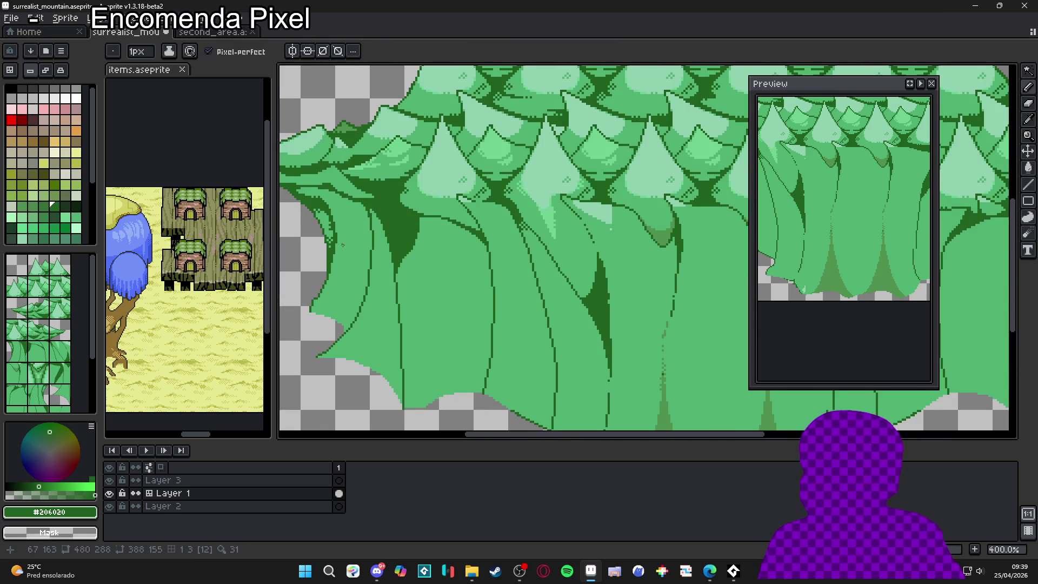
Step: Sample the trunk greens and set the drawing colour to dark green #206020
{"action": "key", "text": "b"}
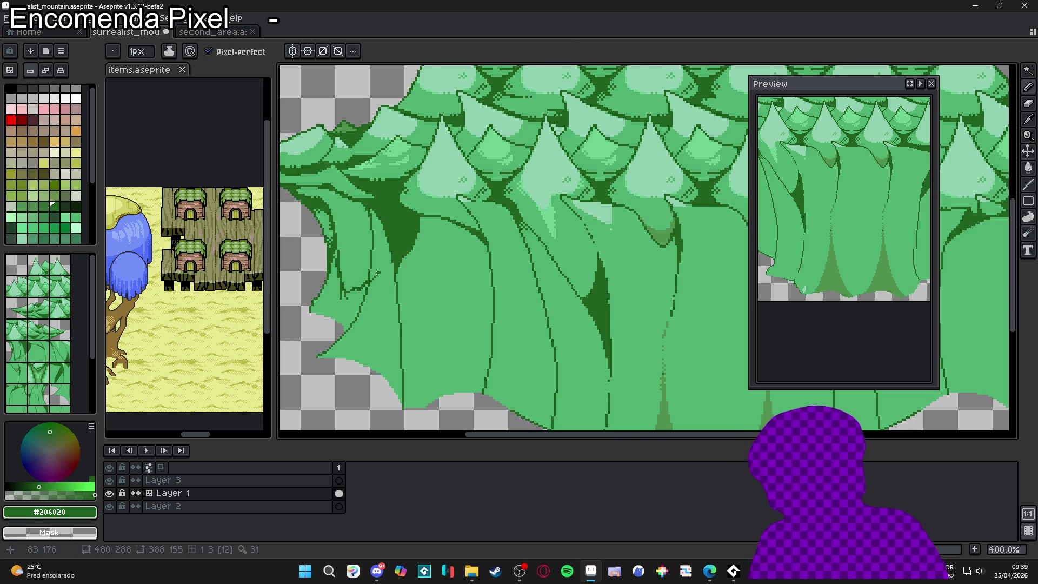
{"action": "key", "text": "g"}
{"action": "left_click", "coordinate": [377, 274]}
{"action": "key", "text": "i"}
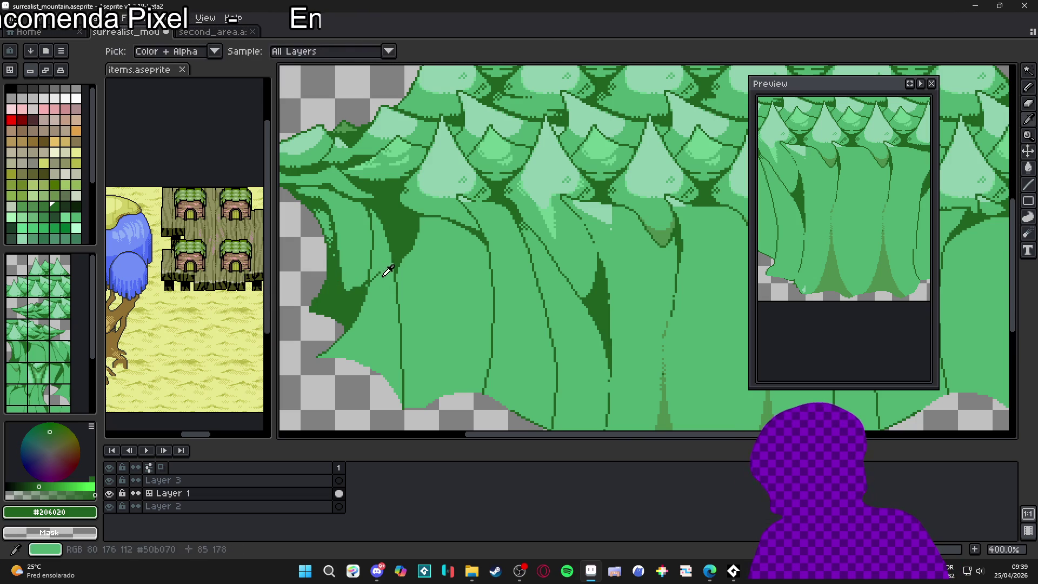
{"action": "left_click", "coordinate": [383, 275]}
{"action": "key", "text": "b"}
{"action": "left_click", "coordinate": [360, 280], "text": "alt"}
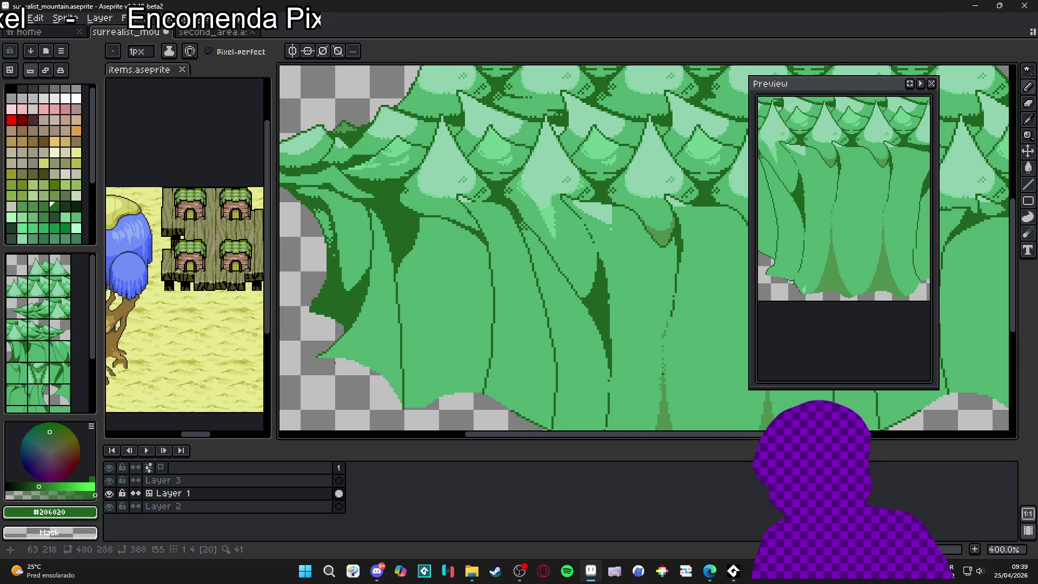
Step: Outline a triangular fold on the left trunk and fill it dark green
{"action": "mouse_move", "coordinate": [317, 357]}
{"action": "left_mouse_down"}
{"action": "mouse_move", "coordinate": [380, 319]}
{"action": "mouse_move", "coordinate": [389, 351]}
{"action": "left_mouse_up"}
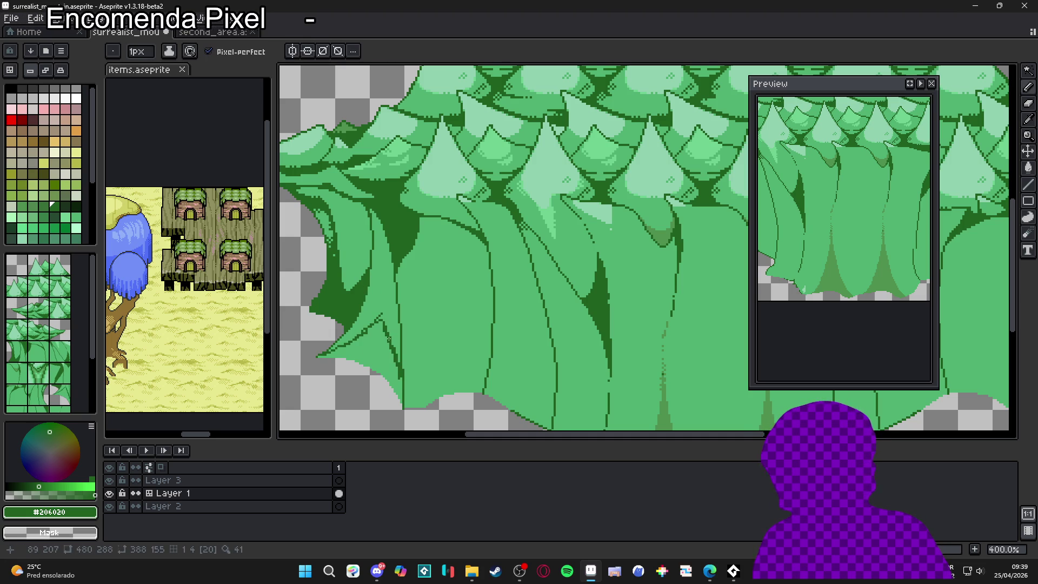
{"action": "key", "text": "g"}
{"action": "left_click", "coordinate": [387, 335]}
{"action": "key", "text": "b"}
{"action": "left_click_drag", "start_coordinate": [369, 292], "coordinate": [349, 341]}
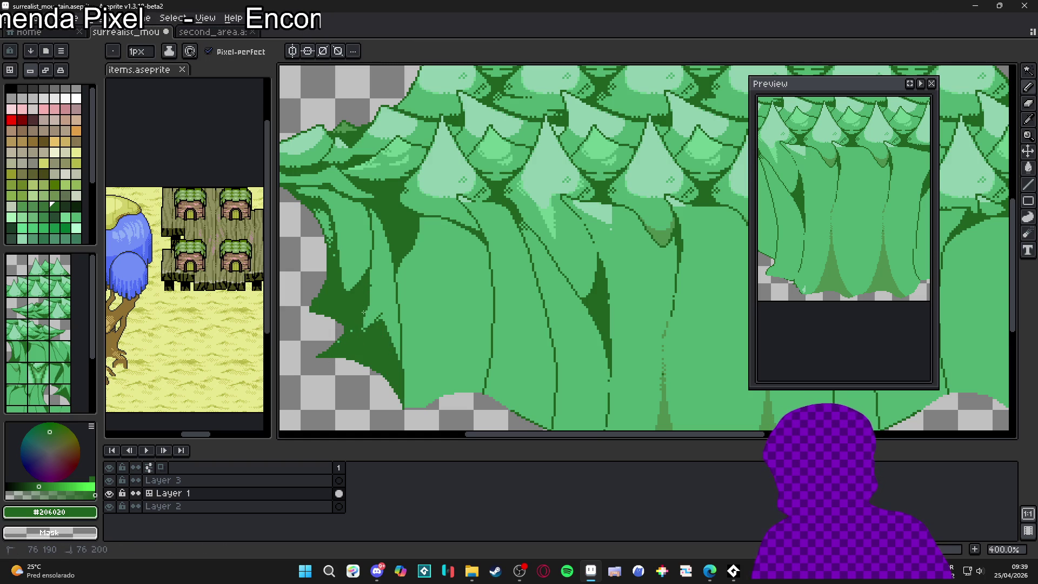
Step: Paint light green #50b070 over part of the dark triangle with a 2px brush
{"action": "left_click", "coordinate": [371, 298], "text": "alt"}
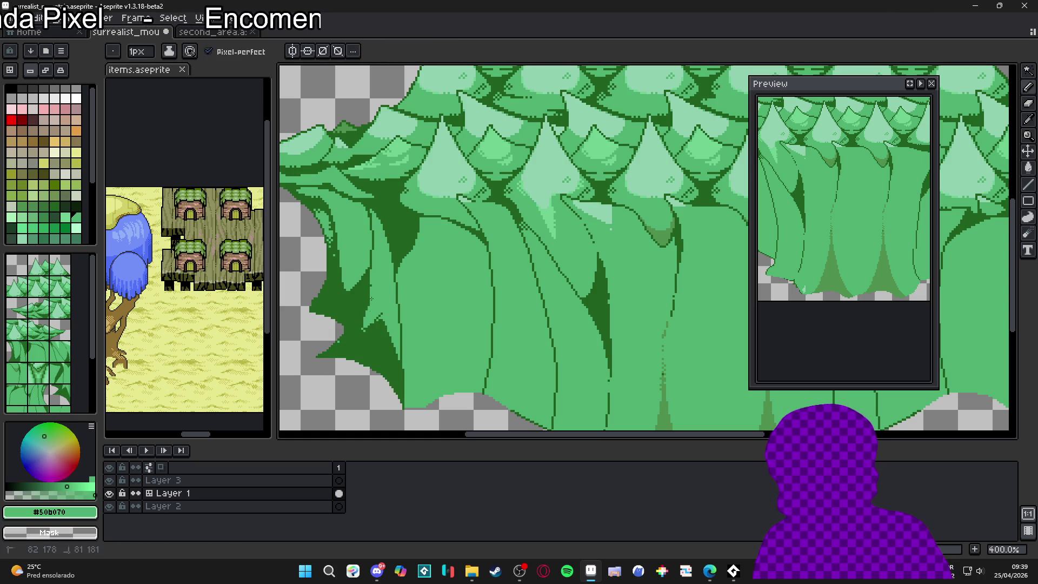
{"action": "left_click_drag", "start_coordinate": [367, 315], "coordinate": [372, 327]}
{"action": "key", "text": "plus"}
{"action": "left_click_drag", "start_coordinate": [371, 330], "coordinate": [362, 333]}
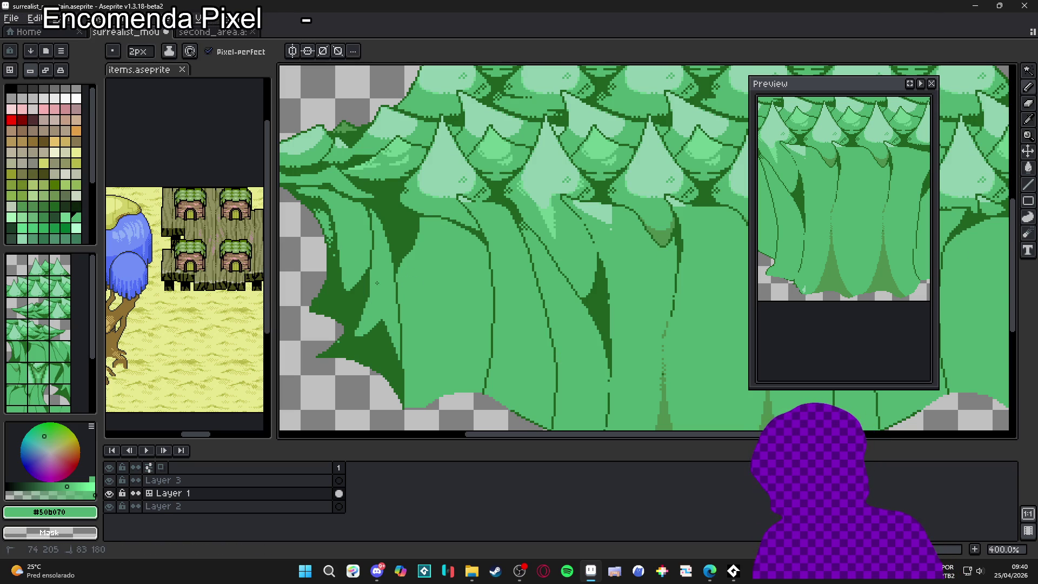
{"action": "key", "text": "super"}
{"action": "key", "text": "Escape"}
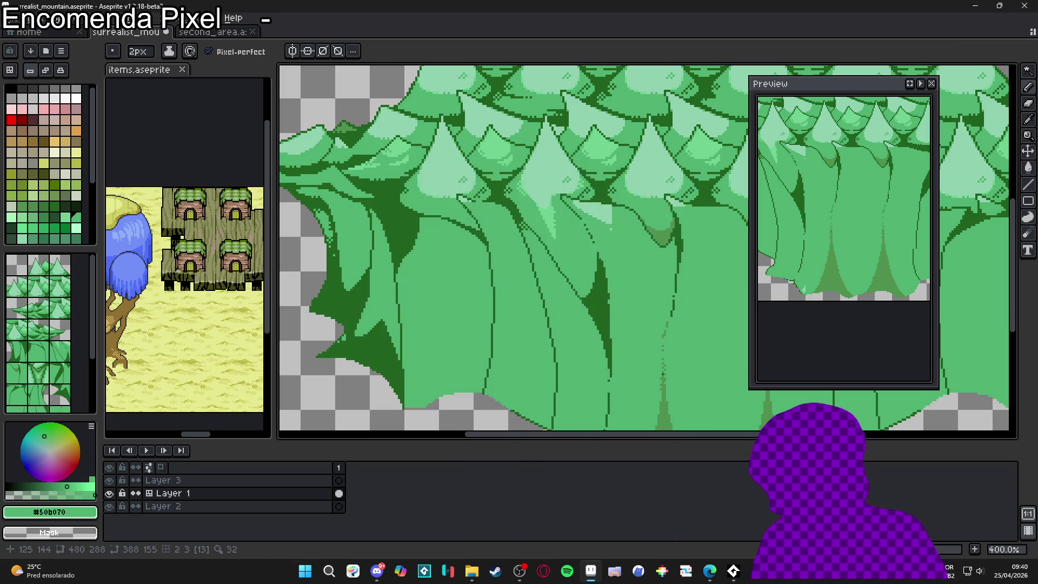
Step: Draw a dark-green zigzag fold line on the trunk, fill beneath it, and touch up
{"action": "left_click", "coordinate": [382, 359], "text": "alt"}
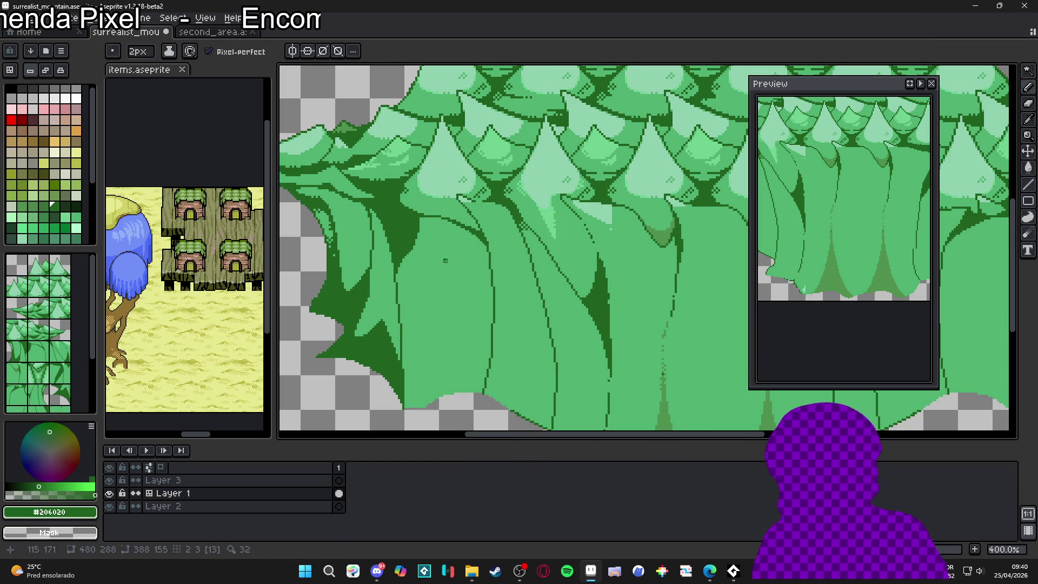
{"action": "mouse_move", "coordinate": [404, 399]}
{"action": "left_mouse_down"}
{"action": "mouse_move", "coordinate": [453, 348]}
{"action": "mouse_move", "coordinate": [475, 363]}
{"action": "mouse_move", "coordinate": [489, 339]}
{"action": "left_mouse_up"}
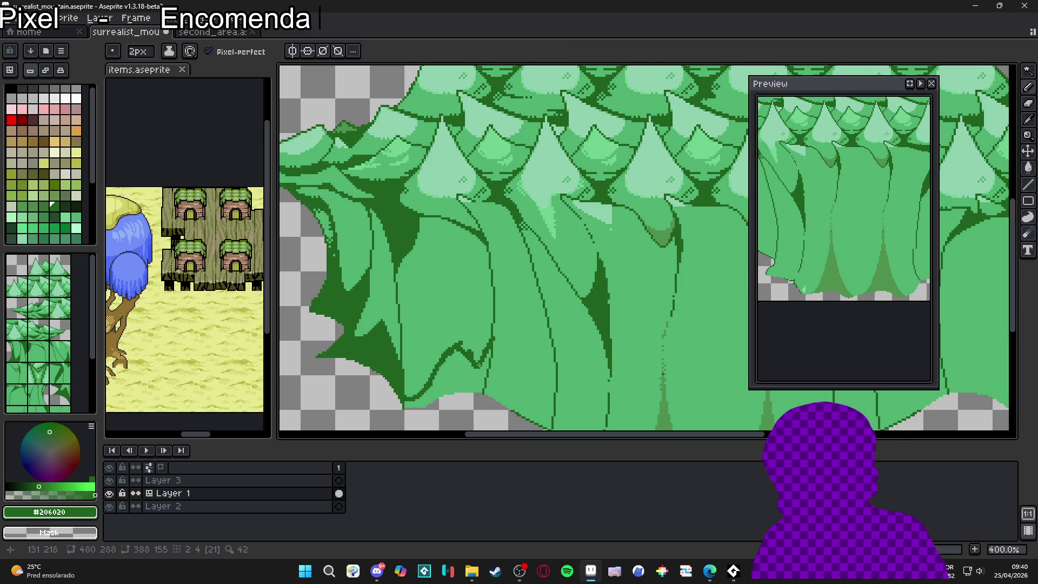
{"action": "left_click", "coordinate": [479, 365]}
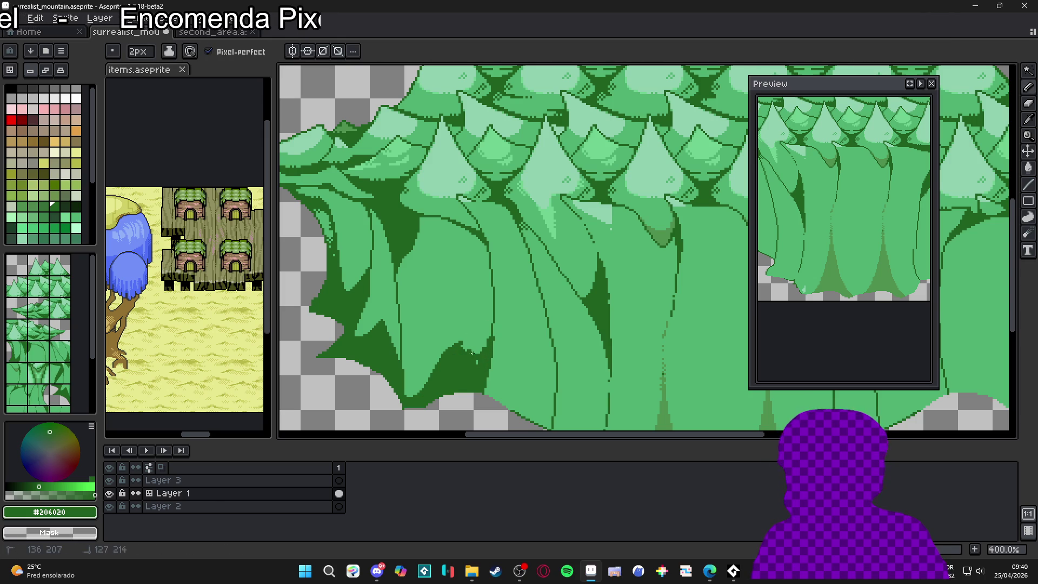
{"action": "left_click_drag", "start_coordinate": [426, 376], "coordinate": [413, 393]}
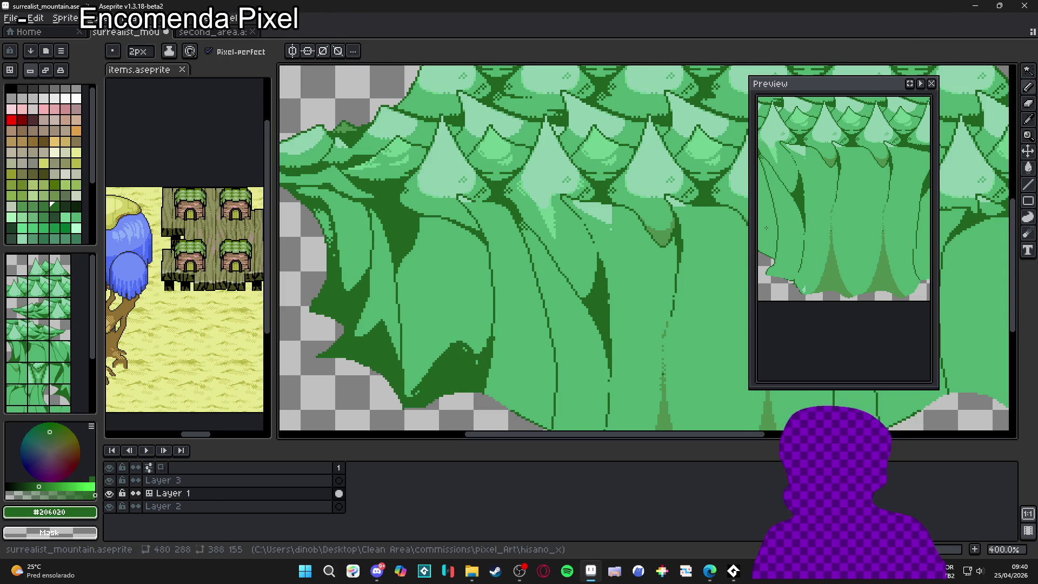
{"action": "scroll", "coordinate": [773, 232], "scroll_direction": "down", "scroll_amount": 1}
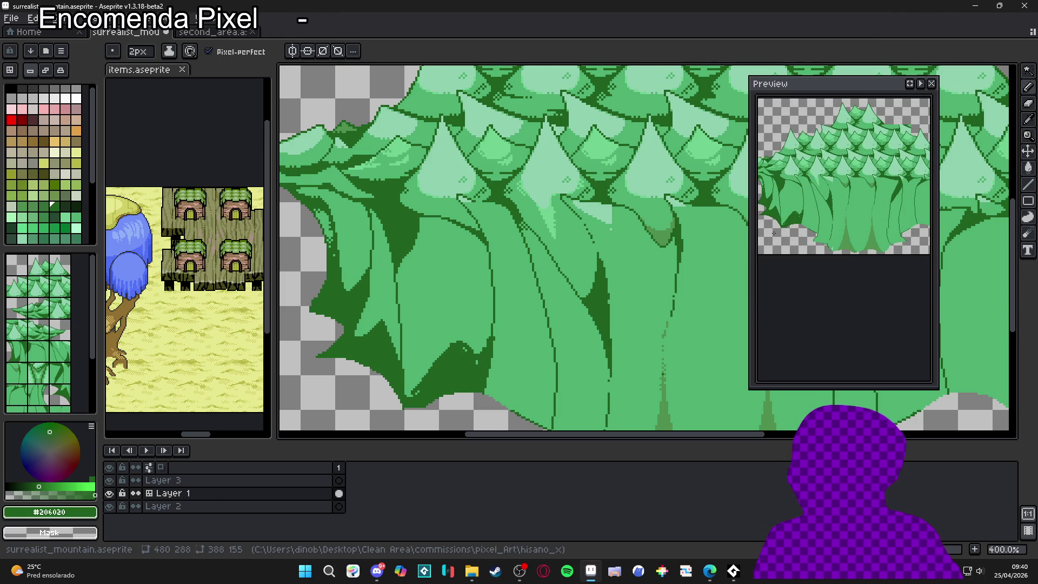
Step: Enlarge the Preview window and move it to the upper right
{"action": "left_click_drag", "start_coordinate": [764, 240], "coordinate": [608, 239]}
{"action": "scroll", "coordinate": [756, 227], "scroll_direction": "up", "scroll_amount": 2}
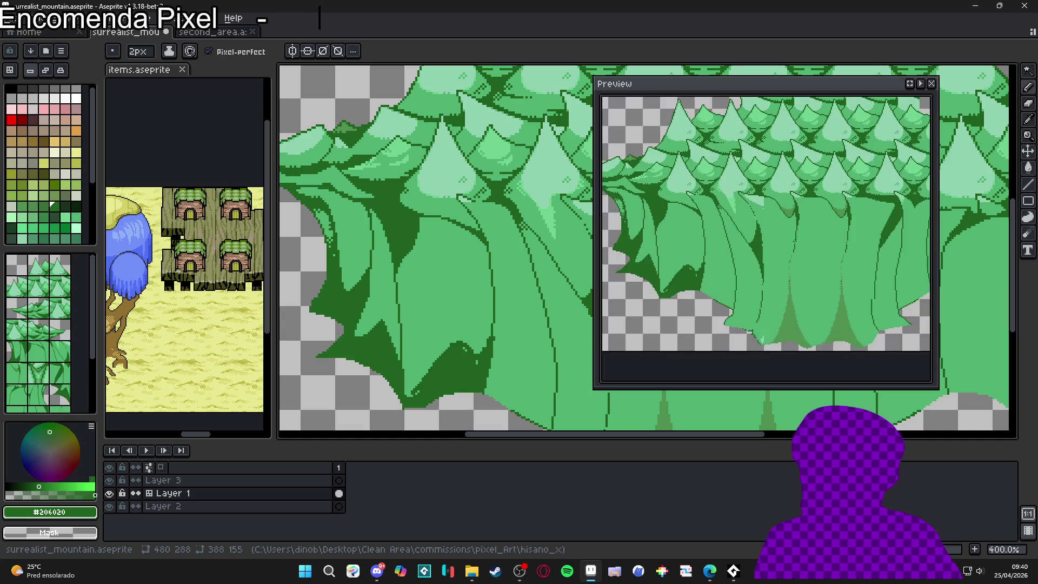
{"action": "left_click_drag", "start_coordinate": [813, 83], "coordinate": [910, 42]}
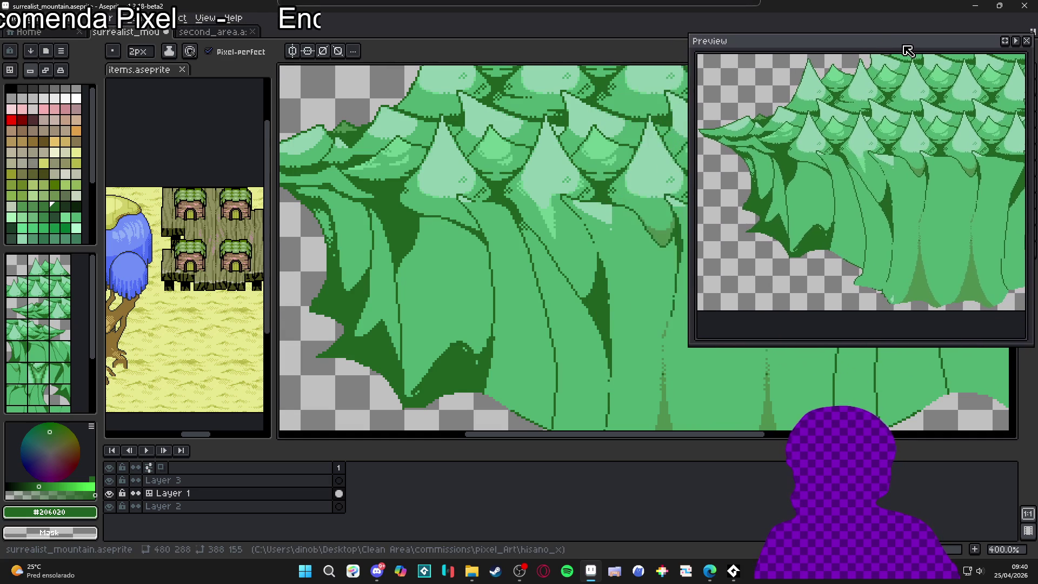
{"action": "scroll", "coordinate": [454, 303], "scroll_direction": "down", "scroll_amount": 1}
{"action": "left_click_drag", "start_coordinate": [454, 304], "coordinate": [427, 326]}
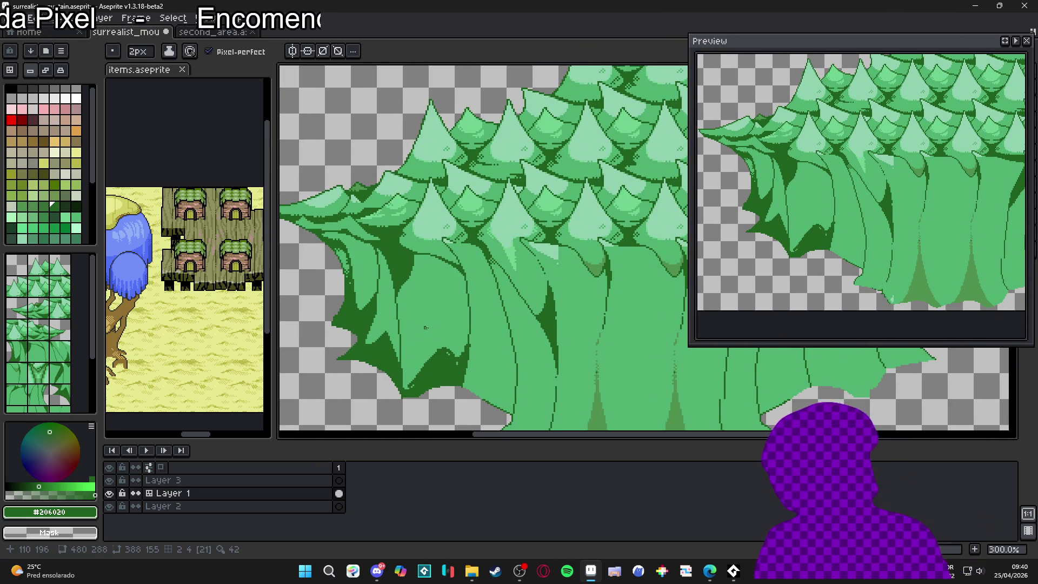
Step: Draw dark-green outline strokes along the tree edge
{"action": "left_click_drag", "start_coordinate": [456, 363], "coordinate": [449, 354]}
{"action": "mouse_move", "coordinate": [415, 383]}
{"action": "left_mouse_down"}
{"action": "mouse_move", "coordinate": [428, 362]}
{"action": "mouse_move", "coordinate": [451, 357]}
{"action": "left_mouse_up"}
{"action": "mouse_move", "coordinate": [466, 276]}
{"action": "left_mouse_down"}
{"action": "mouse_move", "coordinate": [469, 310]}
{"action": "mouse_move", "coordinate": [454, 351]}
{"action": "left_mouse_up"}
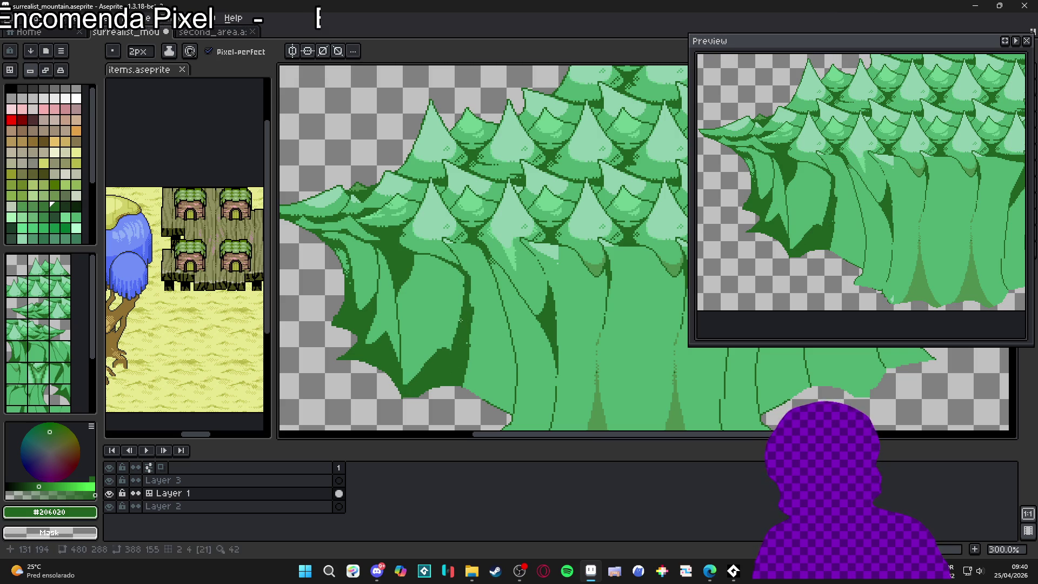
{"action": "left_click_drag", "start_coordinate": [402, 387], "coordinate": [400, 382]}
{"action": "left_click_drag", "start_coordinate": [447, 350], "coordinate": [457, 332]}
{"action": "left_click_drag", "start_coordinate": [464, 277], "coordinate": [465, 273]}
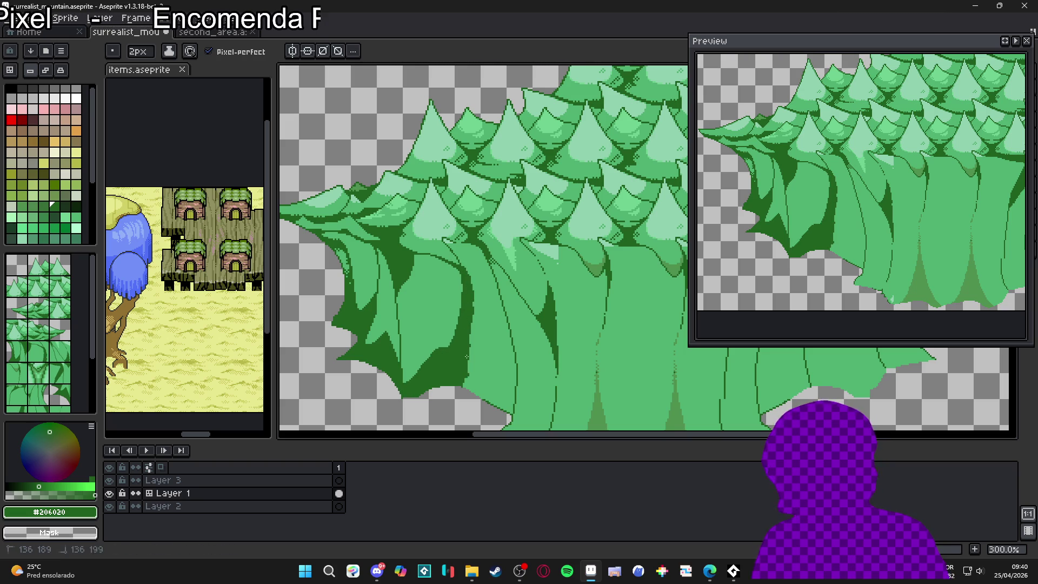
Step: Add more dark outline strokes down the trunks and along a branch outline
{"action": "mouse_move", "coordinate": [500, 281]}
{"action": "left_mouse_down"}
{"action": "mouse_move", "coordinate": [506, 328]}
{"action": "mouse_move", "coordinate": [481, 416]}
{"action": "left_mouse_up"}
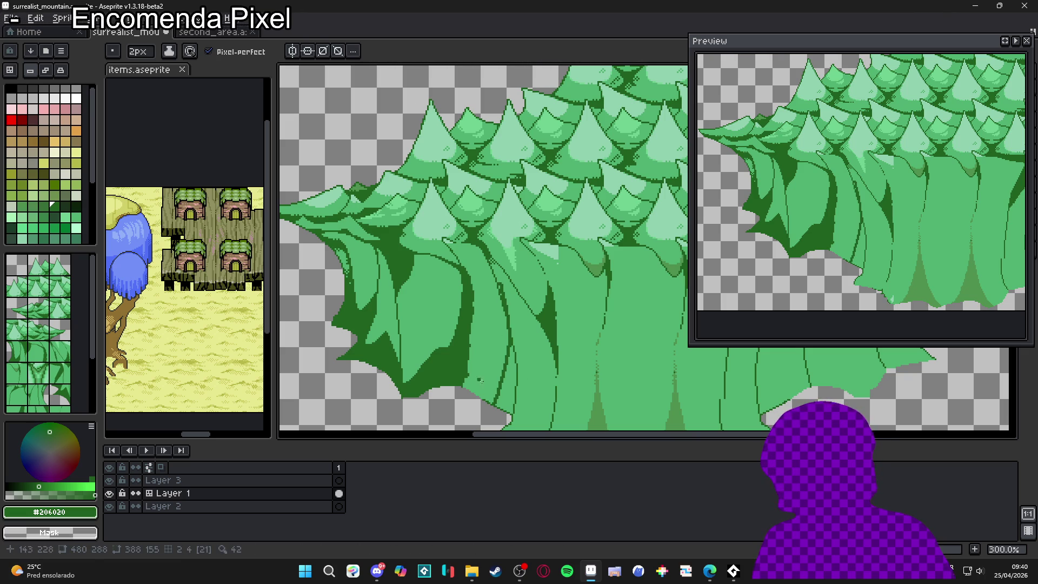
{"action": "mouse_move", "coordinate": [478, 392]}
{"action": "left_mouse_down"}
{"action": "mouse_move", "coordinate": [463, 386]}
{"action": "mouse_move", "coordinate": [460, 343]}
{"action": "left_mouse_up"}
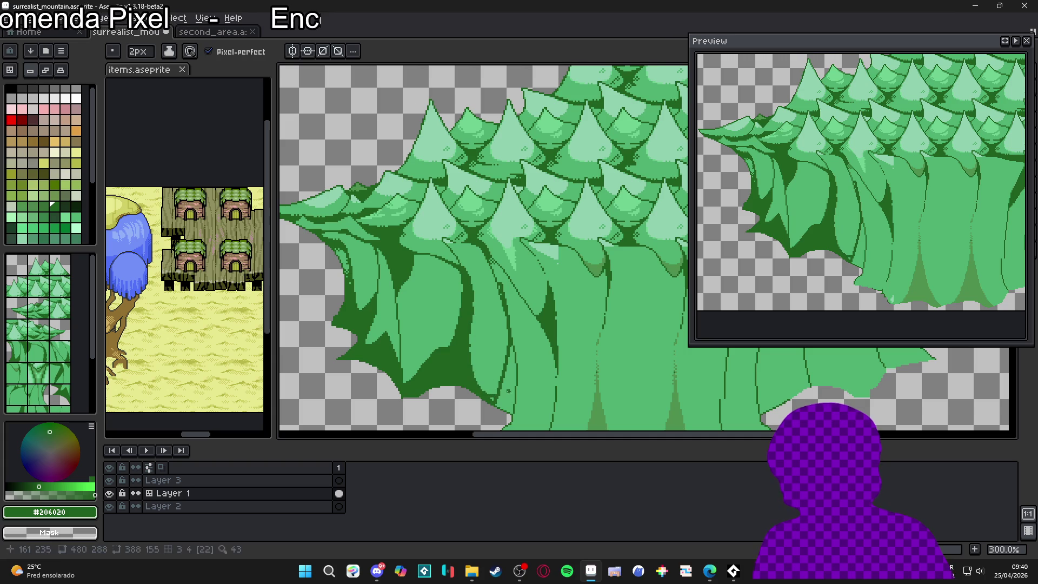
{"action": "left_click_drag", "start_coordinate": [508, 390], "coordinate": [491, 380]}
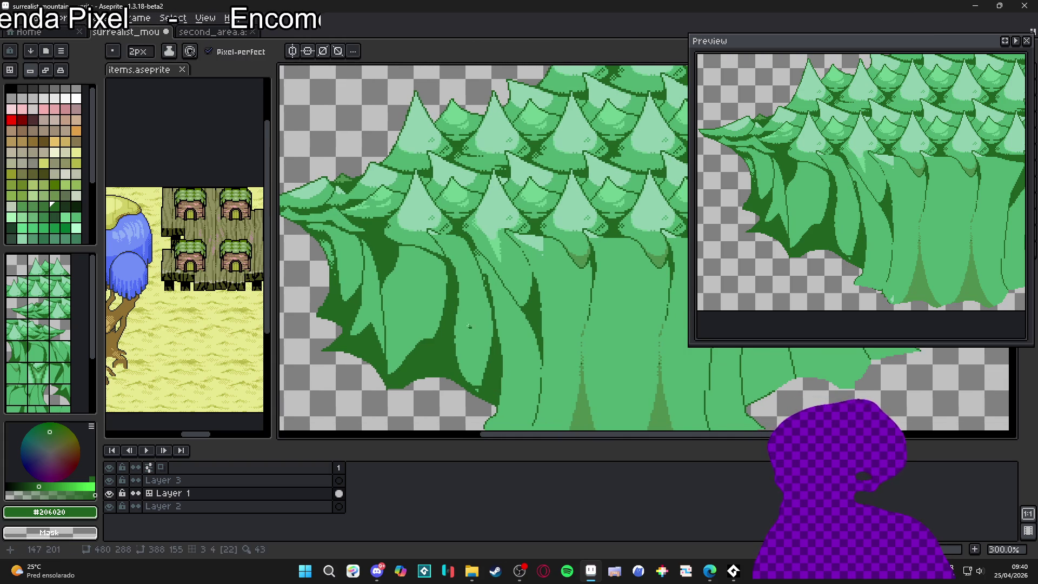
{"action": "left_click_drag", "start_coordinate": [451, 322], "coordinate": [453, 343]}
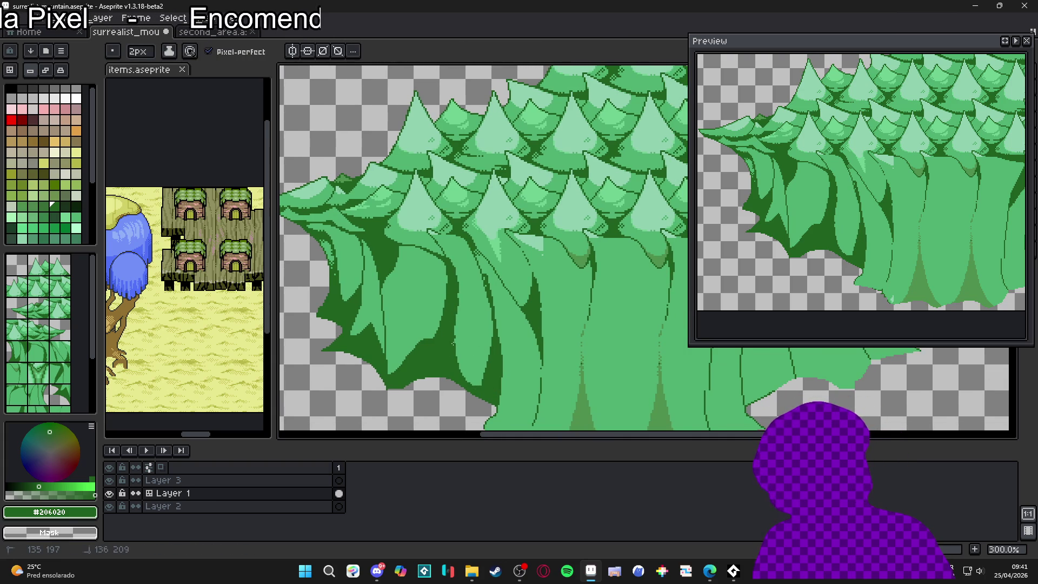
{"action": "left_click_drag", "start_coordinate": [466, 382], "coordinate": [473, 382]}
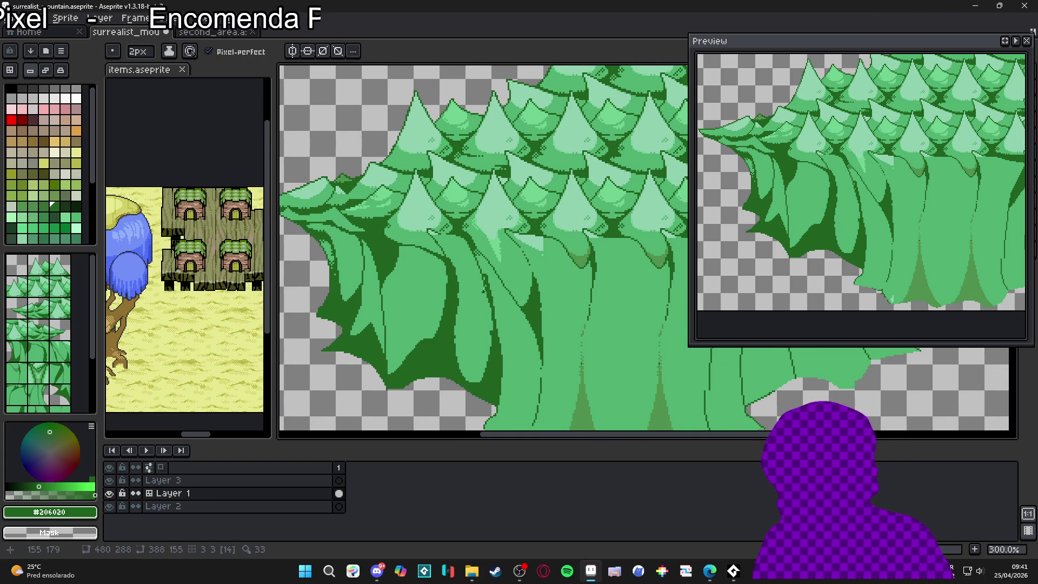
{"action": "left_click_drag", "start_coordinate": [550, 371], "coordinate": [526, 298]}
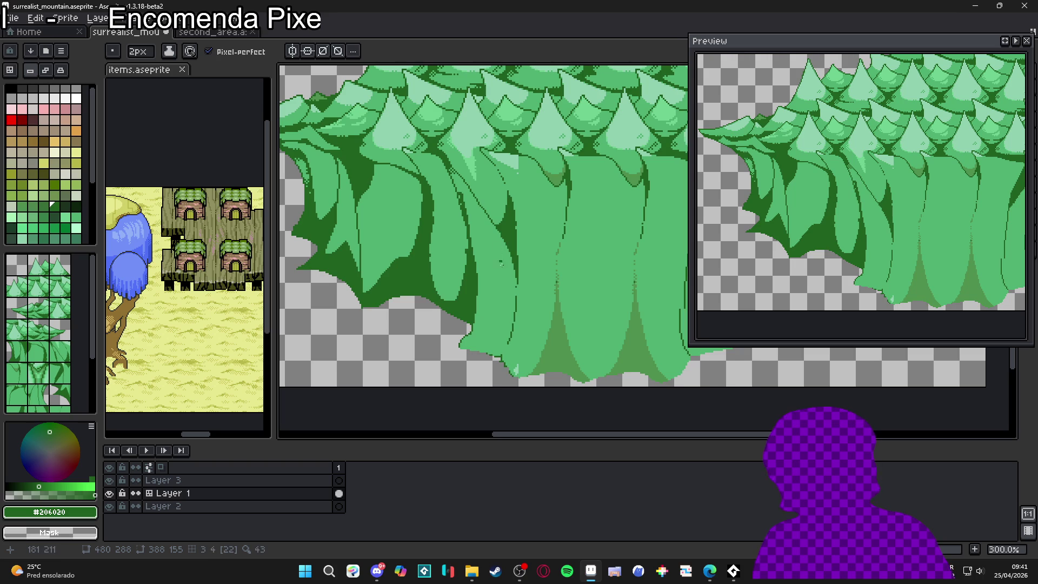
{"action": "mouse_move", "coordinate": [502, 233]}
{"action": "left_mouse_down"}
{"action": "mouse_move", "coordinate": [510, 281]}
{"action": "mouse_move", "coordinate": [495, 361]}
{"action": "left_mouse_up"}
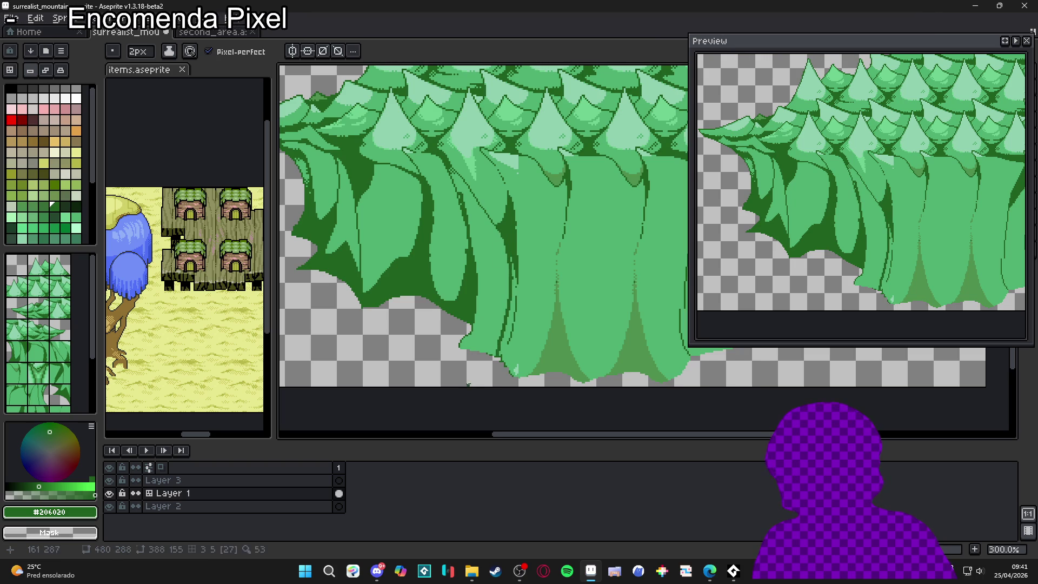
Step: Outline a trunk area in dark green #206020 and flood-fill it
{"action": "left_click", "coordinate": [461, 249], "text": "alt"}
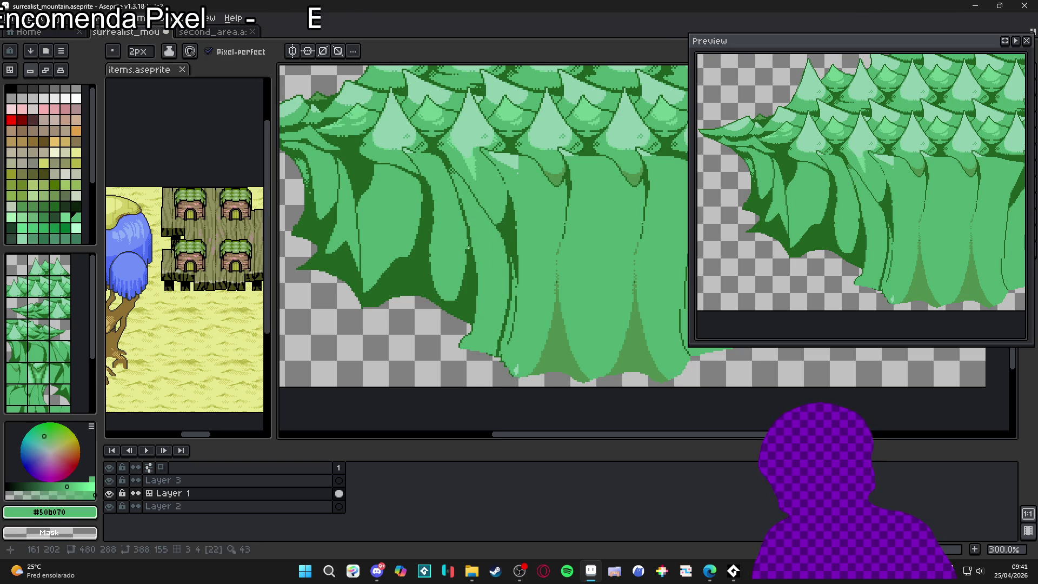
{"action": "left_click", "coordinate": [465, 285], "text": "alt"}
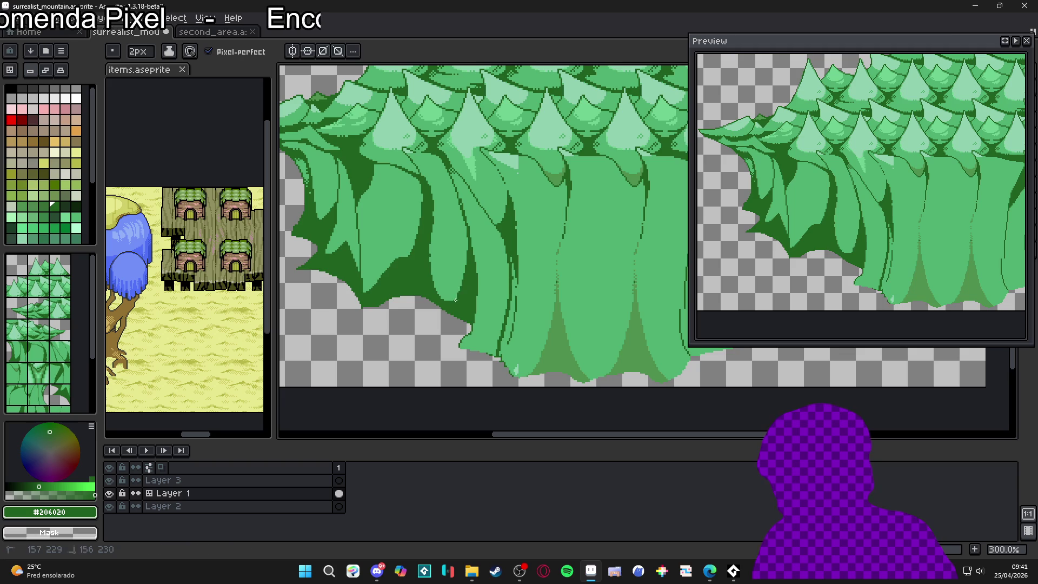
{"action": "mouse_move", "coordinate": [476, 309]}
{"action": "left_mouse_down"}
{"action": "mouse_move", "coordinate": [481, 328]}
{"action": "mouse_move", "coordinate": [500, 327]}
{"action": "left_mouse_up"}
{"action": "key", "text": "g"}
{"action": "left_click", "coordinate": [485, 319]}
{"action": "key", "text": "b"}
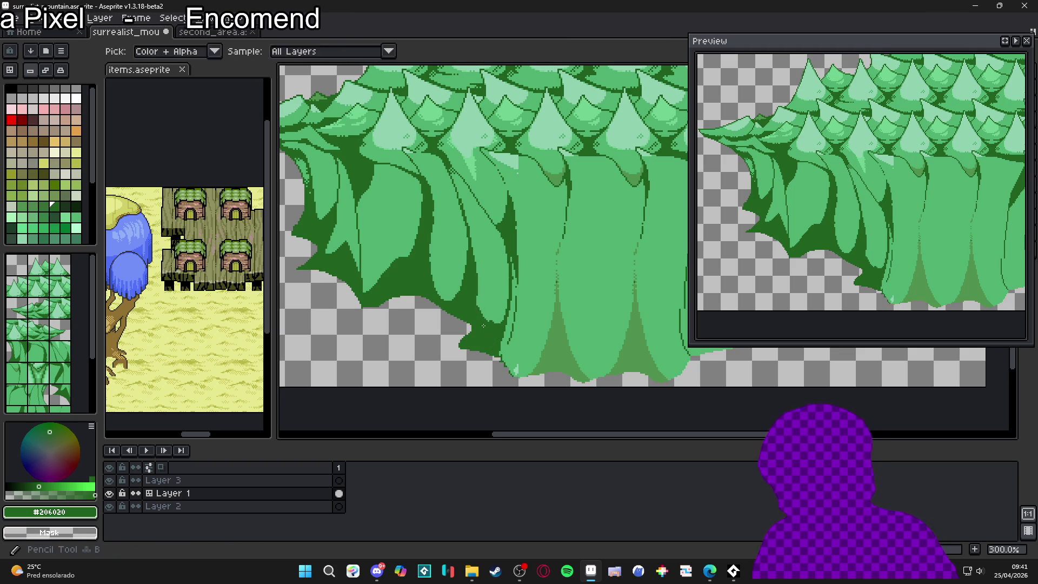
{"action": "left_click_drag", "start_coordinate": [485, 317], "coordinate": [481, 298]}
Step: Extend the dark outline down the tree edge and add a small stroke among the treetops
{"action": "left_click", "coordinate": [492, 287], "text": "alt"}
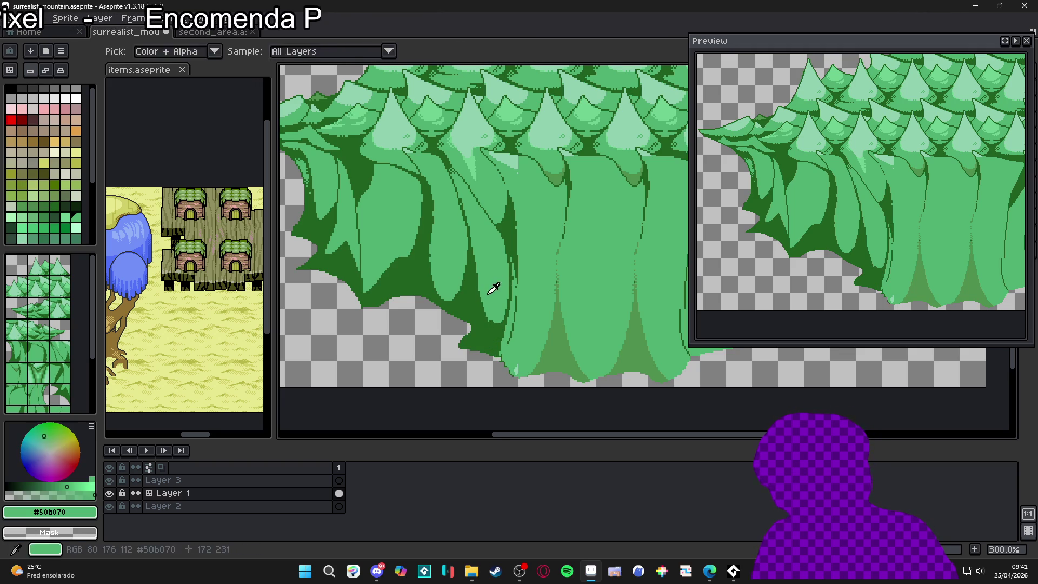
{"action": "left_click", "coordinate": [484, 314], "text": "alt"}
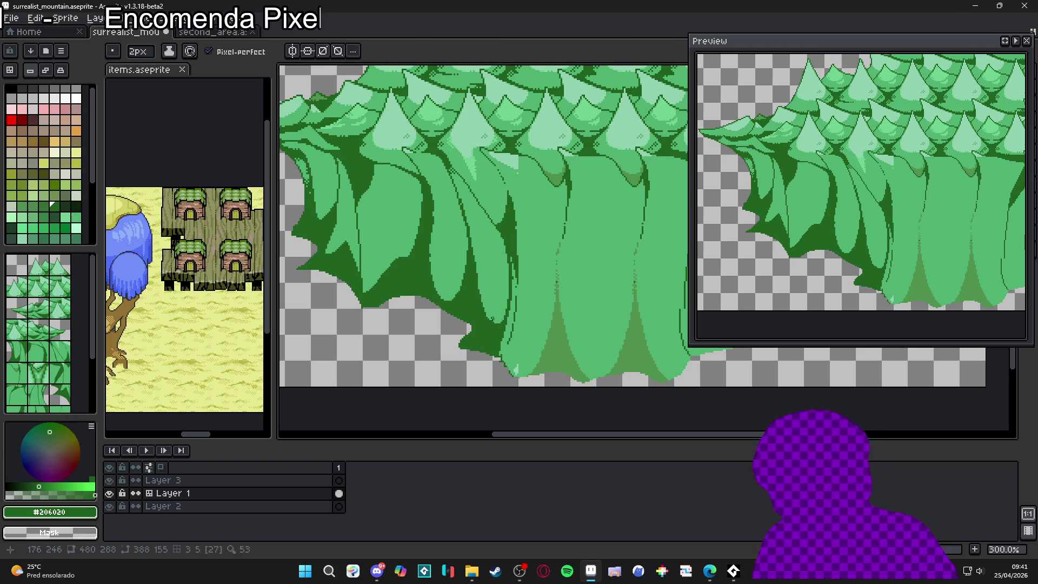
{"action": "left_click_drag", "start_coordinate": [507, 237], "coordinate": [505, 354]}
{"action": "left_click_drag", "start_coordinate": [509, 317], "coordinate": [507, 318]}
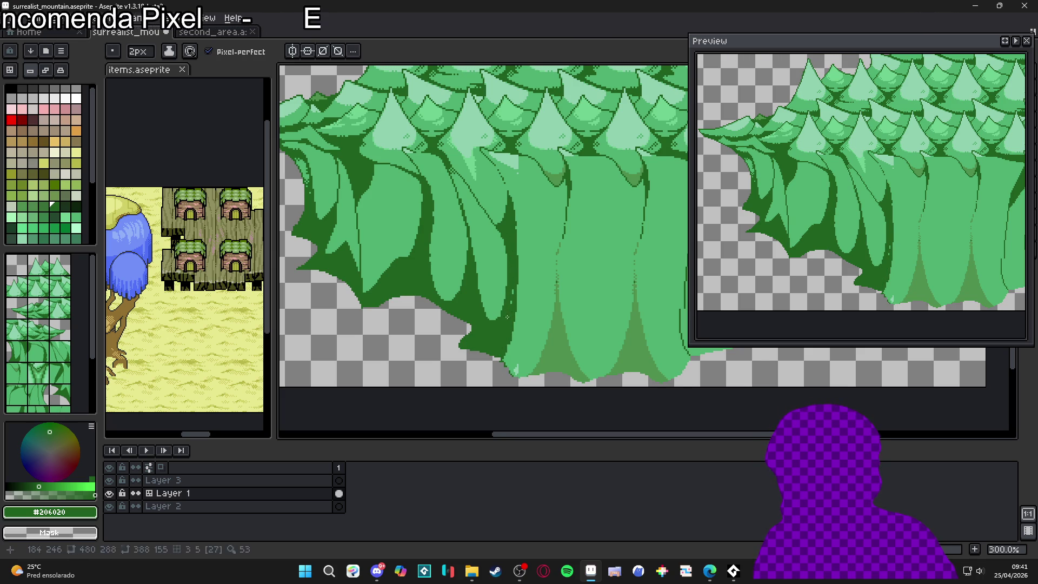
{"action": "left_click_drag", "start_coordinate": [498, 355], "coordinate": [498, 355]}
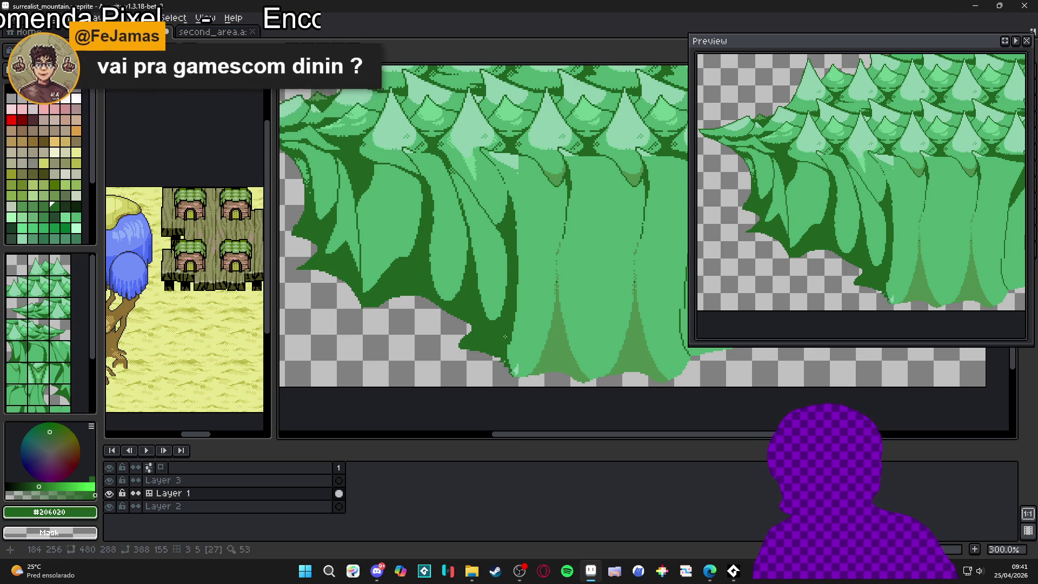
{"action": "scroll", "coordinate": [564, 301], "scroll_direction": "up", "scroll_amount": 1}
{"action": "scroll", "coordinate": [574, 338], "scroll_direction": "up", "scroll_amount": 1}
{"action": "left_click_drag", "start_coordinate": [465, 231], "coordinate": [469, 237]}
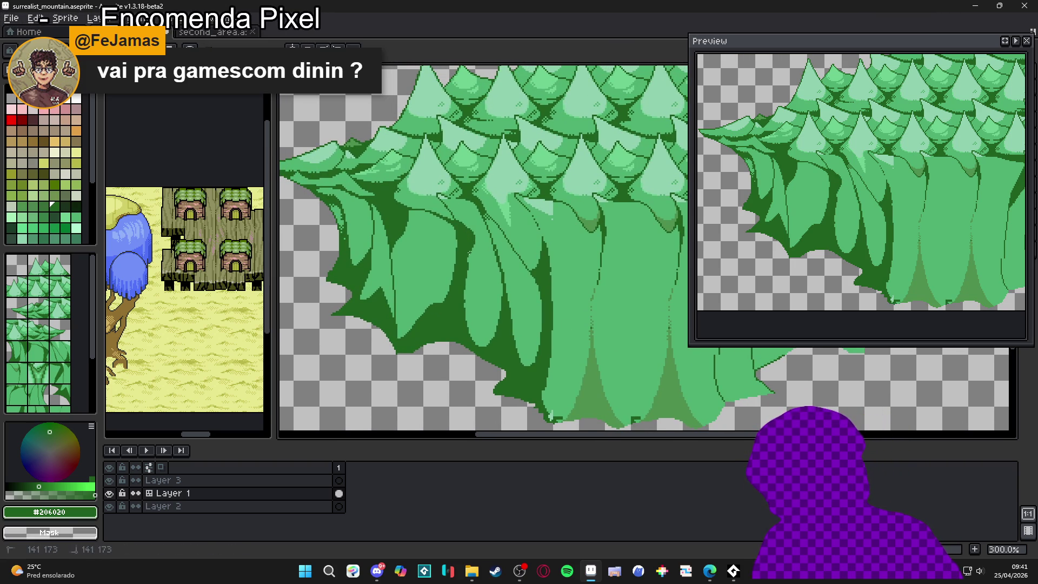
{"action": "scroll", "coordinate": [661, 404], "scroll_direction": "up", "scroll_amount": 1}
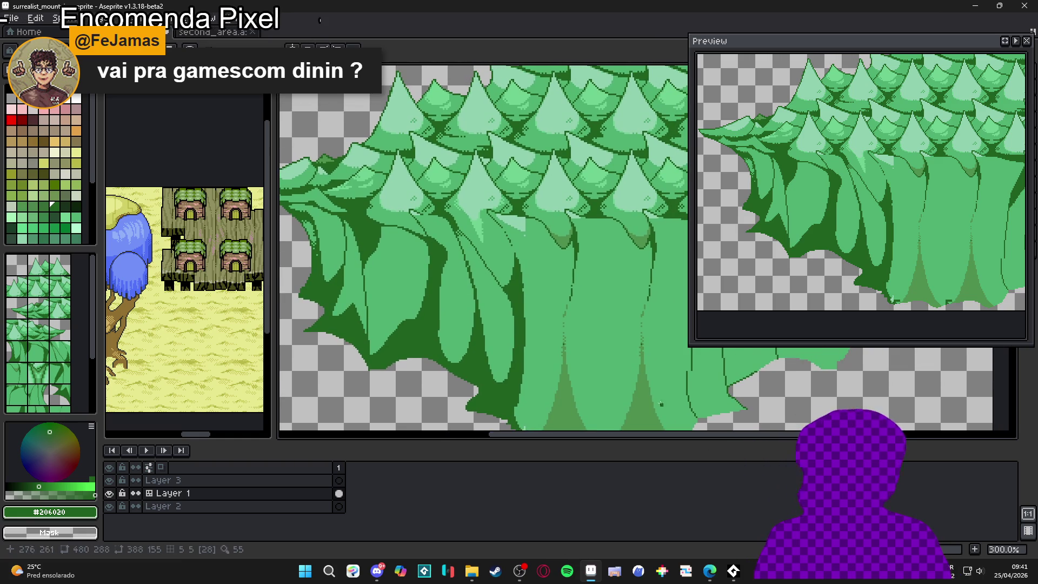
{"action": "scroll", "coordinate": [660, 404], "scroll_direction": "left", "scroll_amount": 3}
{"action": "scroll", "coordinate": [661, 405], "scroll_direction": "up", "scroll_amount": 2}
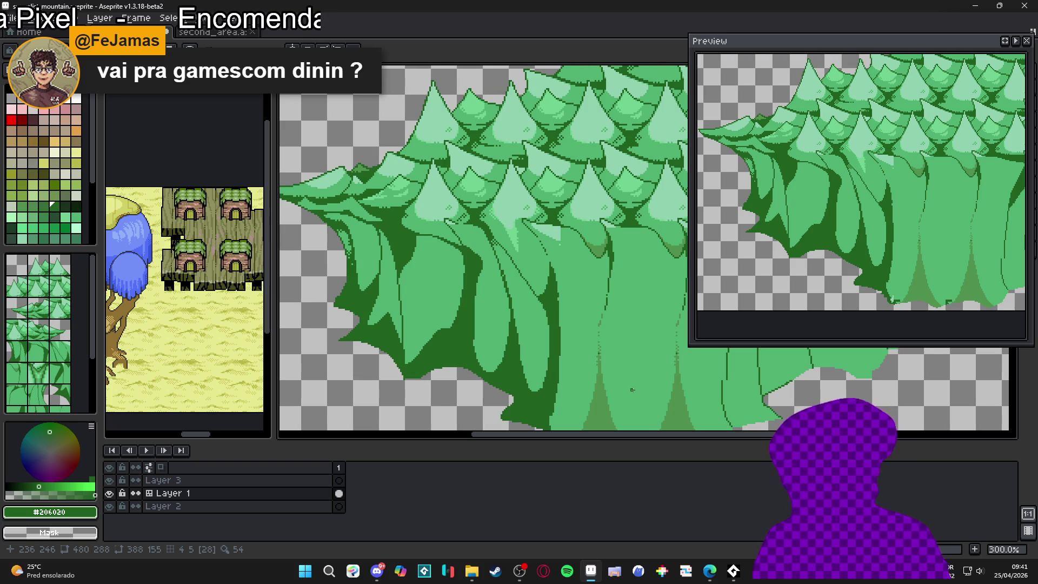
{"action": "left_click_drag", "start_coordinate": [575, 341], "coordinate": [541, 303]}
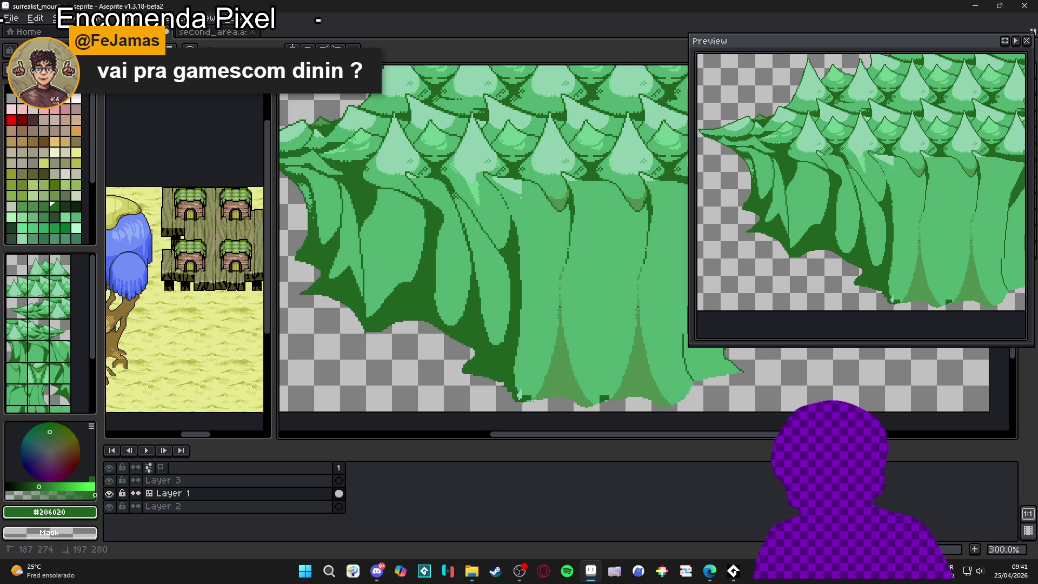
Step: Magic-wand the tree shapes, deselect, and pick mid green #509050 from the trees
{"action": "key", "text": "w"}
{"action": "left_click", "coordinate": [660, 379]}
{"action": "key", "text": "ctrl+d"}
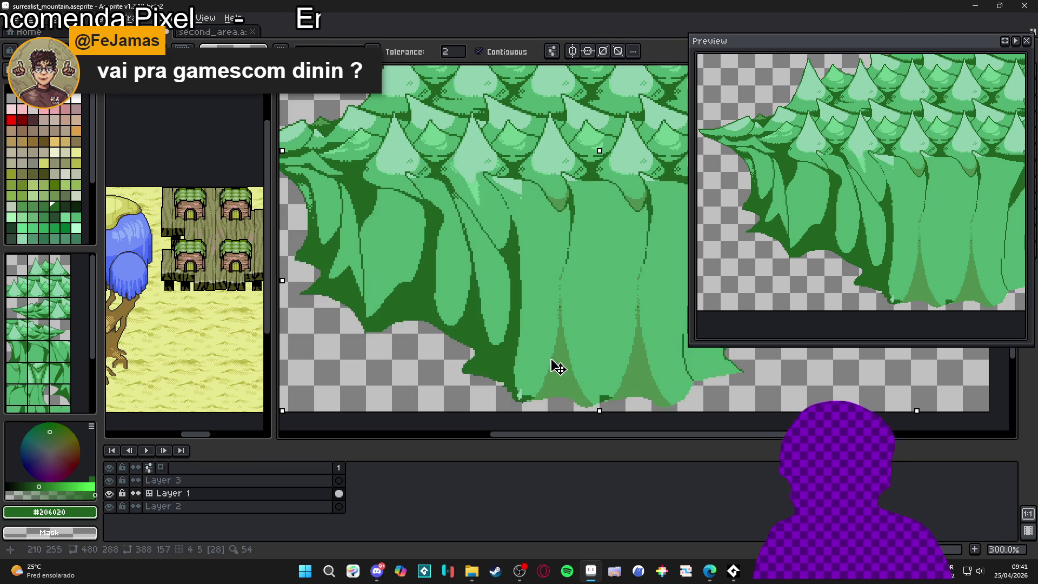
{"action": "key", "text": "b"}
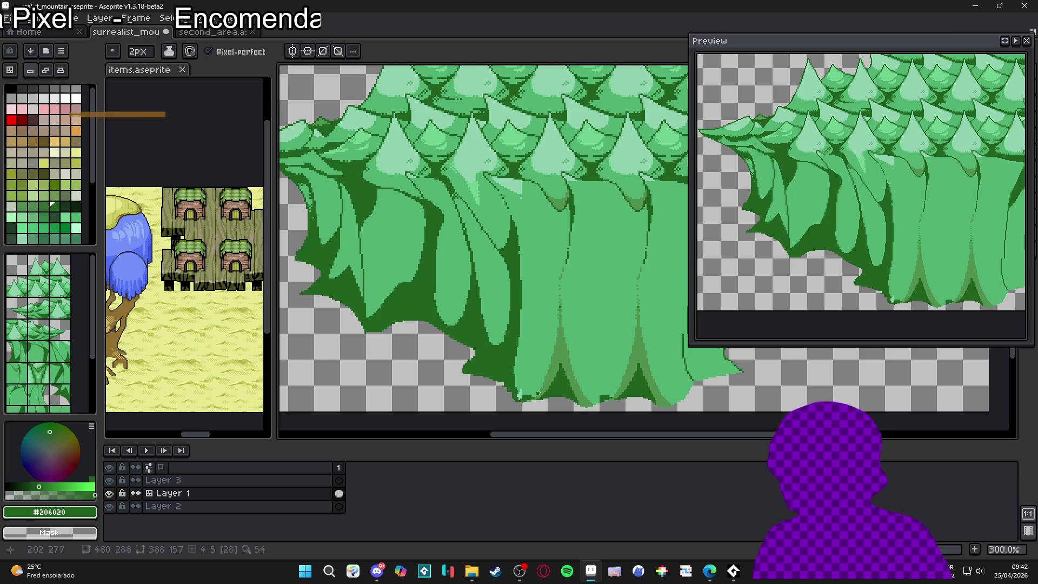
{"action": "left_click", "coordinate": [552, 383], "text": "alt"}
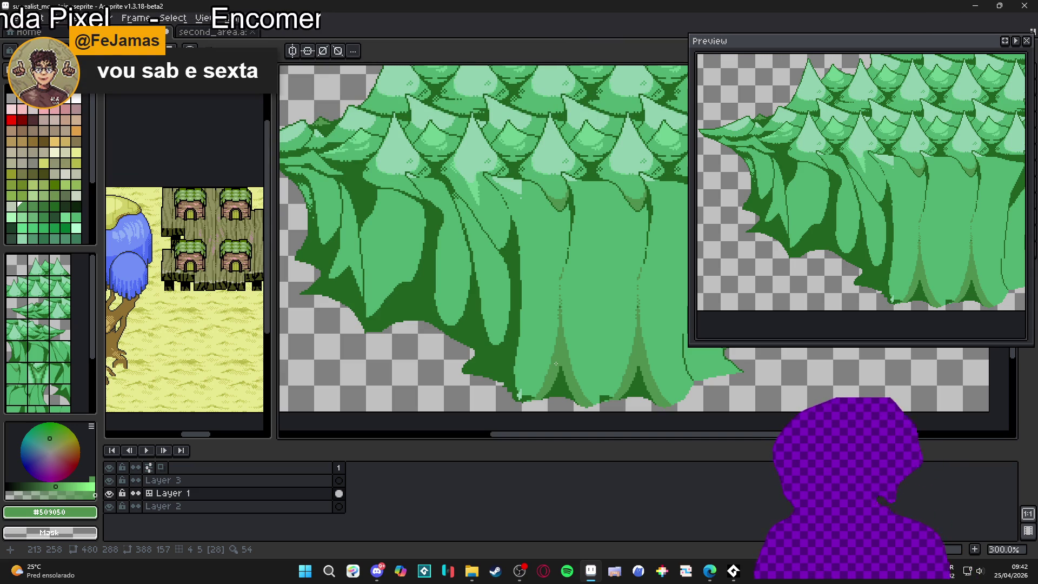
{"action": "scroll", "coordinate": [556, 367], "scroll_direction": "right", "scroll_amount": 3}
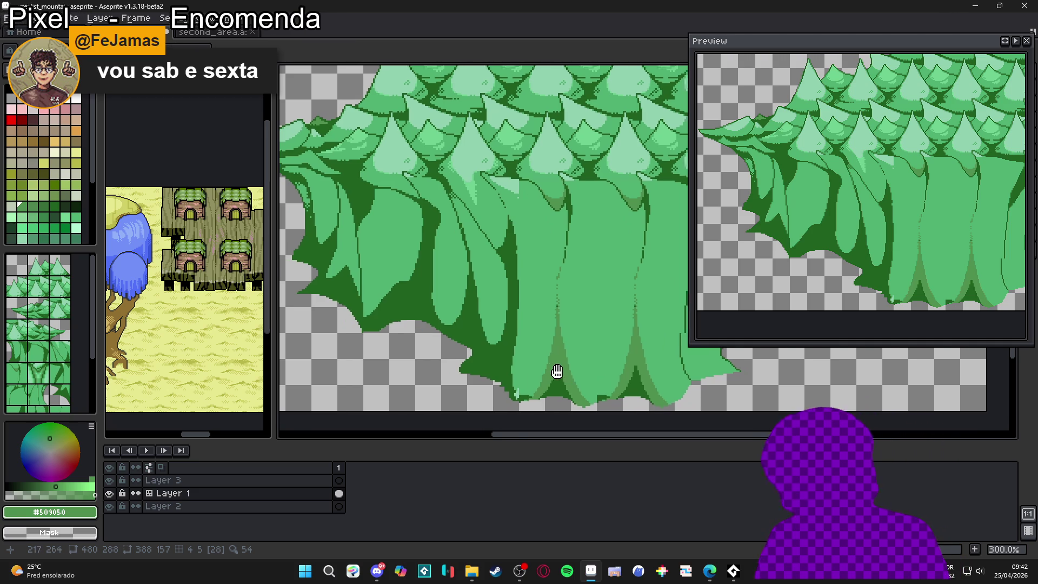
Step: Draw dark-green vertical fold lines down several central trunks
{"action": "left_click", "coordinate": [538, 395], "text": "alt"}
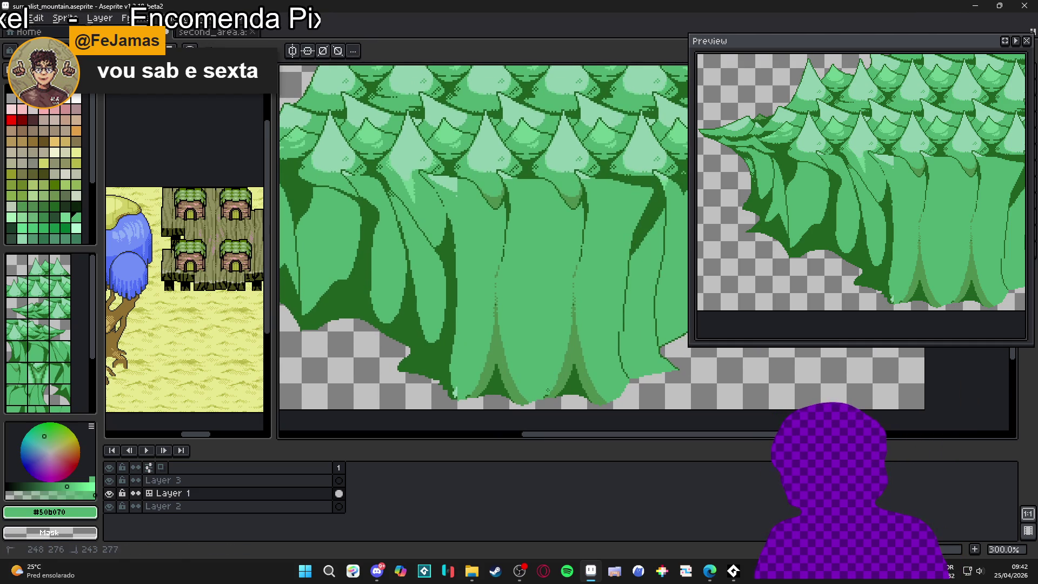
{"action": "left_click", "coordinate": [574, 381], "text": "alt"}
{"action": "left_click_drag", "start_coordinate": [603, 366], "coordinate": [519, 352]}
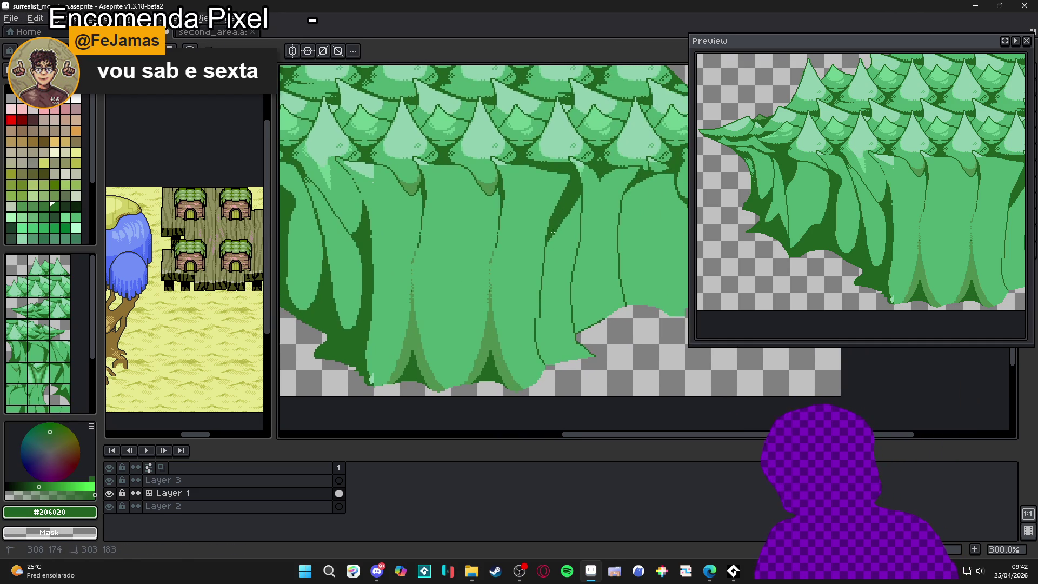
{"action": "left_click_drag", "start_coordinate": [545, 296], "coordinate": [542, 322]}
{"action": "mouse_move", "coordinate": [558, 359]}
{"action": "left_mouse_down"}
{"action": "mouse_move", "coordinate": [551, 313]}
{"action": "mouse_move", "coordinate": [551, 340]}
{"action": "mouse_move", "coordinate": [535, 331]}
{"action": "mouse_move", "coordinate": [538, 232]}
{"action": "mouse_move", "coordinate": [546, 361]}
{"action": "mouse_move", "coordinate": [539, 321]}
{"action": "mouse_move", "coordinate": [545, 331]}
{"action": "left_mouse_up"}
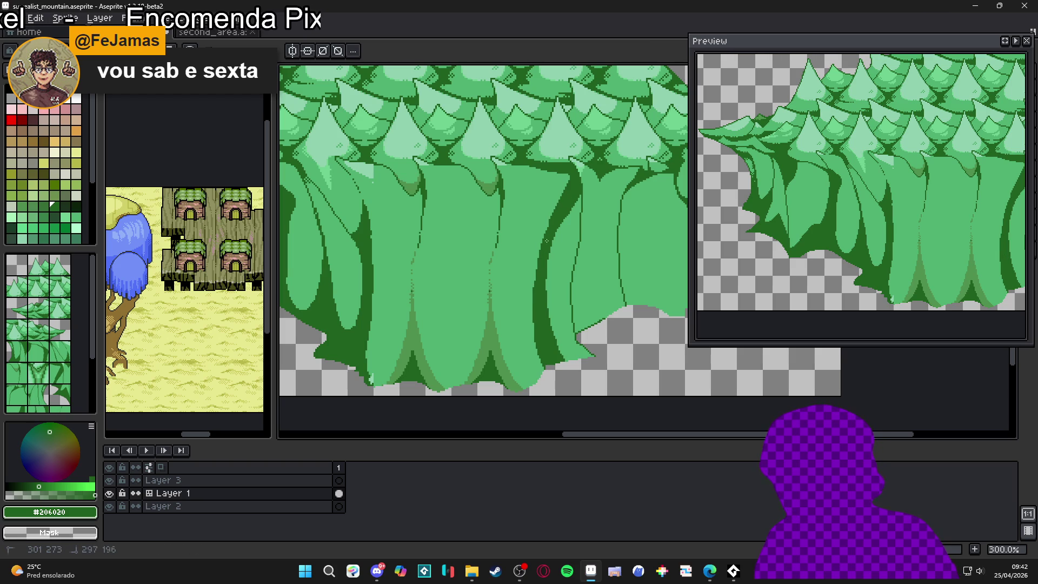
{"action": "left_click_drag", "start_coordinate": [533, 352], "coordinate": [542, 240]}
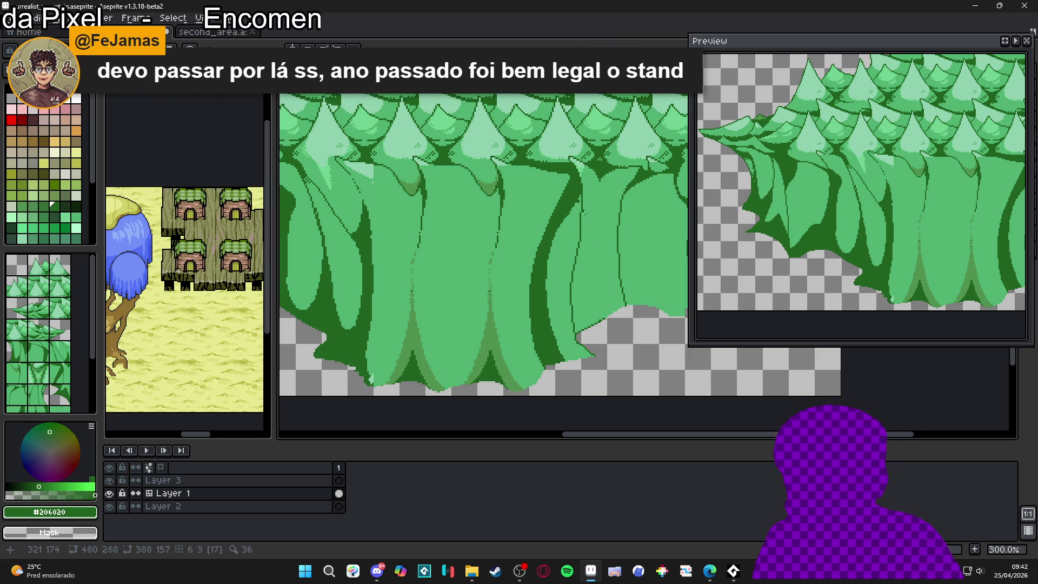
{"action": "mouse_move", "coordinate": [582, 211]}
{"action": "left_mouse_down"}
{"action": "mouse_move", "coordinate": [589, 295]}
{"action": "mouse_move", "coordinate": [615, 314]}
{"action": "left_mouse_up"}
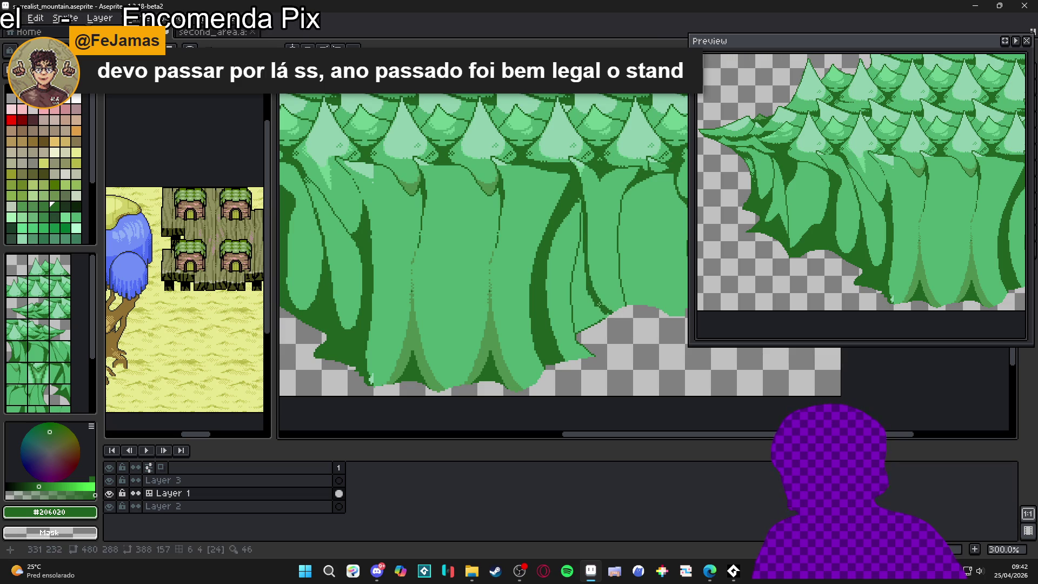
Step: Briefly try the Paint Bucket and Marquee, then re-pick dark green #206020 for the Pencil
{"action": "key", "text": "b"}
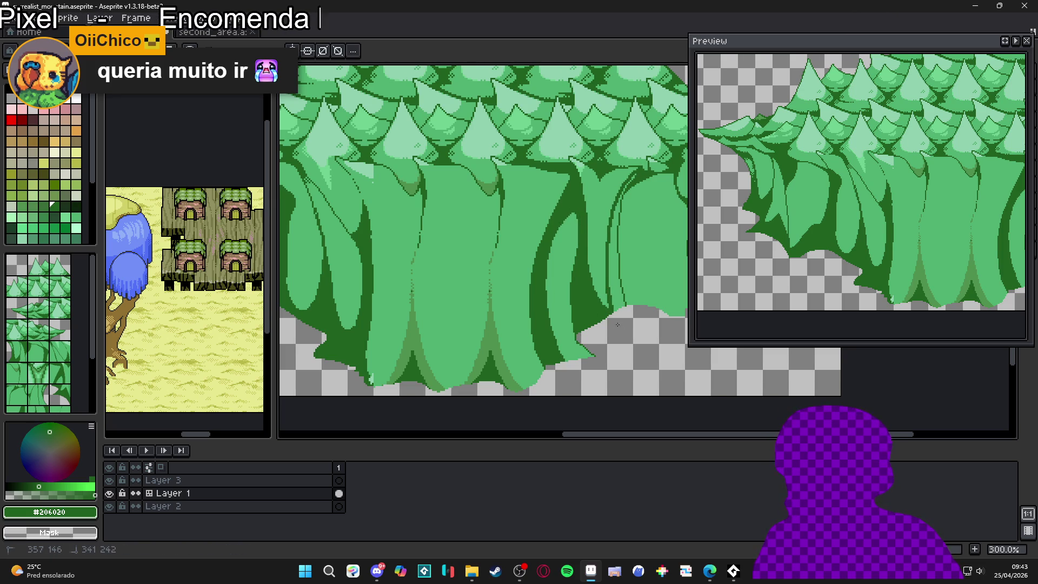
{"action": "key", "text": "g"}
{"action": "key", "text": "b"}
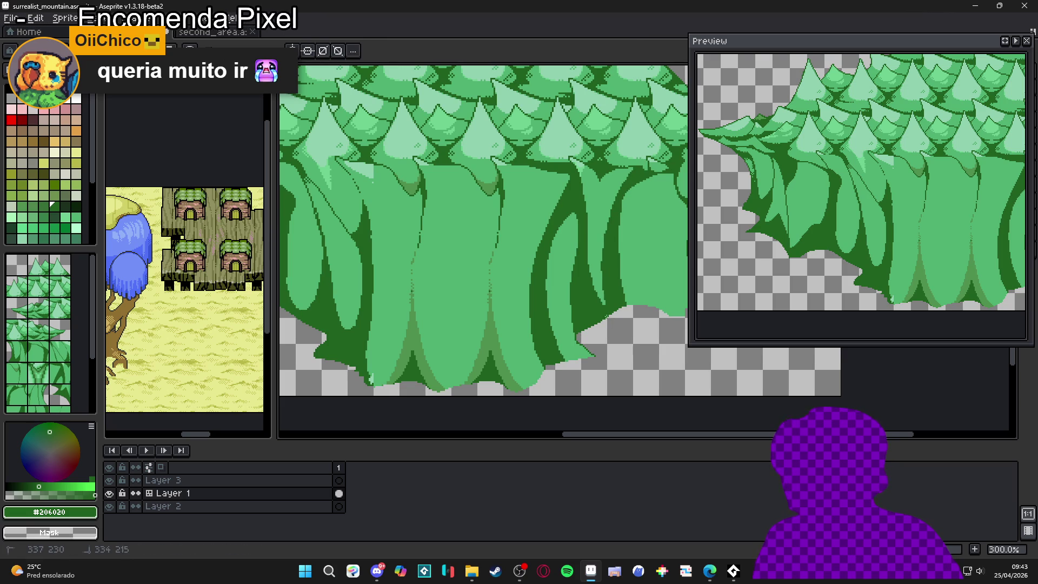
{"action": "left_click", "coordinate": [599, 260], "text": "alt"}
{"action": "key", "text": "m"}
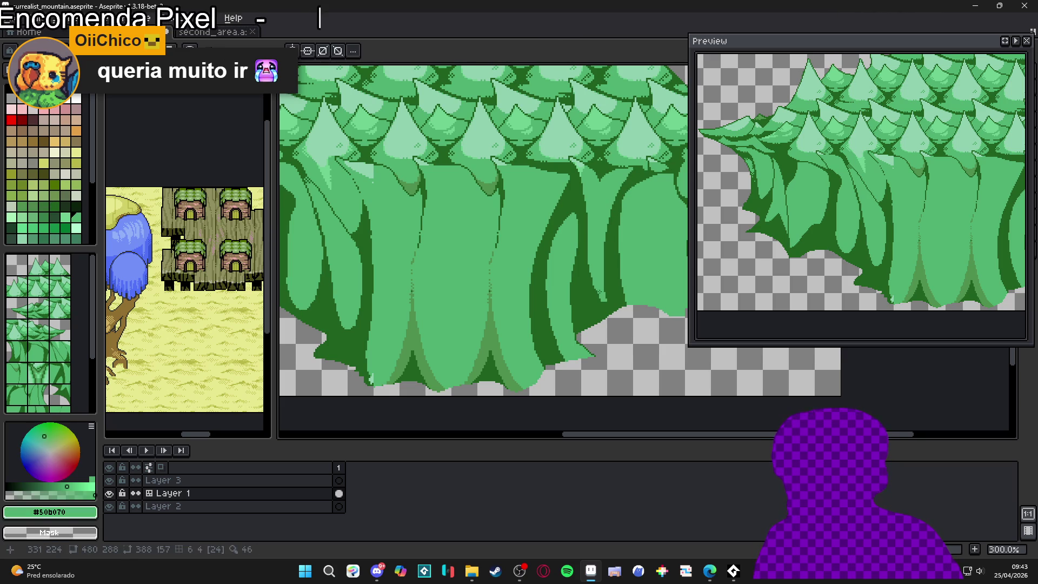
{"action": "left_click", "coordinate": [615, 242], "text": "alt"}
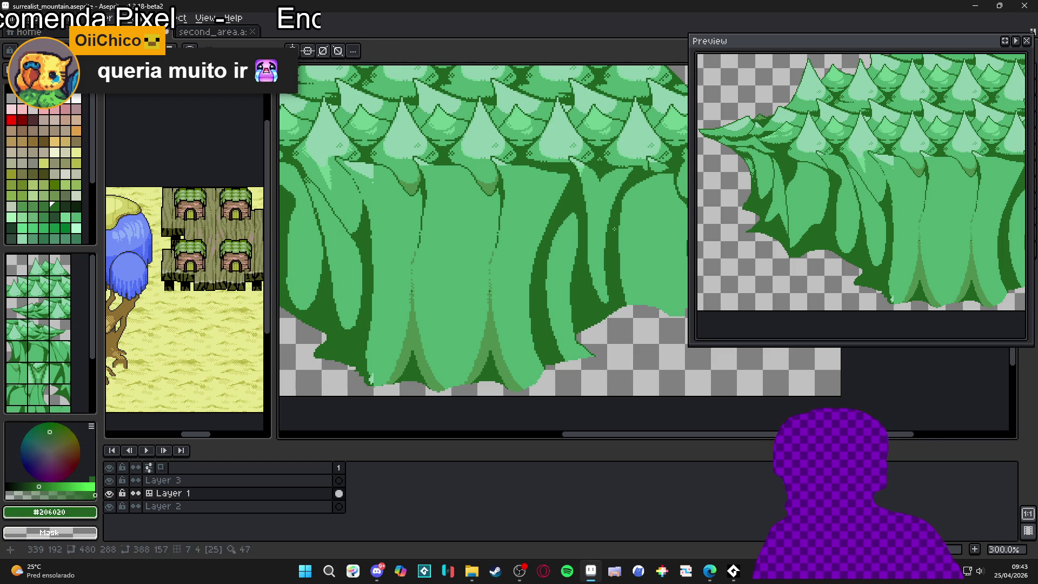
{"action": "key", "text": "b"}
{"action": "scroll", "coordinate": [617, 283], "scroll_direction": "right", "scroll_amount": 2}
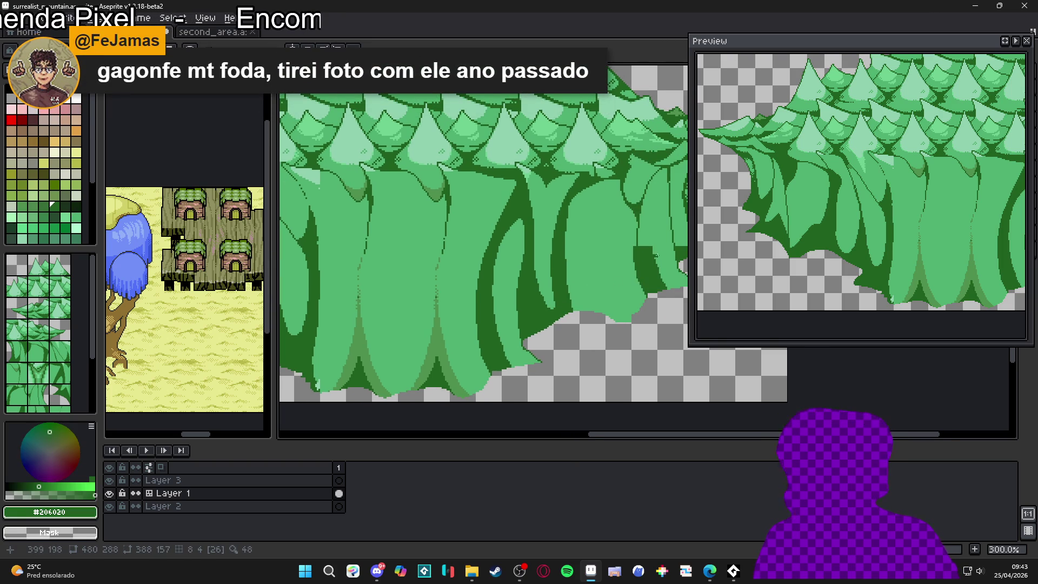
Step: At 200% zoom, pencil more dark #206020 fold strokes down several trunks
{"action": "scroll", "coordinate": [586, 287], "scroll_direction": "down", "scroll_amount": 1}
{"action": "scroll", "coordinate": [546, 296], "scroll_direction": "down", "scroll_amount": 1}
{"action": "scroll", "coordinate": [532, 308], "scroll_direction": "up", "scroll_amount": 1}
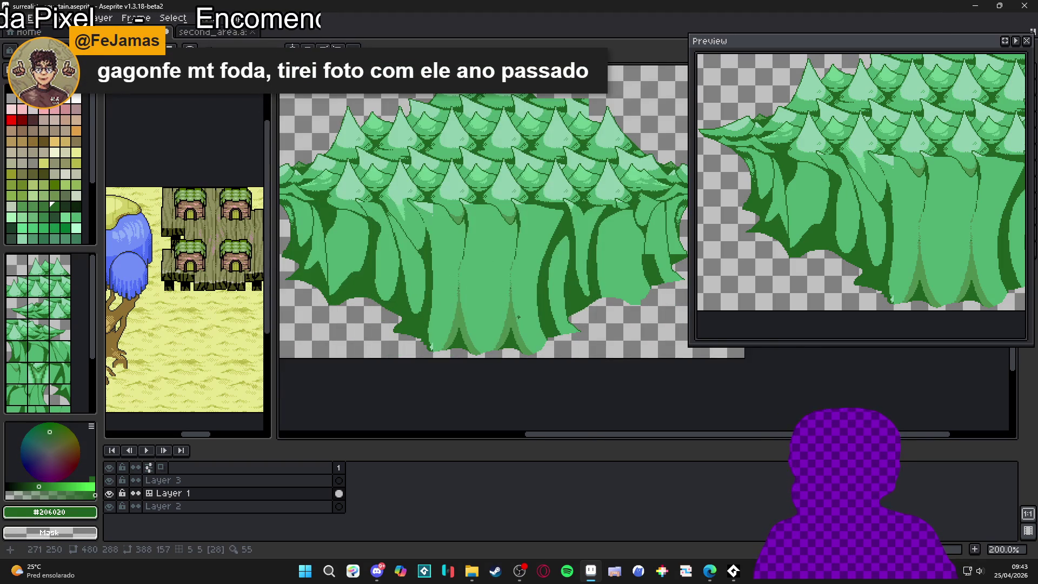
{"action": "scroll", "coordinate": [522, 317], "scroll_direction": "down", "scroll_amount": 1}
{"action": "scroll", "coordinate": [492, 316], "scroll_direction": "up", "scroll_amount": 1}
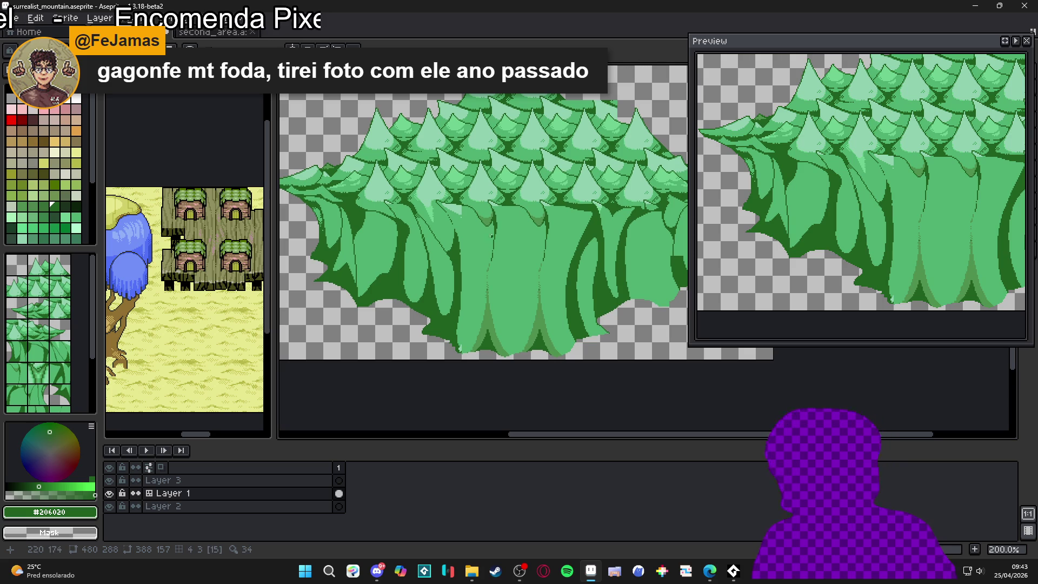
{"action": "left_click_drag", "start_coordinate": [488, 223], "coordinate": [489, 263]}
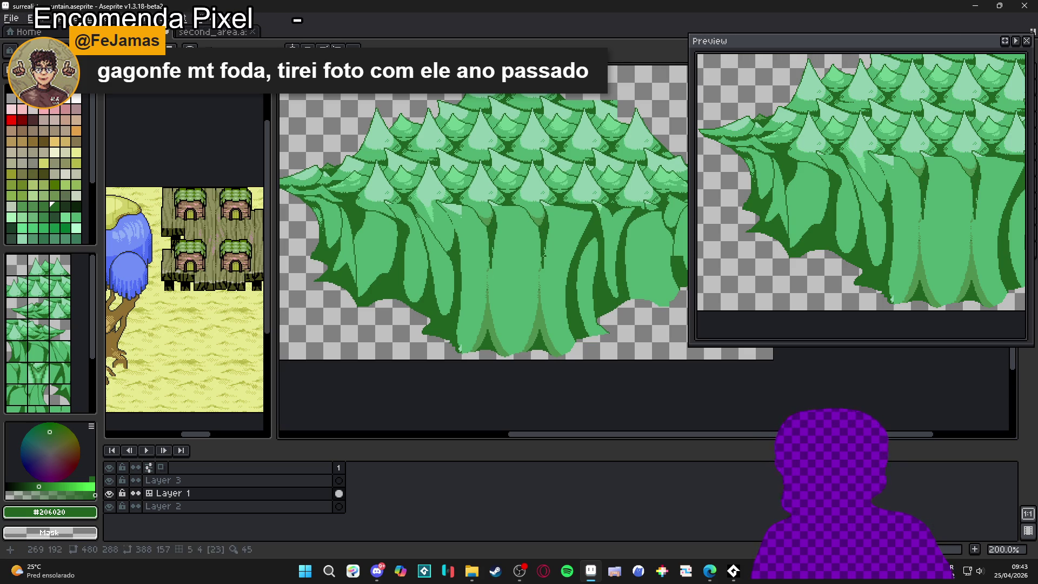
{"action": "mouse_move", "coordinate": [540, 274]}
{"action": "left_mouse_down"}
{"action": "mouse_move", "coordinate": [545, 354]}
{"action": "mouse_move", "coordinate": [550, 340]}
{"action": "left_mouse_up"}
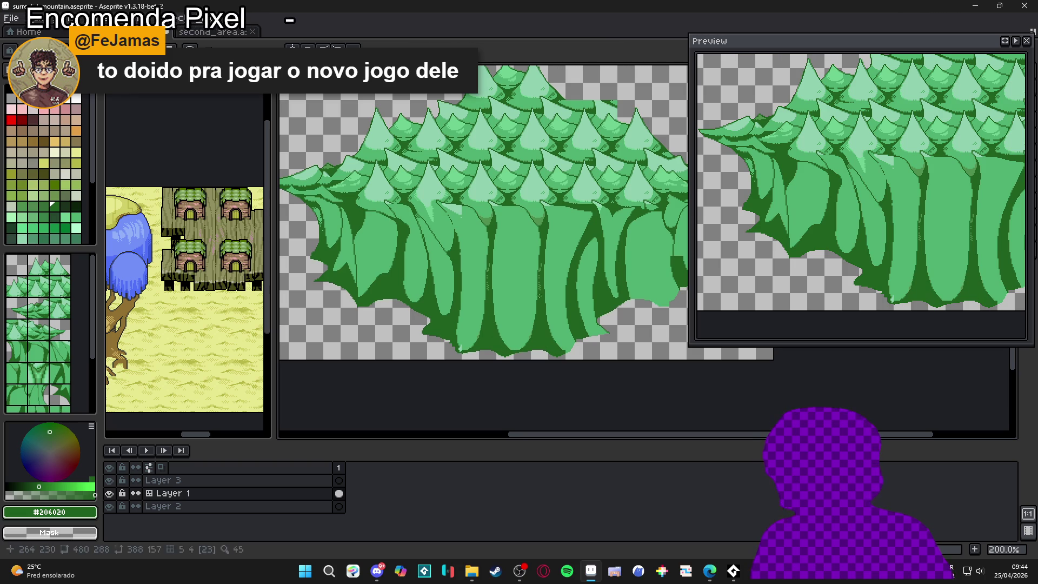
{"action": "left_click_drag", "start_coordinate": [539, 224], "coordinate": [537, 244]}
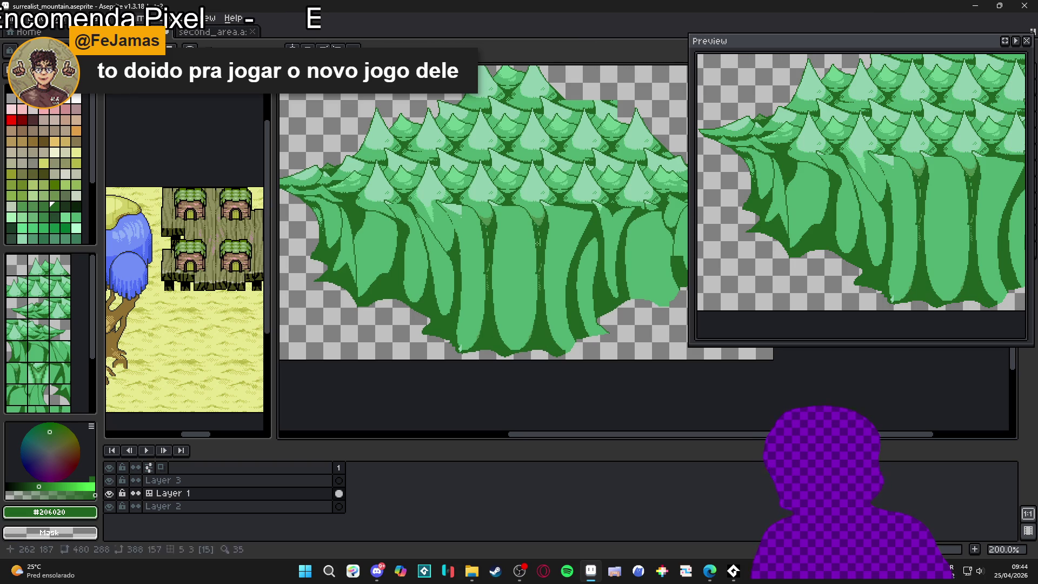
{"action": "left_click", "coordinate": [530, 226], "text": "alt"}
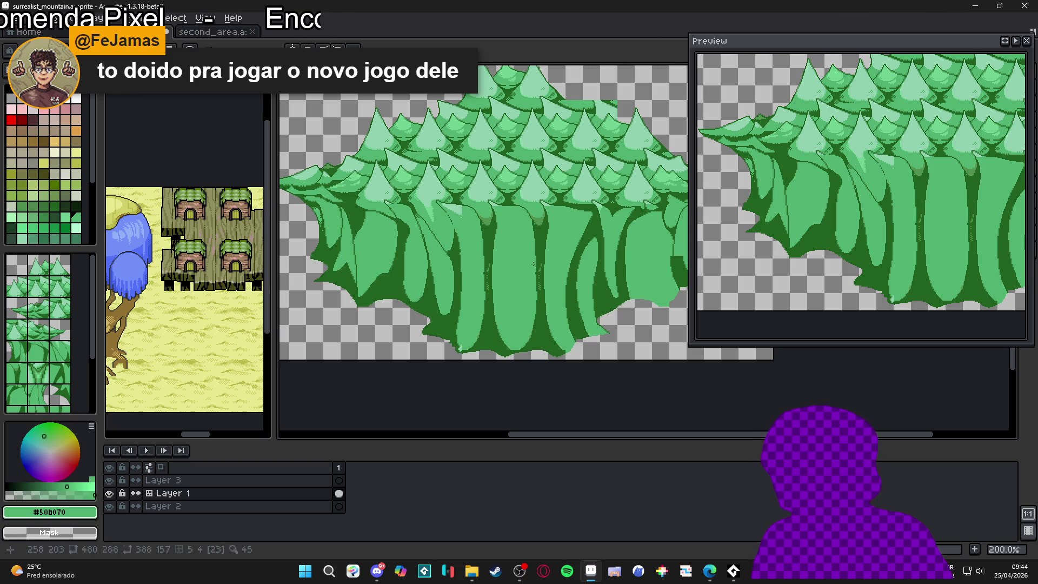
{"action": "left_click", "coordinate": [567, 265], "text": "alt"}
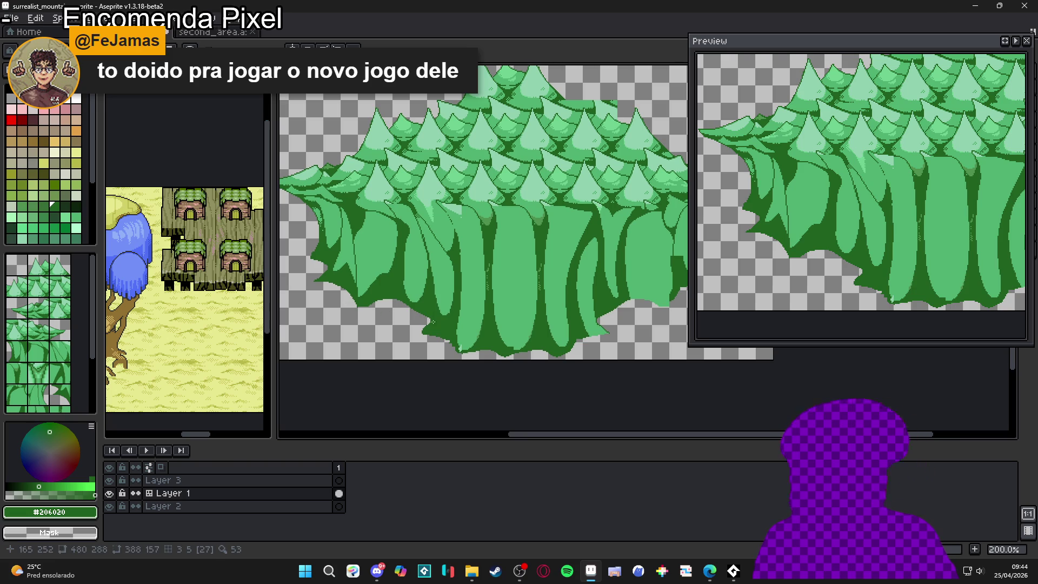
Step: With the Pencil, draw a short vertical dark outline stroke on a right-hand trunk
{"action": "scroll", "coordinate": [438, 319], "scroll_direction": "right", "scroll_amount": 3}
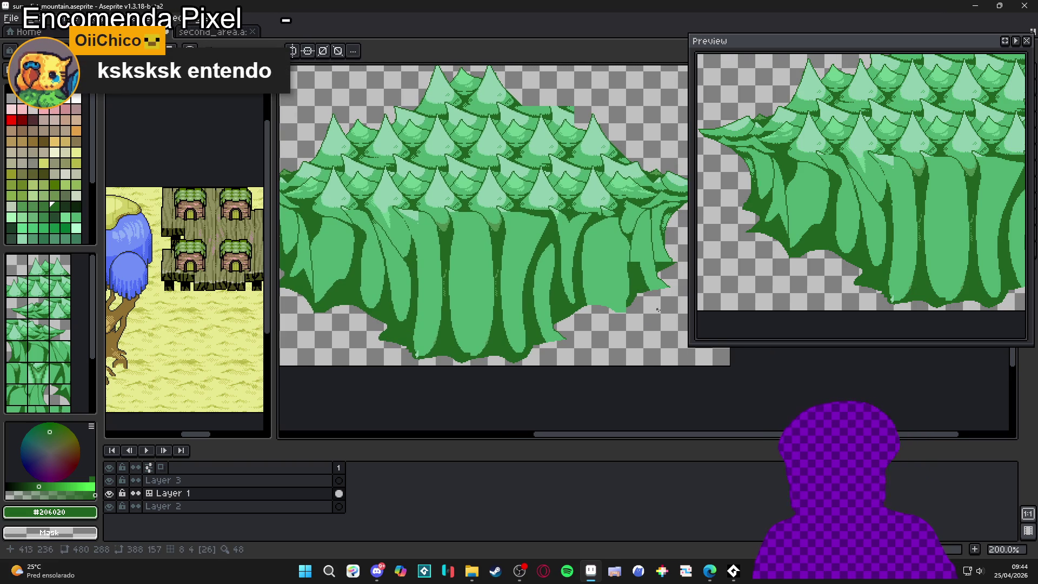
{"action": "scroll", "coordinate": [592, 292], "scroll_direction": "up", "scroll_amount": 1}
{"action": "scroll", "coordinate": [585, 297], "scroll_direction": "down", "scroll_amount": 1}
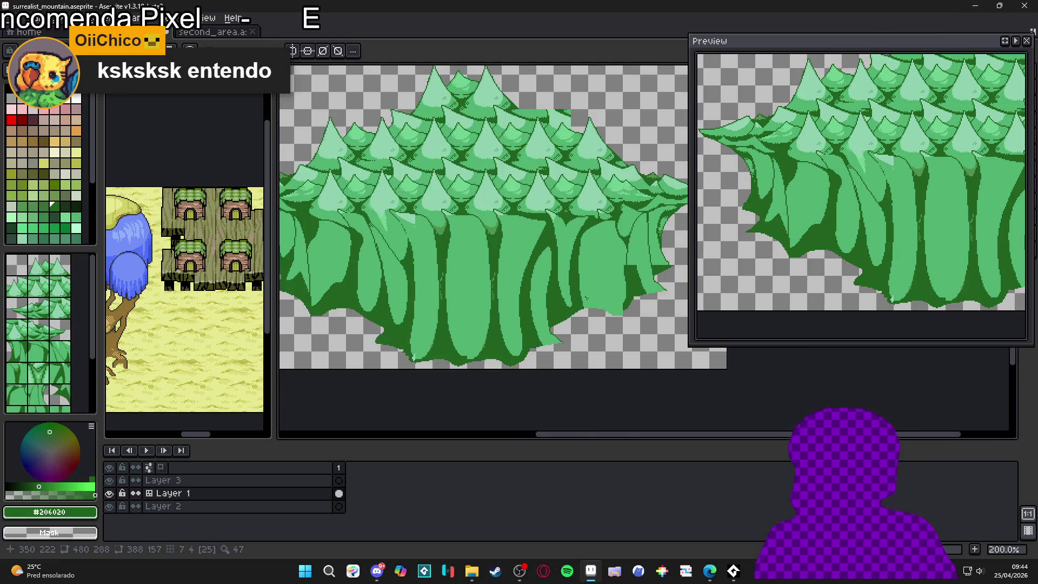
{"action": "scroll", "coordinate": [583, 301], "scroll_direction": "down", "scroll_amount": 2}
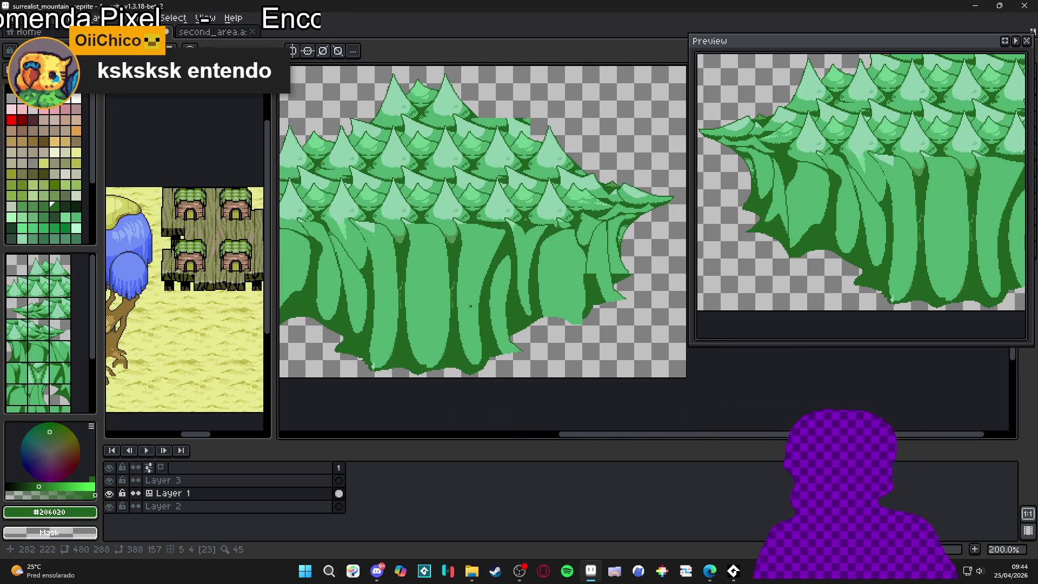
{"action": "scroll", "coordinate": [459, 292], "scroll_direction": "up", "scroll_amount": 1}
{"action": "scroll", "coordinate": [427, 300], "scroll_direction": "right", "scroll_amount": 3}
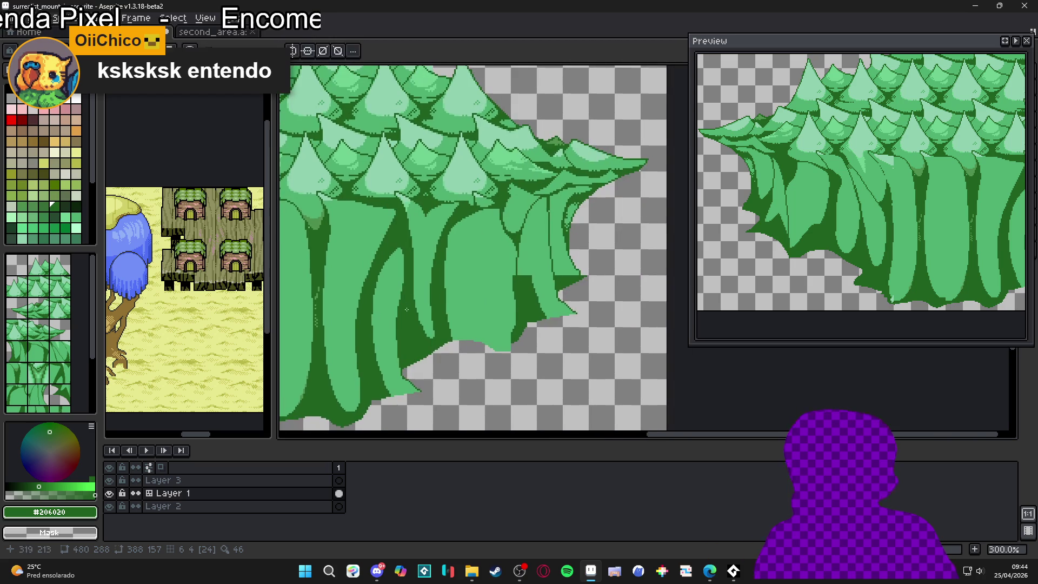
{"action": "scroll", "coordinate": [463, 282], "scroll_direction": "down", "scroll_amount": 1}
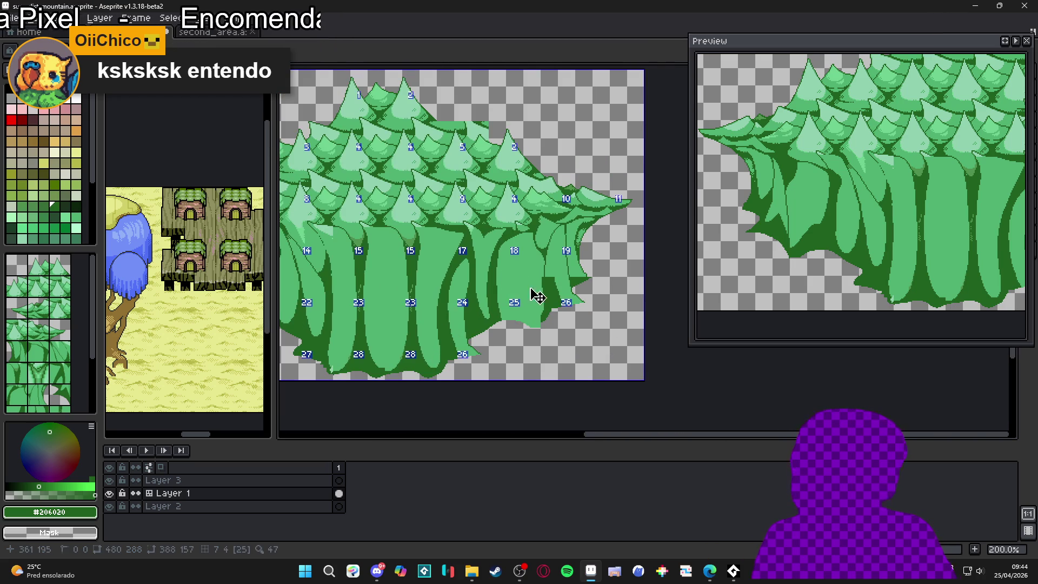
{"action": "scroll", "coordinate": [552, 280], "scroll_direction": "up", "scroll_amount": 1}
{"action": "key", "text": "b"}
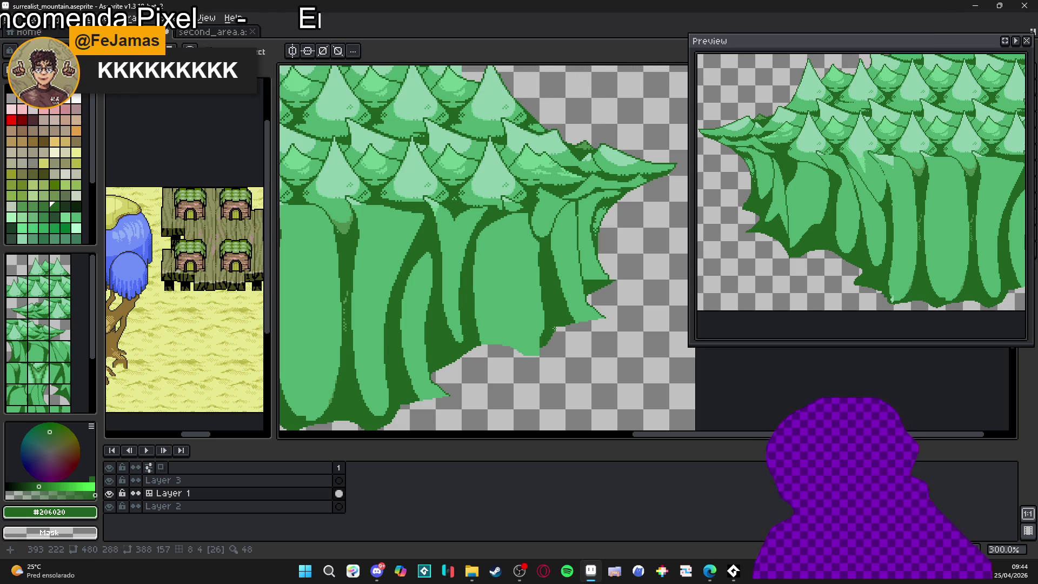
{"action": "mouse_move", "coordinate": [583, 268]}
{"action": "left_mouse_down"}
{"action": "mouse_move", "coordinate": [605, 280]}
{"action": "mouse_move", "coordinate": [582, 214]}
{"action": "left_mouse_up"}
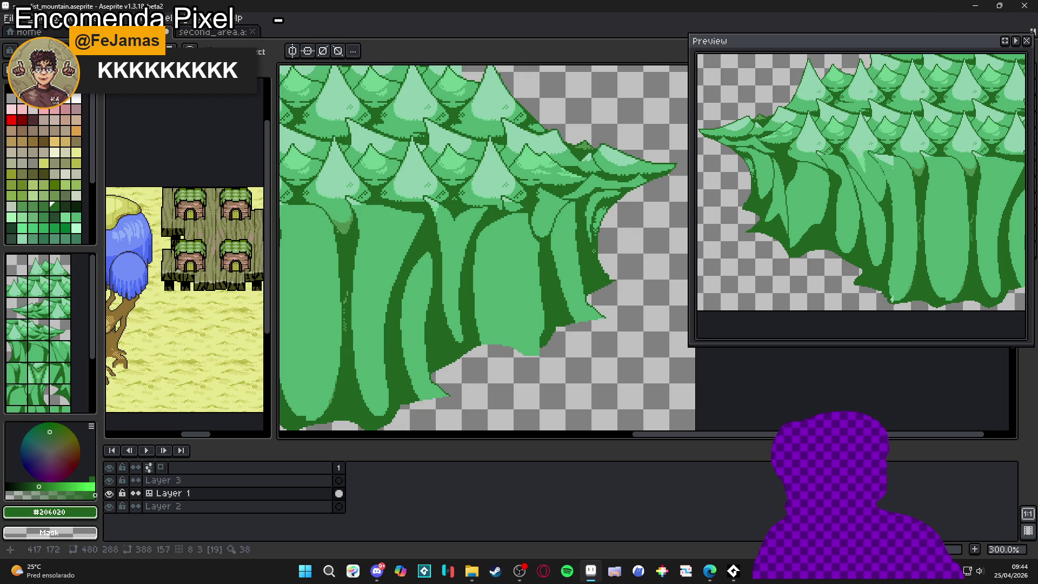
Step: Outline the cluster's lower edge with two connected dark green strokes
{"action": "scroll", "coordinate": [641, 313], "scroll_direction": "left", "scroll_amount": 2}
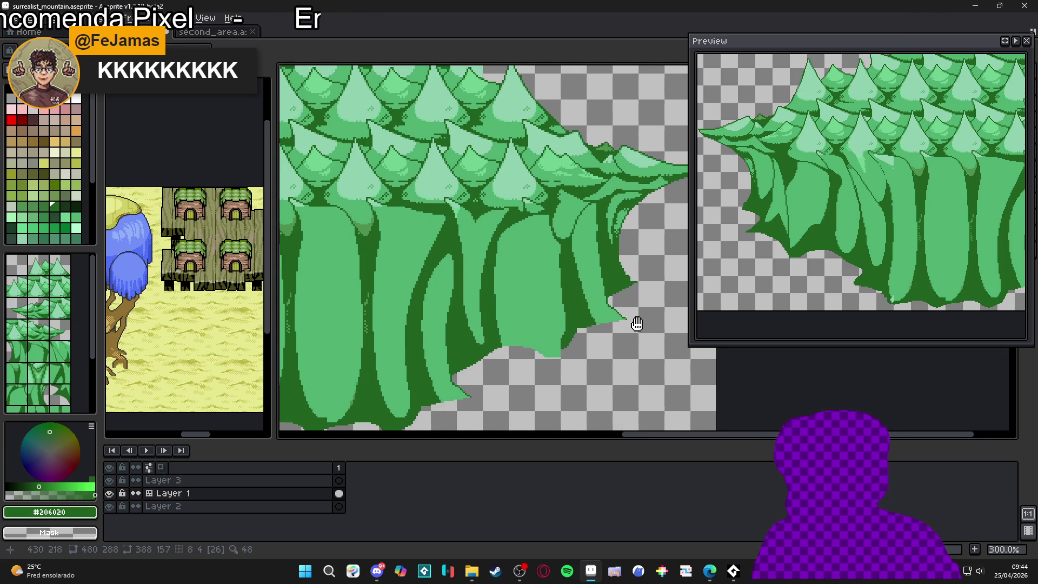
{"action": "mouse_move", "coordinate": [501, 316]}
{"action": "left_mouse_down"}
{"action": "mouse_move", "coordinate": [541, 346]}
{"action": "mouse_move", "coordinate": [526, 349]}
{"action": "left_mouse_up"}
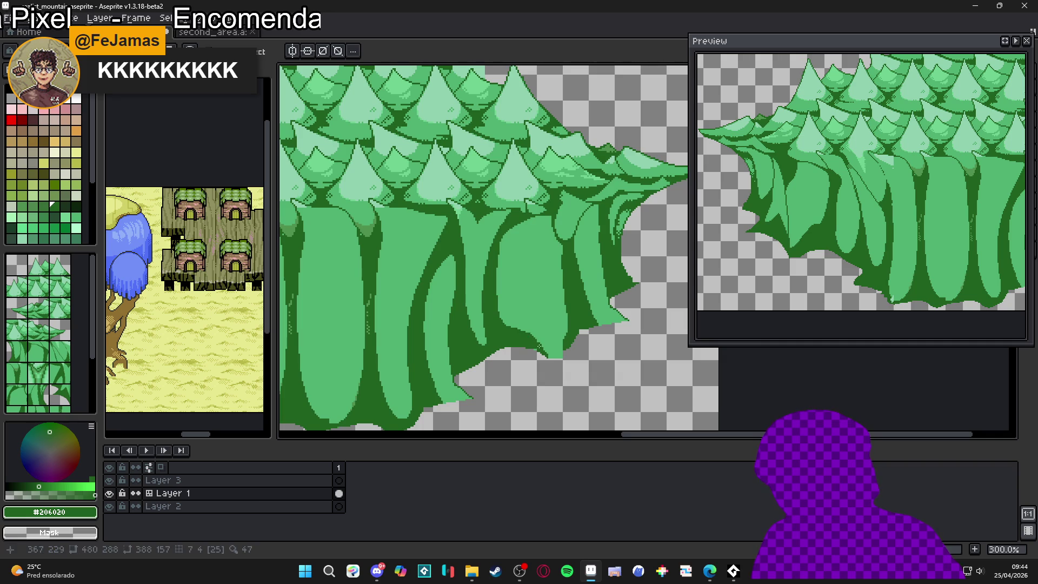
{"action": "left_click_drag", "start_coordinate": [530, 340], "coordinate": [557, 355]}
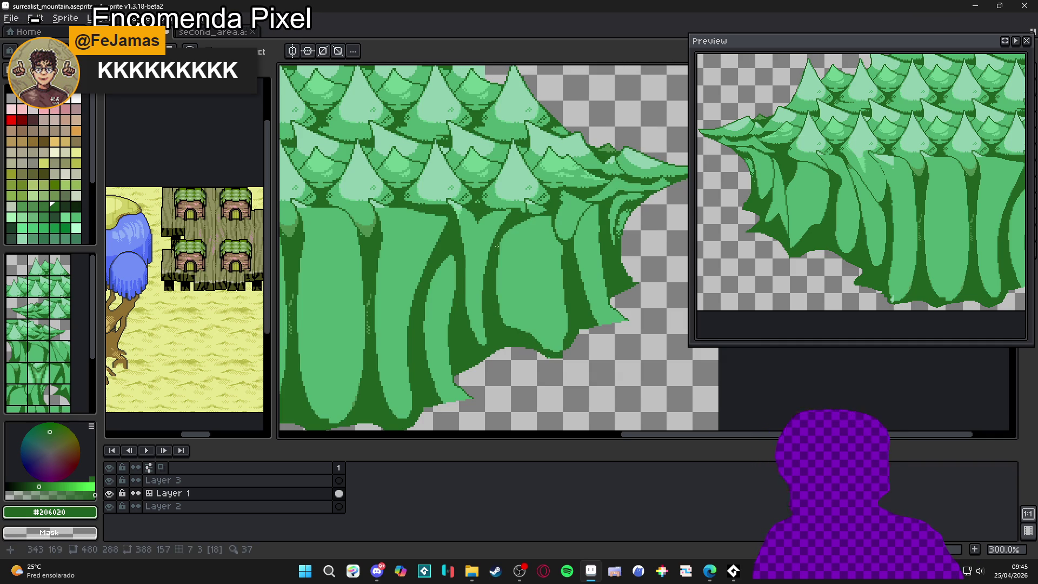
{"action": "scroll", "coordinate": [496, 245], "scroll_direction": "down", "scroll_amount": 1}
{"action": "scroll", "coordinate": [348, 354], "scroll_direction": "down", "scroll_amount": 1}
{"action": "scroll", "coordinate": [385, 359], "scroll_direction": "up", "scroll_amount": 1}
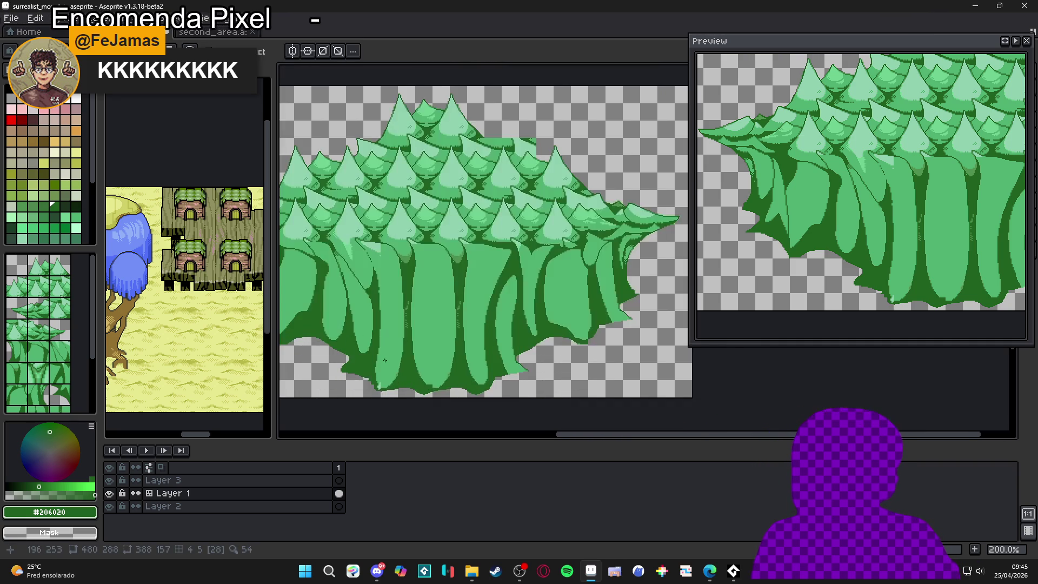
{"action": "scroll", "coordinate": [440, 349], "scroll_direction": "down", "scroll_amount": 1}
{"action": "scroll", "coordinate": [438, 346], "scroll_direction": "up", "scroll_amount": 1}
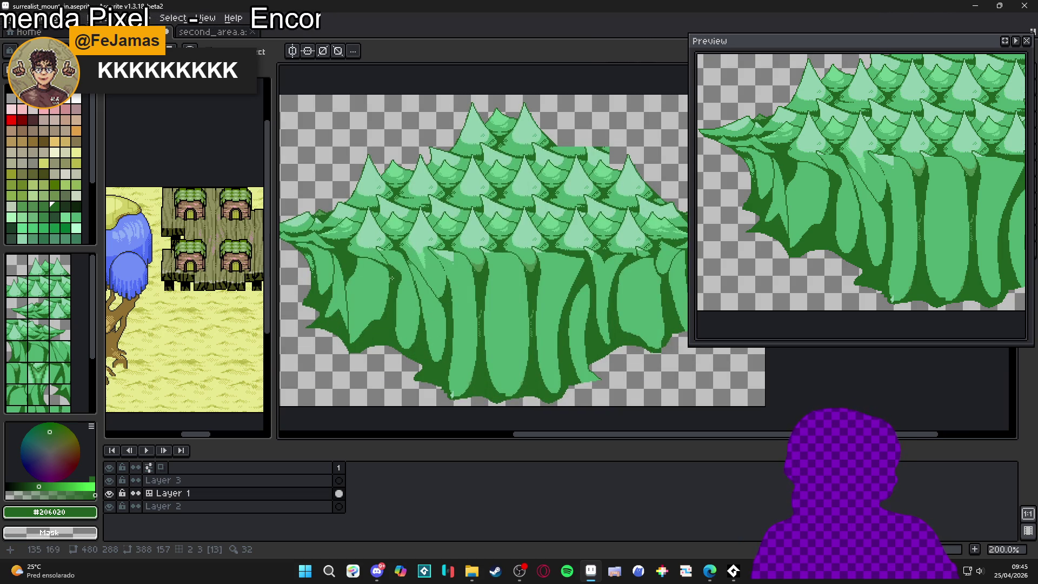
{"action": "scroll", "coordinate": [357, 273], "scroll_direction": "up", "scroll_amount": 1}
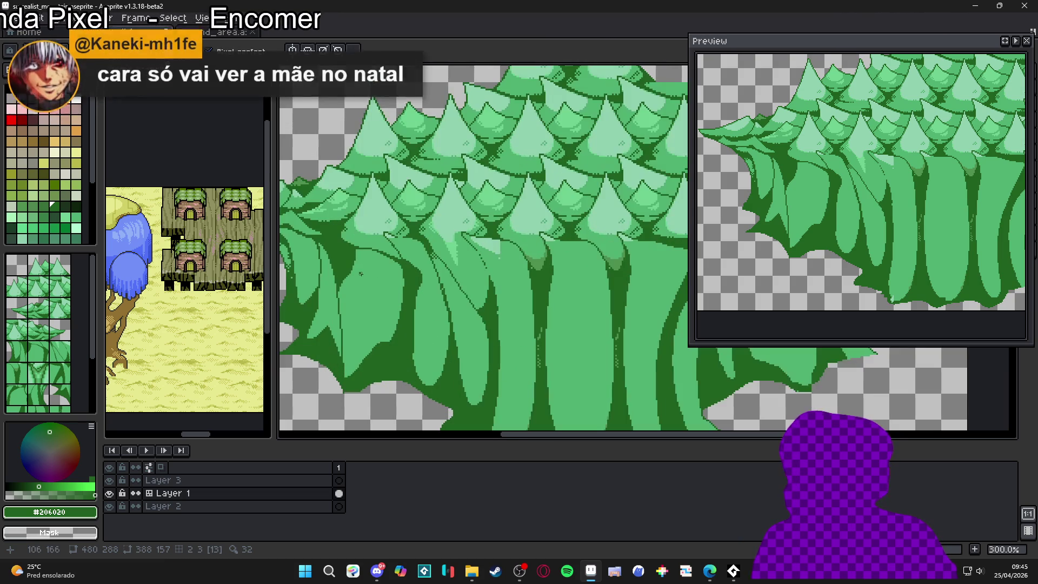
{"action": "scroll", "coordinate": [360, 273], "scroll_direction": "down", "scroll_amount": 1}
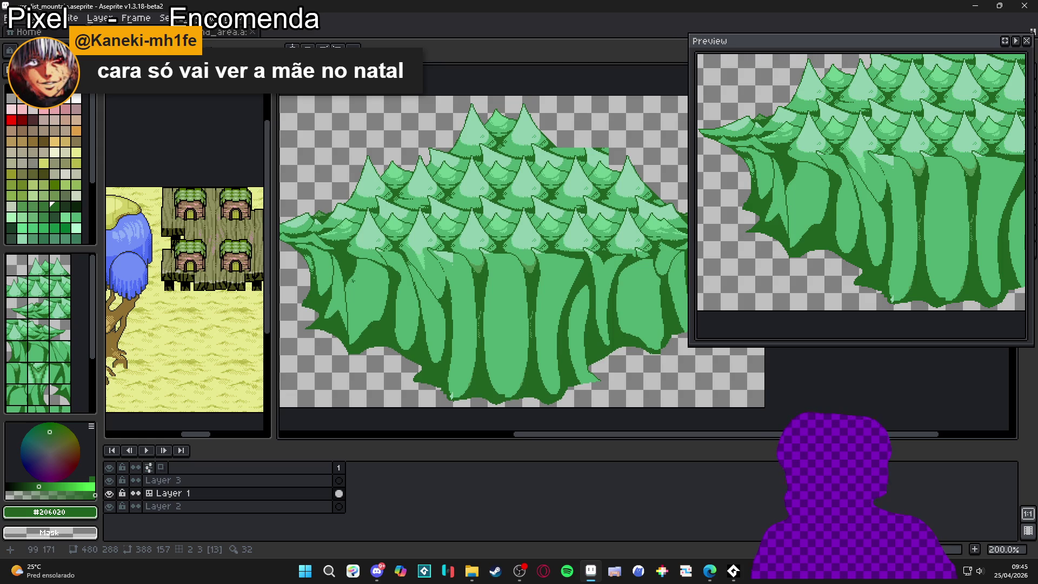
Step: Draw a dark line along a trunk edge, then undo that stray stroke
{"action": "scroll", "coordinate": [354, 277], "scroll_direction": "up", "scroll_amount": 2}
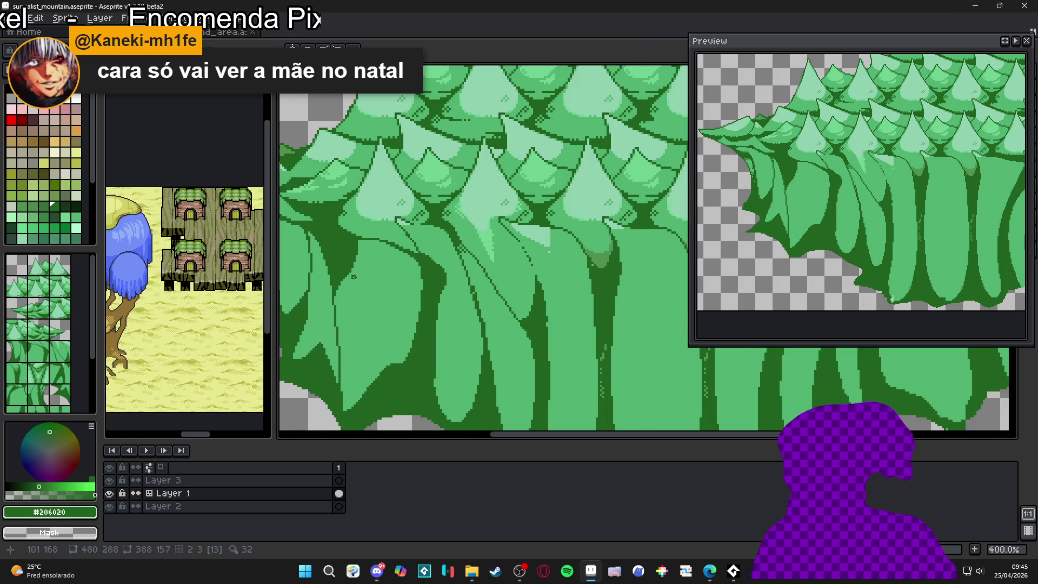
{"action": "scroll", "coordinate": [354, 276], "scroll_direction": "down", "scroll_amount": 2}
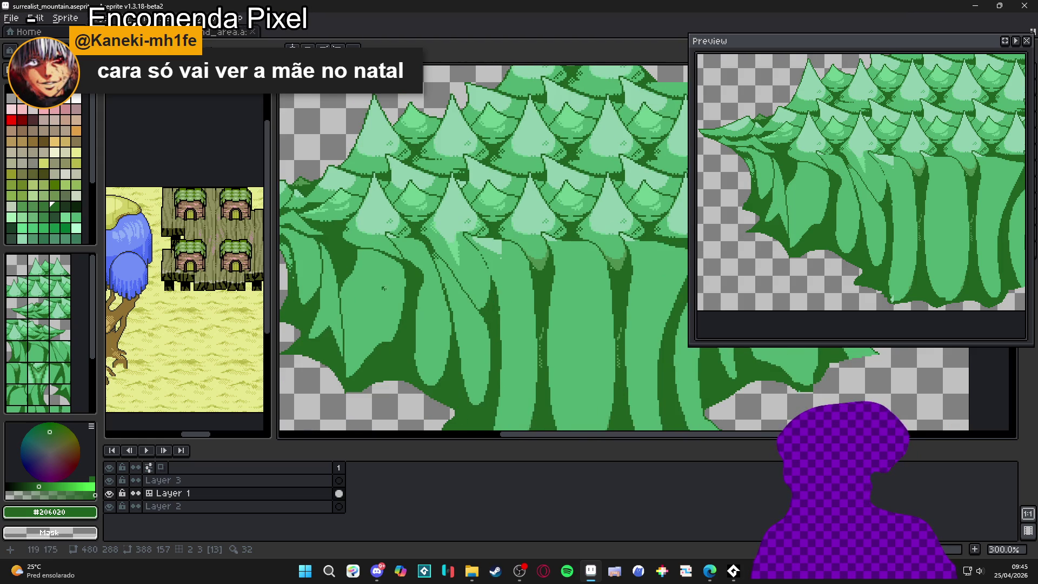
{"action": "scroll", "coordinate": [381, 292], "scroll_direction": "up", "scroll_amount": 1}
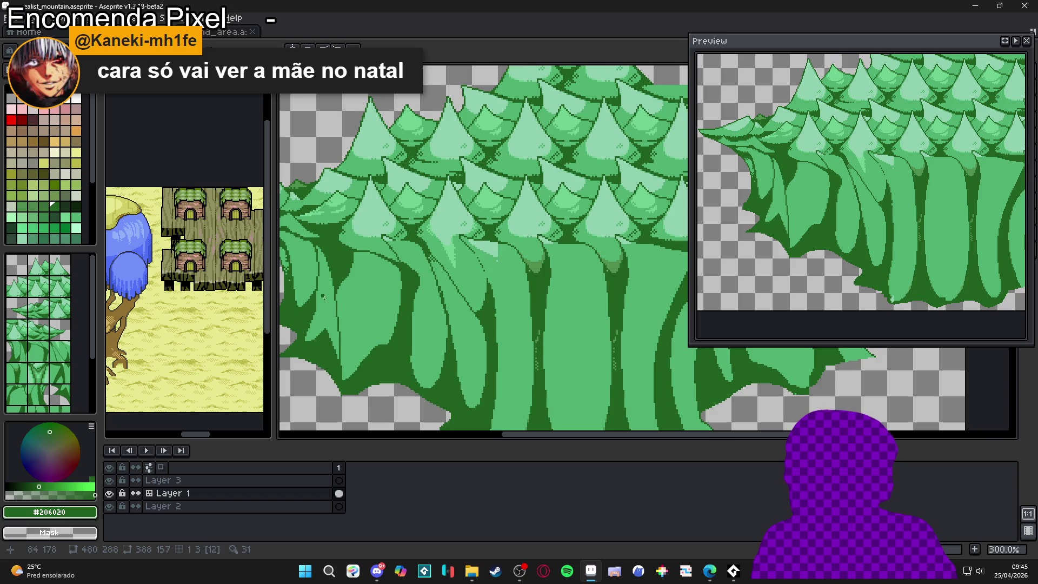
{"action": "scroll", "coordinate": [398, 326], "scroll_direction": "down", "scroll_amount": 2}
{"action": "scroll", "coordinate": [550, 359], "scroll_direction": "up", "scroll_amount": 3}
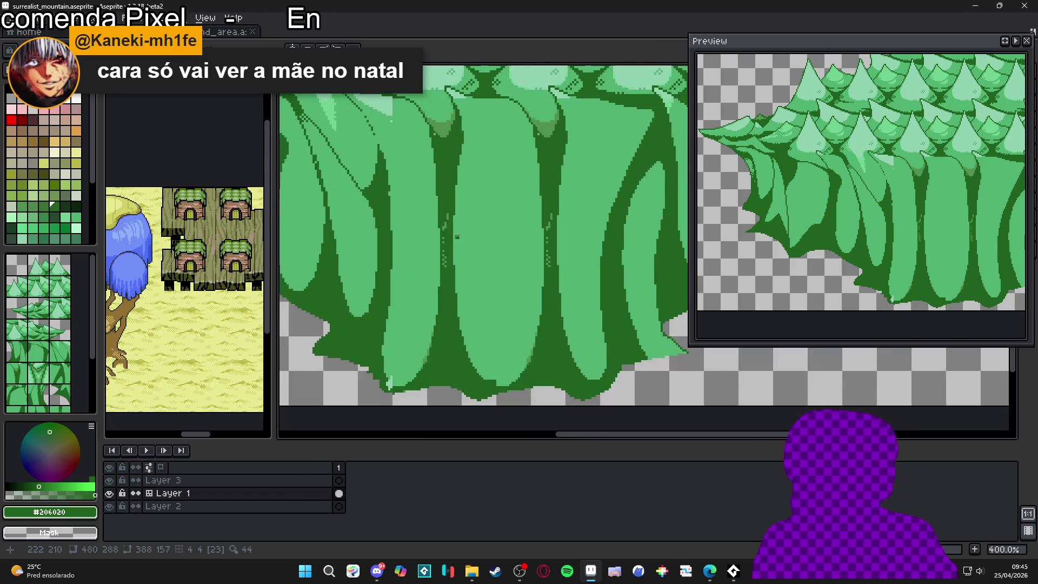
{"action": "scroll", "coordinate": [449, 205], "scroll_direction": "up", "scroll_amount": 2}
{"action": "left_click_drag", "start_coordinate": [452, 229], "coordinate": [429, 297]}
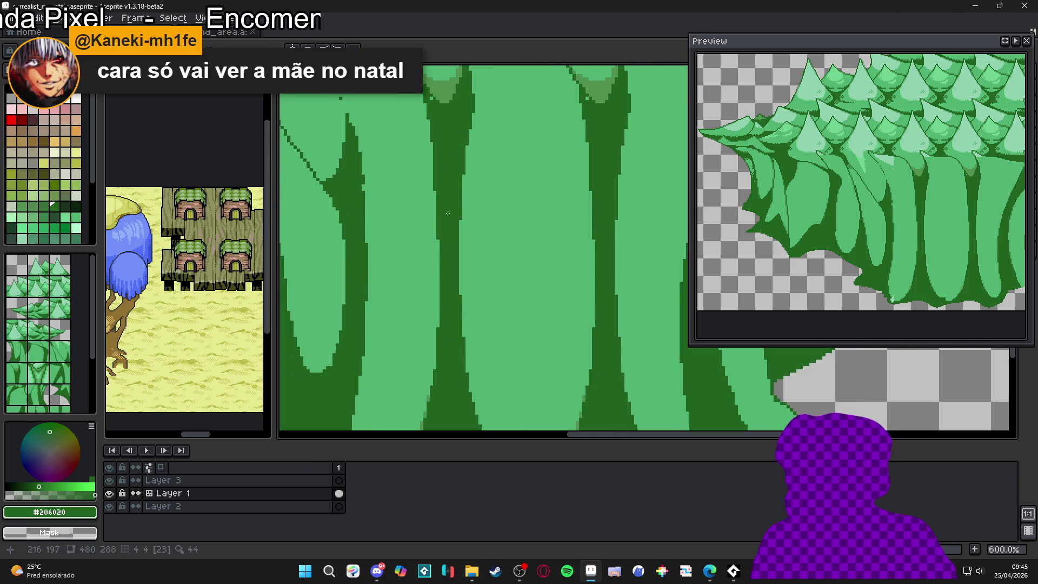
{"action": "scroll", "coordinate": [447, 213], "scroll_direction": "down", "scroll_amount": 3}
{"action": "scroll", "coordinate": [513, 156], "scroll_direction": "up", "scroll_amount": 4}
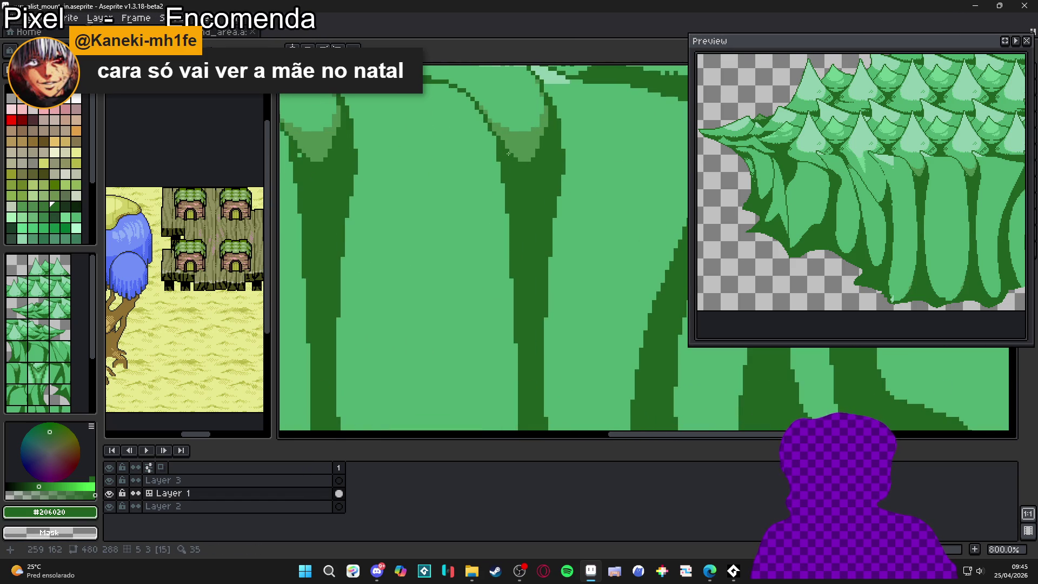
{"action": "scroll", "coordinate": [505, 146], "scroll_direction": "left", "scroll_amount": 1}
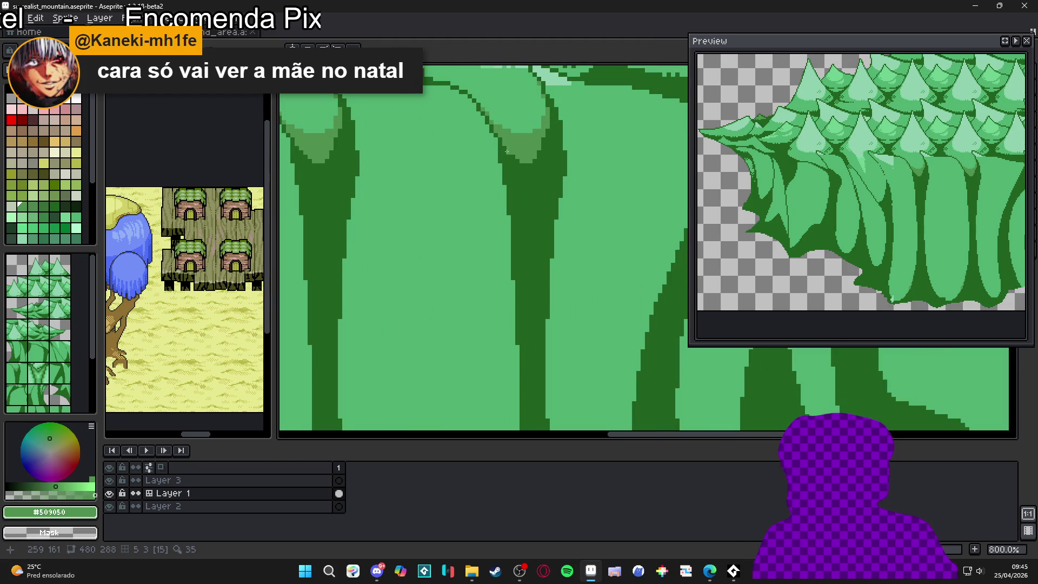
{"action": "key", "text": "ctrl+z"}
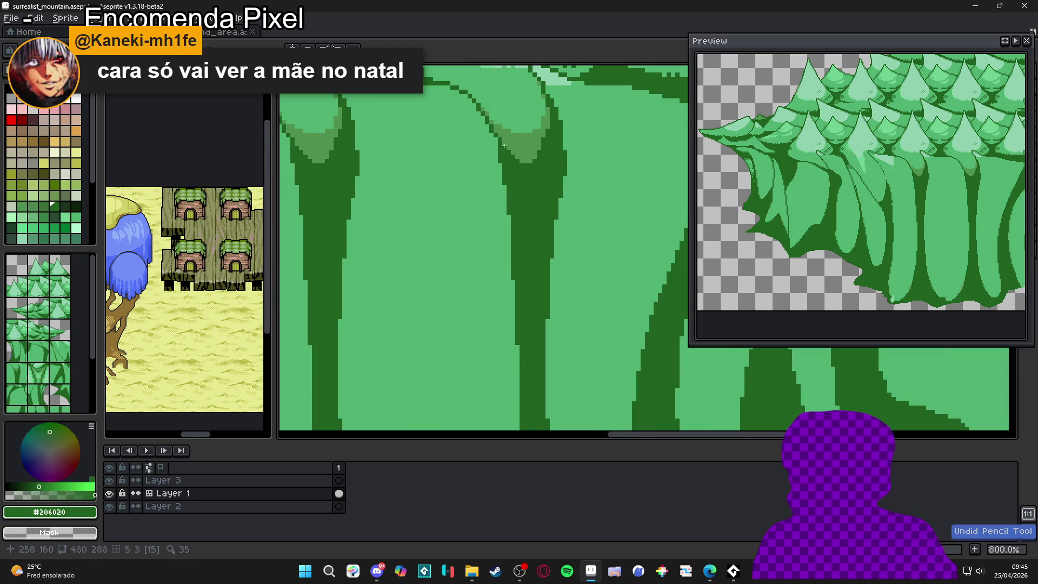
Step: Re-pick dark green #206020 and draw an outline down the trunk fold
{"action": "left_click", "coordinate": [522, 158], "text": "alt"}
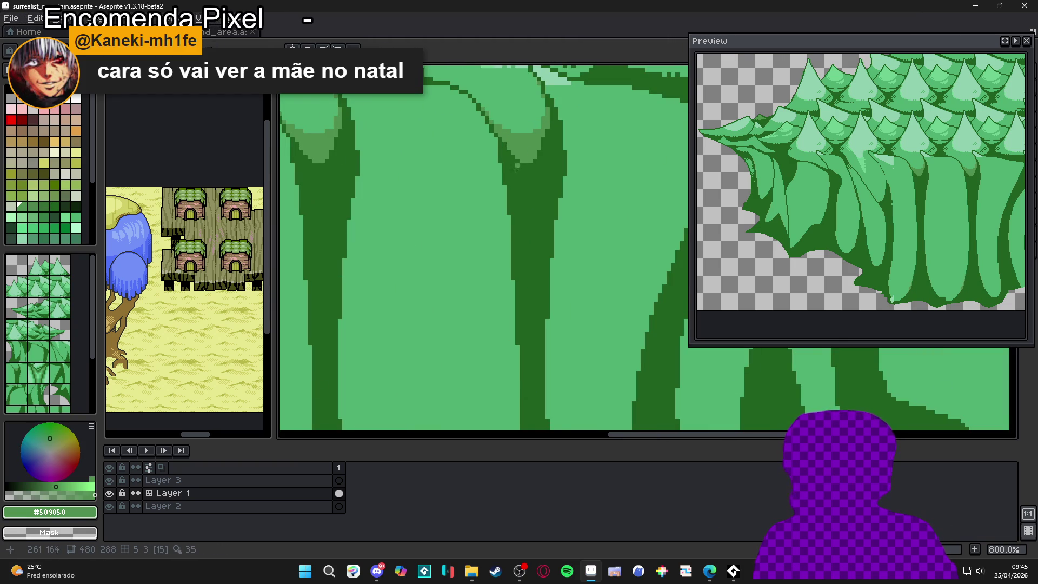
{"action": "scroll", "coordinate": [523, 194], "scroll_direction": "down", "scroll_amount": 3}
{"action": "scroll", "coordinate": [393, 225], "scroll_direction": "up", "scroll_amount": 4}
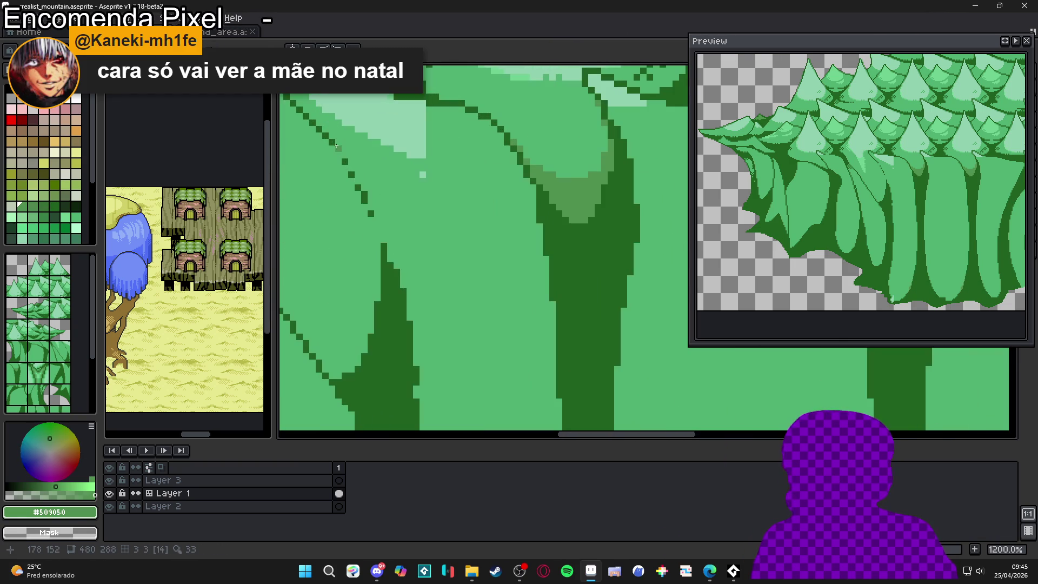
{"action": "left_click", "coordinate": [351, 171], "text": "alt"}
{"action": "left_click_drag", "start_coordinate": [352, 172], "coordinate": [382, 243]}
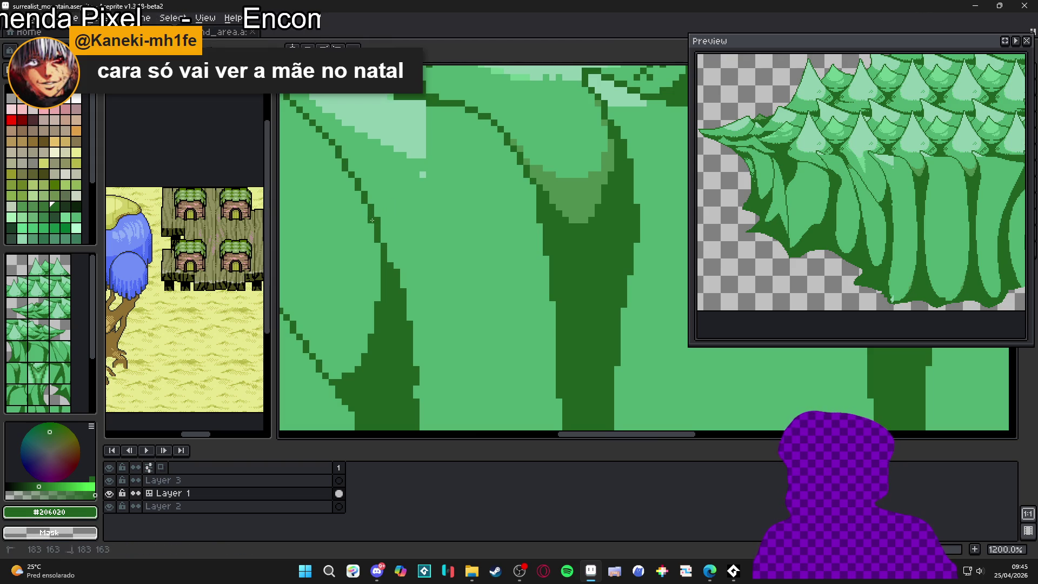
Step: Eyedrop between light green #50b070 and the dark outline green, ending on dark green
{"action": "left_click", "coordinate": [377, 220], "text": "alt"}
{"action": "scroll", "coordinate": [382, 241], "scroll_direction": "down", "scroll_amount": 6}
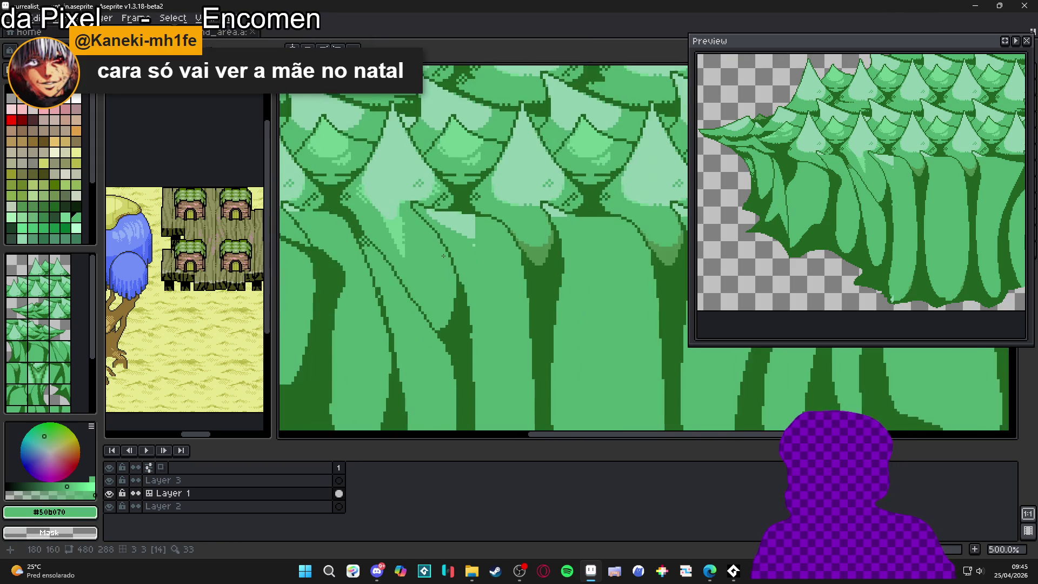
{"action": "scroll", "coordinate": [420, 274], "scroll_direction": "up", "scroll_amount": 6}
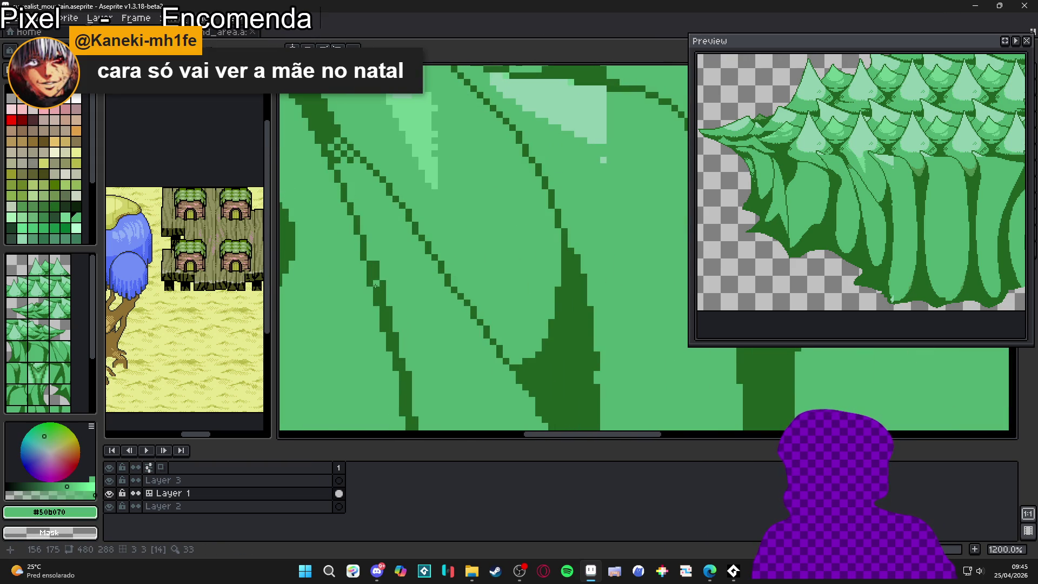
{"action": "left_click", "coordinate": [377, 283], "text": "alt"}
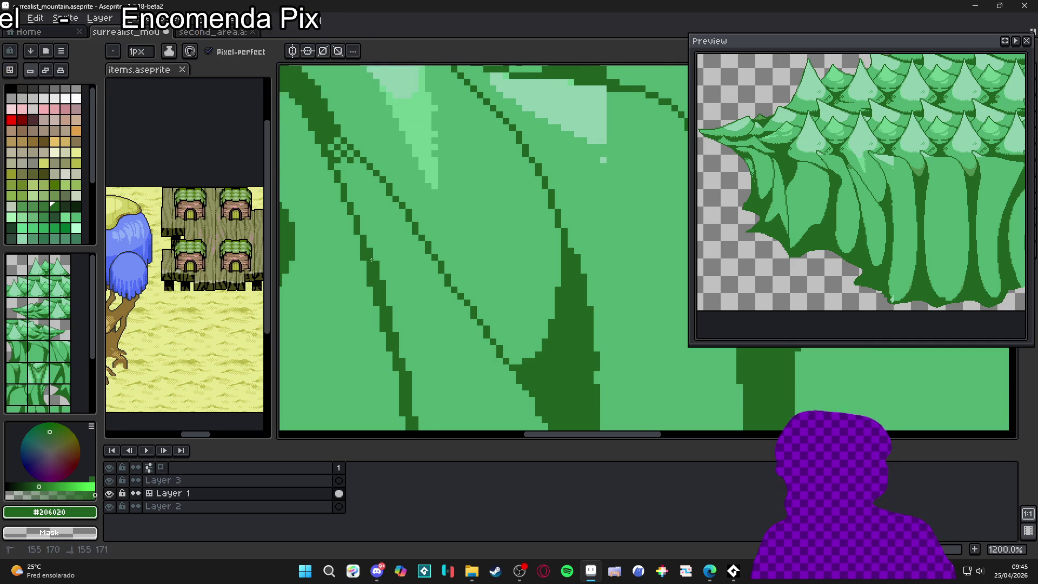
{"action": "scroll", "coordinate": [370, 251], "scroll_direction": "down", "scroll_amount": 3}
{"action": "scroll", "coordinate": [382, 310], "scroll_direction": "up", "scroll_amount": 1}
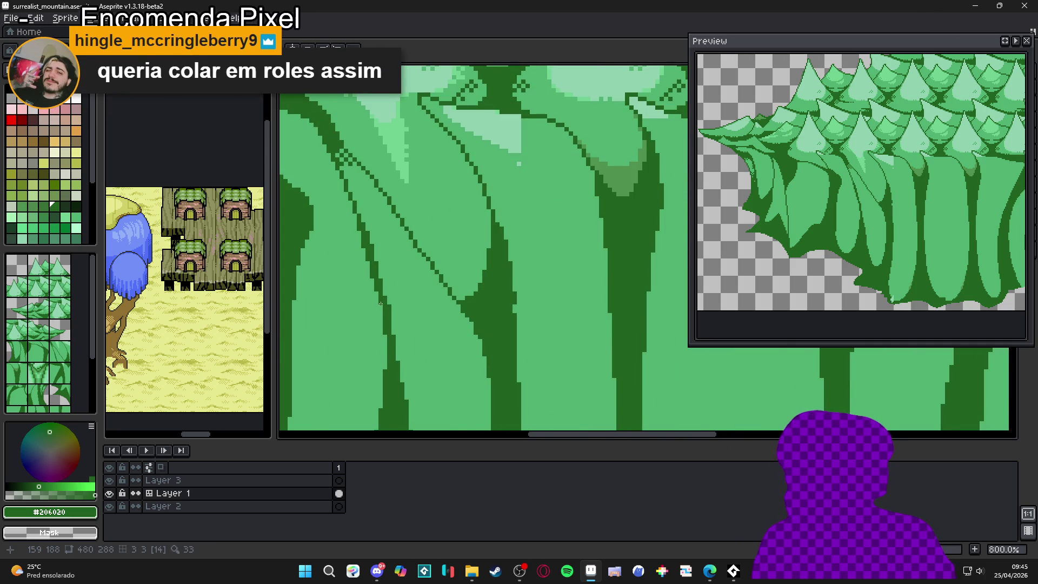
{"action": "left_click", "coordinate": [390, 308], "text": "alt"}
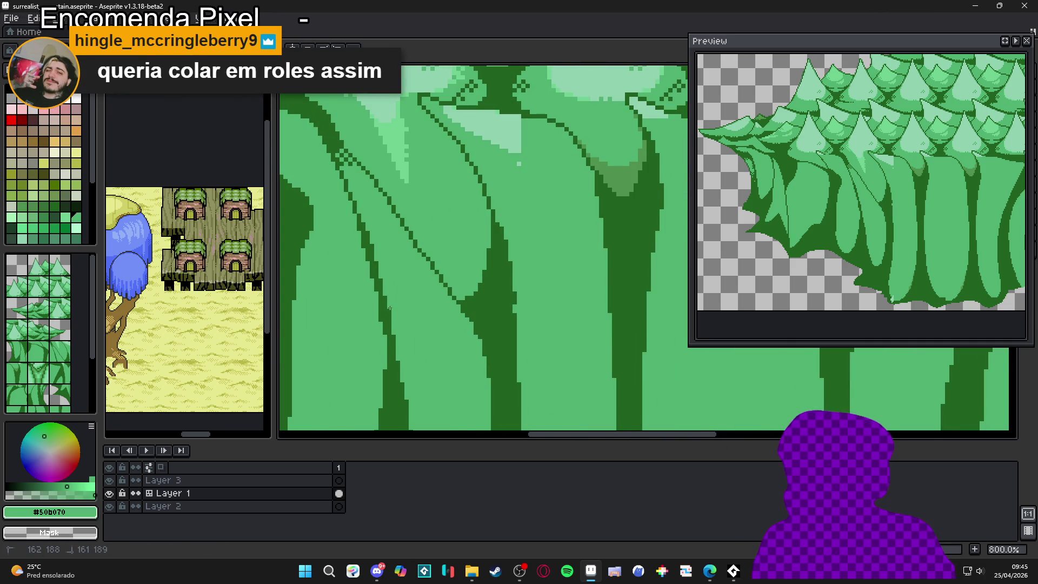
{"action": "left_click", "coordinate": [387, 323], "text": "alt"}
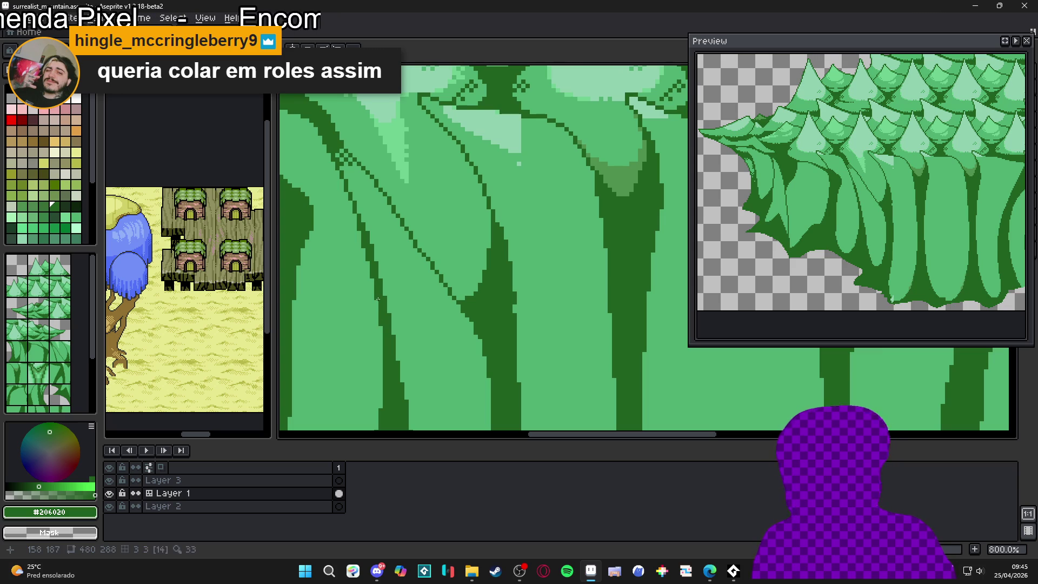
Step: Save surrealist_mountain.aseprite
{"action": "scroll", "coordinate": [381, 299], "scroll_direction": "down", "scroll_amount": 3}
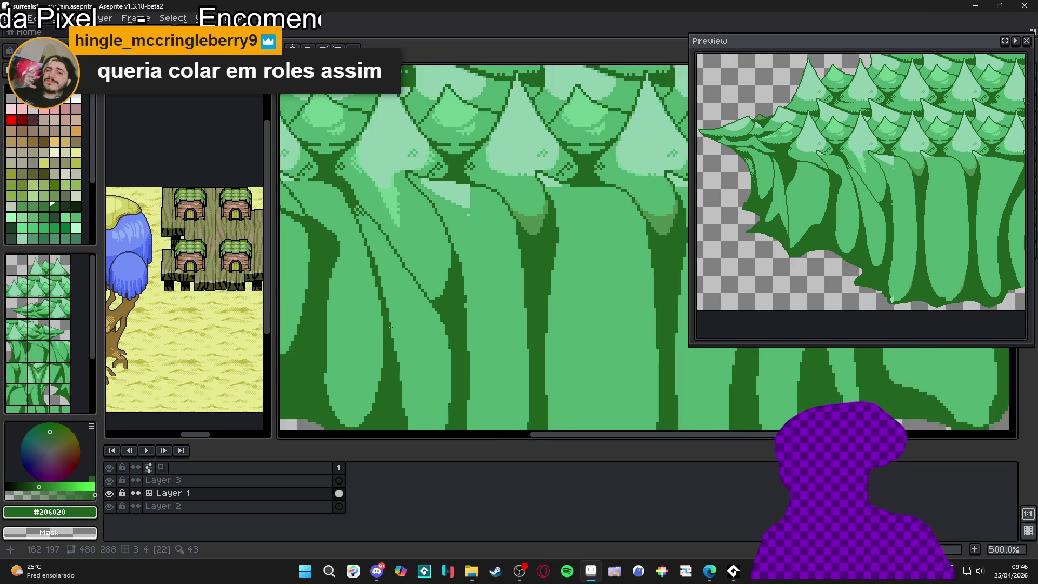
{"action": "key", "text": "ctrl+s"}
{"action": "scroll", "coordinate": [415, 303], "scroll_direction": "down", "scroll_amount": 2}
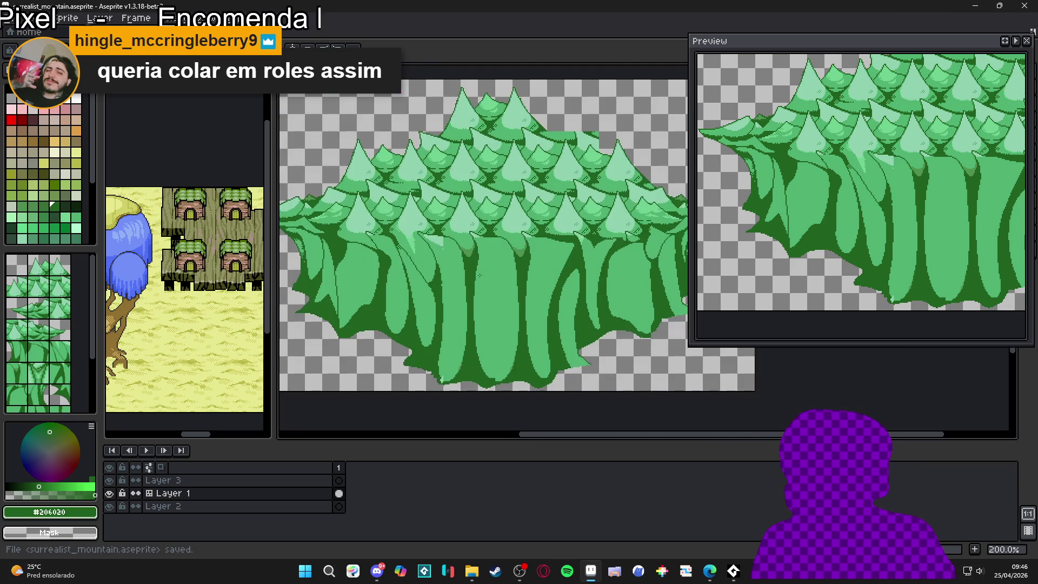
Step: Show the grid, sample mint #90d0b0 and draw straight mint lines along a highlight
{"action": "key", "text": "ctrl+apostrophe"}
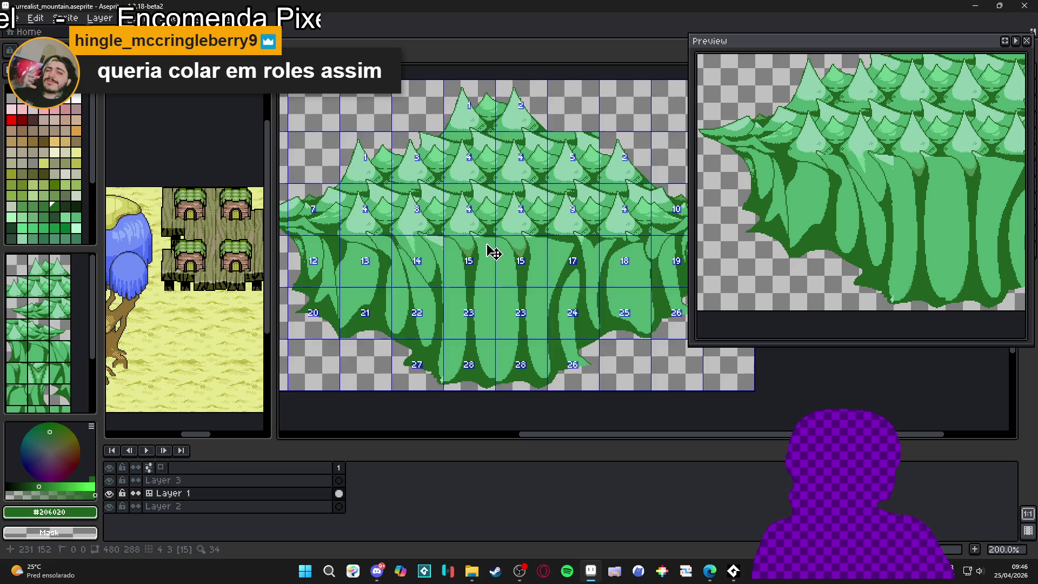
{"action": "scroll", "coordinate": [475, 240], "scroll_direction": "up", "scroll_amount": 3}
{"action": "scroll", "coordinate": [473, 238], "scroll_direction": "up", "scroll_amount": 2}
{"action": "left_click", "coordinate": [493, 234], "text": "alt"}
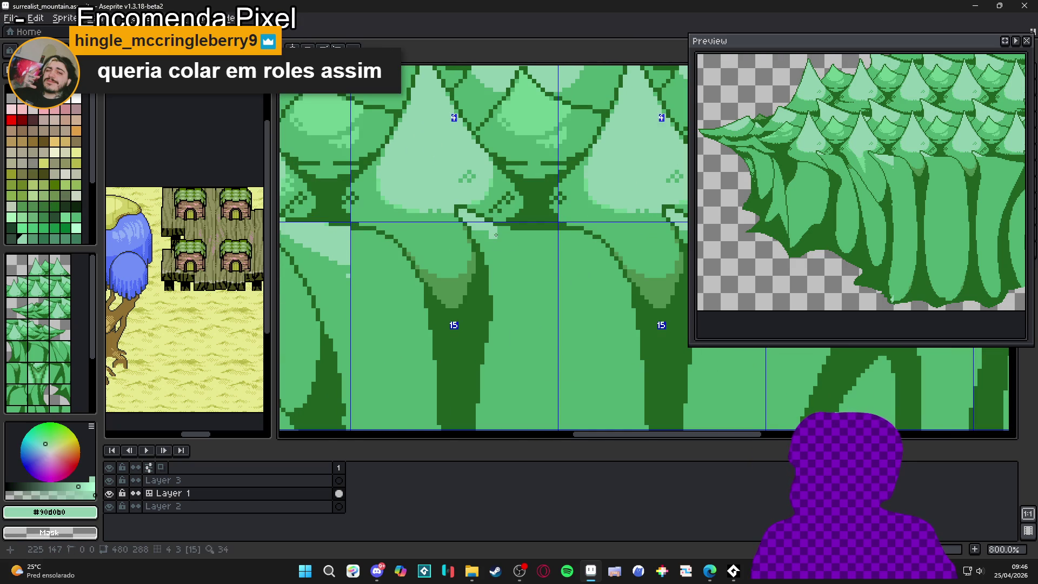
{"action": "key", "text": "shift"}
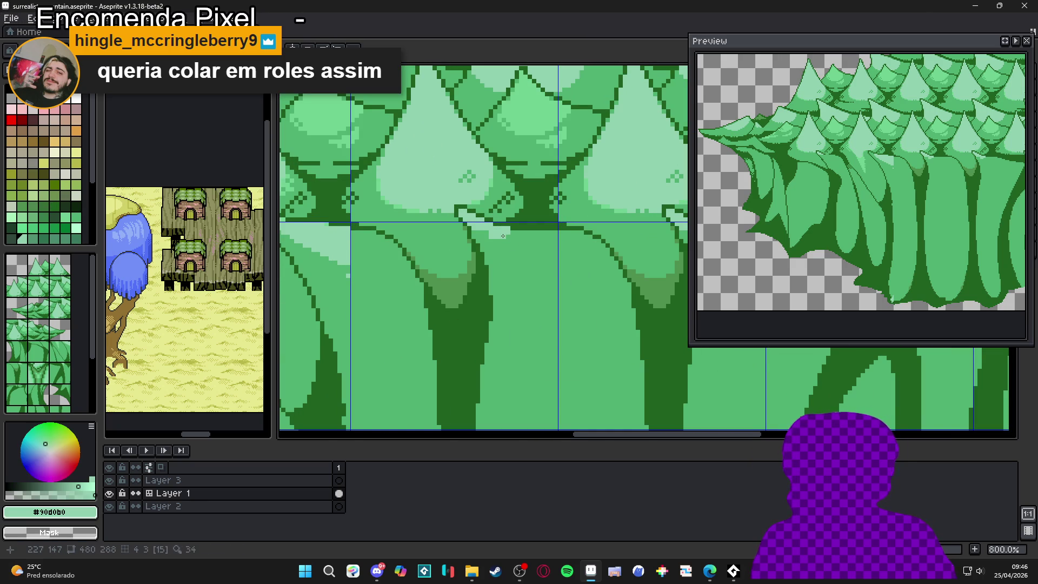
{"action": "key", "text": "shift"}
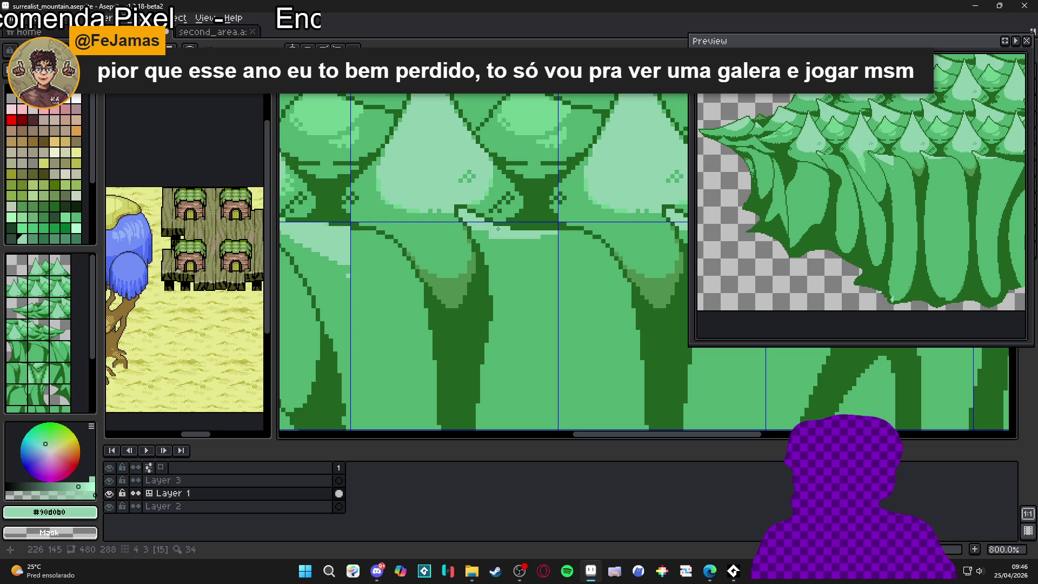
Step: Paint light mint #90d0b0 pixels along the highlight band under a crown
{"action": "scroll", "coordinate": [553, 255], "scroll_direction": "down", "scroll_amount": 3}
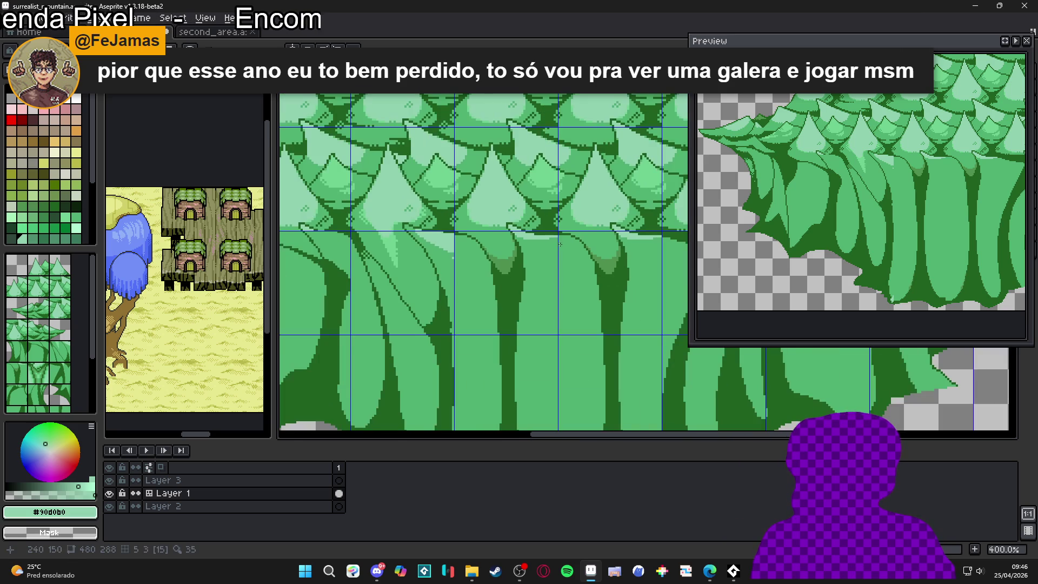
{"action": "scroll", "coordinate": [553, 256], "scroll_direction": "down", "scroll_amount": 1}
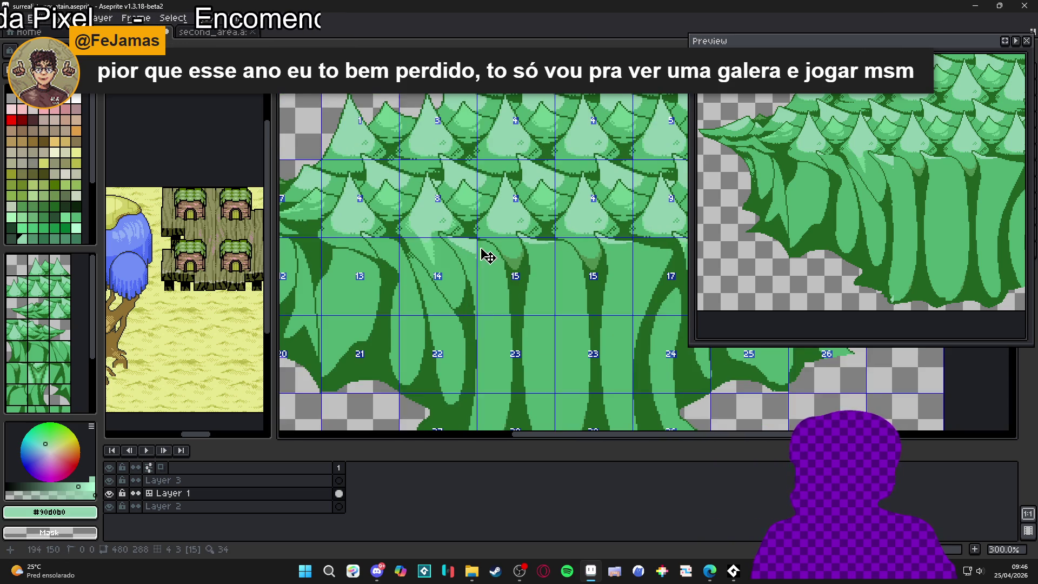
{"action": "scroll", "coordinate": [481, 251], "scroll_direction": "up", "scroll_amount": 2}
{"action": "scroll", "coordinate": [473, 243], "scroll_direction": "down", "scroll_amount": 4}
{"action": "scroll", "coordinate": [482, 253], "scroll_direction": "up", "scroll_amount": 2}
{"action": "scroll", "coordinate": [485, 253], "scroll_direction": "down", "scroll_amount": 1}
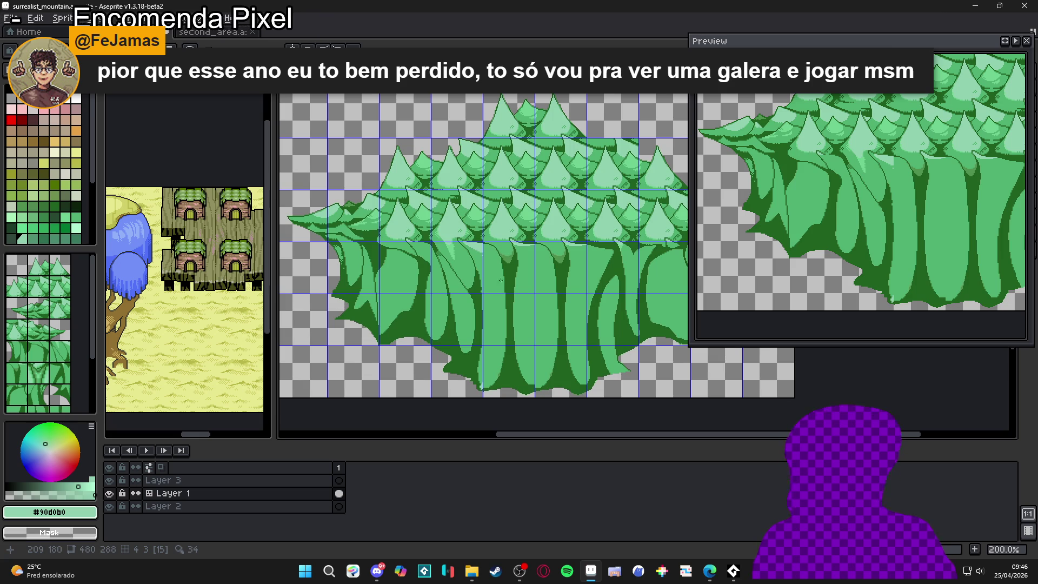
{"action": "scroll", "coordinate": [475, 254], "scroll_direction": "up", "scroll_amount": 4}
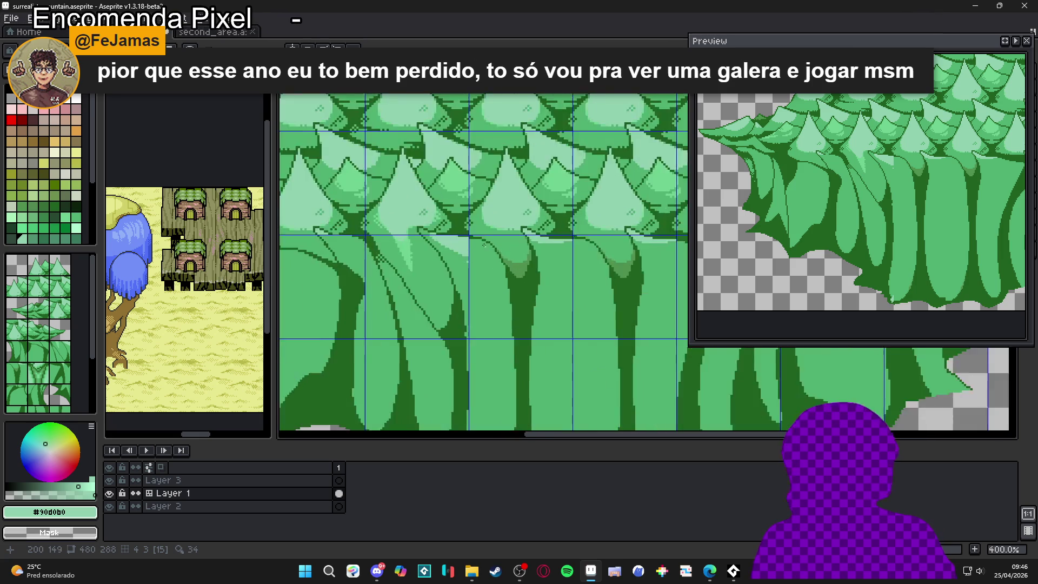
{"action": "scroll", "coordinate": [460, 269], "scroll_direction": "up", "scroll_amount": 3}
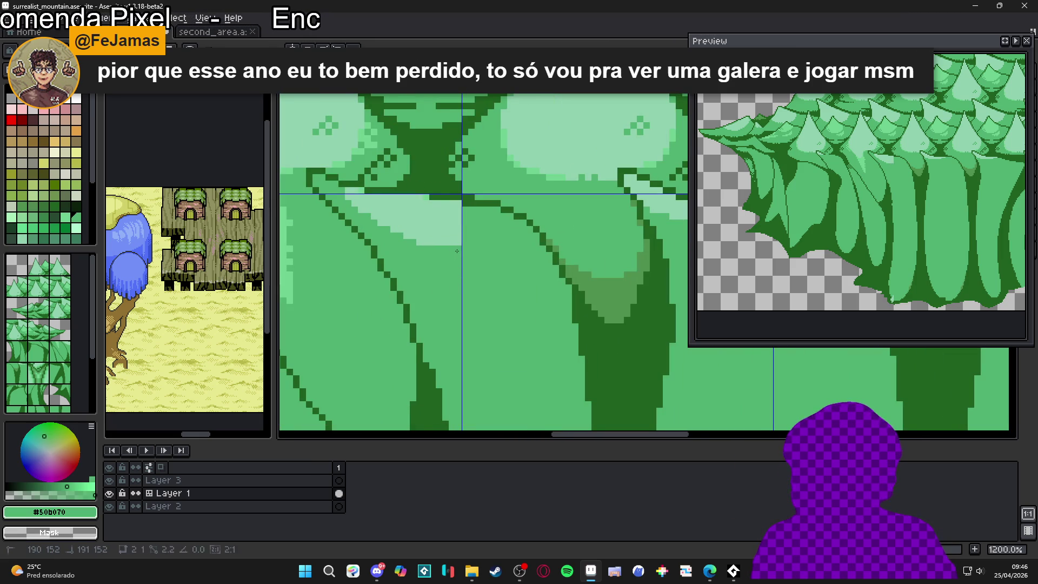
{"action": "left_click", "coordinate": [447, 222], "text": "alt"}
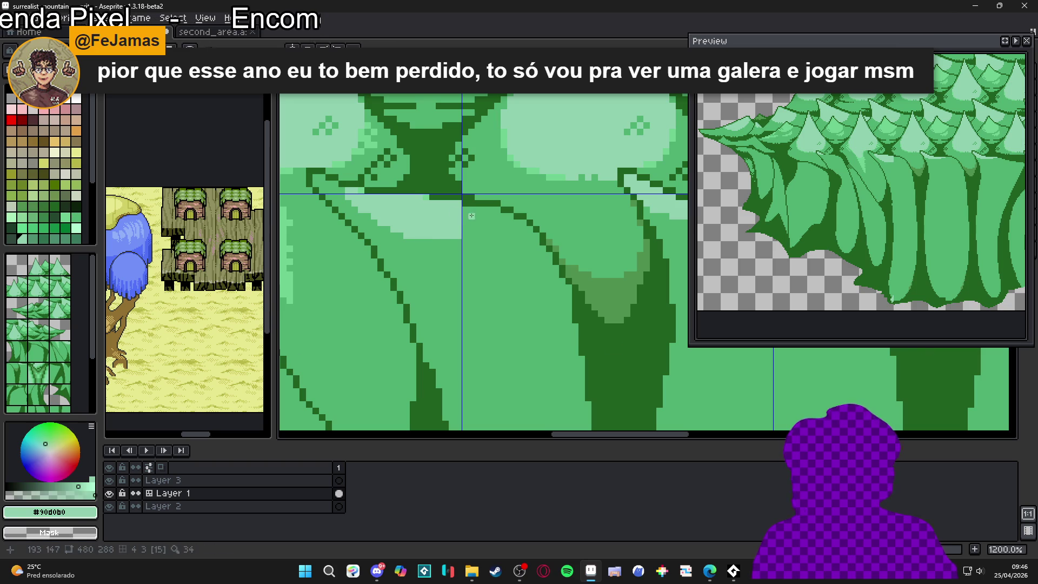
{"action": "mouse_move", "coordinate": [497, 214]}
{"action": "left_mouse_down"}
{"action": "mouse_move", "coordinate": [465, 213]}
{"action": "mouse_move", "coordinate": [468, 226]}
{"action": "mouse_move", "coordinate": [510, 223]}
{"action": "mouse_move", "coordinate": [497, 221]}
{"action": "left_mouse_up"}
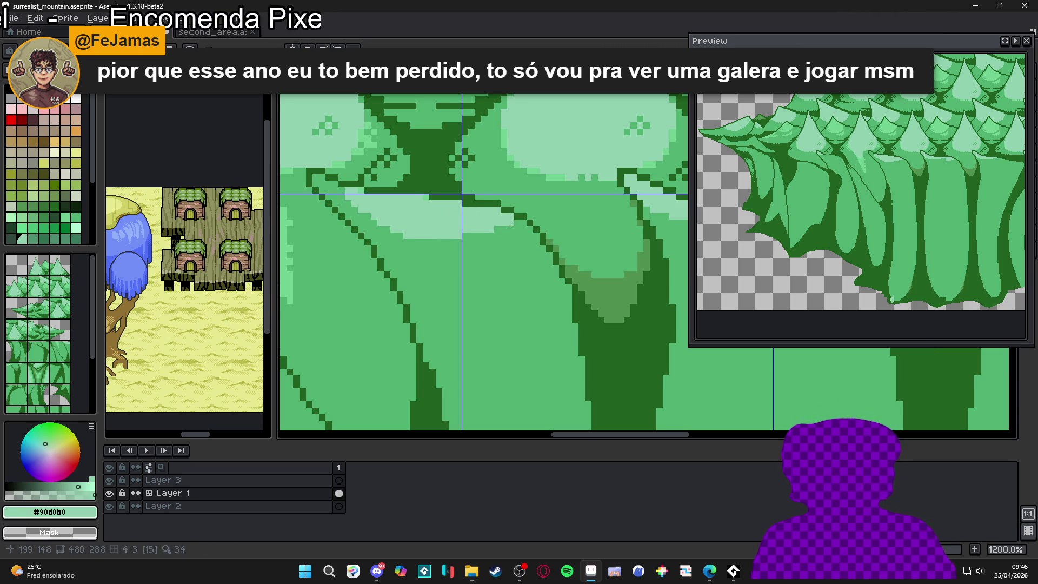
Step: Paint medium green under the light band and recolour its light pixel row medium green
{"action": "scroll", "coordinate": [516, 221], "scroll_direction": "down", "scroll_amount": 3}
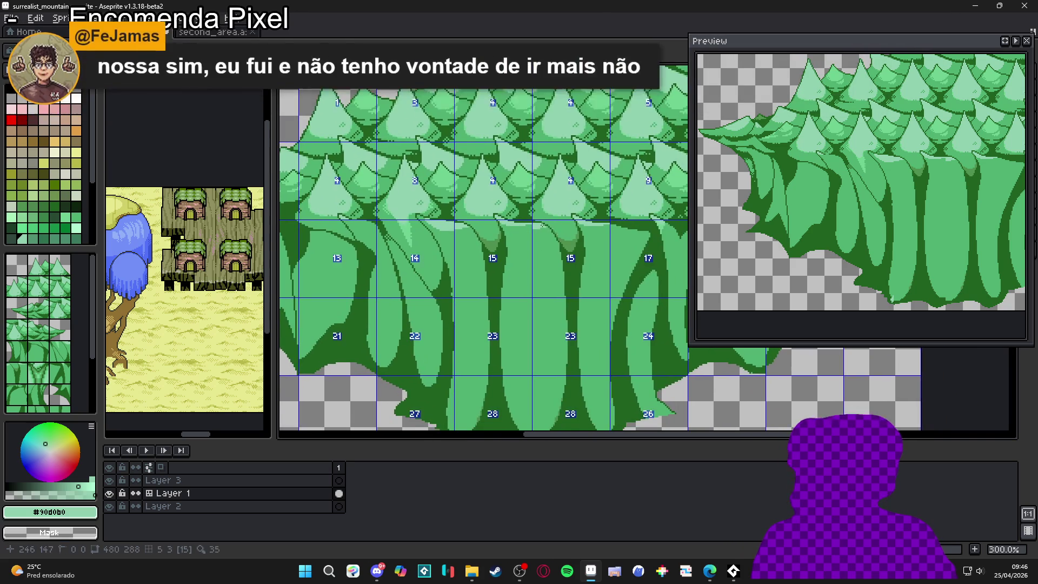
{"action": "scroll", "coordinate": [532, 227], "scroll_direction": "up", "scroll_amount": 3}
{"action": "left_click", "coordinate": [507, 230], "text": "alt"}
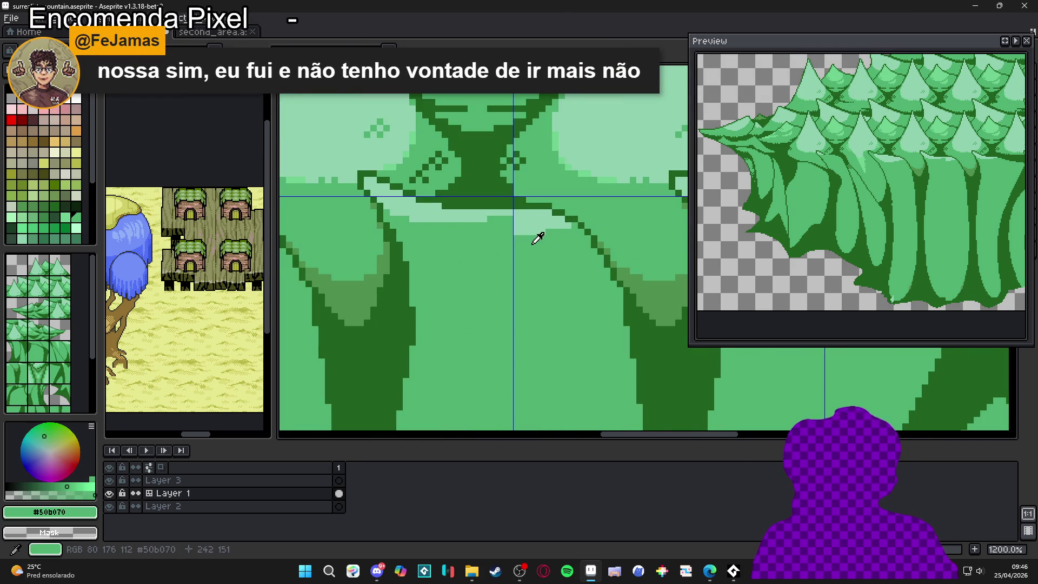
{"action": "scroll", "coordinate": [535, 246], "scroll_direction": "down", "scroll_amount": 3}
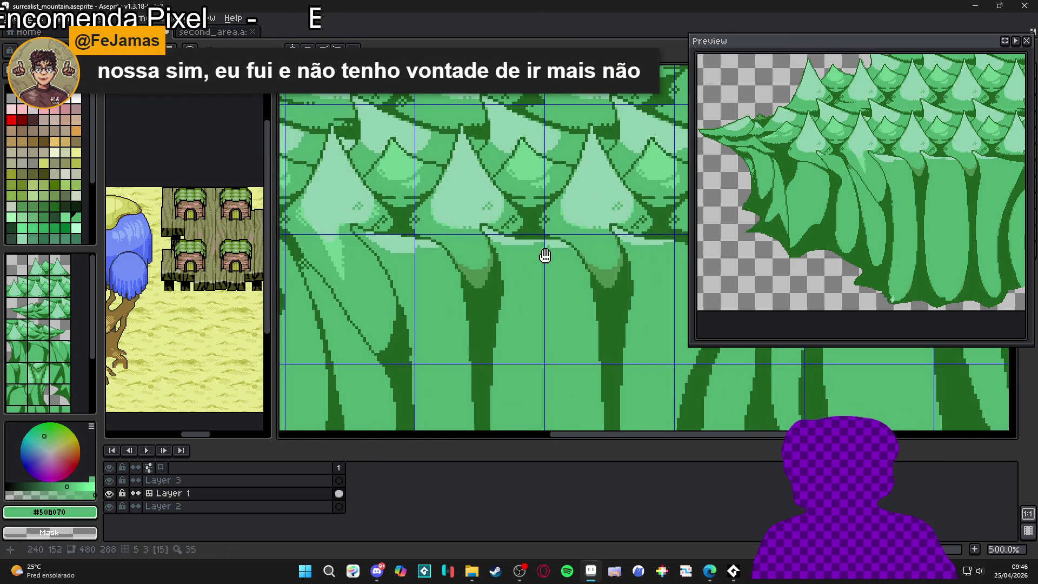
{"action": "scroll", "coordinate": [521, 252], "scroll_direction": "down", "scroll_amount": 2}
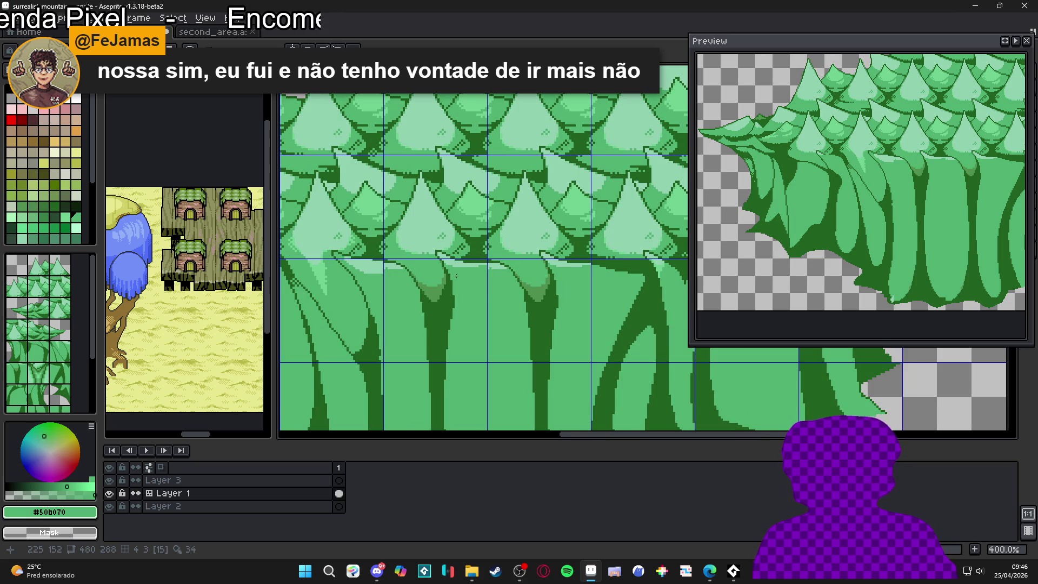
{"action": "scroll", "coordinate": [456, 276], "scroll_direction": "down", "scroll_amount": 2}
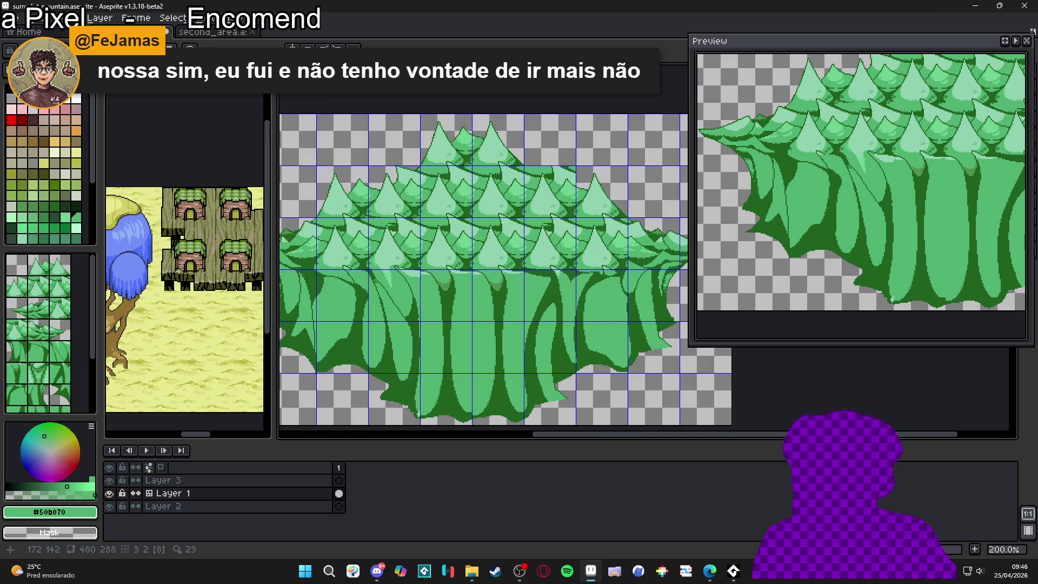
{"action": "scroll", "coordinate": [450, 317], "scroll_direction": "up", "scroll_amount": 5}
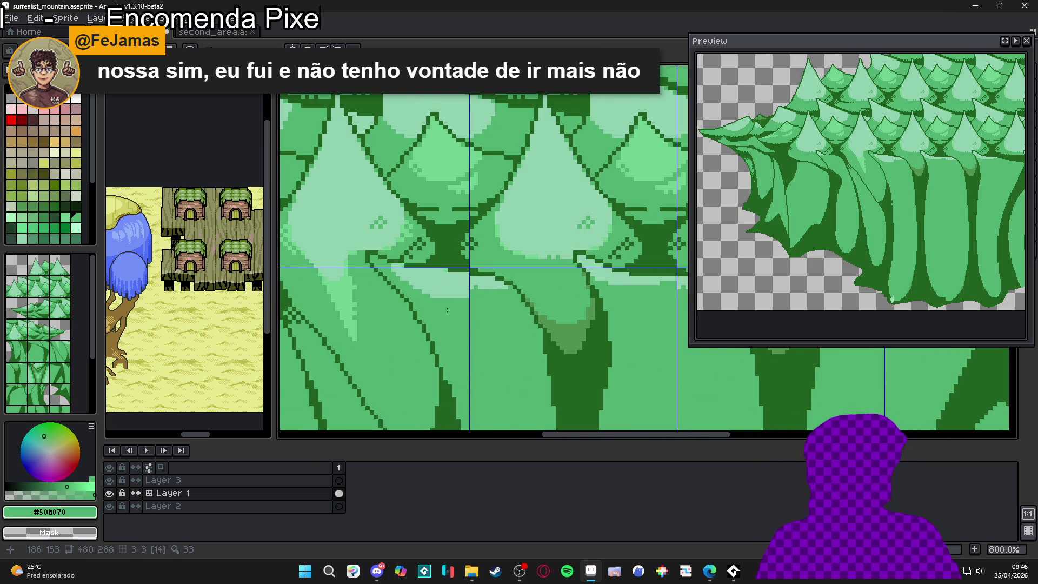
{"action": "scroll", "coordinate": [462, 287], "scroll_direction": "up", "scroll_amount": 6}
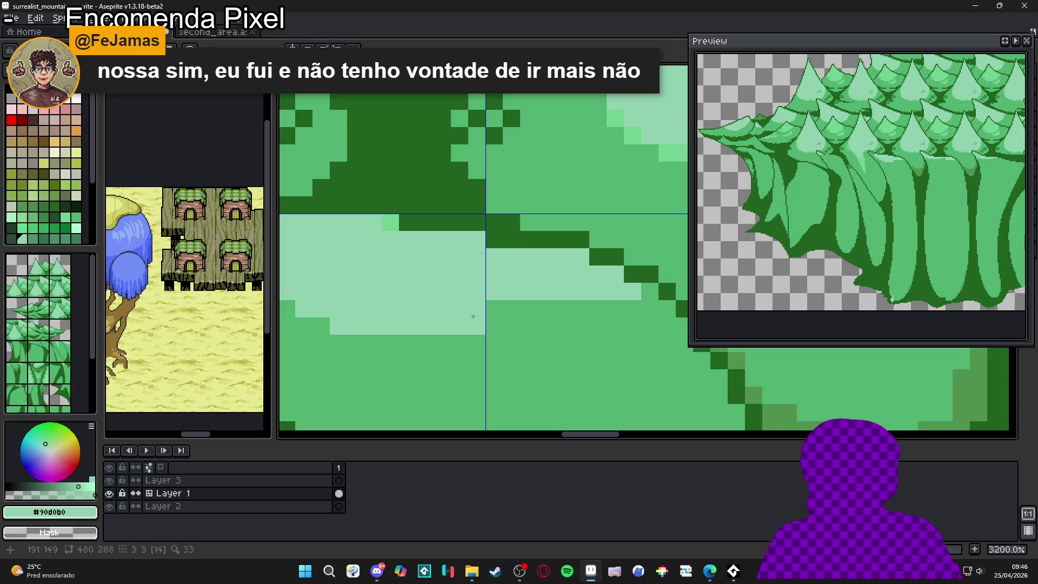
{"action": "mouse_move", "coordinate": [466, 315]}
{"action": "left_mouse_down"}
{"action": "mouse_move", "coordinate": [442, 310]}
{"action": "mouse_move", "coordinate": [378, 346]}
{"action": "left_mouse_up"}
{"action": "scroll", "coordinate": [442, 311], "scroll_direction": "down", "scroll_amount": 1}
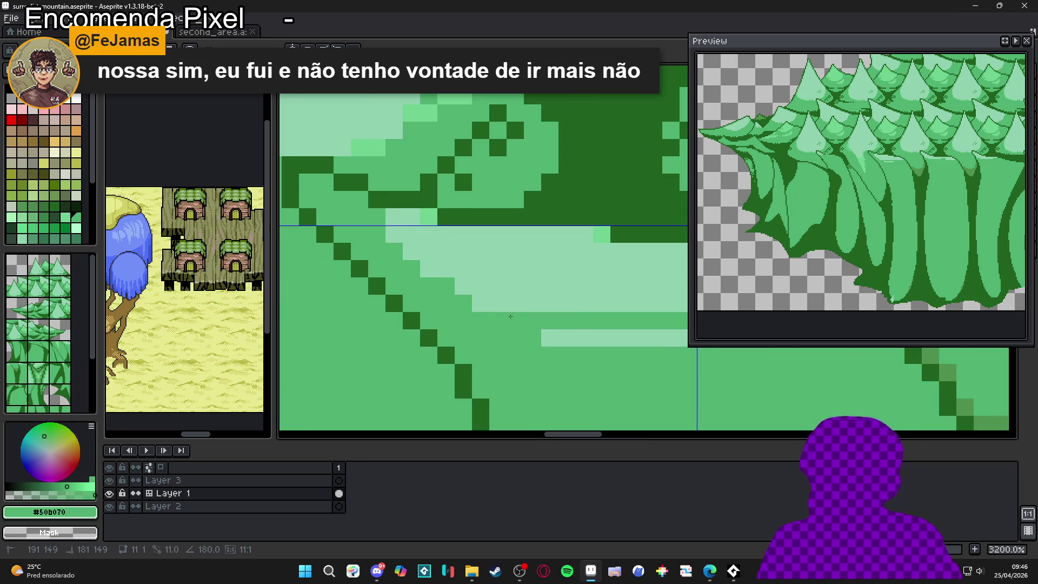
{"action": "scroll", "coordinate": [371, 354], "scroll_direction": "up", "scroll_amount": 1}
{"action": "mouse_move", "coordinate": [537, 387]}
{"action": "left_mouse_down"}
{"action": "mouse_move", "coordinate": [386, 380]}
{"action": "mouse_move", "coordinate": [408, 344]}
{"action": "mouse_move", "coordinate": [422, 345]}
{"action": "left_mouse_up"}
{"action": "scroll", "coordinate": [410, 362], "scroll_direction": "left", "scroll_amount": 2}
{"action": "scroll", "coordinate": [422, 344], "scroll_direction": "down", "scroll_amount": 1}
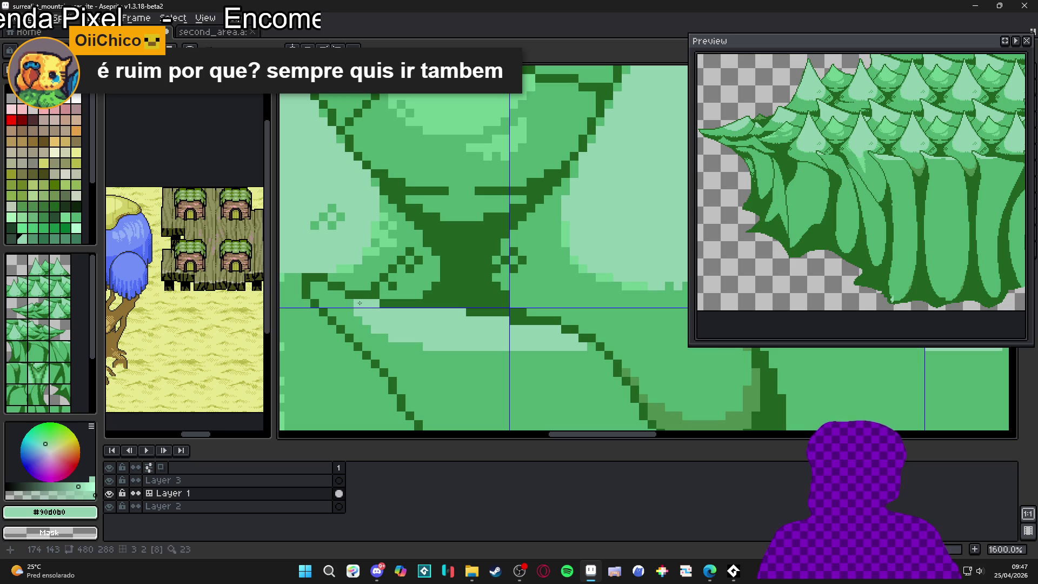
Step: Add two pale mint pixels to the highlight band
{"action": "left_click", "coordinate": [322, 287]}
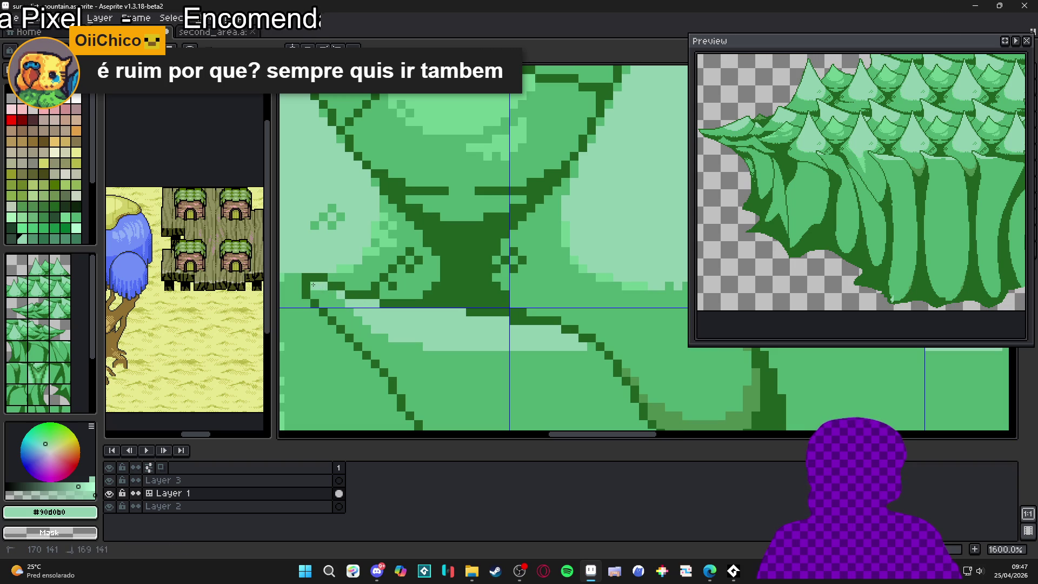
{"action": "left_click", "coordinate": [340, 303]}
{"action": "scroll", "coordinate": [340, 303], "scroll_direction": "down", "scroll_amount": 1}
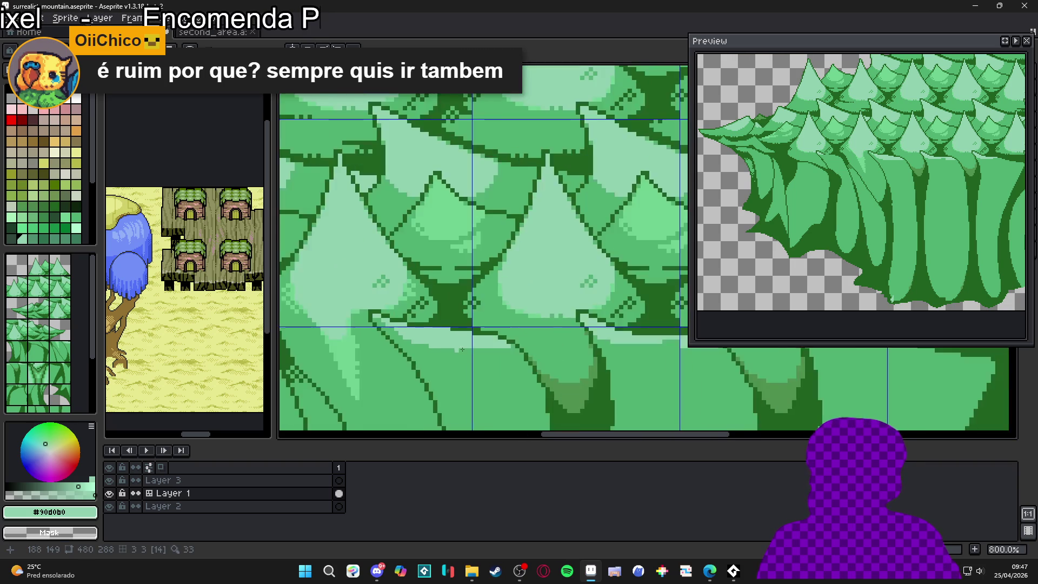
{"action": "scroll", "coordinate": [346, 324], "scroll_direction": "up", "scroll_amount": 1}
Step: Sample medium green and paint a medium green row under the band on the right
{"action": "left_click", "coordinate": [347, 337], "text": "alt"}
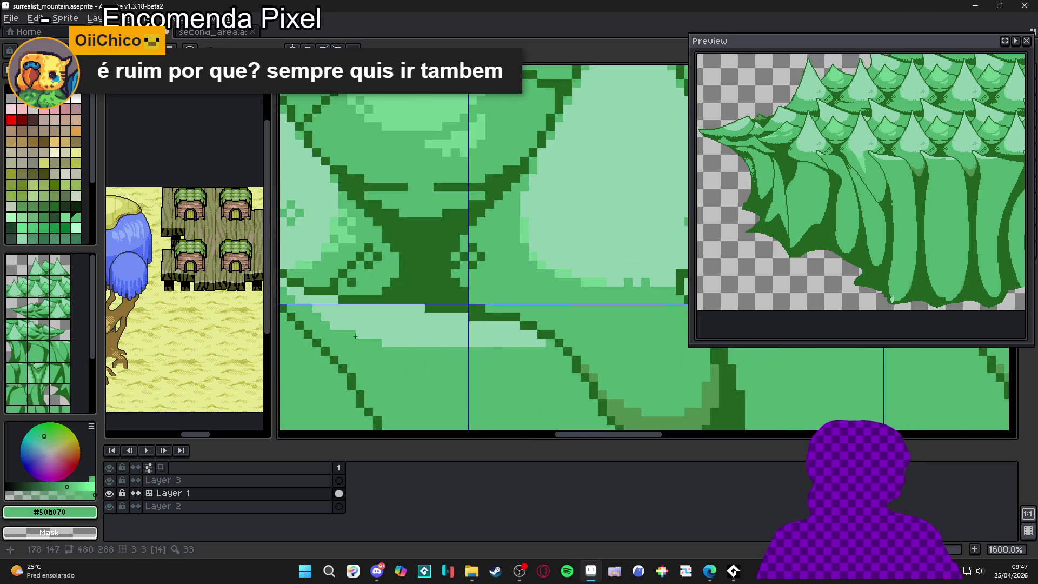
{"action": "scroll", "coordinate": [397, 343], "scroll_direction": "down", "scroll_amount": 3}
{"action": "scroll", "coordinate": [548, 348], "scroll_direction": "up", "scroll_amount": 5}
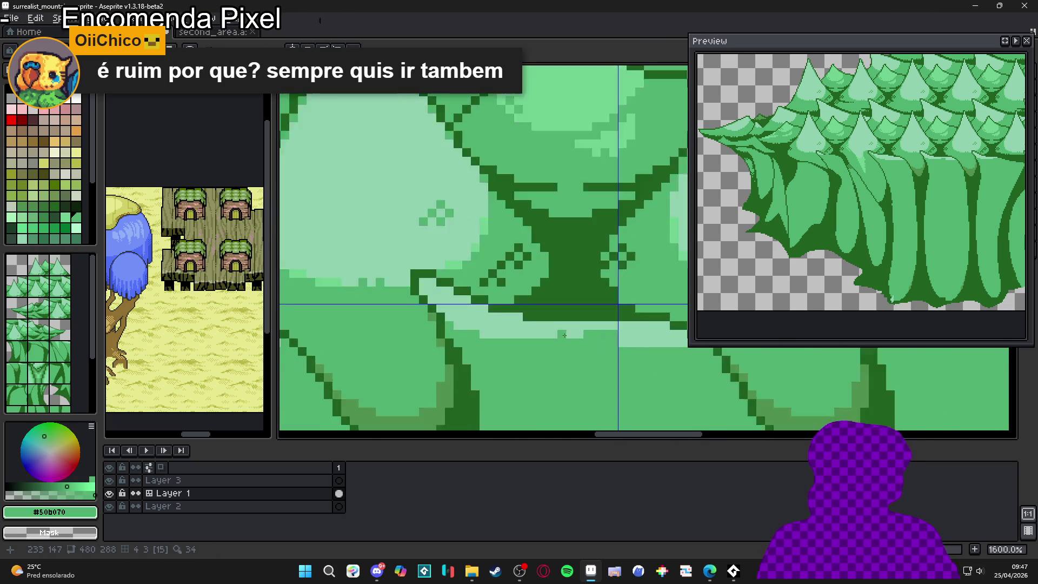
{"action": "left_click", "coordinate": [597, 335], "text": "alt"}
{"action": "left_click", "coordinate": [598, 382], "text": "alt"}
{"action": "mouse_move", "coordinate": [619, 332]}
{"action": "left_mouse_down"}
{"action": "mouse_move", "coordinate": [538, 352]}
{"action": "mouse_move", "coordinate": [567, 365]}
{"action": "mouse_move", "coordinate": [660, 360]}
{"action": "left_mouse_up"}
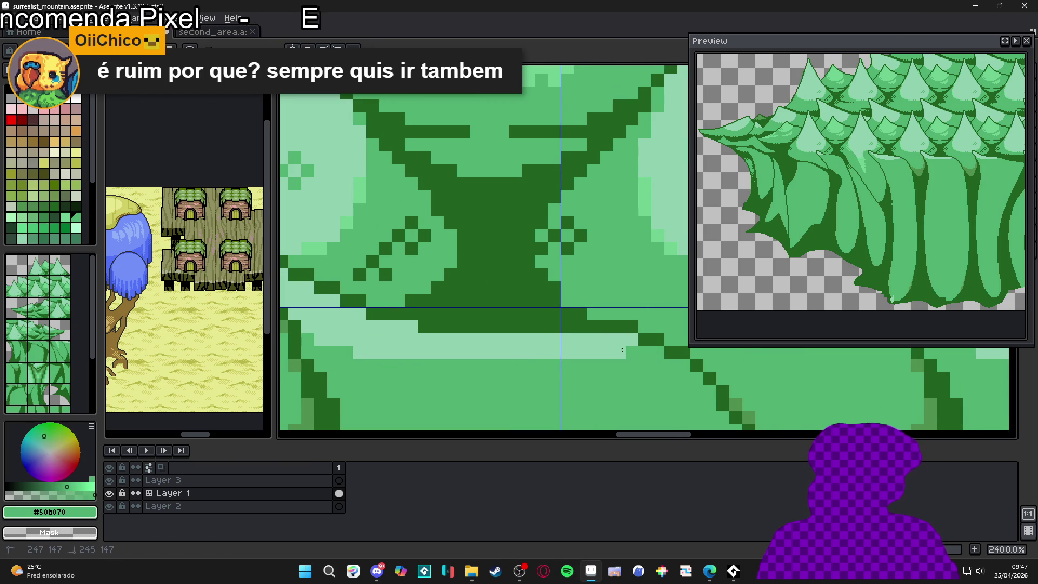
Step: Draw a pale highlight strip along the trunk top, extending it left and capping its end
{"action": "scroll", "coordinate": [604, 346], "scroll_direction": "down", "scroll_amount": 5}
{"action": "scroll", "coordinate": [545, 360], "scroll_direction": "down", "scroll_amount": 3}
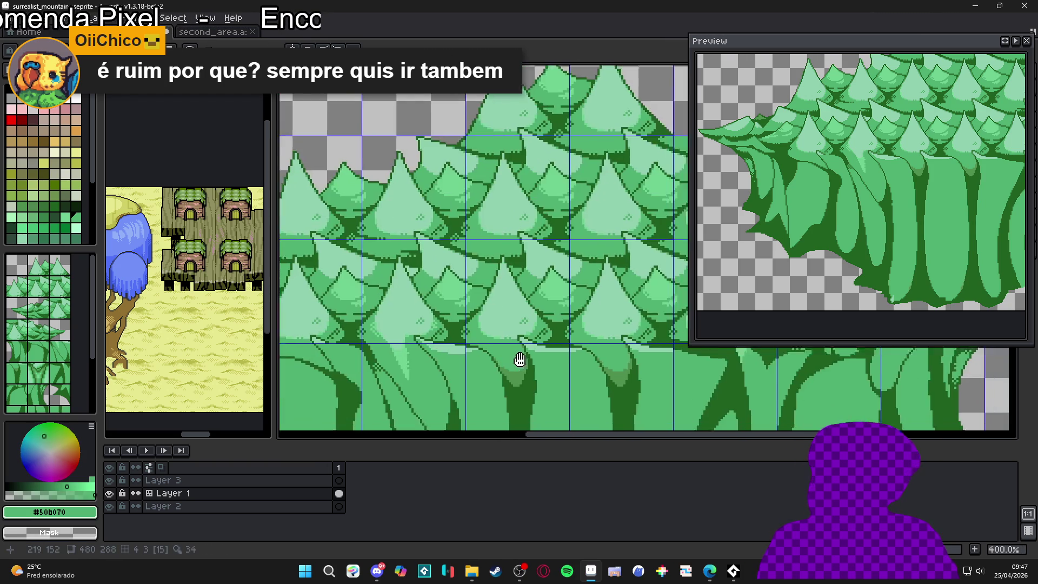
{"action": "scroll", "coordinate": [474, 371], "scroll_direction": "down", "scroll_amount": 3}
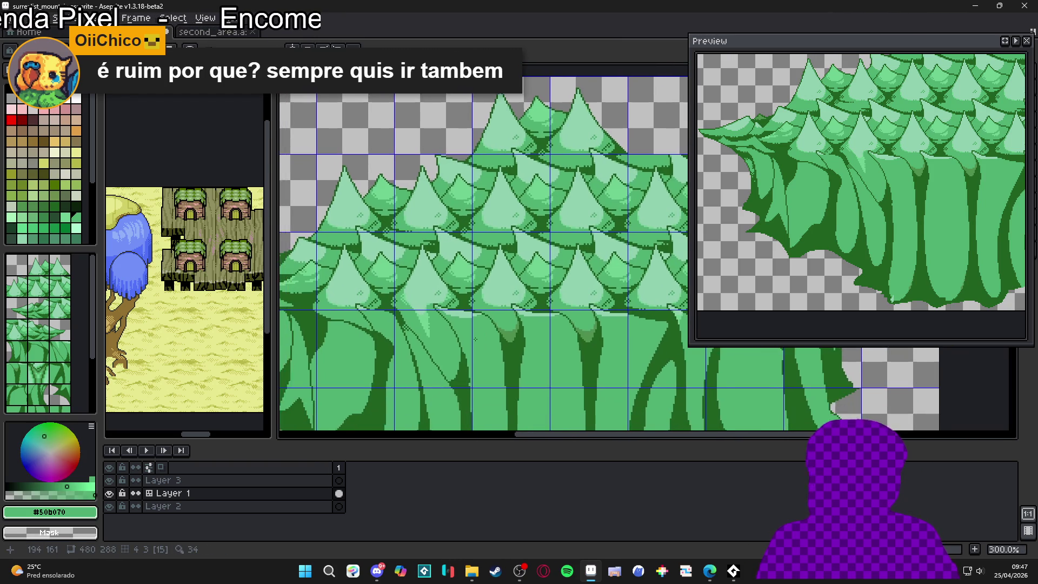
{"action": "scroll", "coordinate": [392, 297], "scroll_direction": "up", "scroll_amount": 4}
{"action": "scroll", "coordinate": [391, 297], "scroll_direction": "up", "scroll_amount": 4}
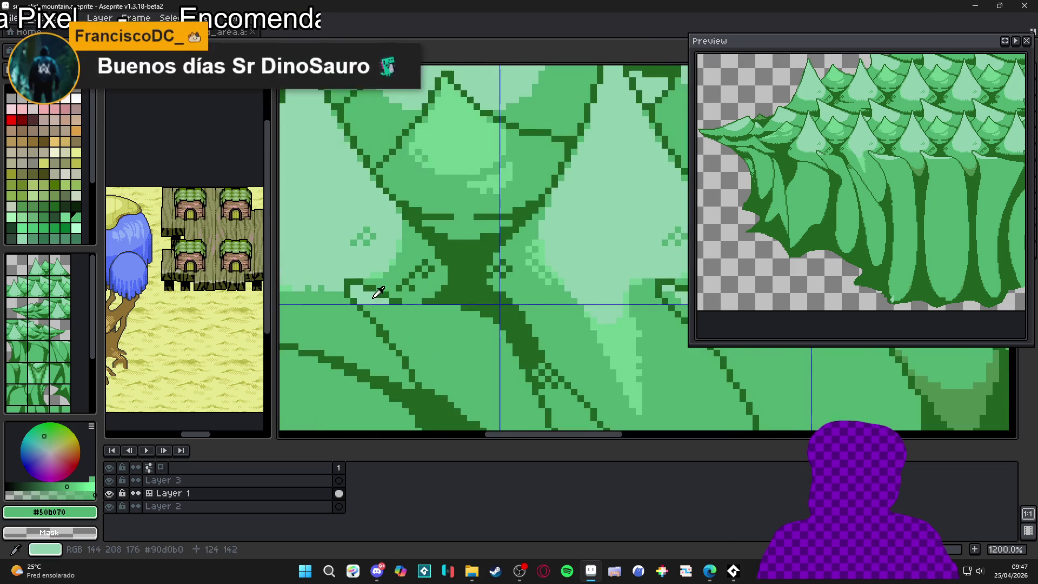
{"action": "mouse_move", "coordinate": [406, 309]}
{"action": "left_mouse_down"}
{"action": "mouse_move", "coordinate": [380, 306]}
{"action": "mouse_move", "coordinate": [476, 307]}
{"action": "mouse_move", "coordinate": [477, 318]}
{"action": "left_mouse_up"}
{"action": "left_click", "coordinate": [459, 294], "text": "alt"}
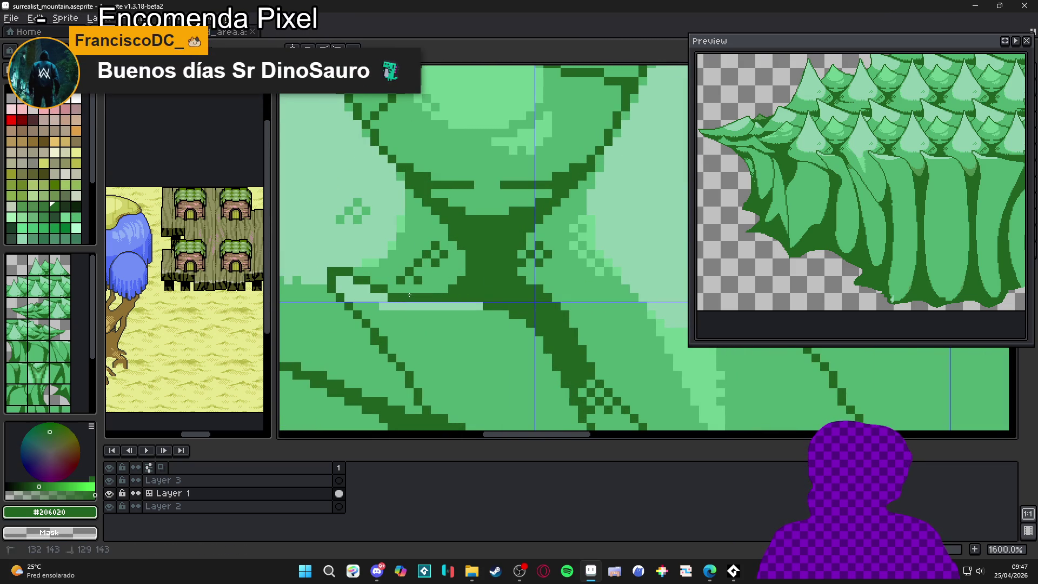
{"action": "left_click", "coordinate": [476, 321], "text": "alt"}
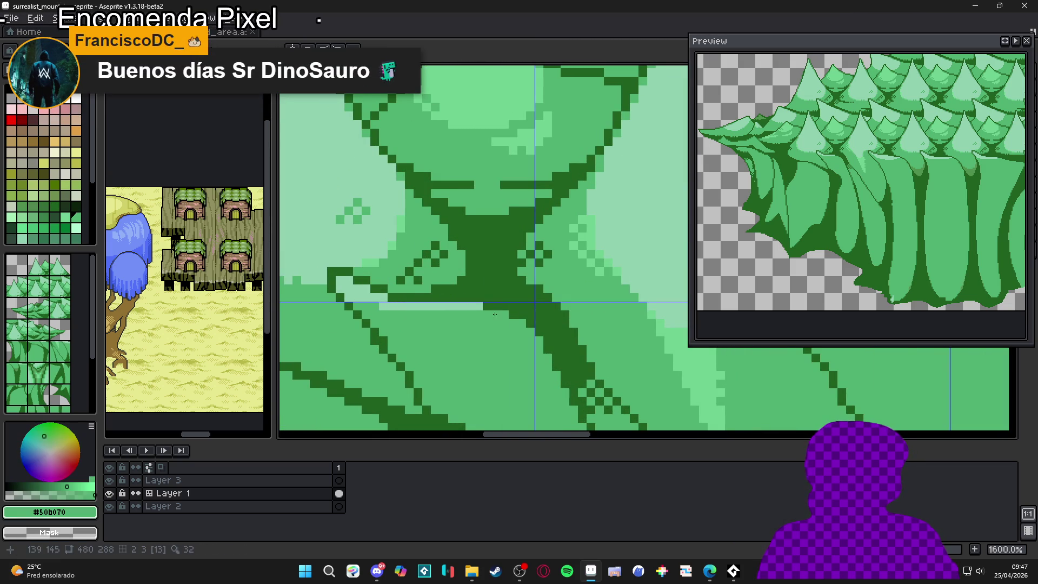
{"action": "left_click", "coordinate": [494, 314], "text": "alt"}
{"action": "left_click_drag", "start_coordinate": [494, 314], "coordinate": [419, 313]}
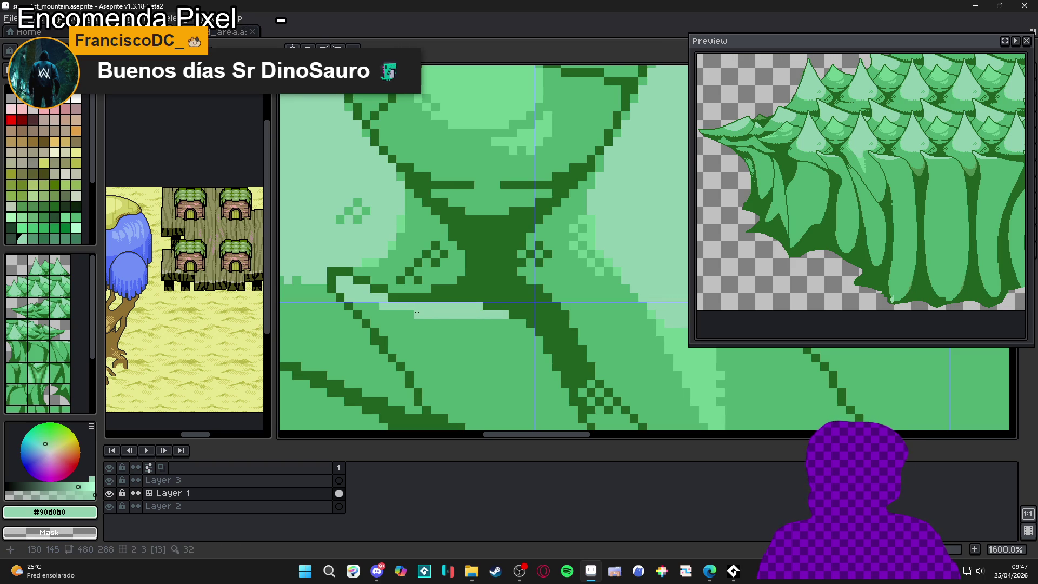
{"action": "left_click", "coordinate": [414, 317], "text": "alt"}
{"action": "left_click", "coordinate": [465, 315], "text": "alt"}
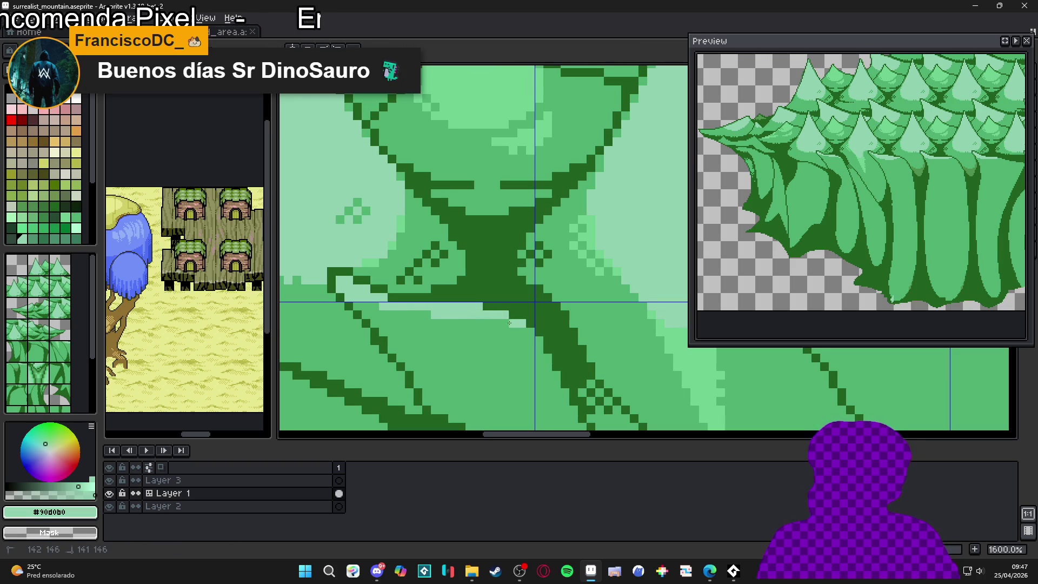
{"action": "left_click", "coordinate": [525, 335]}
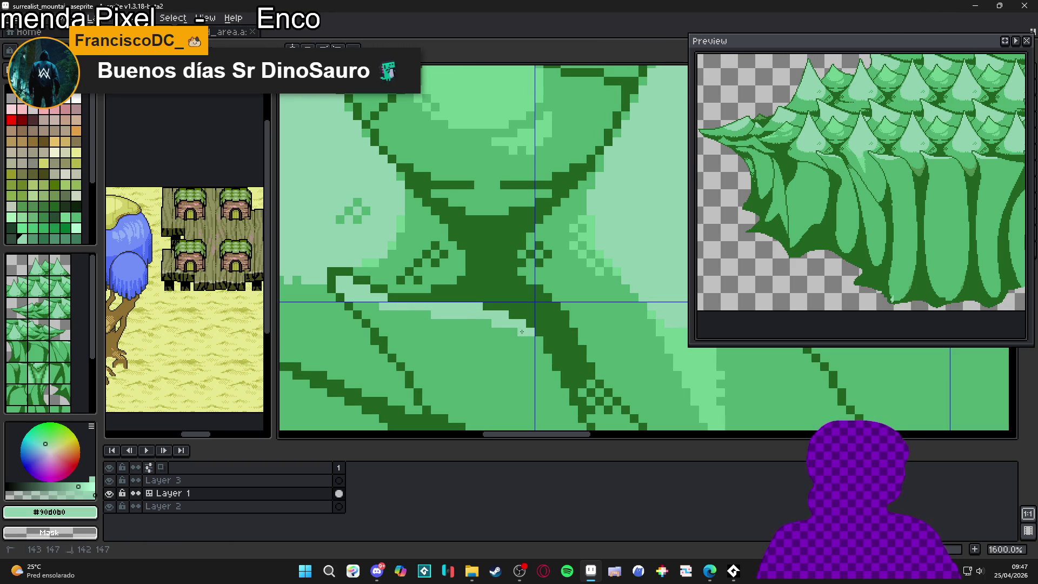
Step: Paint a light highlight along a branch edge
{"action": "scroll", "coordinate": [395, 310], "scroll_direction": "down", "scroll_amount": 5}
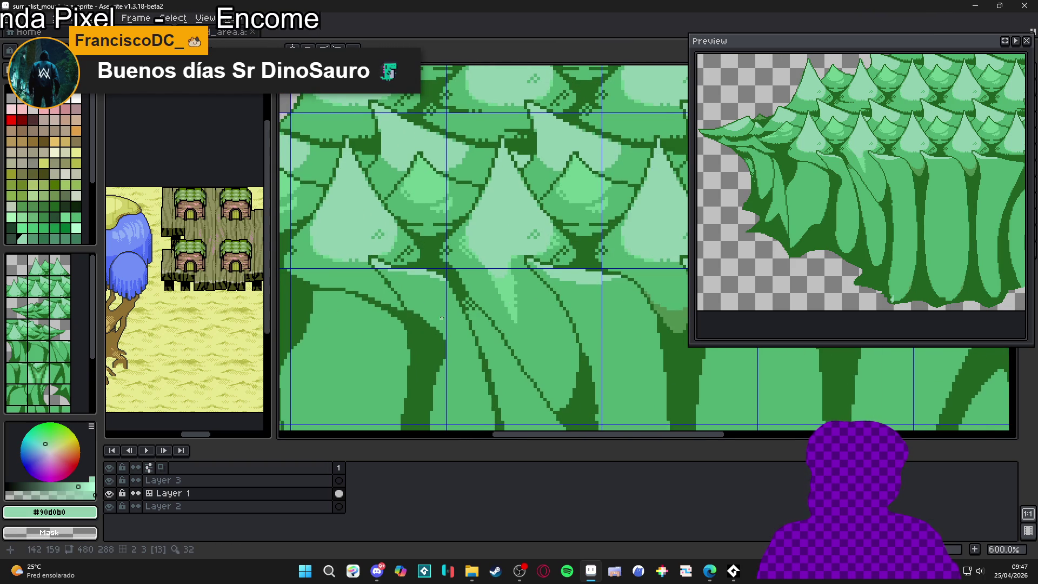
{"action": "scroll", "coordinate": [503, 262], "scroll_direction": "down", "scroll_amount": 4}
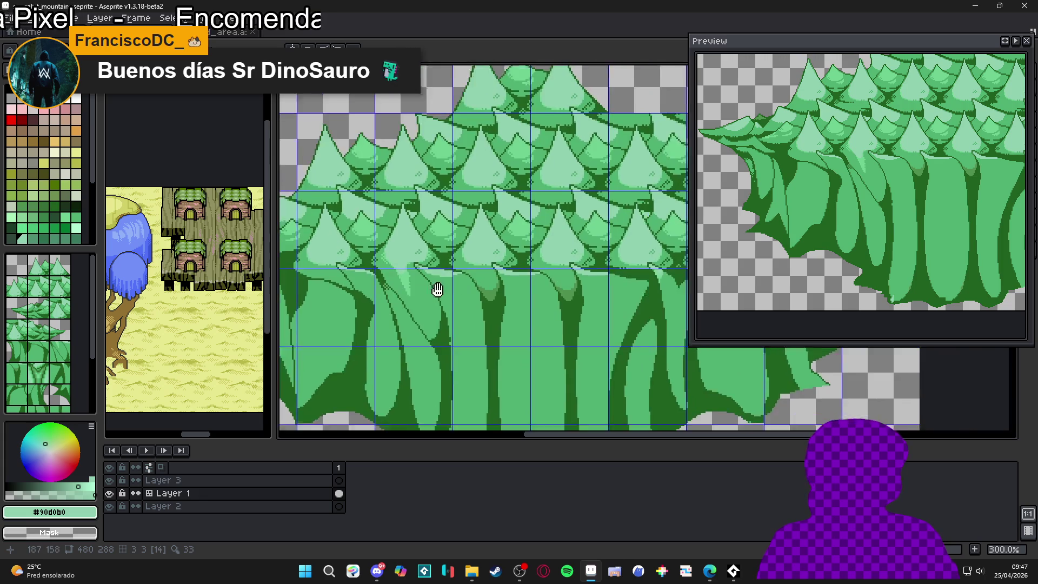
{"action": "scroll", "coordinate": [526, 276], "scroll_direction": "up", "scroll_amount": 5}
{"action": "scroll", "coordinate": [525, 277], "scroll_direction": "up", "scroll_amount": 4}
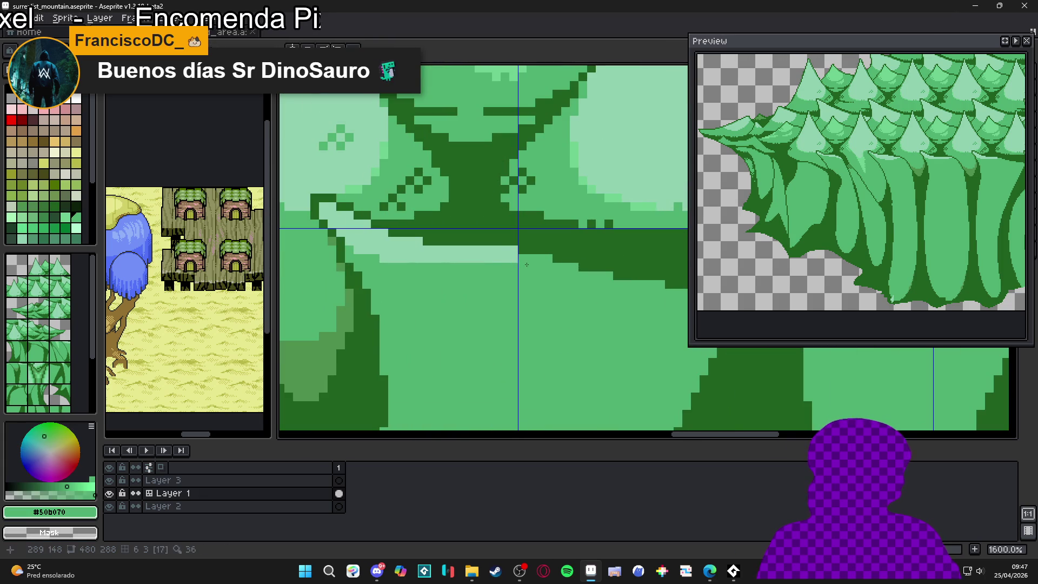
{"action": "mouse_move", "coordinate": [560, 268]}
{"action": "left_mouse_down"}
{"action": "mouse_move", "coordinate": [537, 267]}
{"action": "mouse_move", "coordinate": [663, 290]}
{"action": "left_mouse_up"}
{"action": "scroll", "coordinate": [542, 287], "scroll_direction": "right", "scroll_amount": 5}
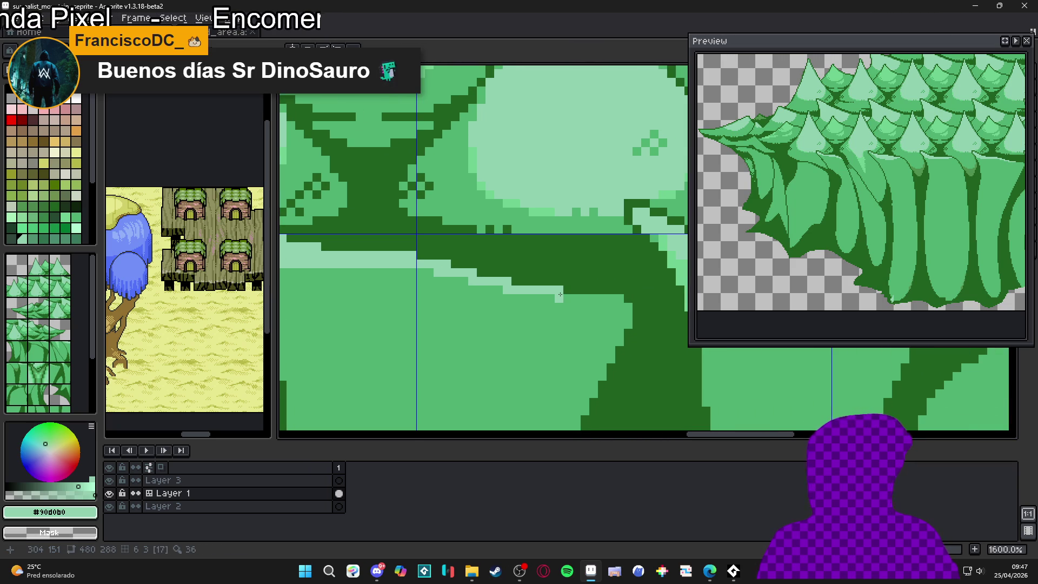
{"action": "scroll", "coordinate": [559, 294], "scroll_direction": "up", "scroll_amount": 3}
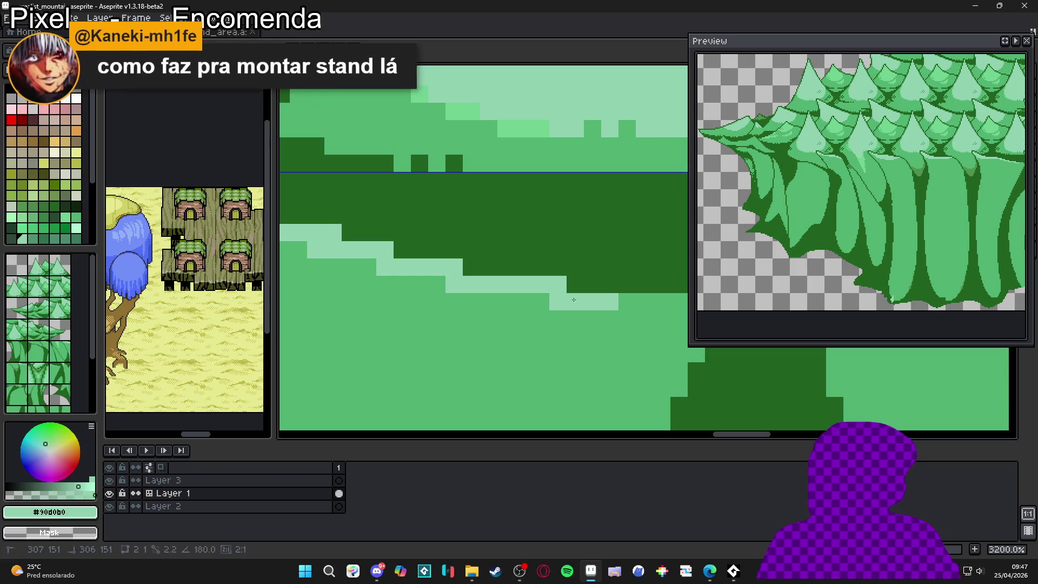
Step: Eyedrop the dark trunk green #206020 from a trunk as the drawing colour
{"action": "scroll", "coordinate": [619, 300], "scroll_direction": "down", "scroll_amount": 6}
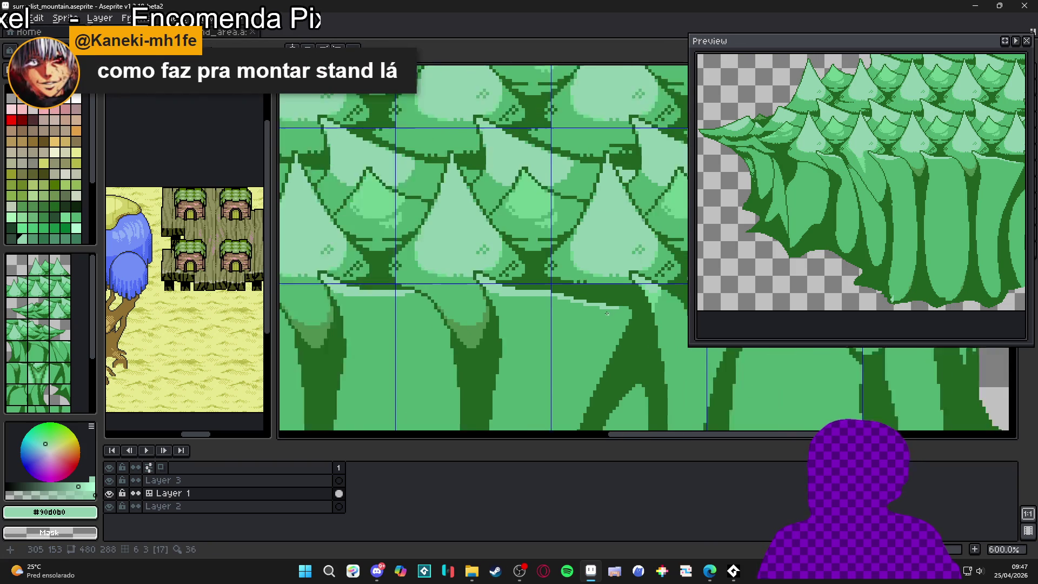
{"action": "scroll", "coordinate": [594, 316], "scroll_direction": "up", "scroll_amount": 7}
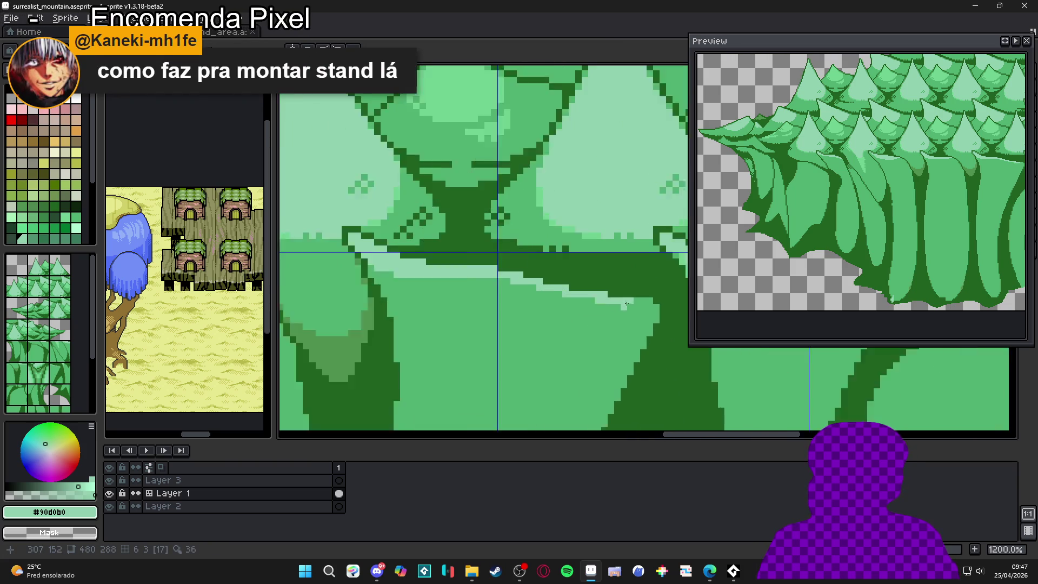
{"action": "scroll", "coordinate": [635, 314], "scroll_direction": "down", "scroll_amount": 4}
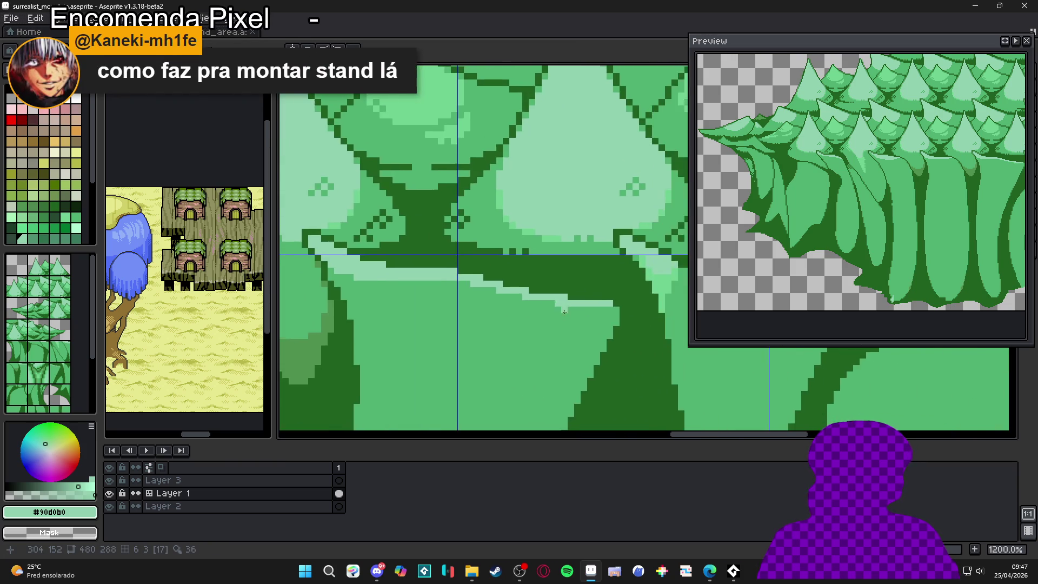
{"action": "scroll", "coordinate": [634, 314], "scroll_direction": "down", "scroll_amount": 2}
{"action": "scroll", "coordinate": [507, 296], "scroll_direction": "up", "scroll_amount": 3}
{"action": "scroll", "coordinate": [487, 292], "scroll_direction": "down", "scroll_amount": 4}
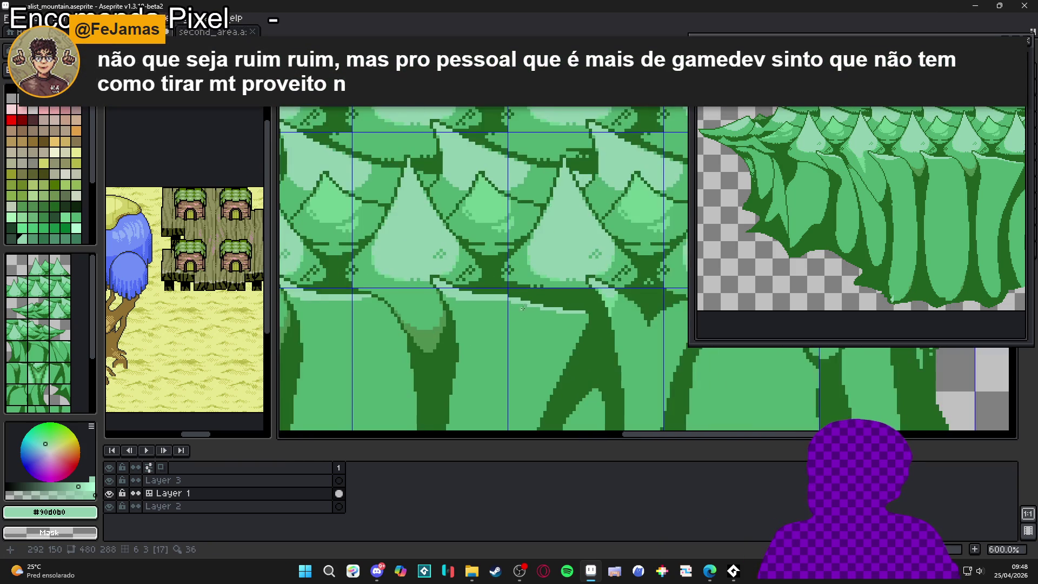
{"action": "scroll", "coordinate": [438, 287], "scroll_direction": "up", "scroll_amount": 4}
{"action": "left_click", "coordinate": [438, 287], "text": "alt"}
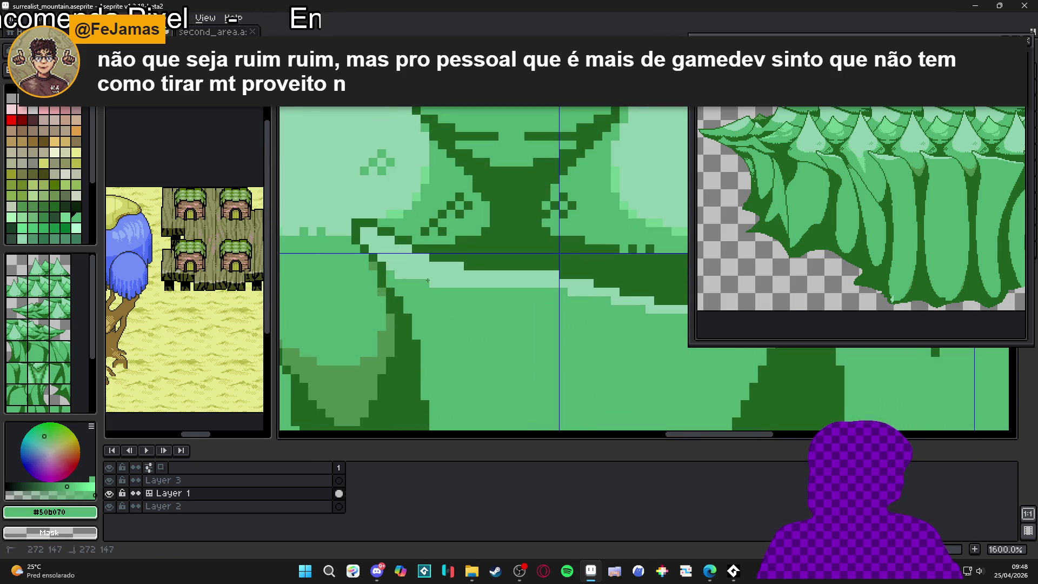
{"action": "scroll", "coordinate": [446, 307], "scroll_direction": "down", "scroll_amount": 1}
{"action": "scroll", "coordinate": [459, 294], "scroll_direction": "down", "scroll_amount": 3}
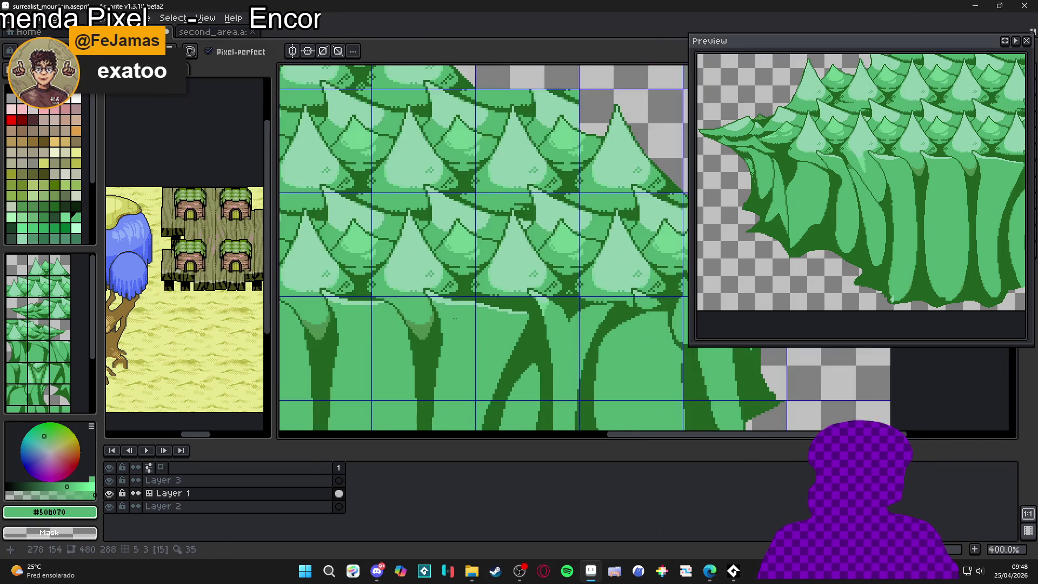
{"action": "scroll", "coordinate": [487, 284], "scroll_direction": "up", "scroll_amount": 4}
{"action": "left_click", "coordinate": [490, 279], "text": "alt"}
Step: Zoom in and out across the canvas to inspect the pine cluster
{"action": "scroll", "coordinate": [492, 281], "scroll_direction": "down", "scroll_amount": 6}
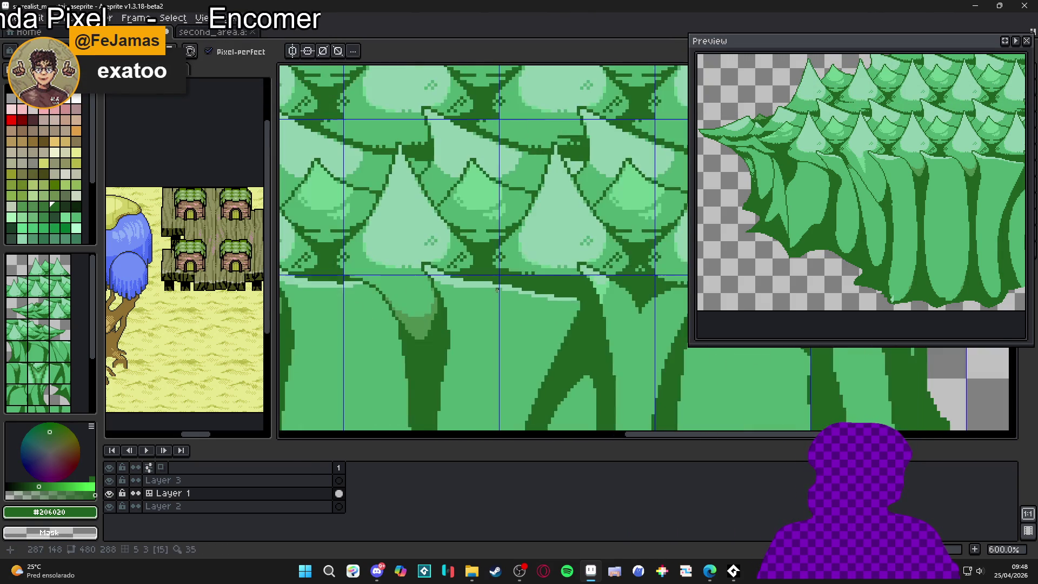
{"action": "scroll", "coordinate": [507, 314], "scroll_direction": "down", "scroll_amount": 1}
{"action": "scroll", "coordinate": [513, 312], "scroll_direction": "up", "scroll_amount": 3}
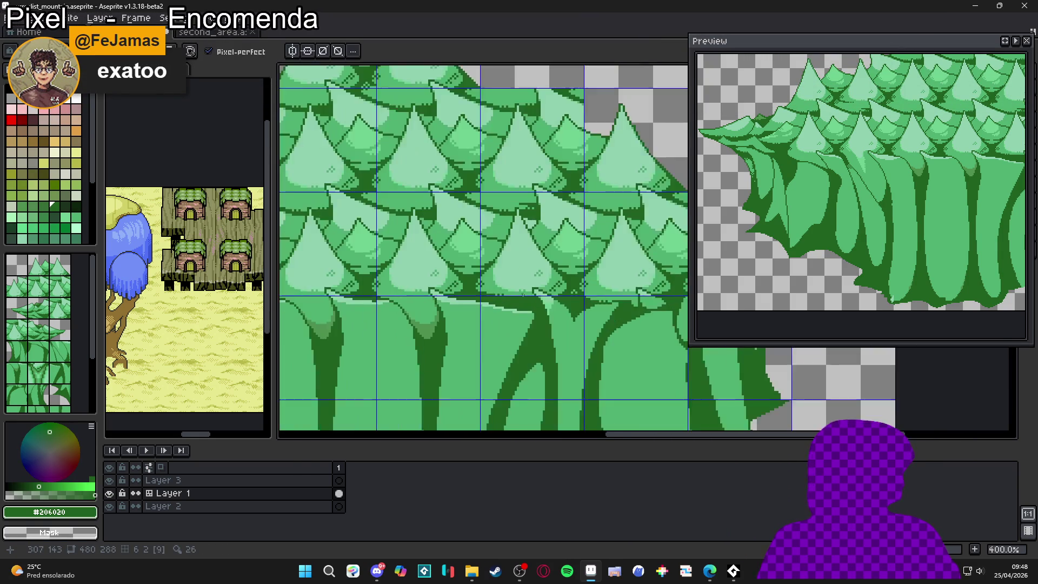
{"action": "scroll", "coordinate": [521, 312], "scroll_direction": "down", "scroll_amount": 3}
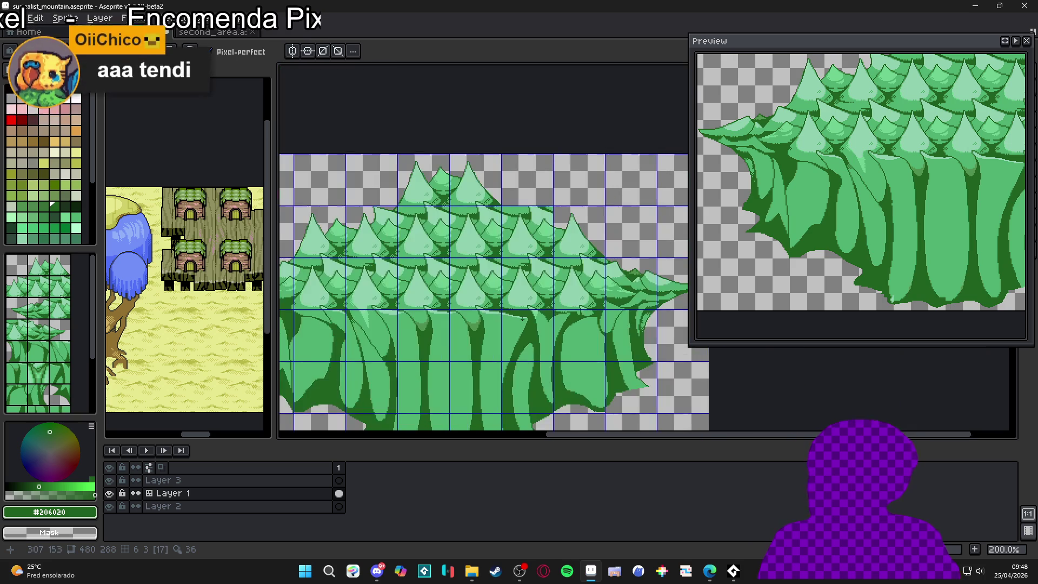
{"action": "scroll", "coordinate": [462, 333], "scroll_direction": "up", "scroll_amount": 2}
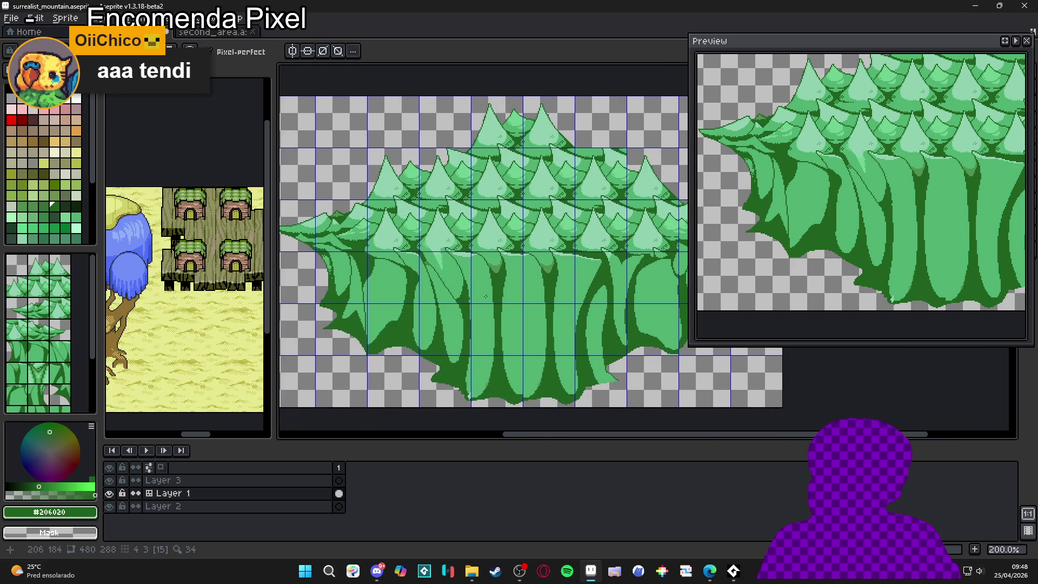
{"action": "scroll", "coordinate": [504, 283], "scroll_direction": "up", "scroll_amount": 4}
{"action": "scroll", "coordinate": [417, 276], "scroll_direction": "down", "scroll_amount": 2}
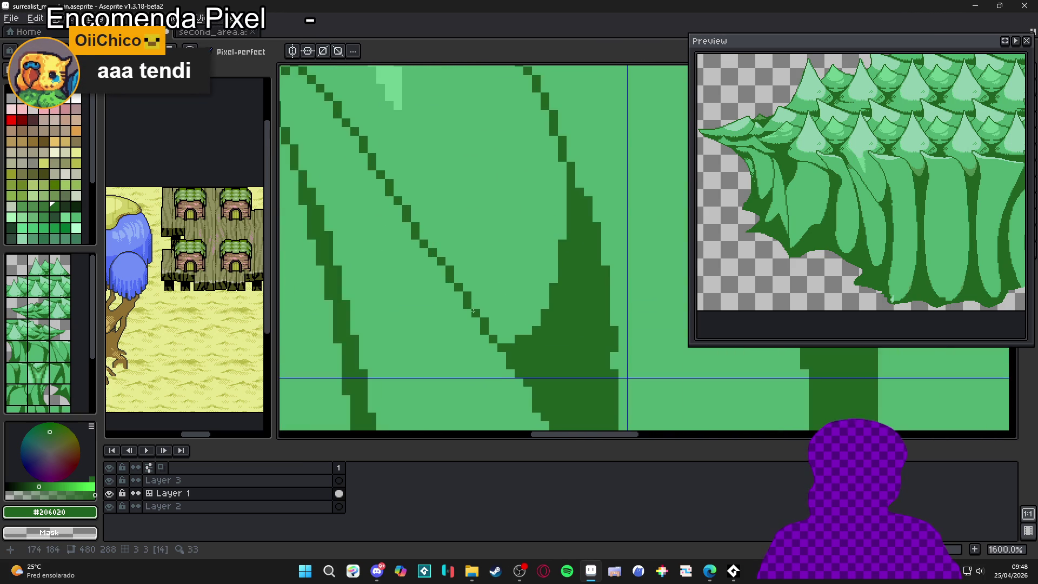
{"action": "scroll", "coordinate": [476, 295], "scroll_direction": "down", "scroll_amount": 2}
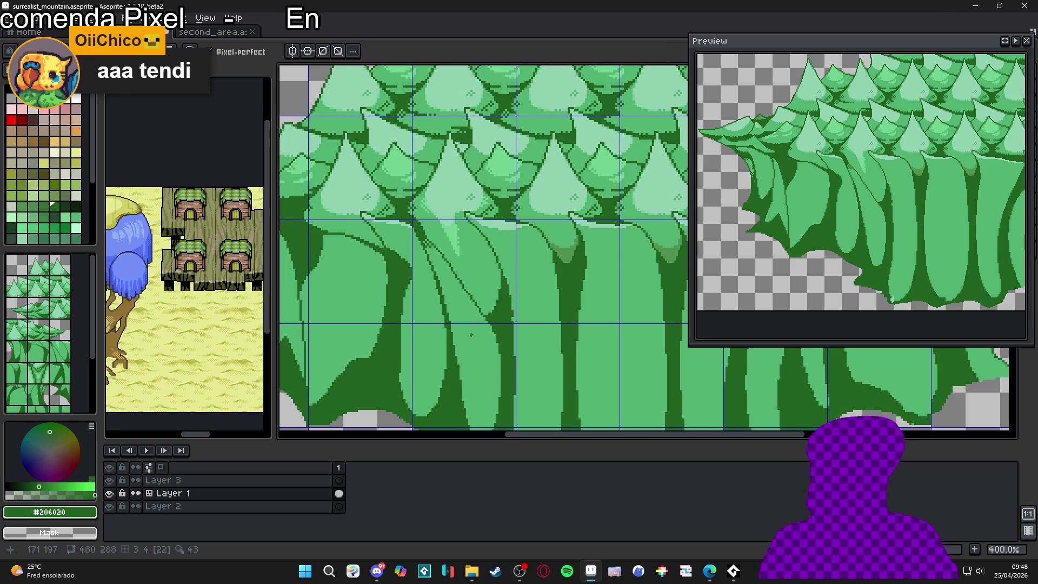
{"action": "scroll", "coordinate": [471, 335], "scroll_direction": "down", "scroll_amount": 1}
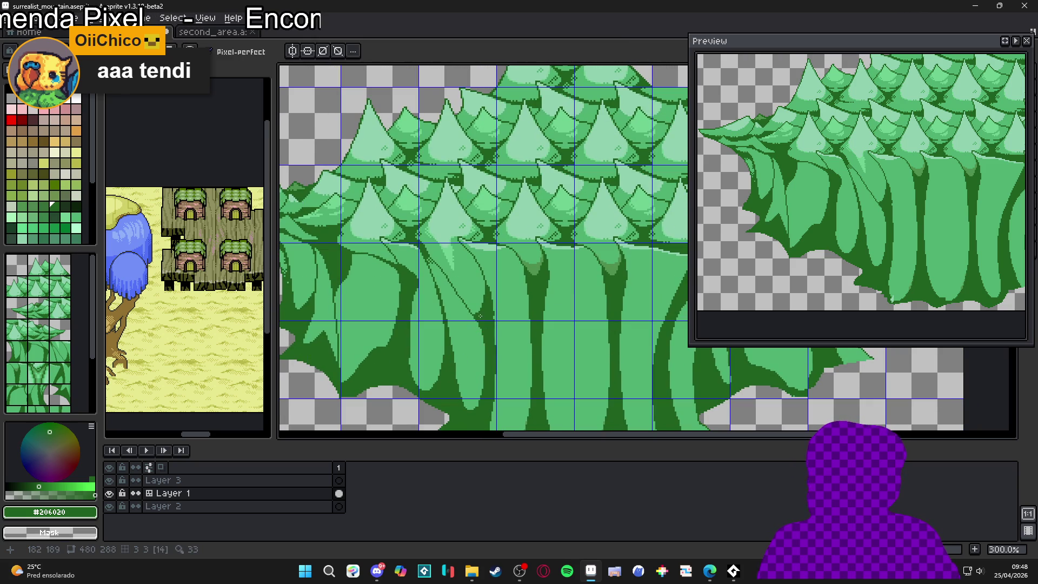
{"action": "scroll", "coordinate": [492, 333], "scroll_direction": "down", "scroll_amount": 1}
{"action": "scroll", "coordinate": [482, 336], "scroll_direction": "up", "scroll_amount": 1}
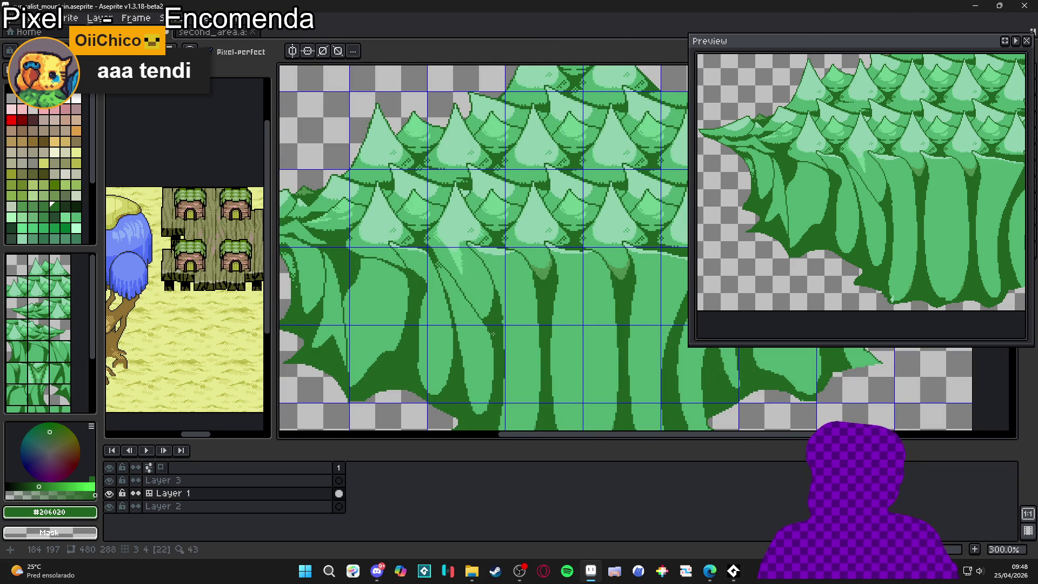
{"action": "scroll", "coordinate": [501, 337], "scroll_direction": "down", "scroll_amount": 1}
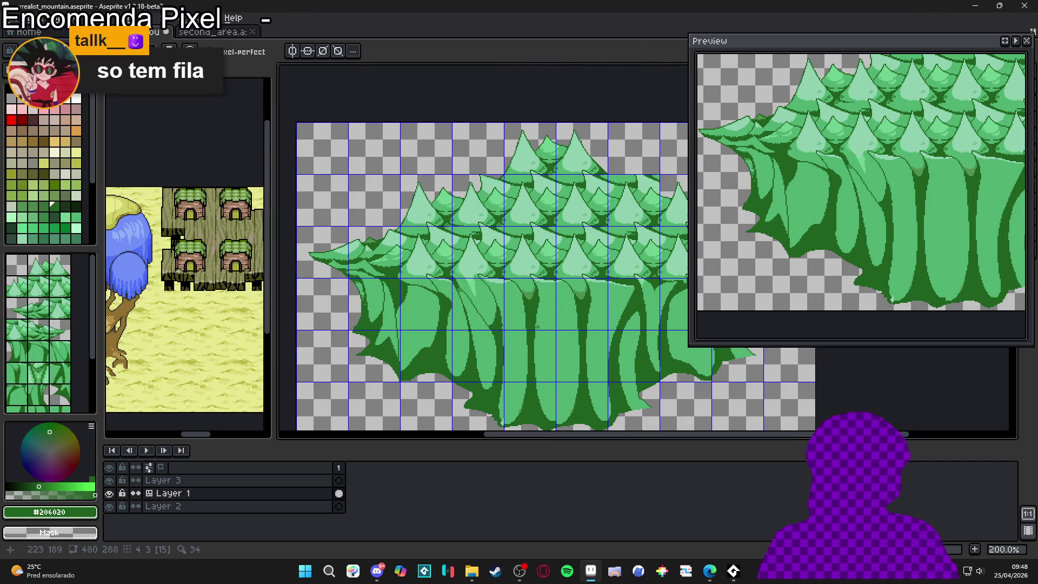
{"action": "scroll", "coordinate": [470, 304], "scroll_direction": "up", "scroll_amount": 5}
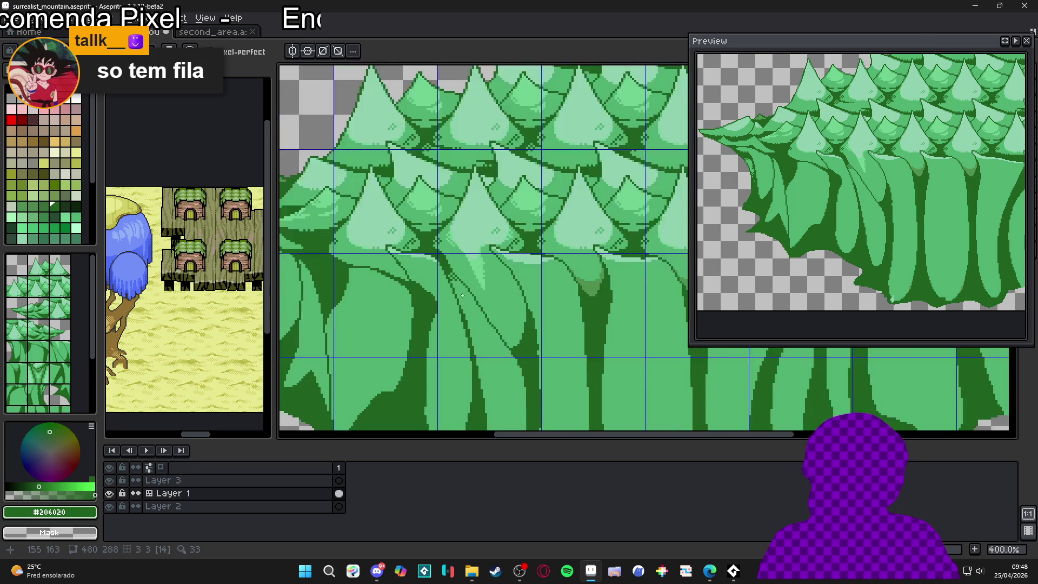
Step: Magic-wand the dark fold line, add the neighbouring light pixels, then deselect
{"action": "key", "text": "w"}
{"action": "left_click", "coordinate": [471, 298]}
{"action": "scroll", "coordinate": [467, 292], "scroll_direction": "up", "scroll_amount": 5}
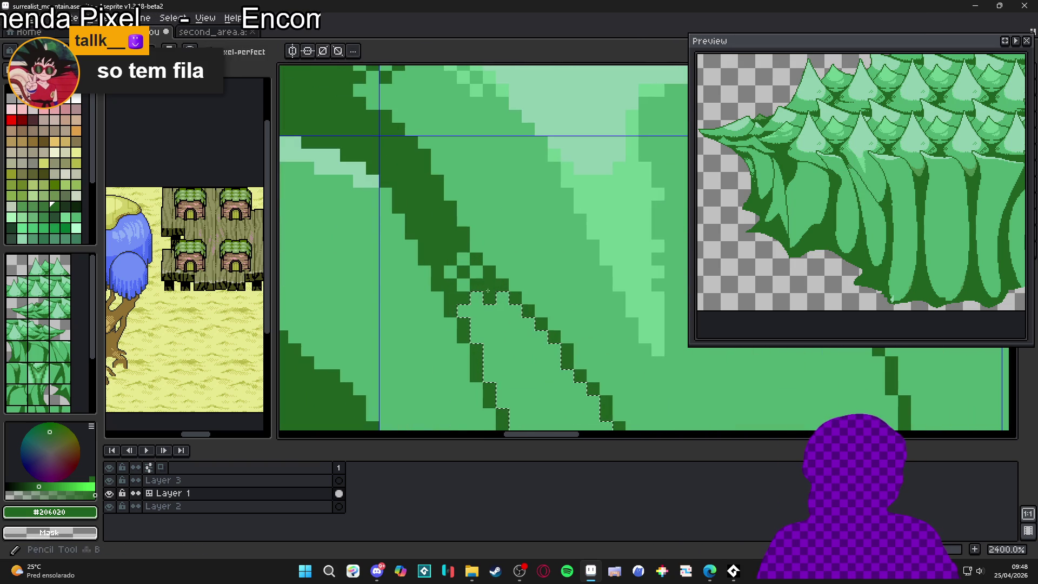
{"action": "scroll", "coordinate": [427, 242], "scroll_direction": "up", "scroll_amount": 3}
{"action": "left_click", "coordinate": [427, 216], "text": "shift"}
{"action": "scroll", "coordinate": [447, 298], "scroll_direction": "down", "scroll_amount": 2}
{"action": "key", "text": "ctrl+d"}
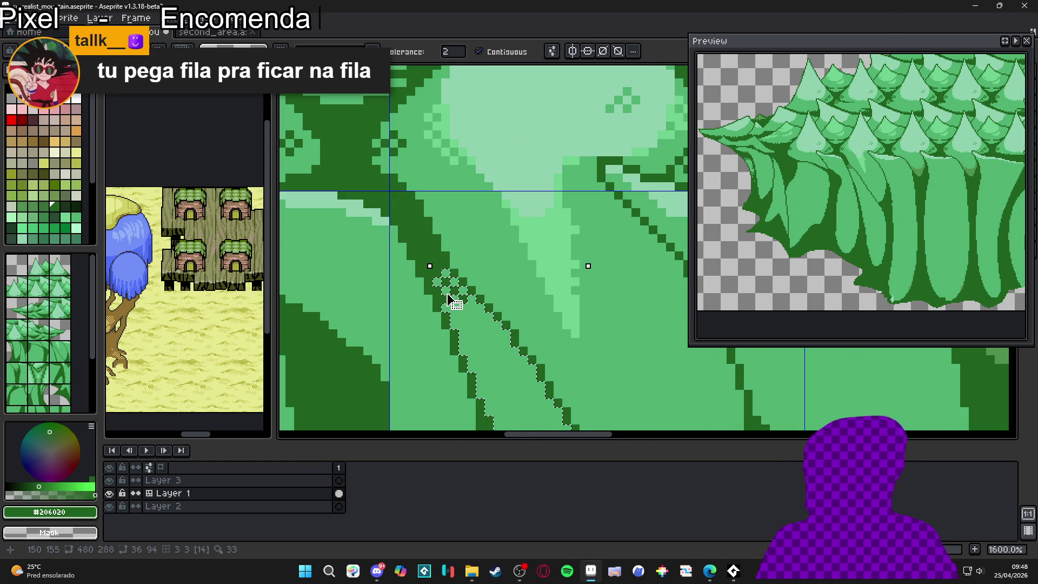
Step: Draw a dark #206020 fold stroke on a trunk beneath the canopy
{"action": "key", "text": "b"}
{"action": "scroll", "coordinate": [438, 282], "scroll_direction": "down", "scroll_amount": 3}
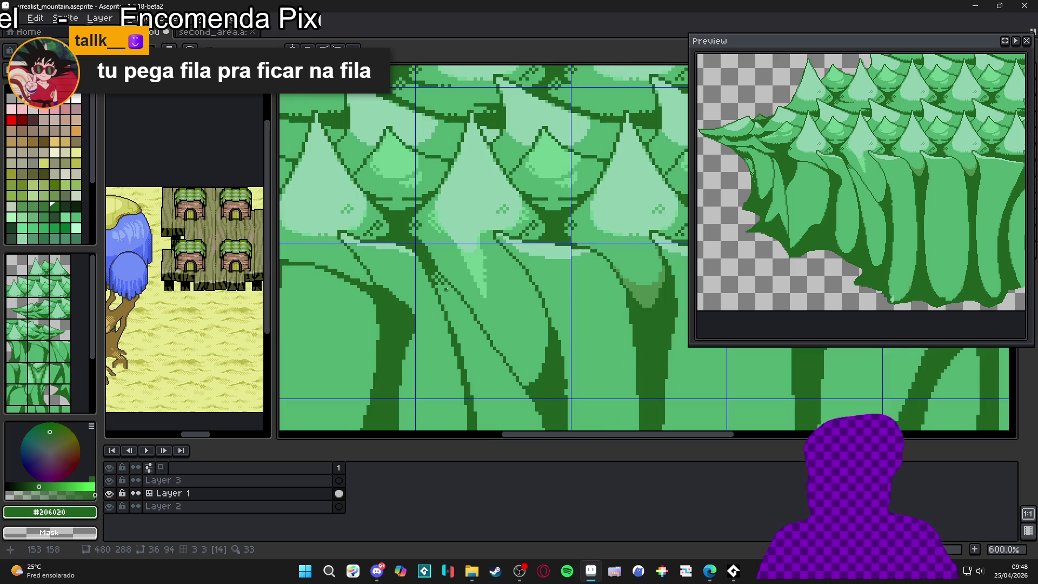
{"action": "key", "text": "Tab"}
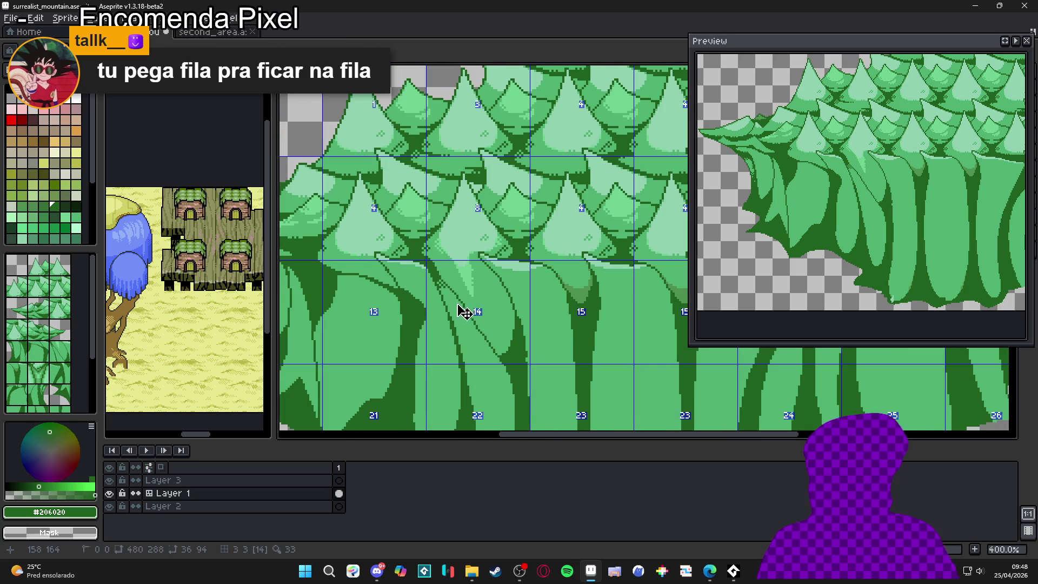
{"action": "key", "text": "Tab"}
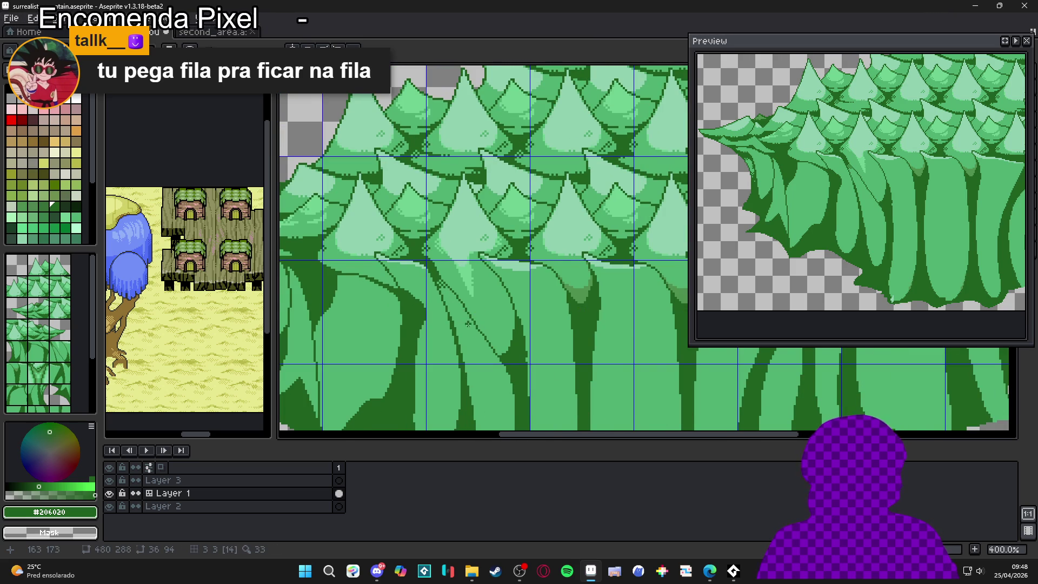
{"action": "scroll", "coordinate": [428, 304], "scroll_direction": "down", "scroll_amount": 1}
{"action": "mouse_move", "coordinate": [413, 270]}
{"action": "left_mouse_down"}
{"action": "mouse_move", "coordinate": [434, 297]}
{"action": "mouse_move", "coordinate": [414, 268]}
{"action": "mouse_move", "coordinate": [419, 281]}
{"action": "left_mouse_up"}
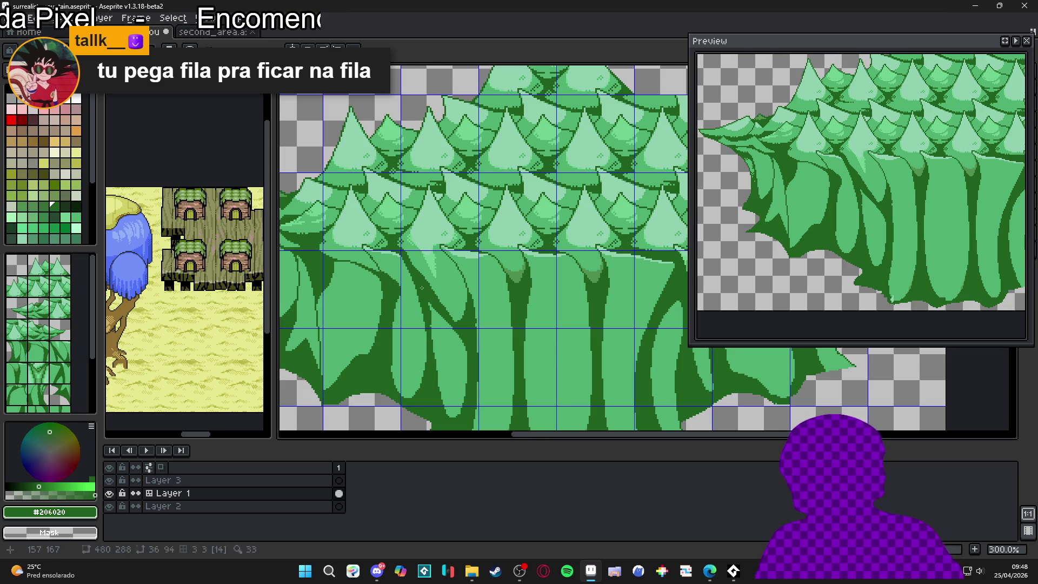
Step: Sample the trunk greens and draw a short light #50b070 line across the dark diagonal fold
{"action": "left_click", "coordinate": [438, 336], "text": "alt"}
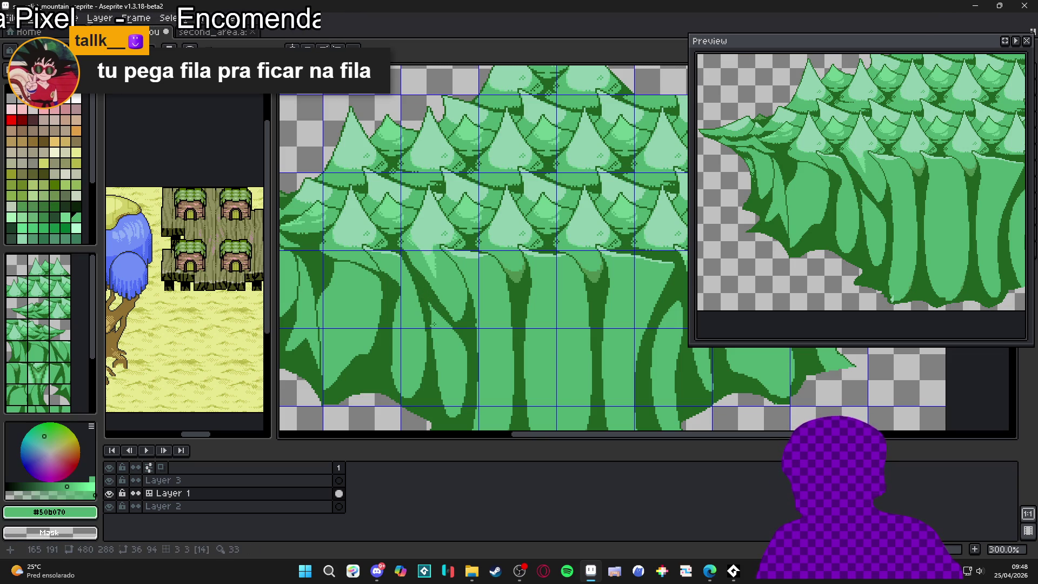
{"action": "left_click", "coordinate": [428, 281], "text": "alt"}
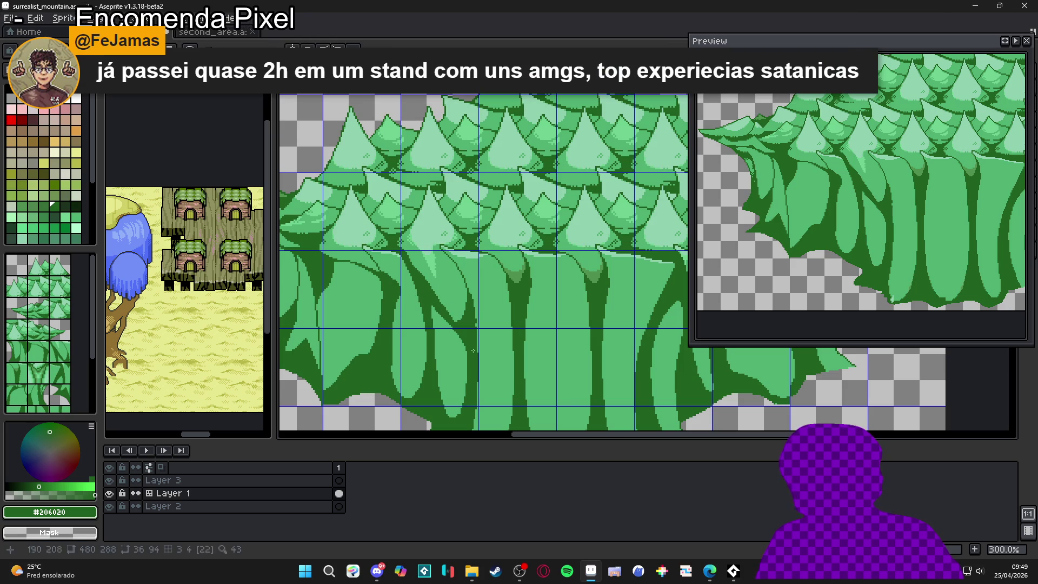
{"action": "left_click", "coordinate": [445, 352], "text": "alt"}
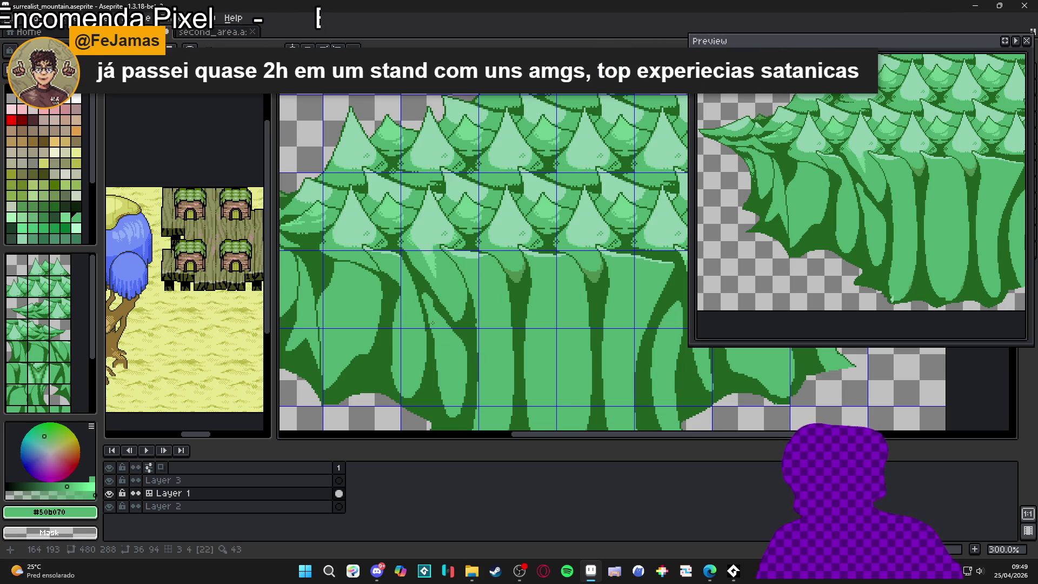
{"action": "left_click", "coordinate": [449, 323], "text": "alt"}
{"action": "left_click", "coordinate": [430, 298], "text": "alt"}
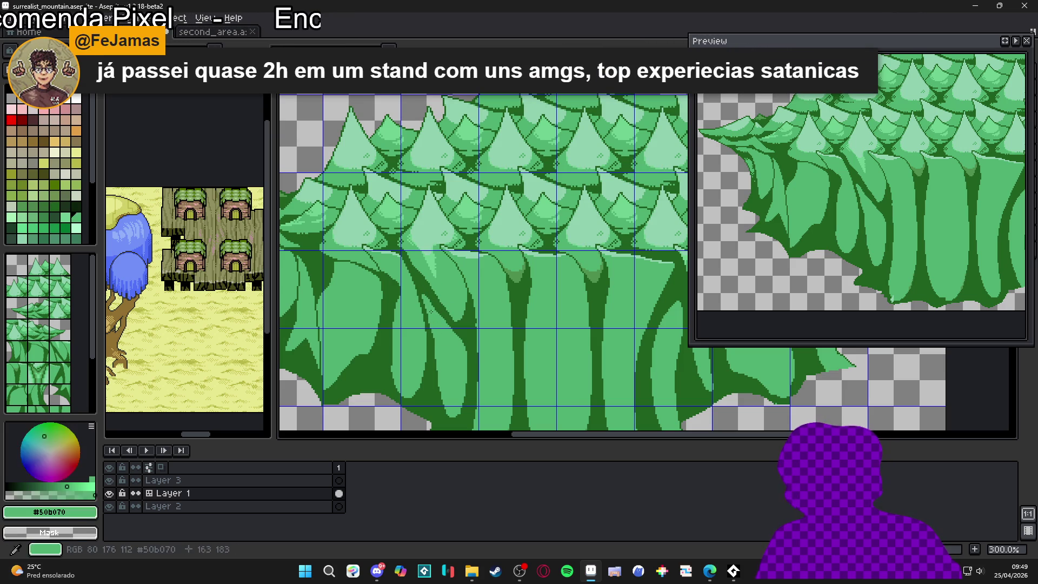
{"action": "left_click", "coordinate": [420, 283], "text": "alt"}
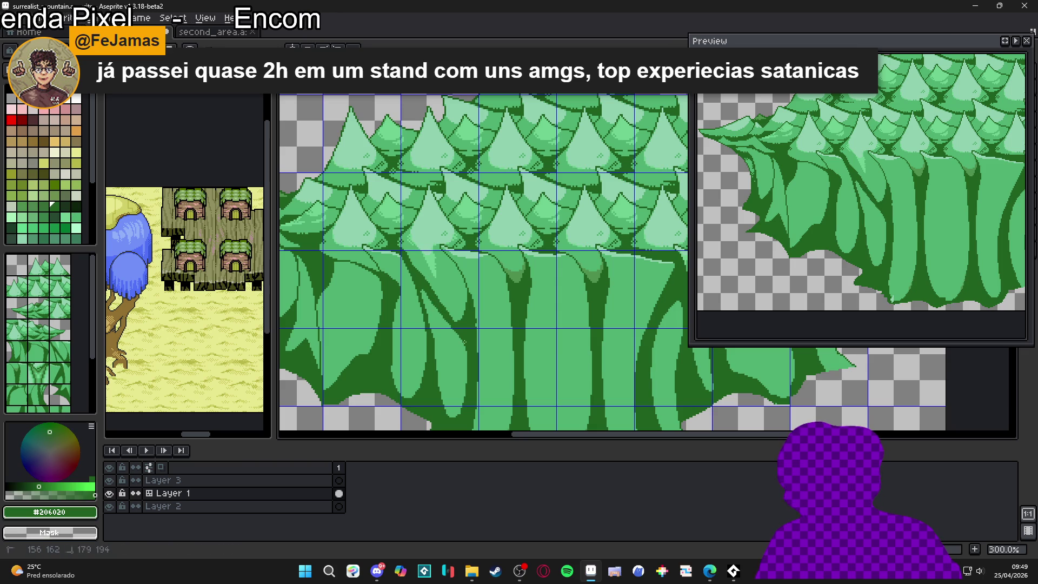
{"action": "scroll", "coordinate": [421, 308], "scroll_direction": "up", "scroll_amount": 4}
{"action": "left_click", "coordinate": [421, 301], "text": "alt"}
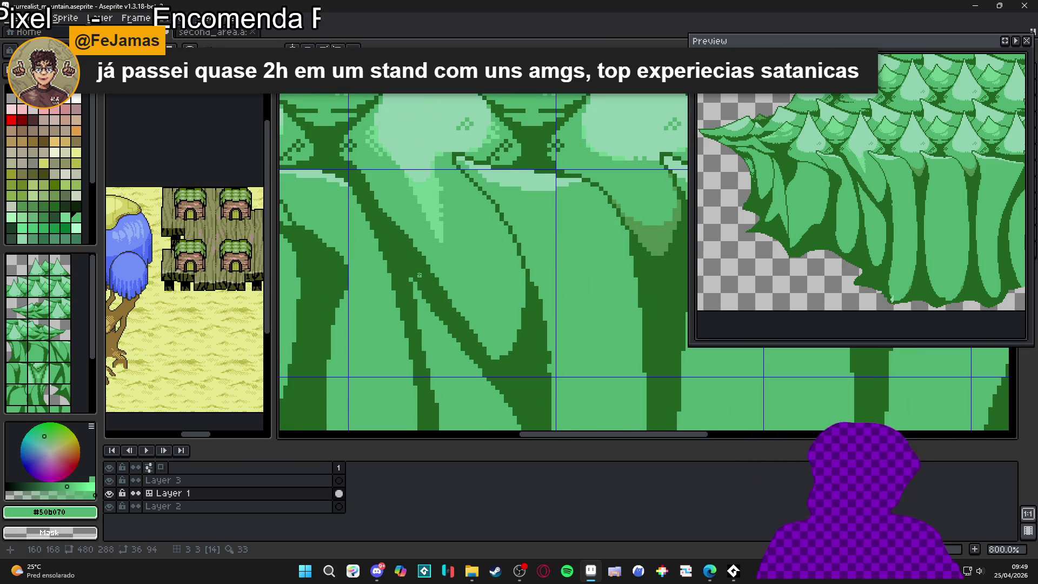
{"action": "left_click", "coordinate": [473, 372], "text": "shift"}
{"action": "left_click", "coordinate": [477, 384], "text": "shift"}
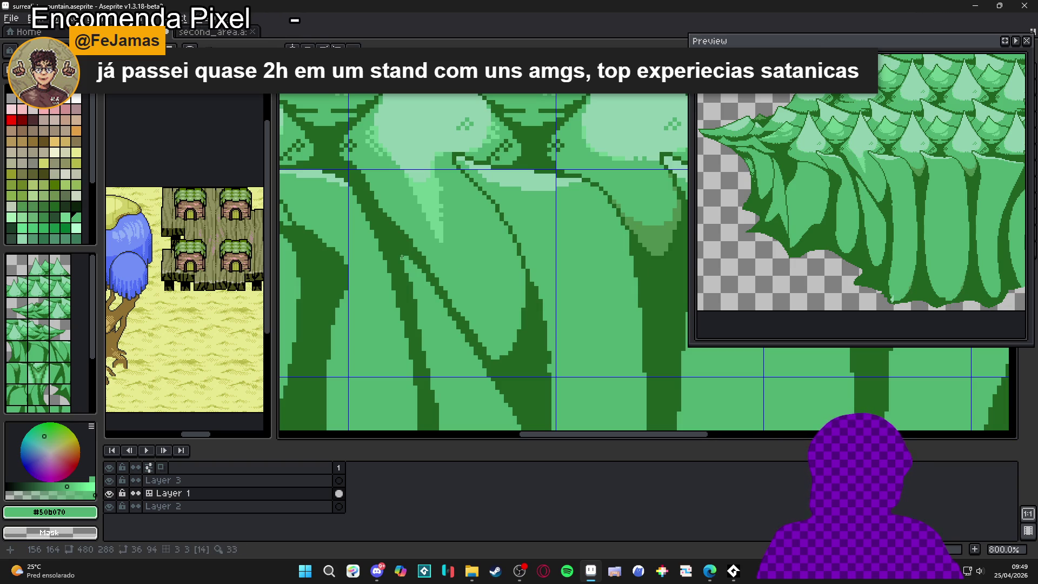
{"action": "scroll", "coordinate": [400, 252], "scroll_direction": "down", "scroll_amount": 3}
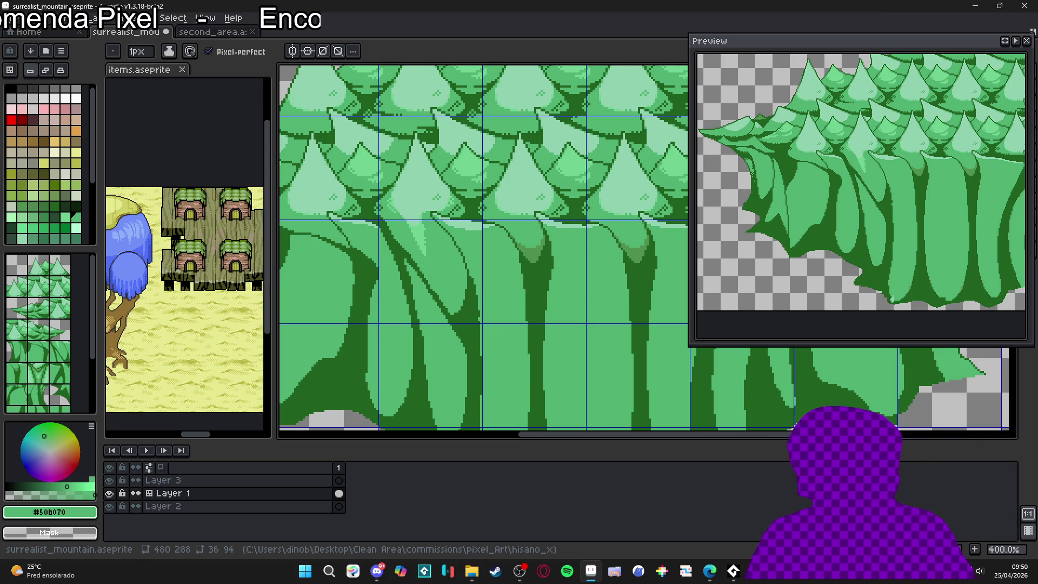
Step: Sample the pale crown highlight #90d0b0 as the drawing colour at close zoom
{"action": "scroll", "coordinate": [564, 233], "scroll_direction": "up", "scroll_amount": 2}
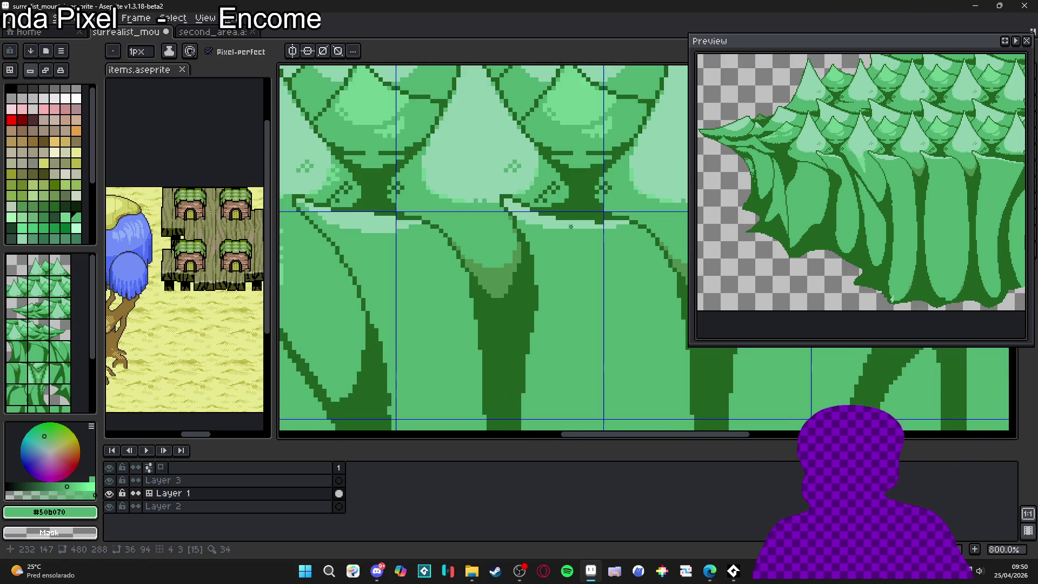
{"action": "scroll", "coordinate": [590, 221], "scroll_direction": "up", "scroll_amount": 2}
{"action": "left_click", "coordinate": [594, 219], "text": "alt"}
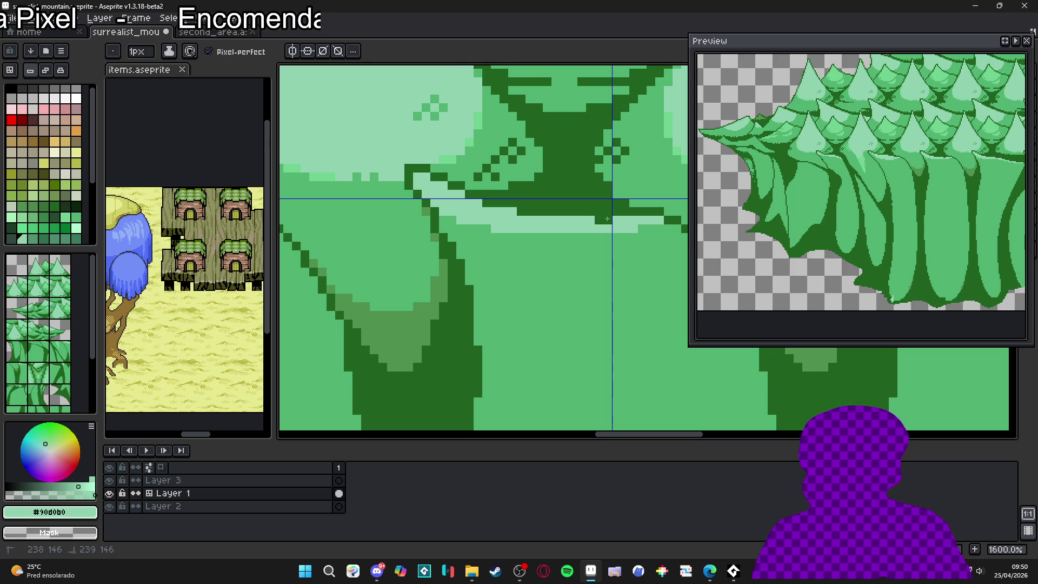
{"action": "key", "text": "alt"}
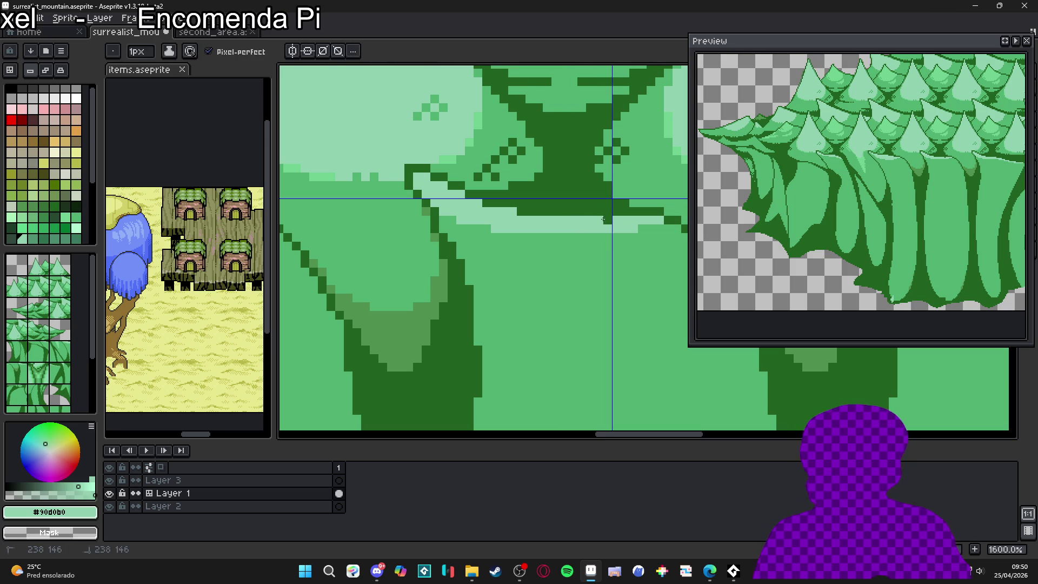
{"action": "scroll", "coordinate": [603, 218], "scroll_direction": "down", "scroll_amount": 5}
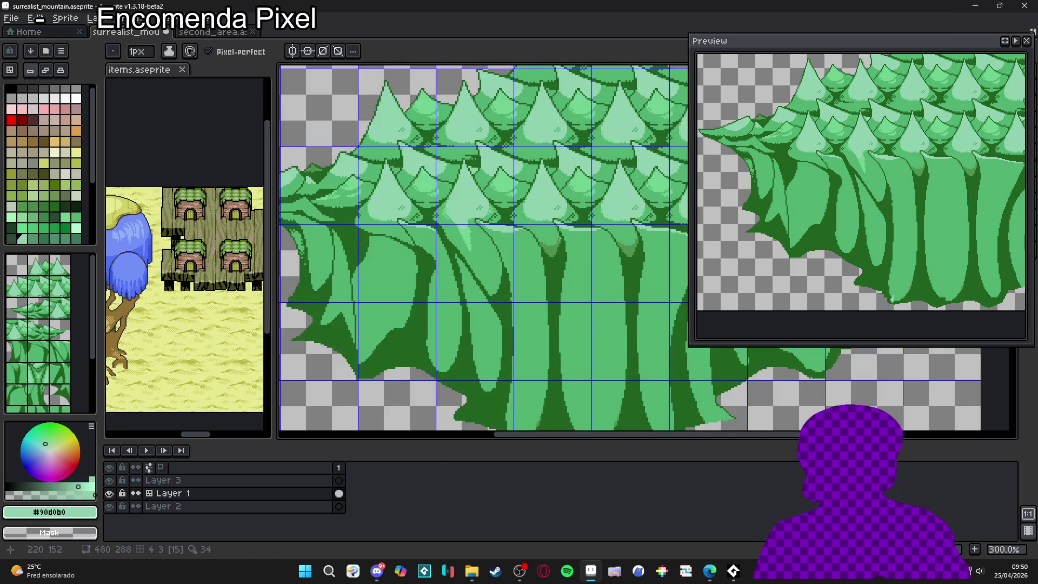
{"action": "scroll", "coordinate": [507, 246], "scroll_direction": "up", "scroll_amount": 6}
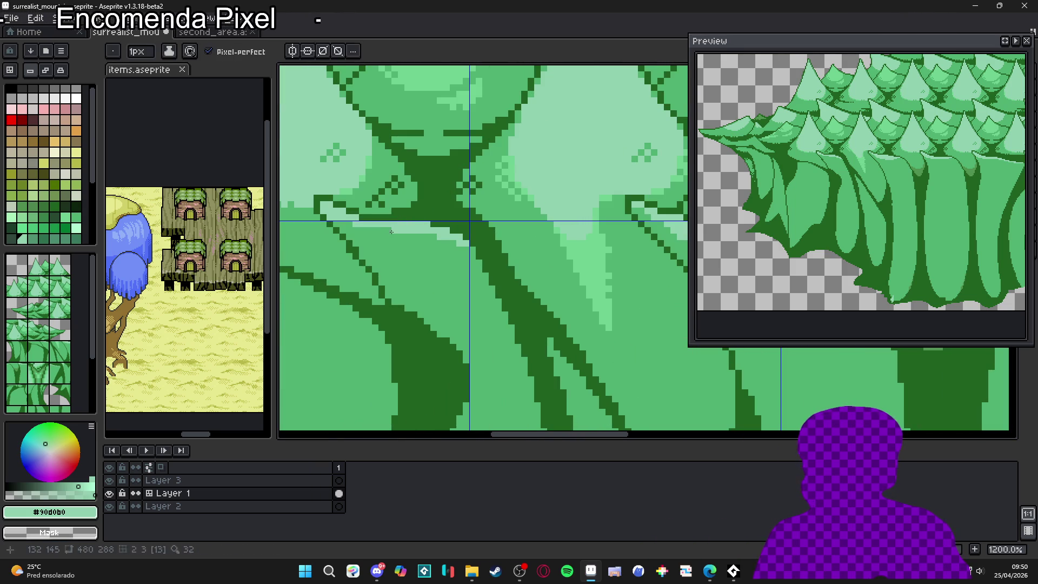
Step: Sample the dark green and adjust the pixels of the dark fold line
{"action": "scroll", "coordinate": [383, 232], "scroll_direction": "down", "scroll_amount": 3}
{"action": "left_click", "coordinate": [382, 229], "text": "alt"}
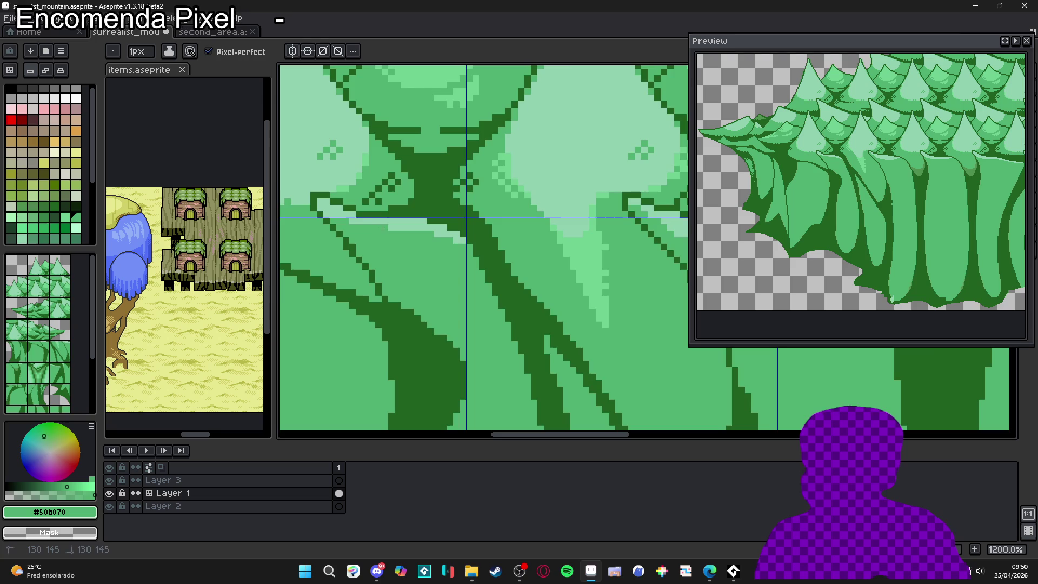
{"action": "scroll", "coordinate": [381, 229], "scroll_direction": "down", "scroll_amount": 1}
{"action": "scroll", "coordinate": [381, 229], "scroll_direction": "up", "scroll_amount": 8}
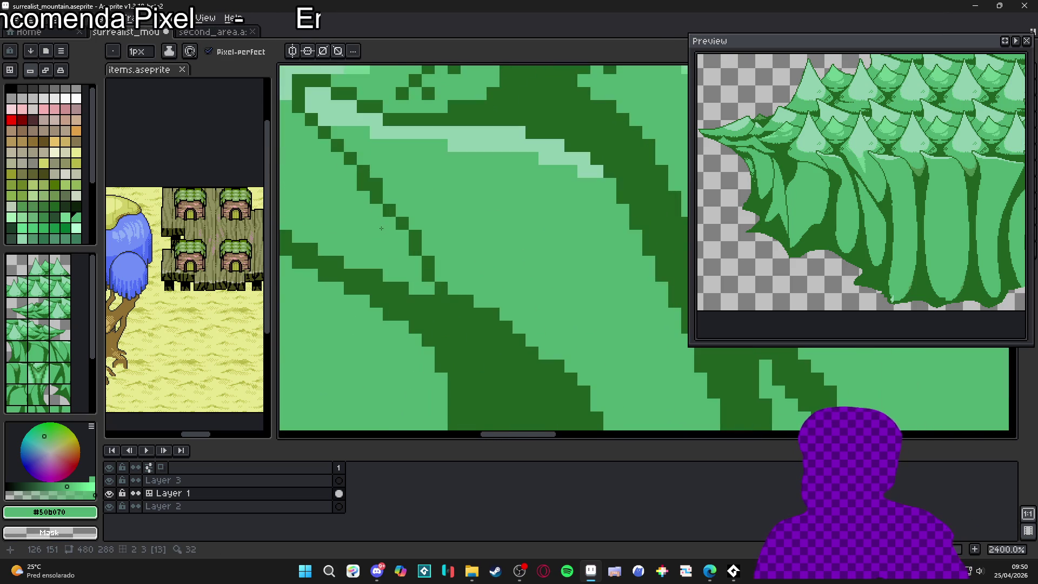
{"action": "key", "text": "ctrl+z"}
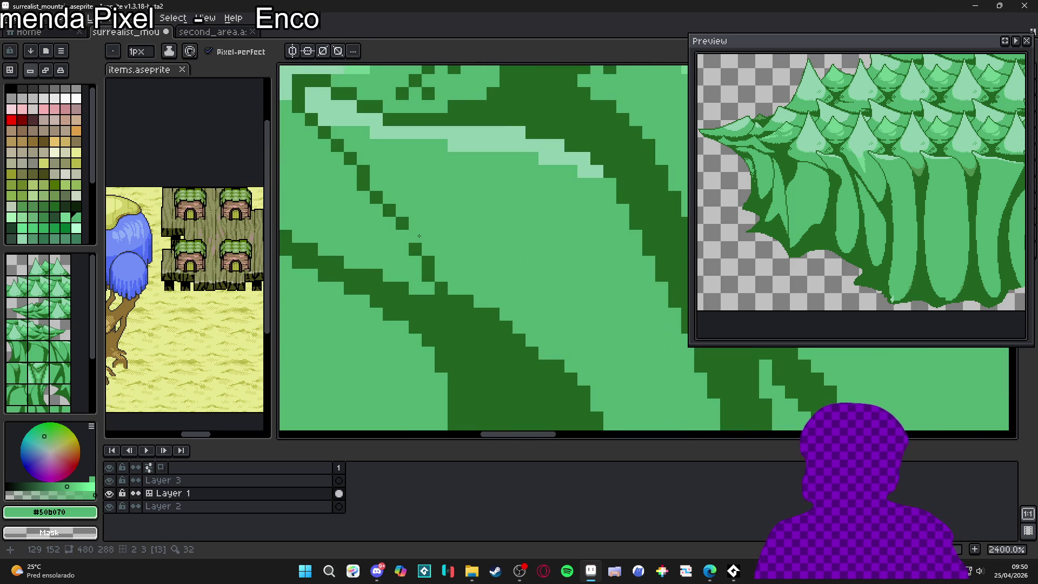
{"action": "key", "text": "alt"}
{"action": "left_click", "coordinate": [381, 200], "text": "alt"}
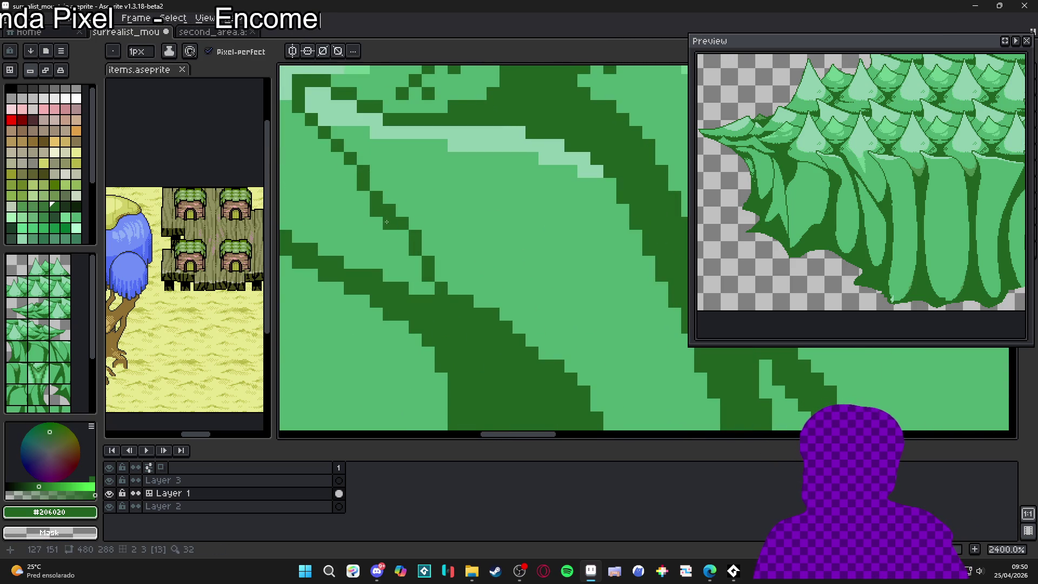
{"action": "left_click", "coordinate": [387, 222], "text": "alt"}
{"action": "left_click", "coordinate": [389, 211]}
{"action": "left_click", "coordinate": [402, 223]}
{"action": "left_click", "coordinate": [402, 237], "text": "alt"}
{"action": "left_click", "coordinate": [389, 224]}
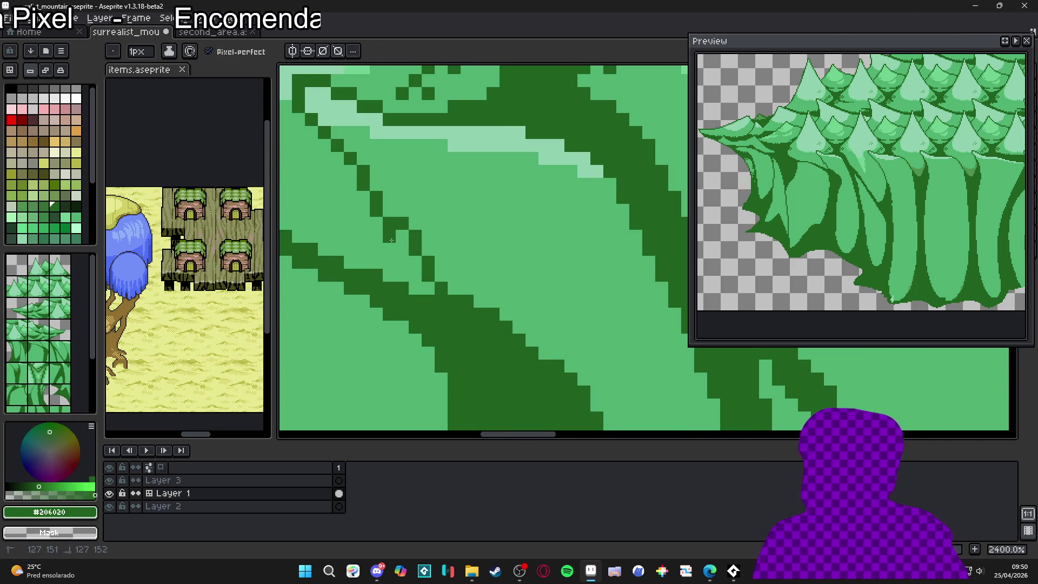
Step: Step the dark fold line further down the trunk in an even pixel staircase
{"action": "left_click", "coordinate": [402, 235]}
{"action": "left_click", "coordinate": [419, 213], "text": "alt"}
{"action": "left_click", "coordinate": [402, 222]}
{"action": "left_click", "coordinate": [402, 236], "text": "alt"}
{"action": "left_click", "coordinate": [400, 248]}
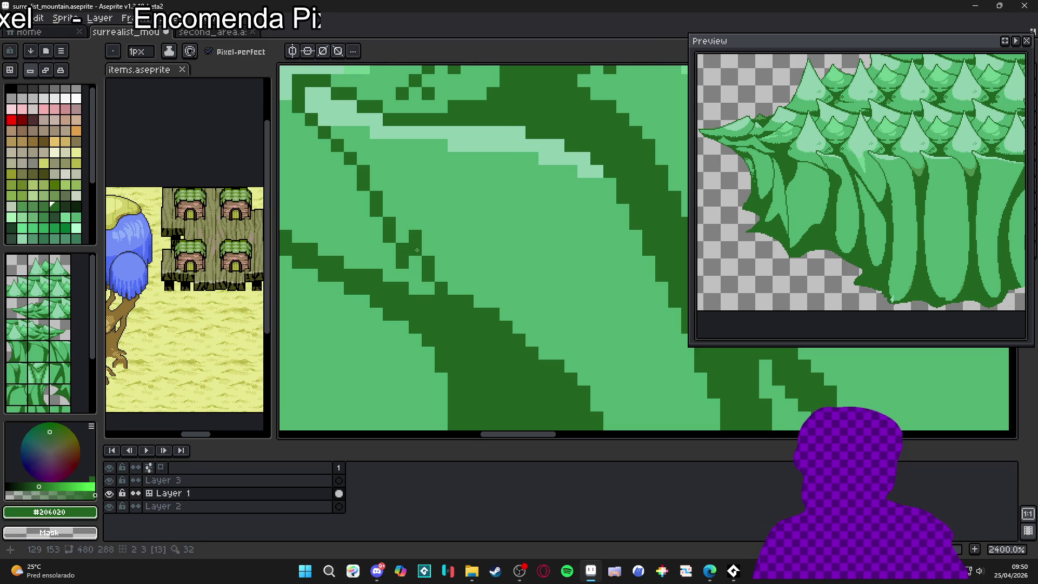
{"action": "left_click", "coordinate": [417, 250], "text": "alt"}
{"action": "left_click", "coordinate": [415, 236]}
{"action": "left_click", "coordinate": [427, 265], "text": "alt"}
{"action": "left_click", "coordinate": [415, 275]}
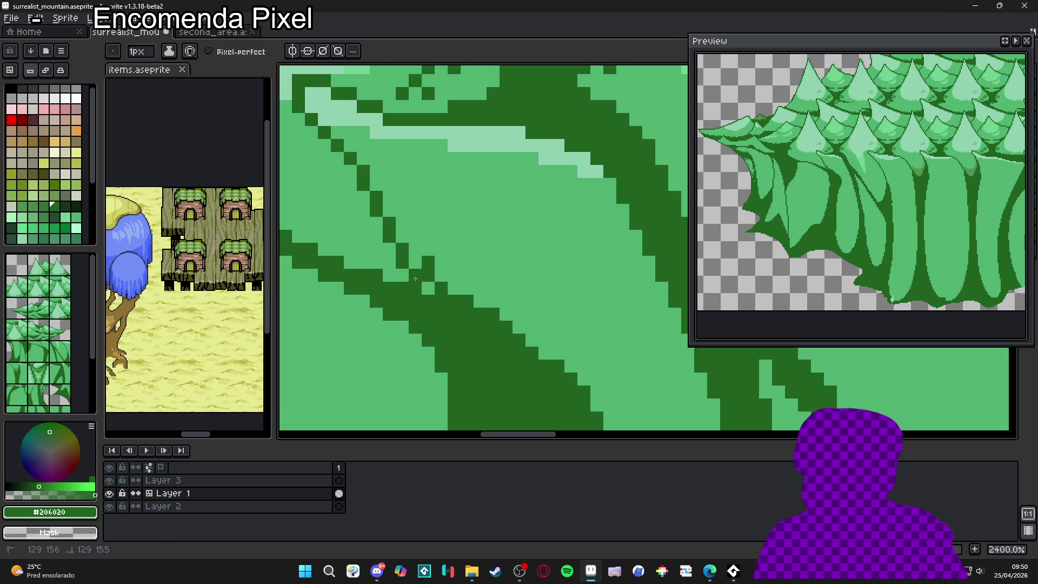
Step: Paint light green beside the fold's dark edge and re-darken one fold pixel
{"action": "left_click", "coordinate": [428, 288], "text": "alt"}
{"action": "left_click_drag", "start_coordinate": [428, 262], "coordinate": [440, 285]}
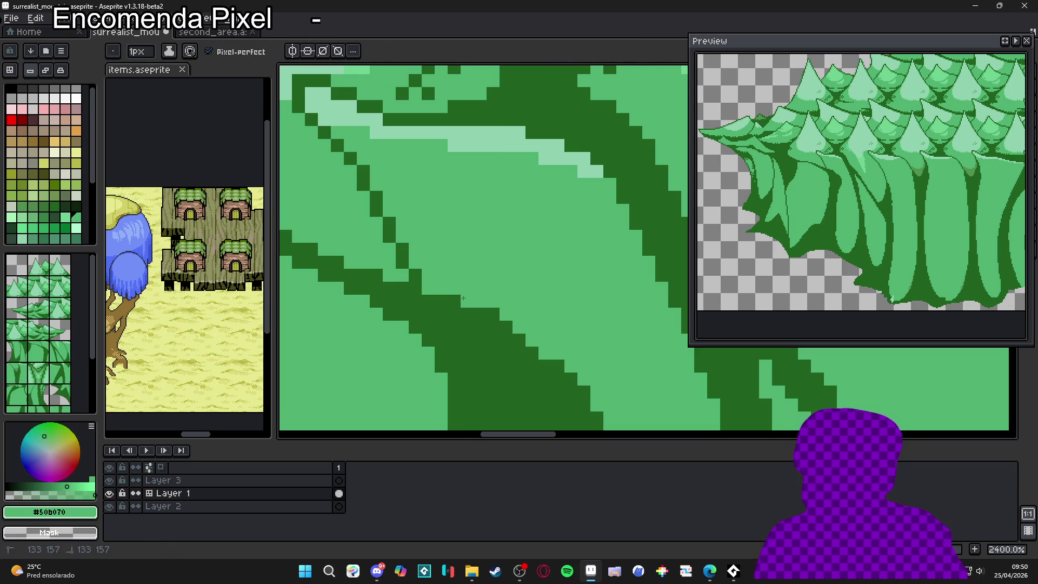
{"action": "left_click_drag", "start_coordinate": [441, 301], "coordinate": [467, 313]}
{"action": "left_click", "coordinate": [465, 331], "text": "alt"}
{"action": "left_click", "coordinate": [454, 318]}
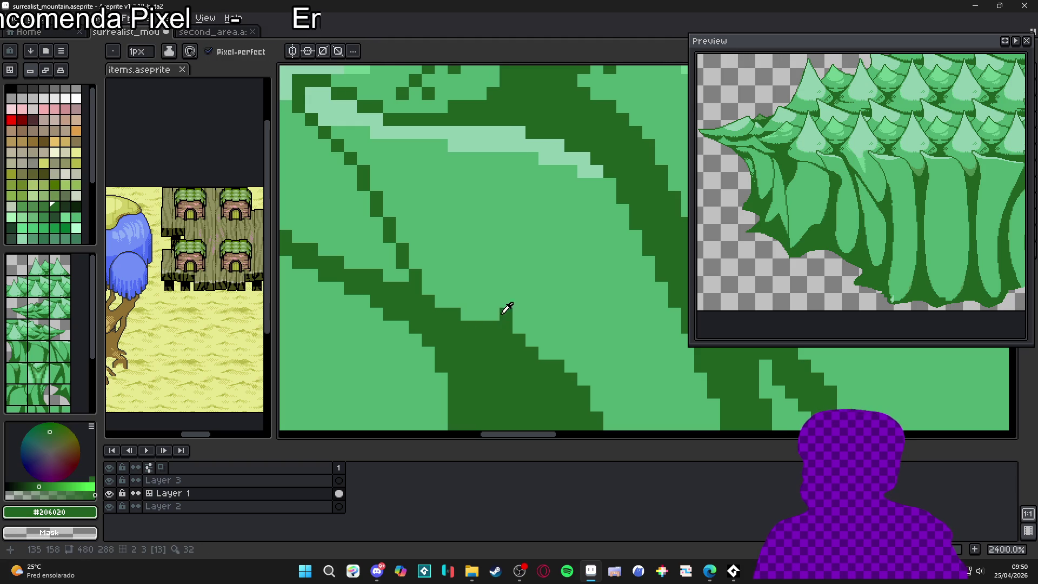
{"action": "left_click", "coordinate": [505, 308], "text": "alt"}
{"action": "scroll", "coordinate": [505, 308], "scroll_direction": "down", "scroll_amount": 8}
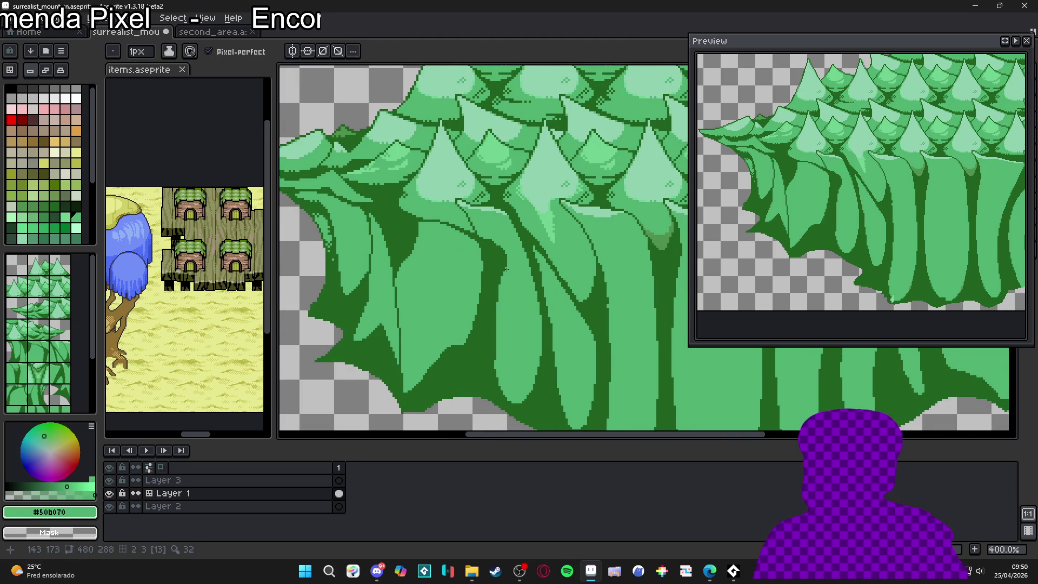
Step: Sample #206020 and darken the stray light pixels along the trunk base edge
{"action": "left_click_drag", "start_coordinate": [506, 268], "coordinate": [474, 271]}
{"action": "scroll", "coordinate": [522, 261], "scroll_direction": "down", "scroll_amount": 1}
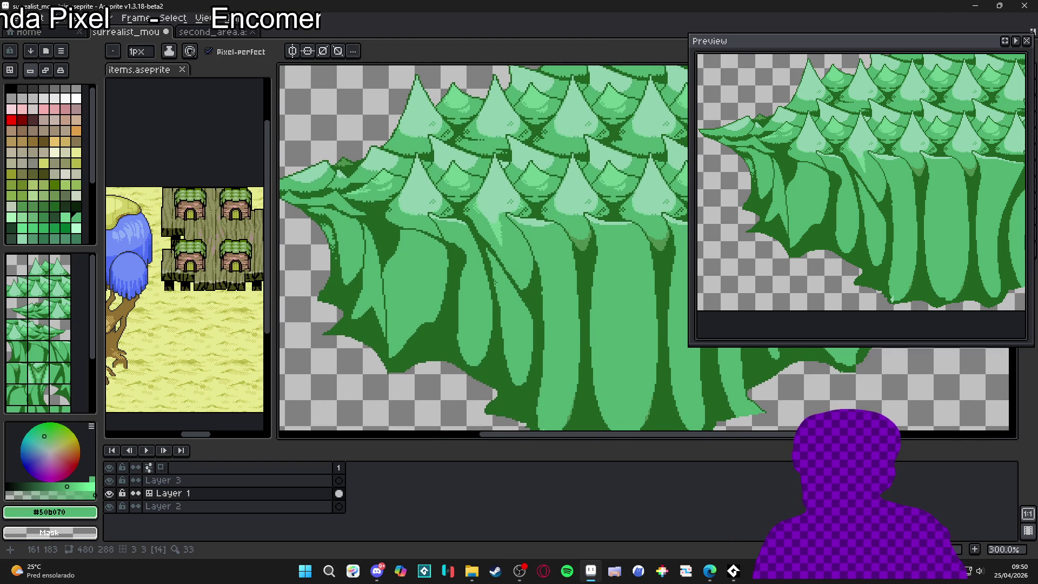
{"action": "scroll", "coordinate": [492, 282], "scroll_direction": "down", "scroll_amount": 1}
{"action": "scroll", "coordinate": [452, 294], "scroll_direction": "up", "scroll_amount": 5}
{"action": "left_click", "coordinate": [448, 295], "text": "alt"}
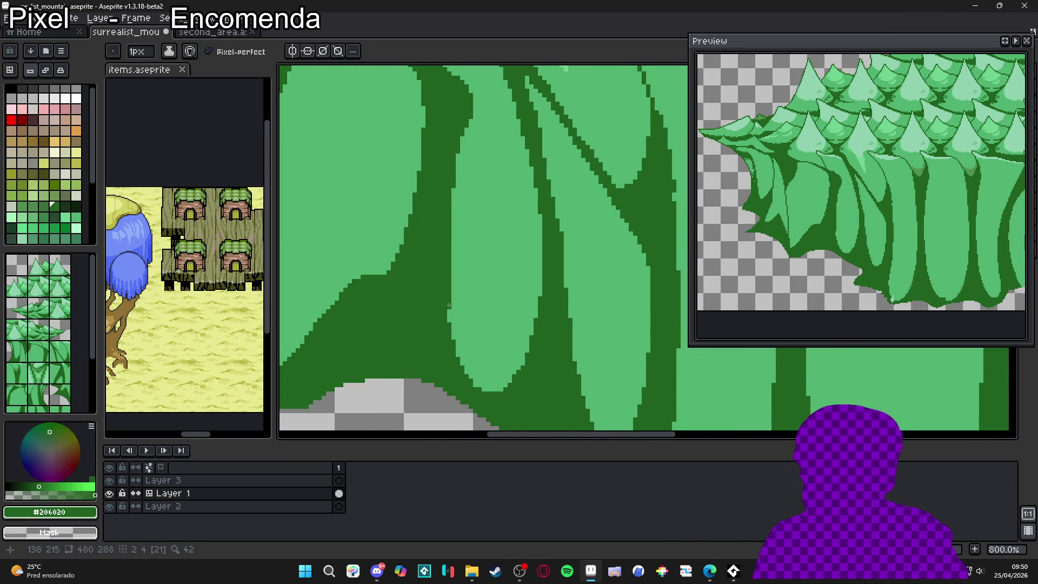
{"action": "scroll", "coordinate": [449, 350], "scroll_direction": "down", "scroll_amount": 4}
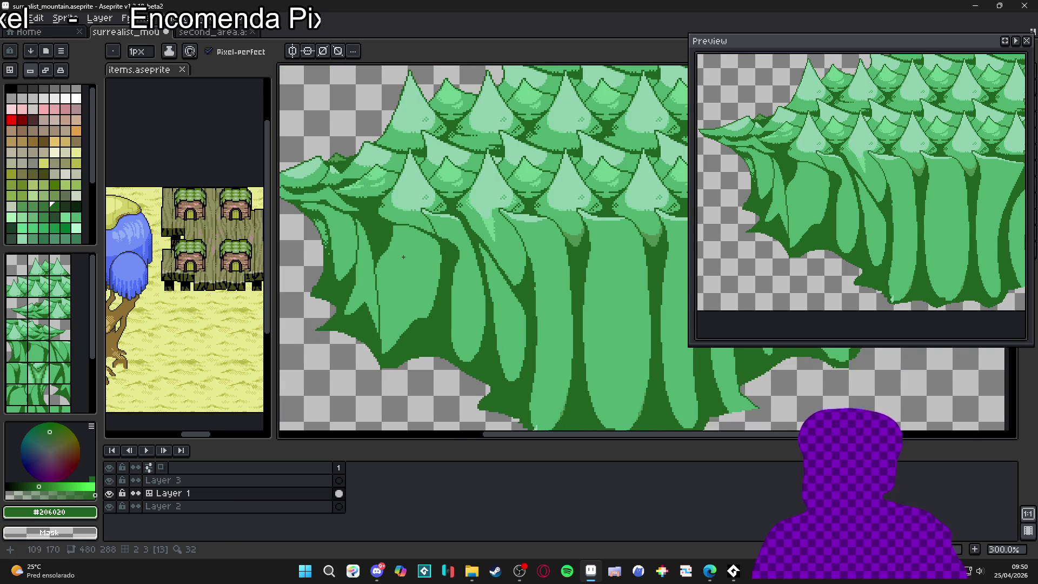
{"action": "scroll", "coordinate": [379, 271], "scroll_direction": "up", "scroll_amount": 1}
{"action": "scroll", "coordinate": [411, 278], "scroll_direction": "down", "scroll_amount": 2}
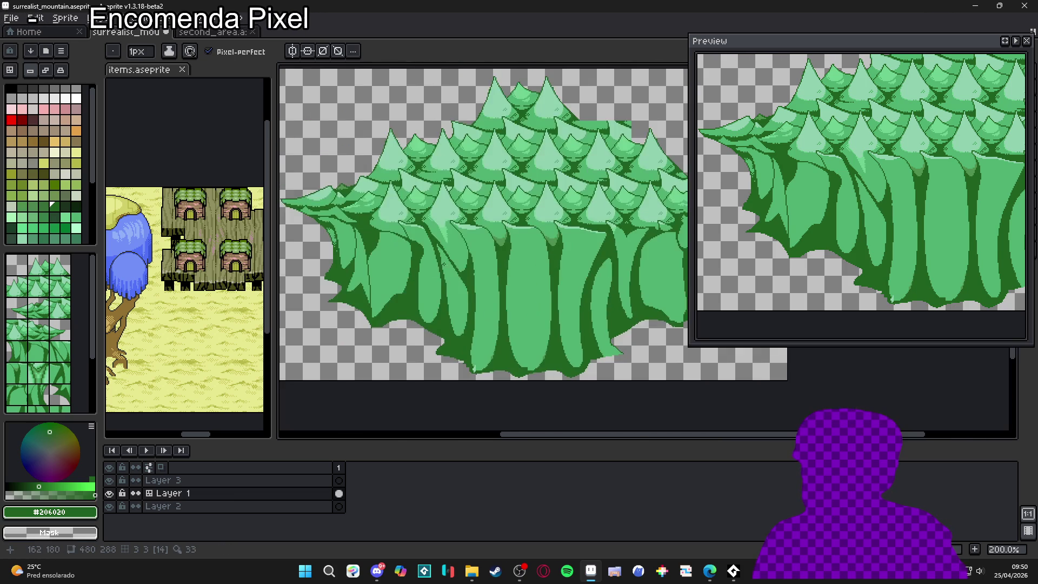
{"action": "scroll", "coordinate": [489, 384], "scroll_direction": "up", "scroll_amount": 6}
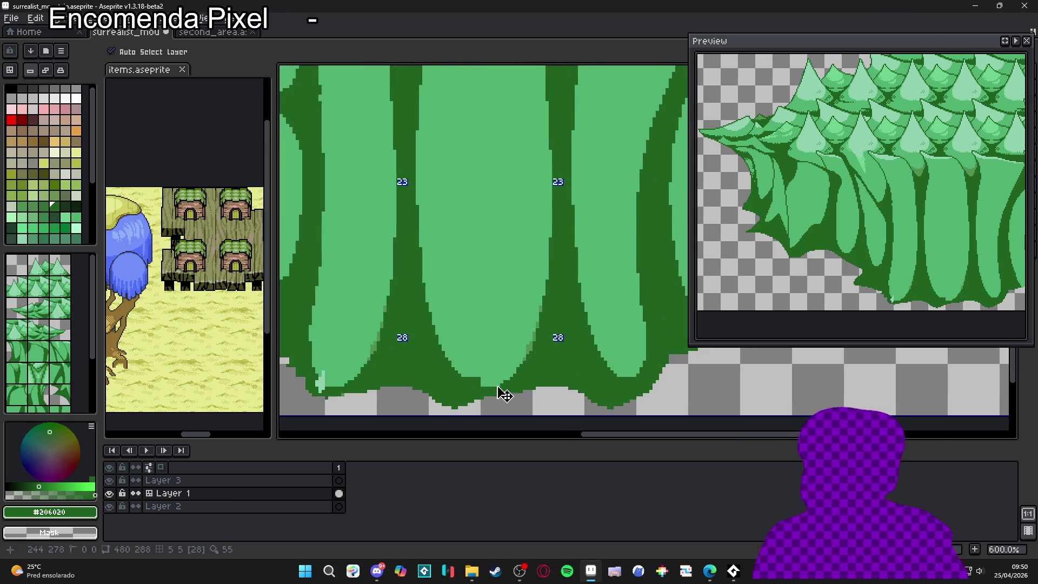
{"action": "left_click_drag", "start_coordinate": [469, 379], "coordinate": [536, 359]}
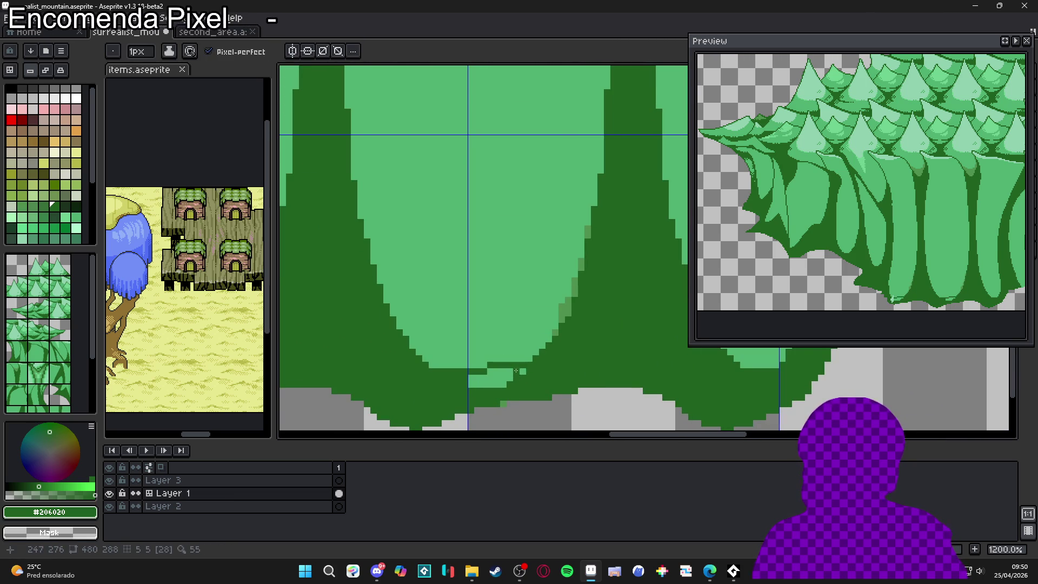
{"action": "key", "text": "g"}
{"action": "key", "text": "b"}
{"action": "left_click", "coordinate": [442, 364]}
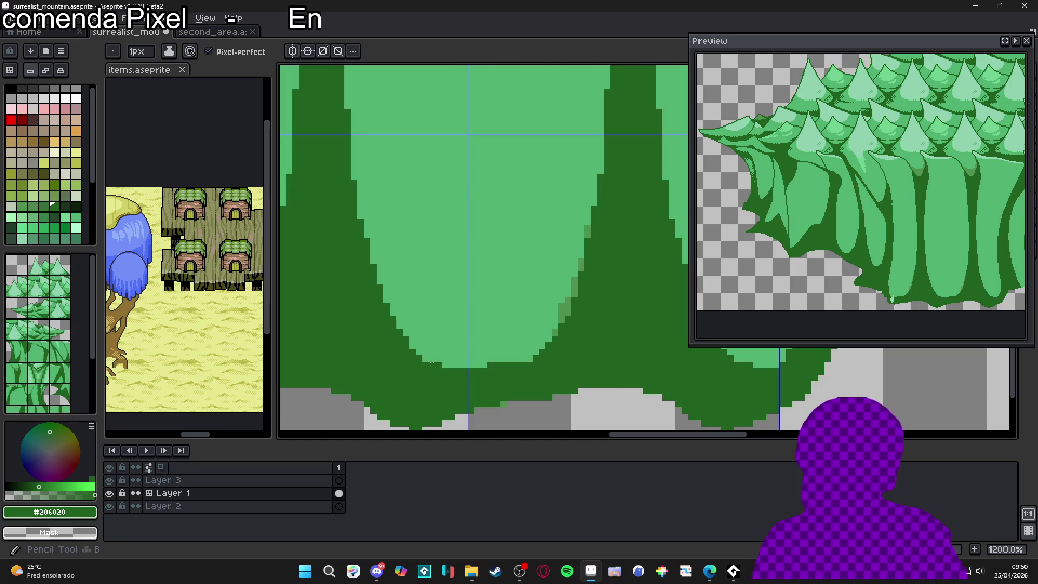
{"action": "left_click", "coordinate": [451, 364]}
{"action": "left_click", "coordinate": [464, 358]}
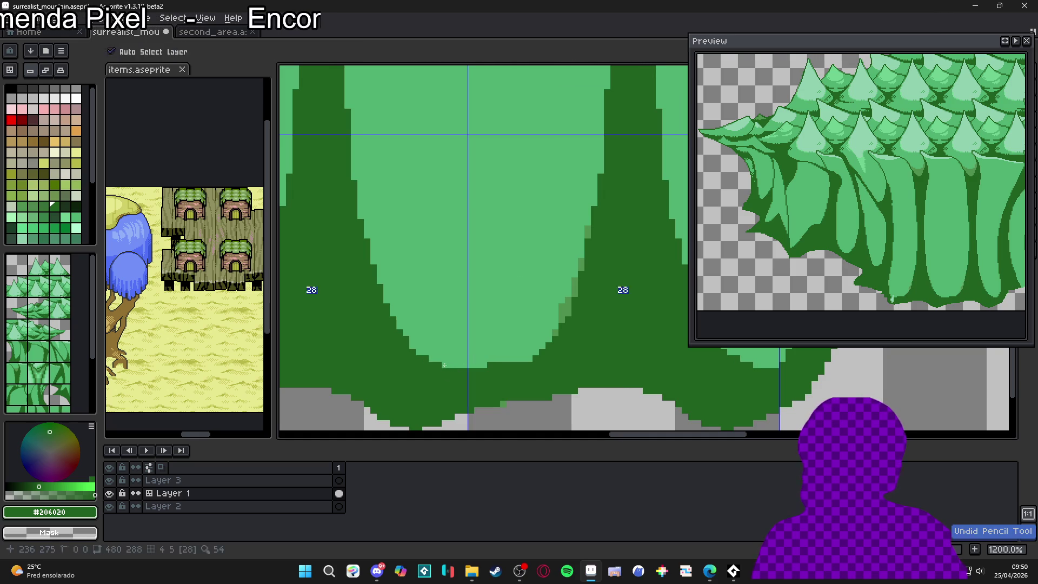
Step: Darken further stray pixels on another trunk base, undoing one bad stroke
{"action": "left_click", "coordinate": [493, 357], "text": "alt"}
{"action": "key", "text": "v"}
{"action": "scroll", "coordinate": [492, 370], "scroll_direction": "up", "scroll_amount": 1}
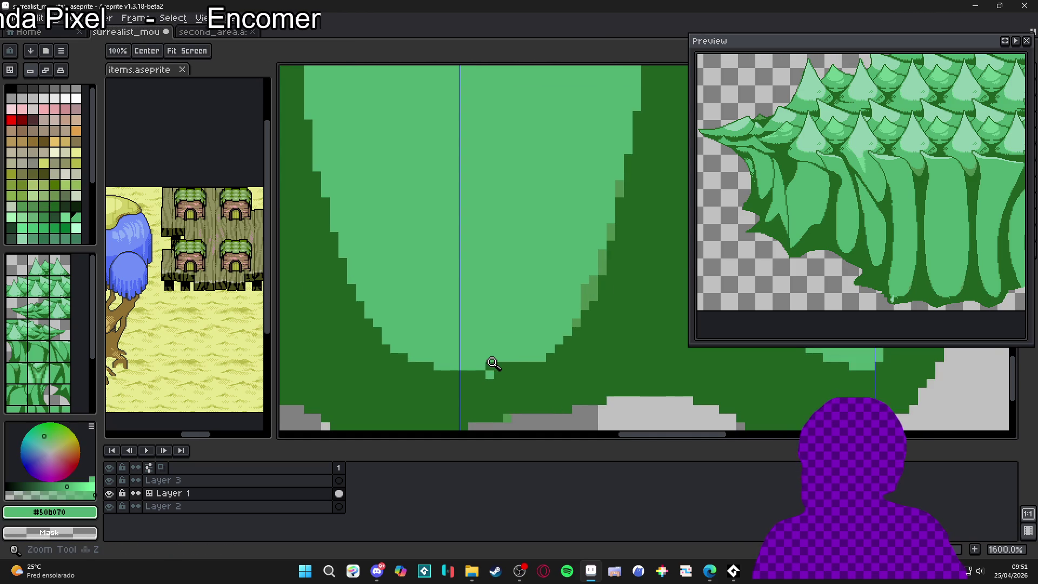
{"action": "key", "text": "b"}
{"action": "left_click", "coordinate": [555, 359], "text": "alt"}
{"action": "left_click", "coordinate": [524, 356]}
{"action": "key", "text": "ctrl+z"}
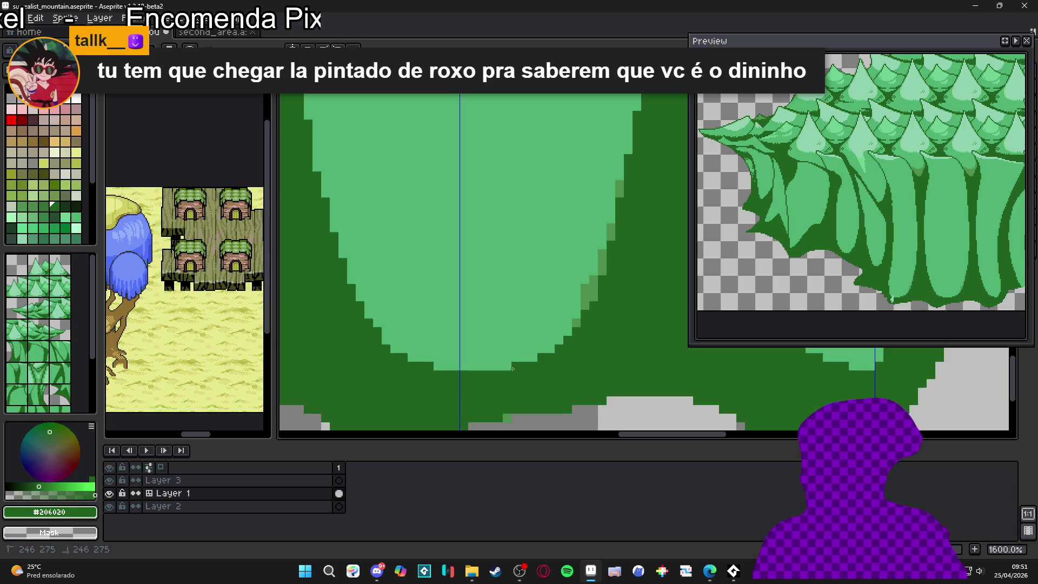
{"action": "left_click_drag", "start_coordinate": [518, 373], "coordinate": [500, 407]}
{"action": "left_click", "coordinate": [529, 363]}
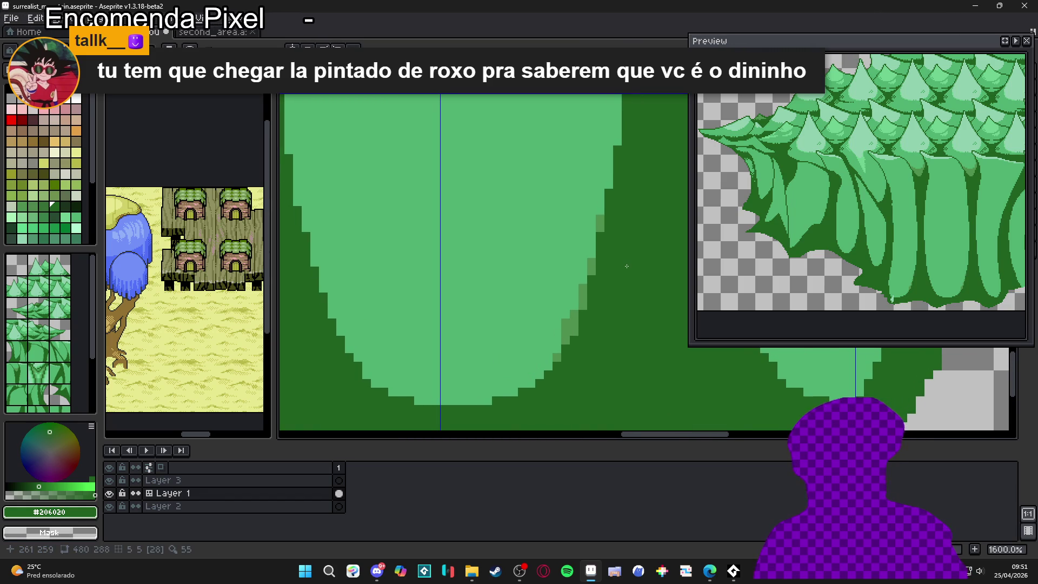
{"action": "left_click", "coordinate": [565, 320], "text": "alt"}
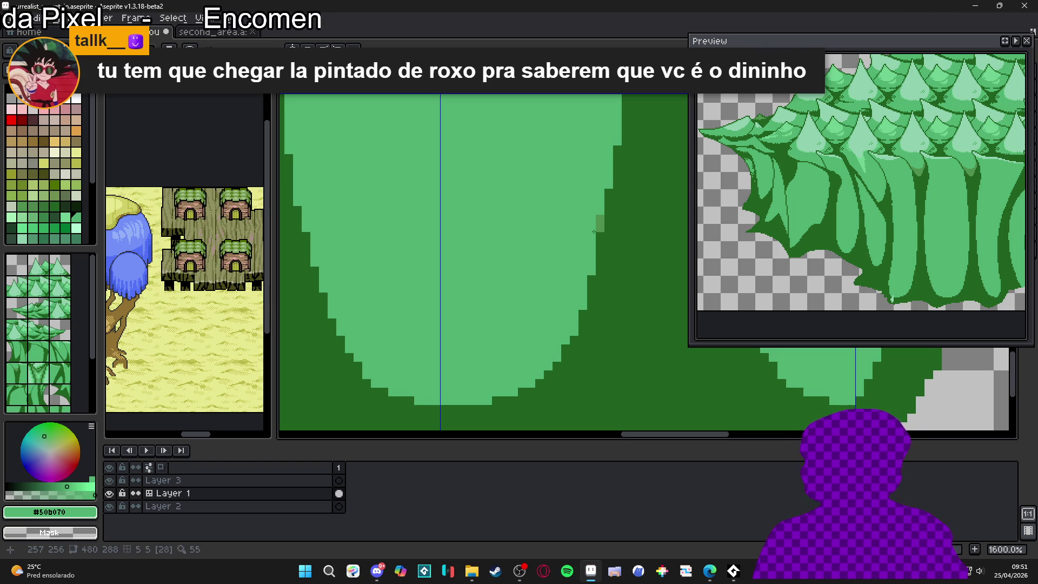
{"action": "scroll", "coordinate": [593, 231], "scroll_direction": "down", "scroll_amount": 5}
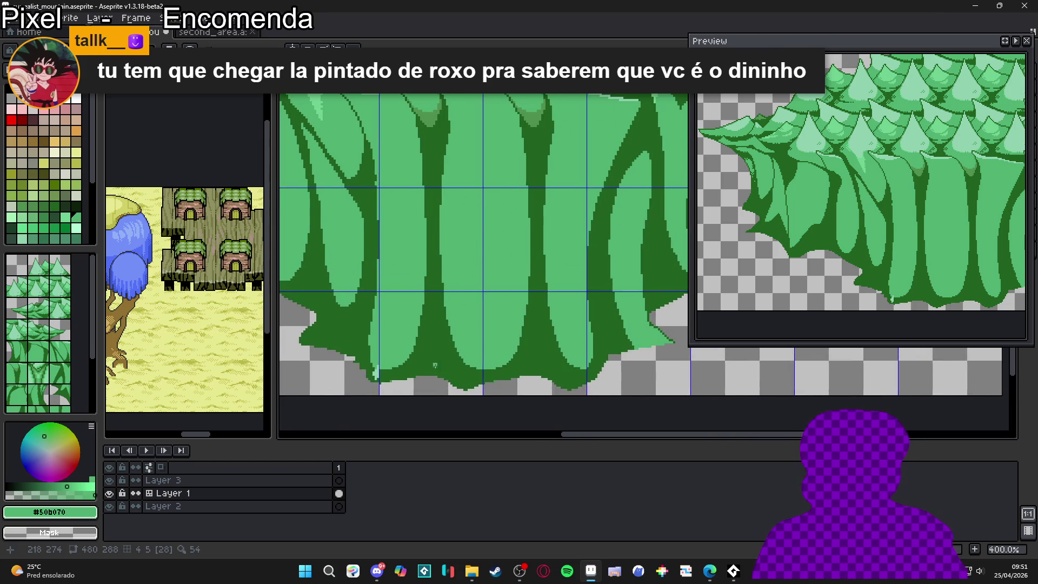
Step: Paint stray base pixels dark green and repaint nearby pale pixels light green
{"action": "scroll", "coordinate": [435, 366], "scroll_direction": "up", "scroll_amount": 5}
{"action": "left_click", "coordinate": [378, 373], "text": "alt"}
{"action": "scroll", "coordinate": [370, 378], "scroll_direction": "up", "scroll_amount": 2}
{"action": "left_click_drag", "start_coordinate": [346, 357], "coordinate": [370, 395]}
{"action": "left_click", "coordinate": [350, 405]}
{"action": "left_click", "coordinate": [346, 325], "text": "alt"}
{"action": "mouse_move", "coordinate": [362, 327]}
{"action": "left_mouse_down"}
{"action": "mouse_move", "coordinate": [362, 340]}
{"action": "mouse_move", "coordinate": [402, 358]}
{"action": "left_mouse_up"}
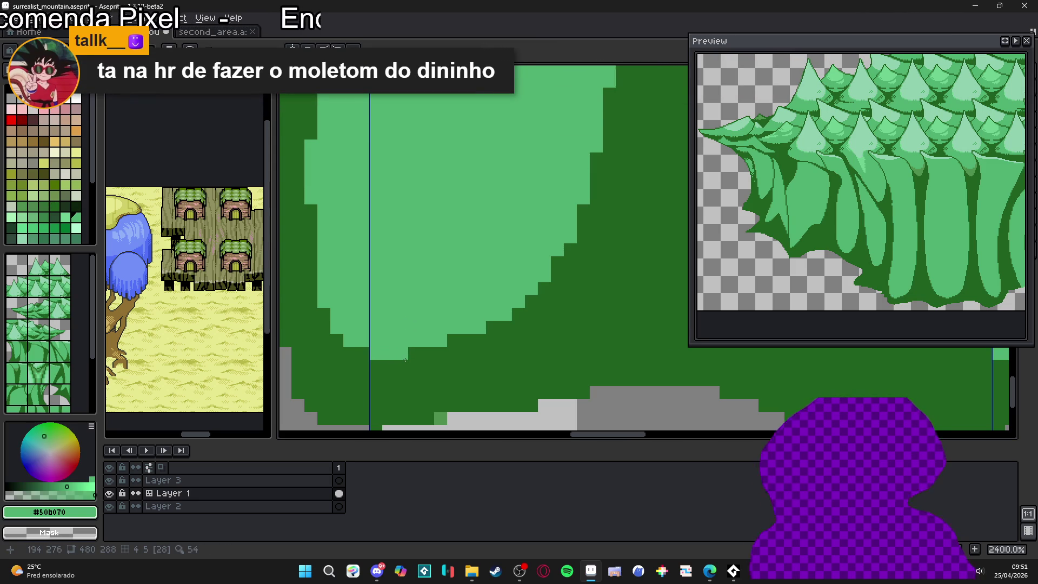
Step: Darken light pixels along the lower tree edge and extend the dark outline downward
{"action": "scroll", "coordinate": [467, 292], "scroll_direction": "down", "scroll_amount": 8}
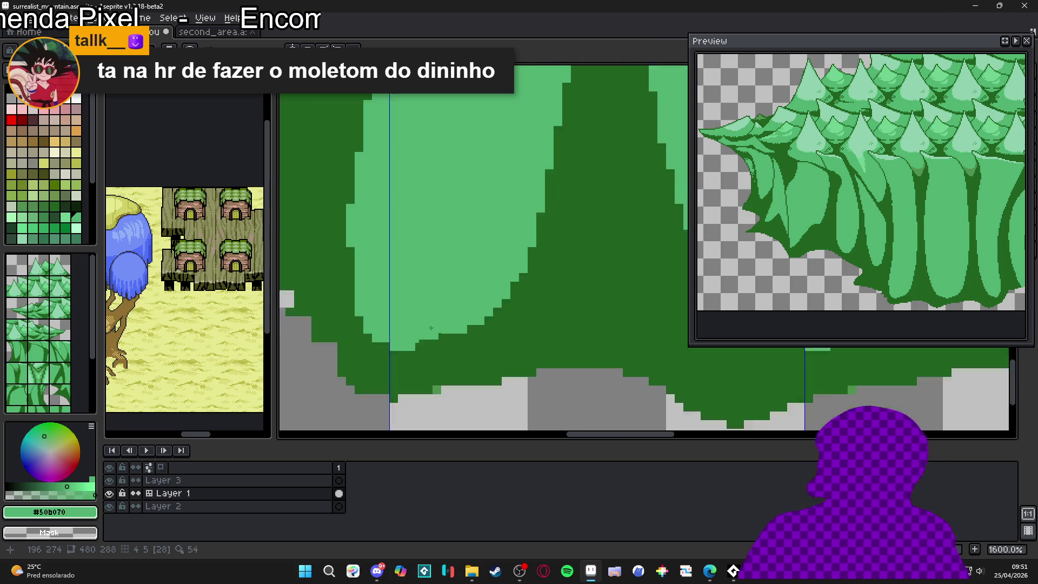
{"action": "scroll", "coordinate": [465, 281], "scroll_direction": "up", "scroll_amount": 2}
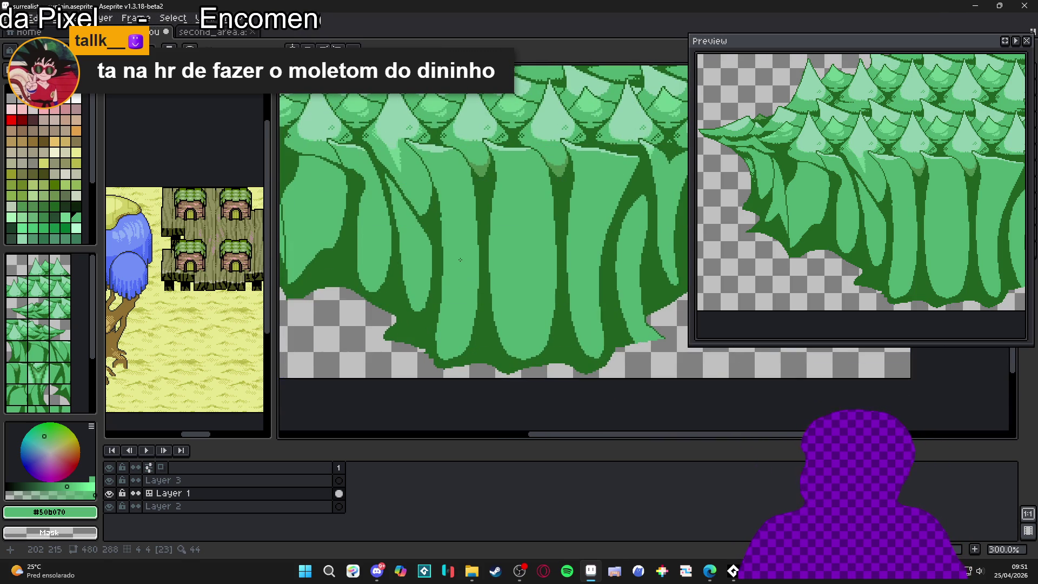
{"action": "scroll", "coordinate": [460, 260], "scroll_direction": "down", "scroll_amount": 2}
{"action": "scroll", "coordinate": [518, 232], "scroll_direction": "up", "scroll_amount": 1}
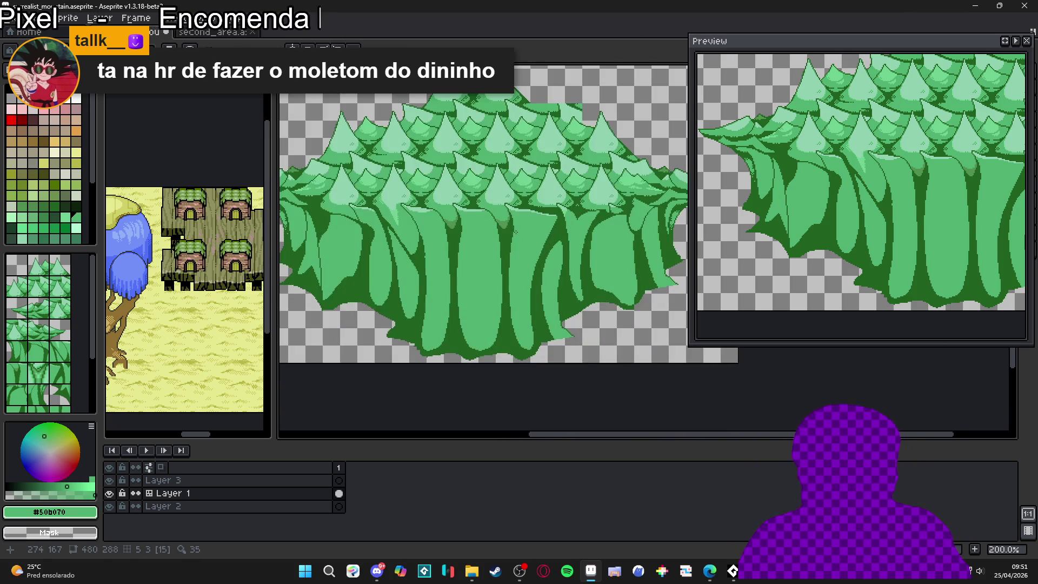
{"action": "scroll", "coordinate": [641, 303], "scroll_direction": "up", "scroll_amount": 7}
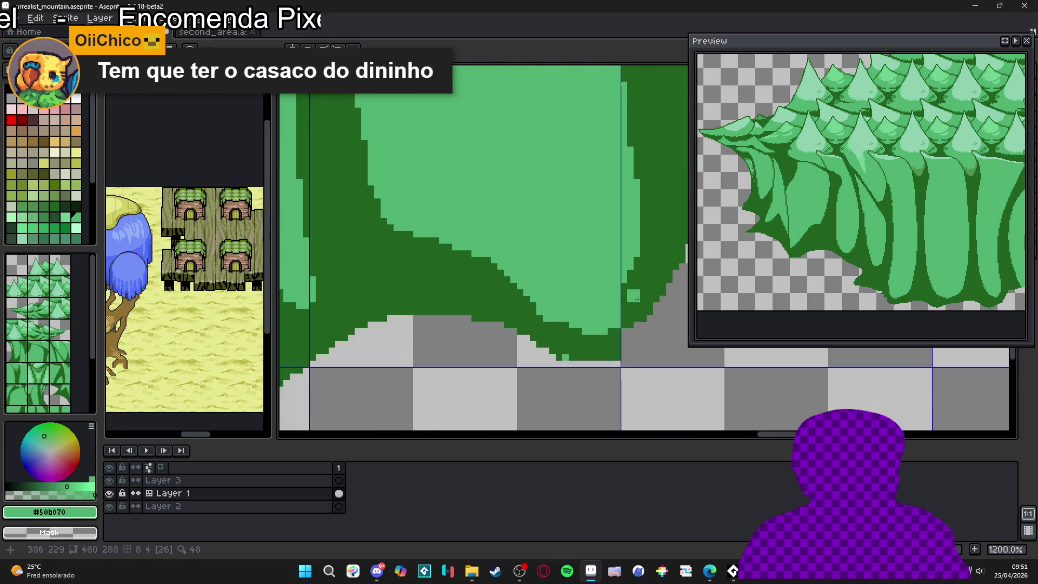
{"action": "left_click", "coordinate": [614, 324], "text": "alt"}
{"action": "left_click", "coordinate": [615, 311]}
{"action": "mouse_move", "coordinate": [586, 337]}
{"action": "left_mouse_down"}
{"action": "mouse_move", "coordinate": [604, 331]}
{"action": "mouse_move", "coordinate": [588, 331]}
{"action": "mouse_move", "coordinate": [596, 323]}
{"action": "left_mouse_up"}
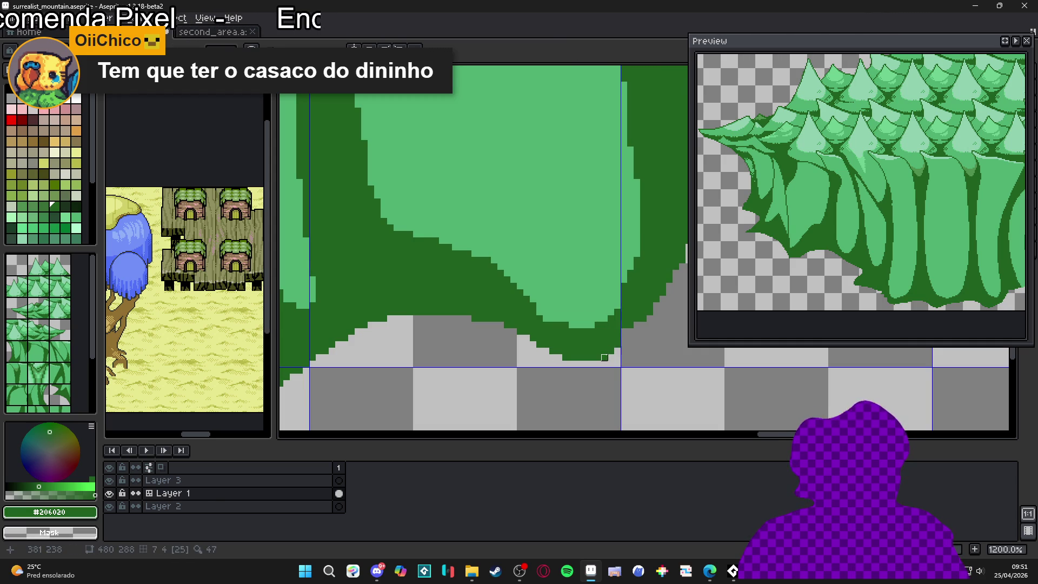
{"action": "scroll", "coordinate": [625, 329], "scroll_direction": "down", "scroll_amount": 4}
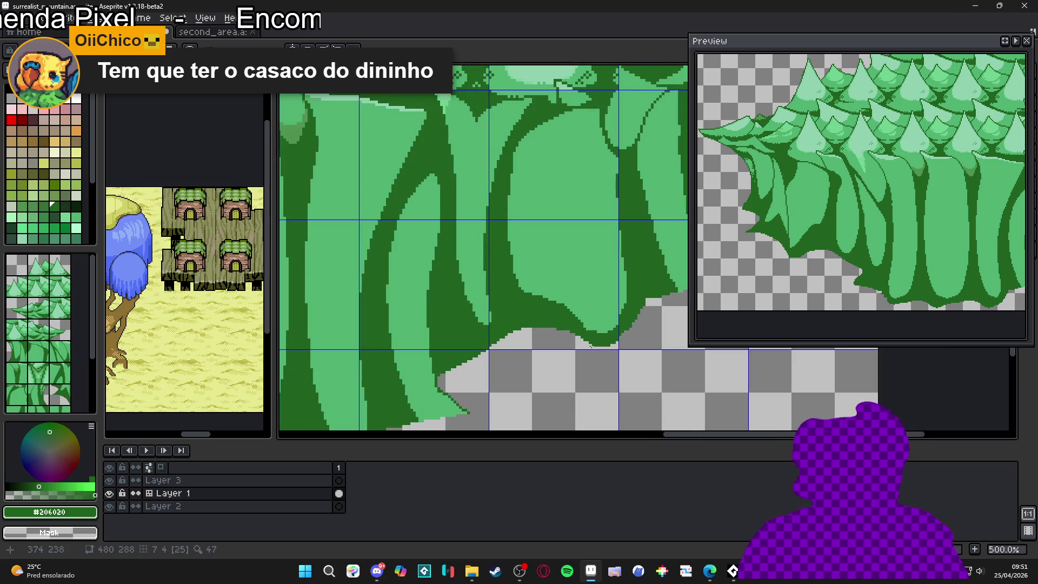
{"action": "scroll", "coordinate": [618, 216], "scroll_direction": "up", "scroll_amount": 4}
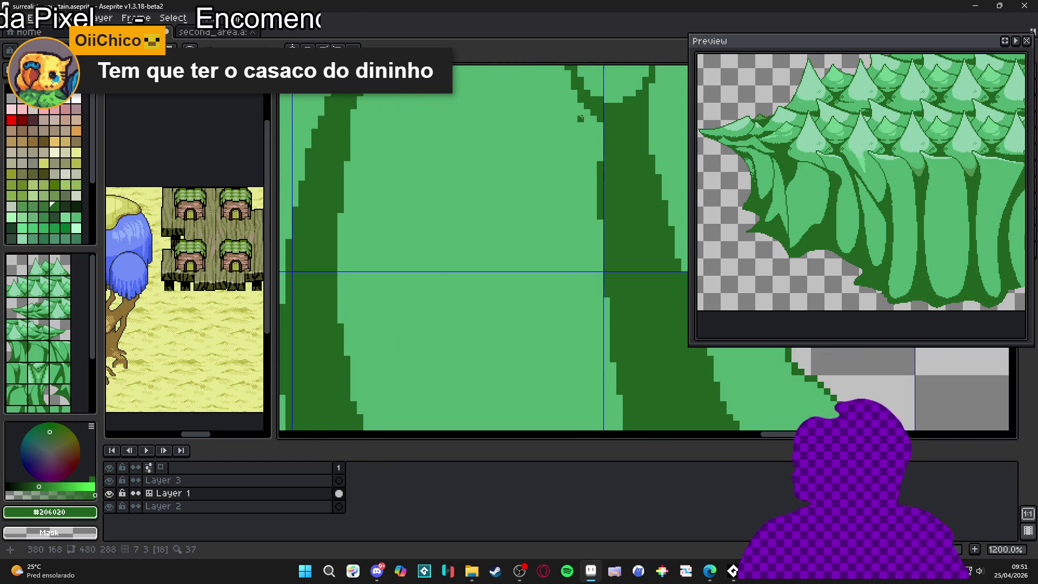
{"action": "left_click_drag", "start_coordinate": [600, 136], "coordinate": [600, 160]}
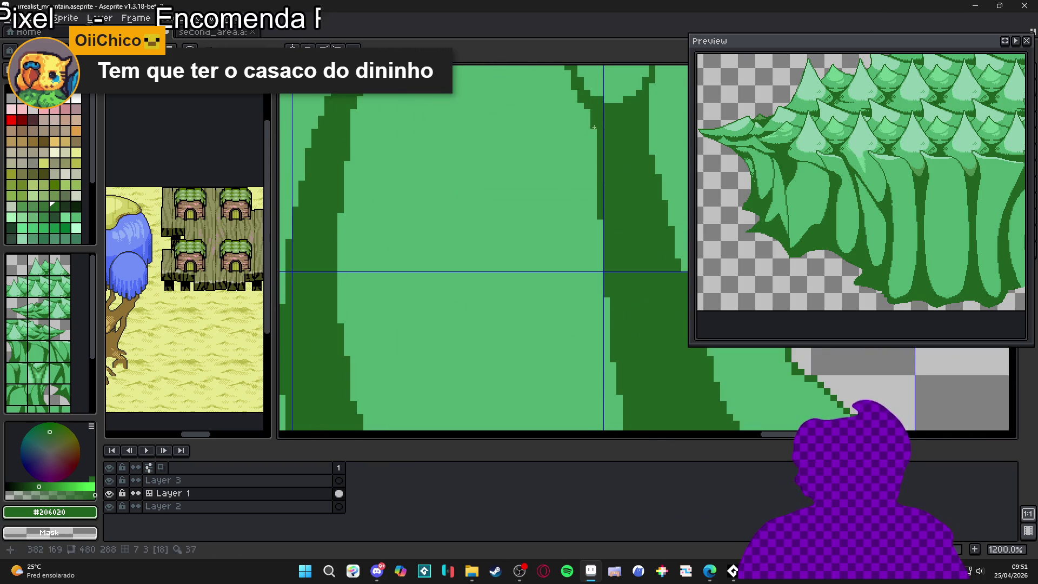
Step: Save the artwork to surrealist_mountain.aseprite
{"action": "scroll", "coordinate": [600, 222], "scroll_direction": "down", "scroll_amount": 4}
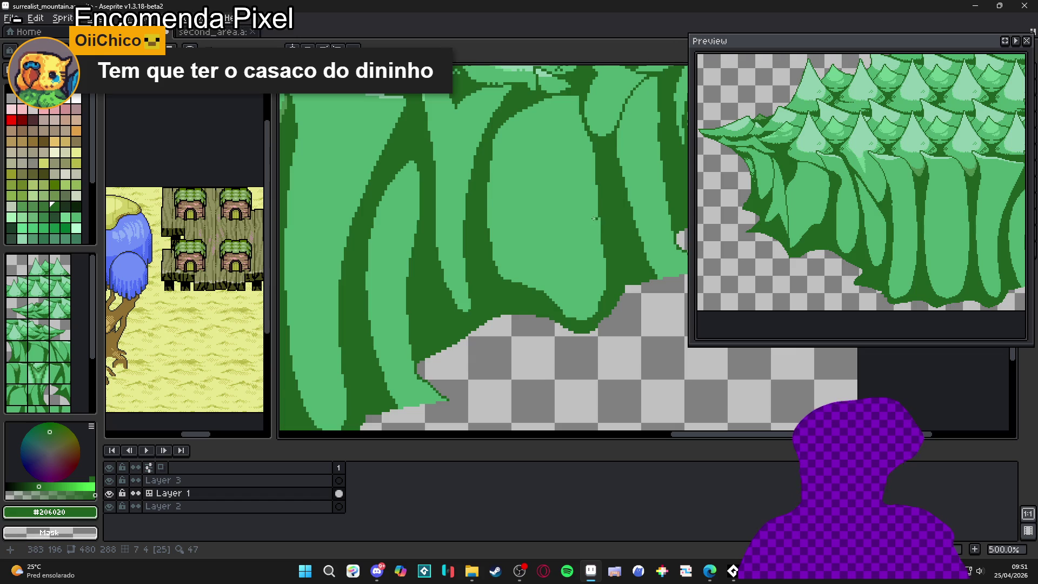
{"action": "scroll", "coordinate": [540, 238], "scroll_direction": "down", "scroll_amount": 2}
{"action": "key", "text": "ctrl+s"}
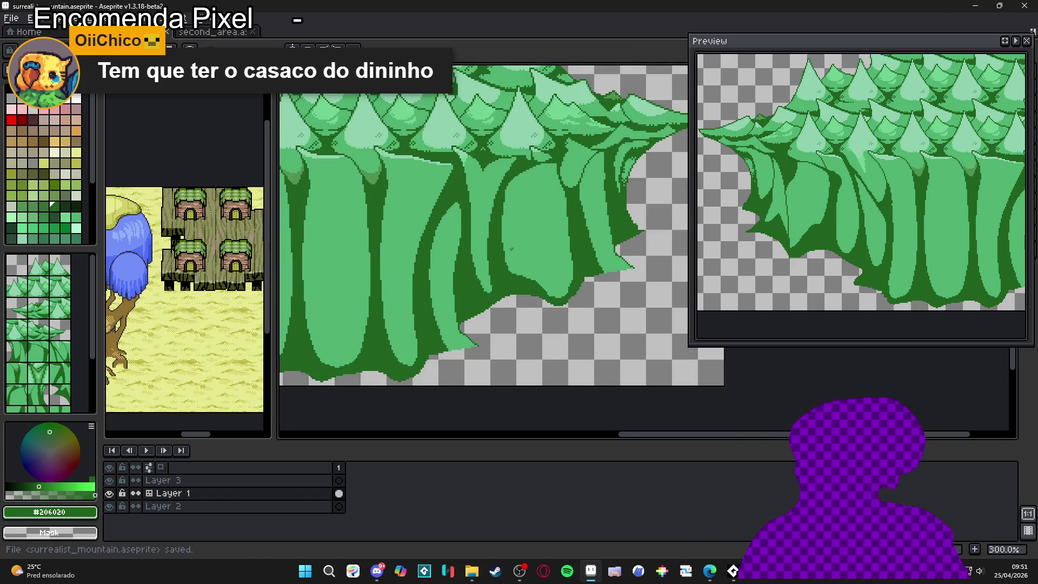
{"action": "scroll", "coordinate": [498, 297], "scroll_direction": "down", "scroll_amount": 1}
{"action": "left_click_drag", "start_coordinate": [498, 297], "coordinate": [549, 276]}
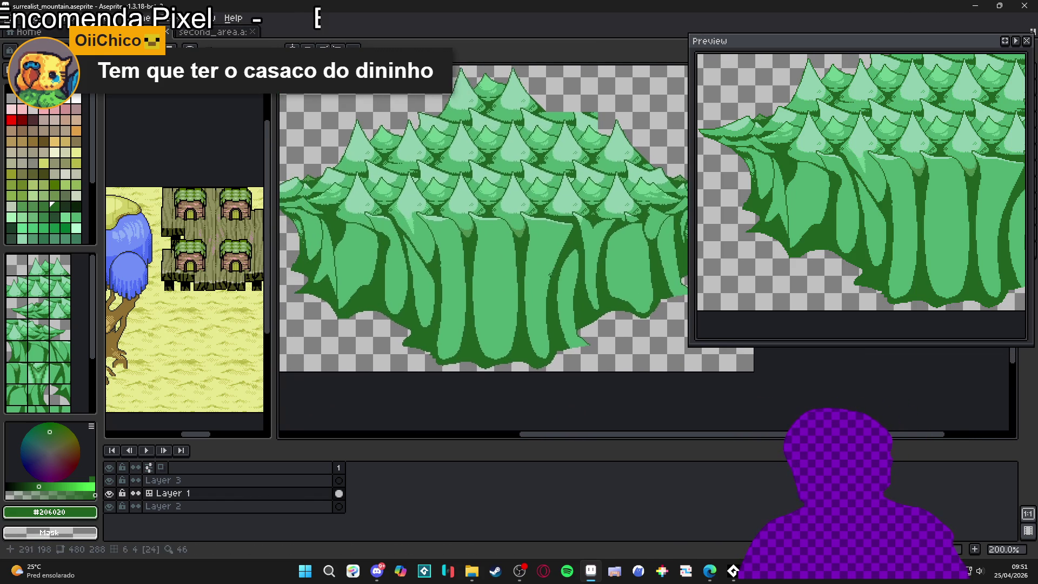
{"action": "left_click_drag", "start_coordinate": [387, 210], "coordinate": [401, 224]}
{"action": "scroll", "coordinate": [380, 233], "scroll_direction": "up", "scroll_amount": 3}
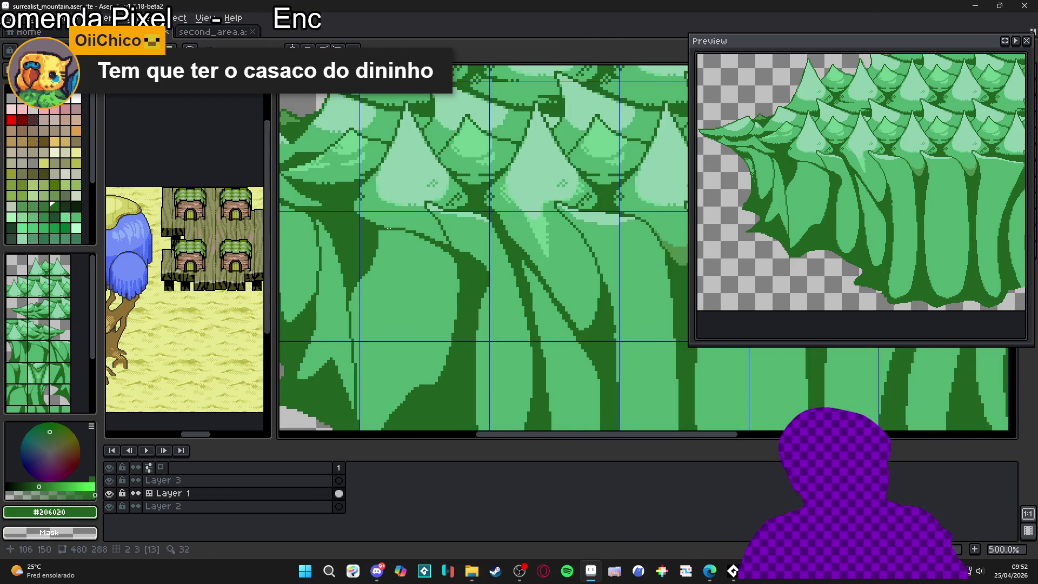
{"action": "scroll", "coordinate": [409, 241], "scroll_direction": "down", "scroll_amount": 1}
{"action": "scroll", "coordinate": [420, 251], "scroll_direction": "down", "scroll_amount": 2}
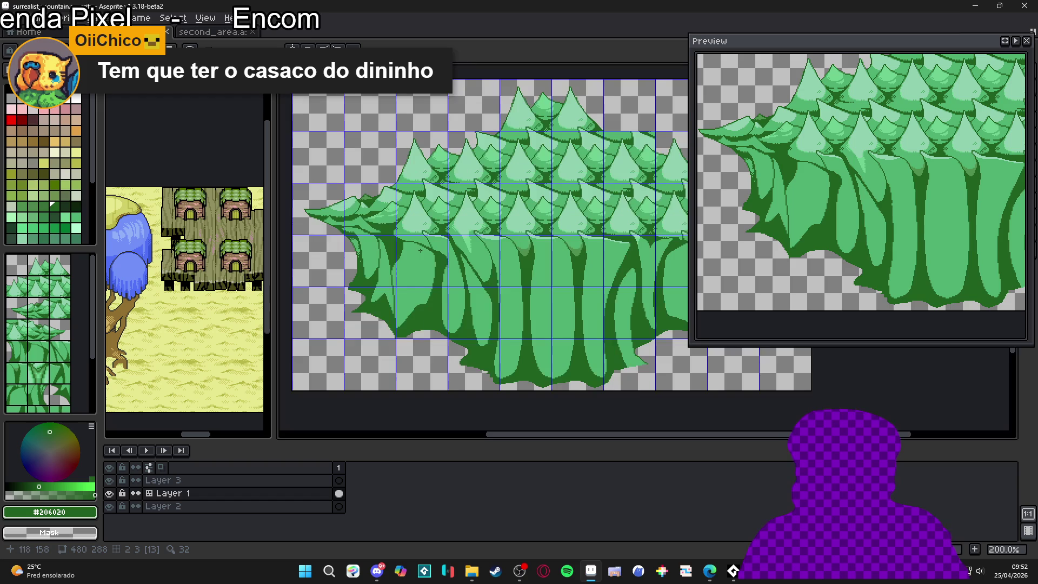
{"action": "scroll", "coordinate": [396, 276], "scroll_direction": "up", "scroll_amount": 2}
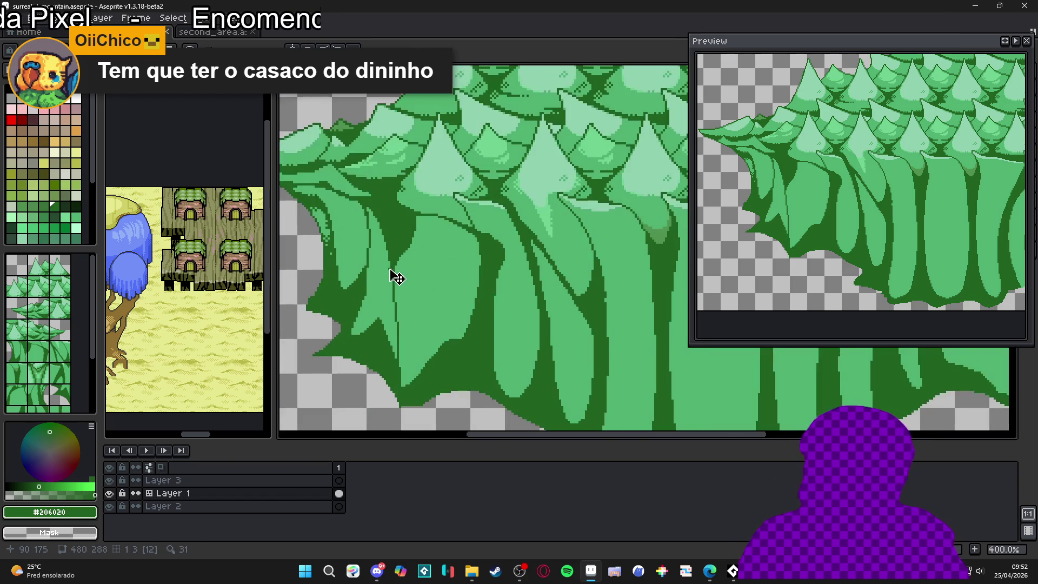
{"action": "scroll", "coordinate": [381, 246], "scroll_direction": "down", "scroll_amount": 1}
{"action": "scroll", "coordinate": [405, 254], "scroll_direction": "down", "scroll_amount": 1}
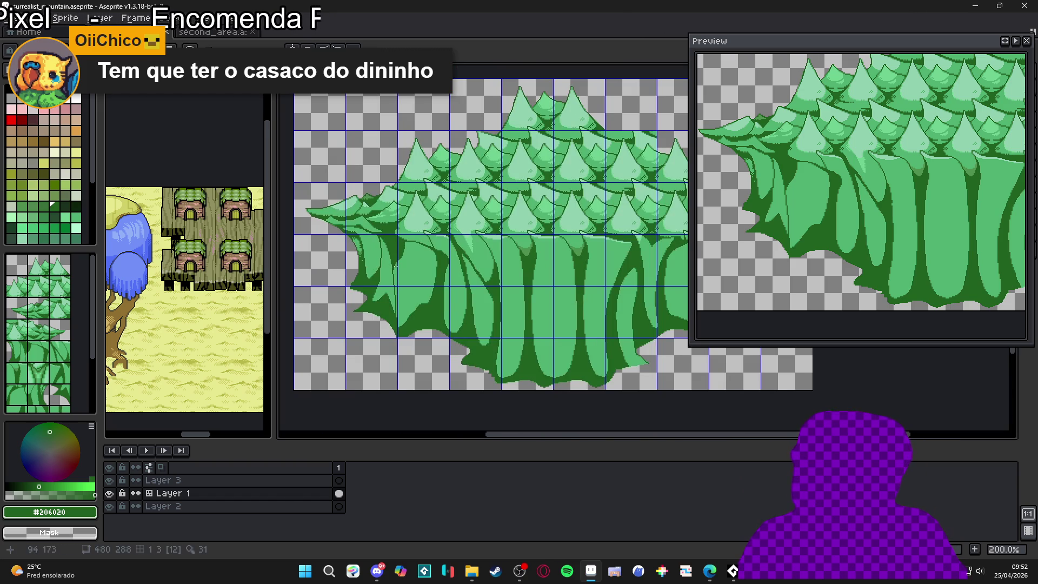
{"action": "scroll", "coordinate": [432, 263], "scroll_direction": "up", "scroll_amount": 1}
{"action": "key", "text": "ctrl+apostrophe"}
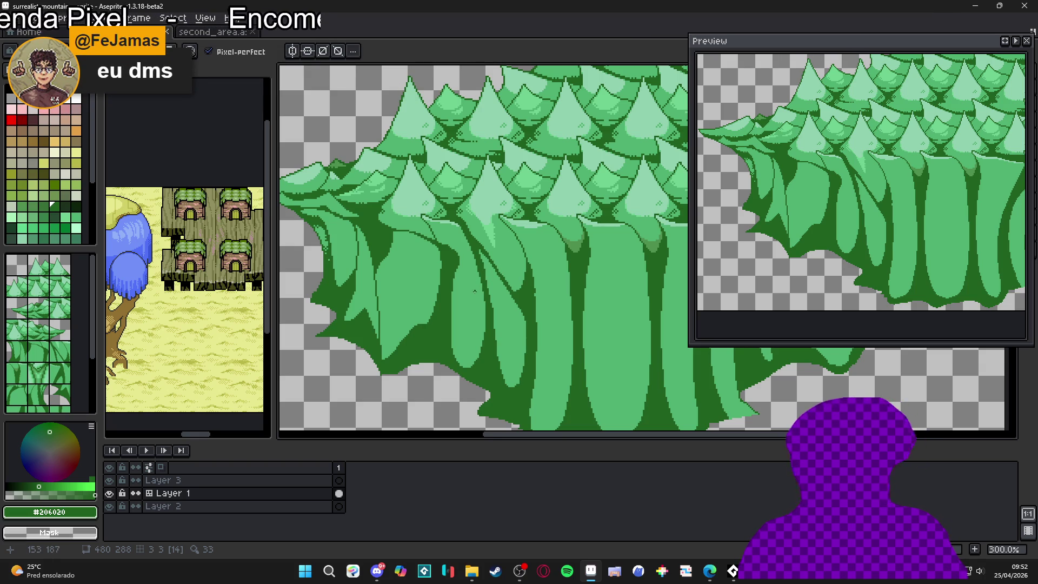
Step: Pick the medium green #509050 from a trunk fold, undoing an accidental black fill
{"action": "key", "text": "w"}
{"action": "left_click", "coordinate": [470, 302]}
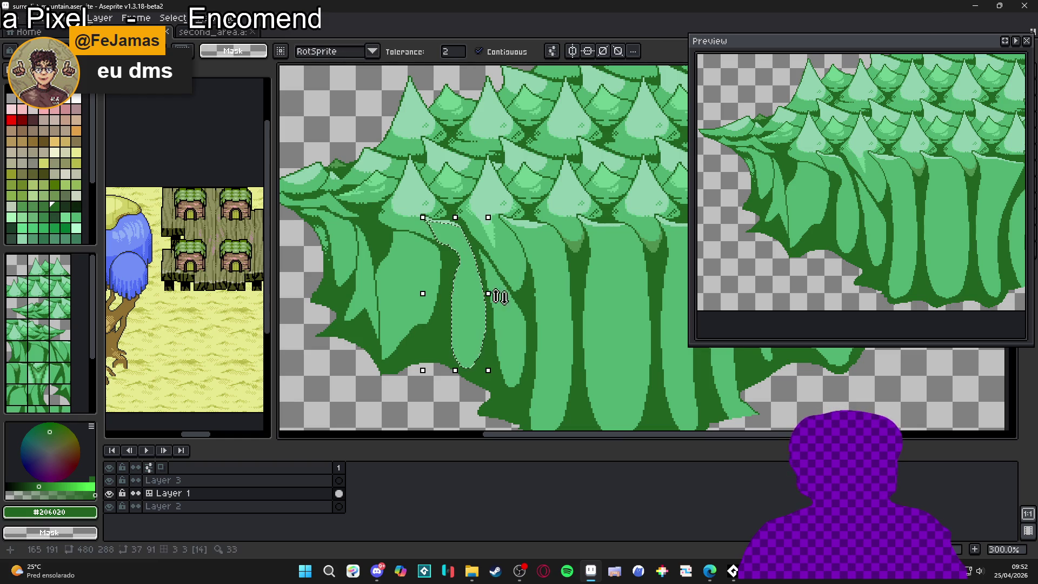
{"action": "scroll", "coordinate": [547, 294], "scroll_direction": "right", "scroll_amount": 2}
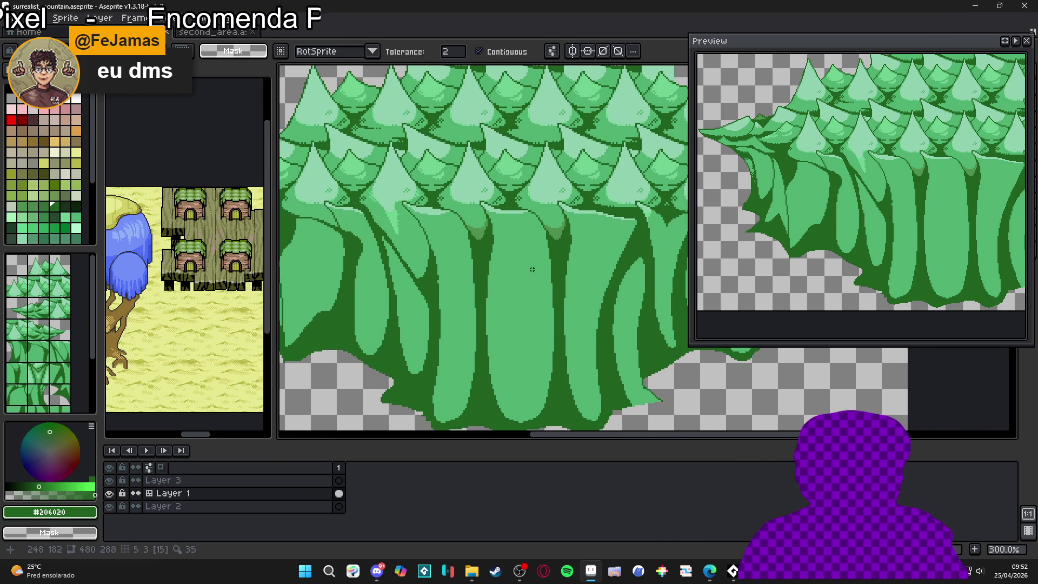
{"action": "left_click", "coordinate": [524, 260]}
{"action": "key", "text": "ctrl+z"}
{"action": "key", "text": "b"}
{"action": "scroll", "coordinate": [556, 225], "scroll_direction": "down", "scroll_amount": 1}
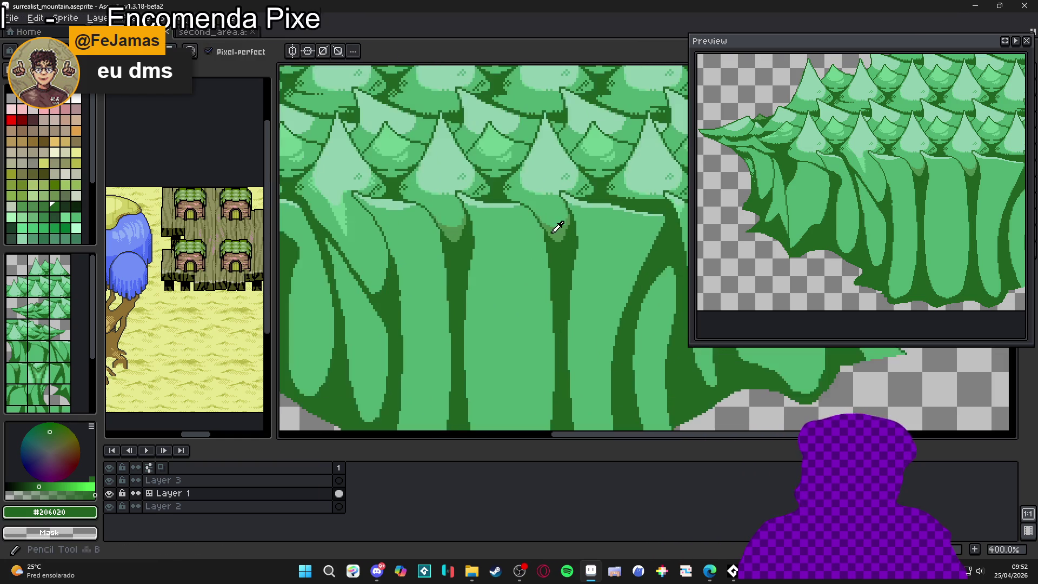
{"action": "left_click", "coordinate": [556, 225], "text": "alt"}
{"action": "key", "text": "ctrl+d"}
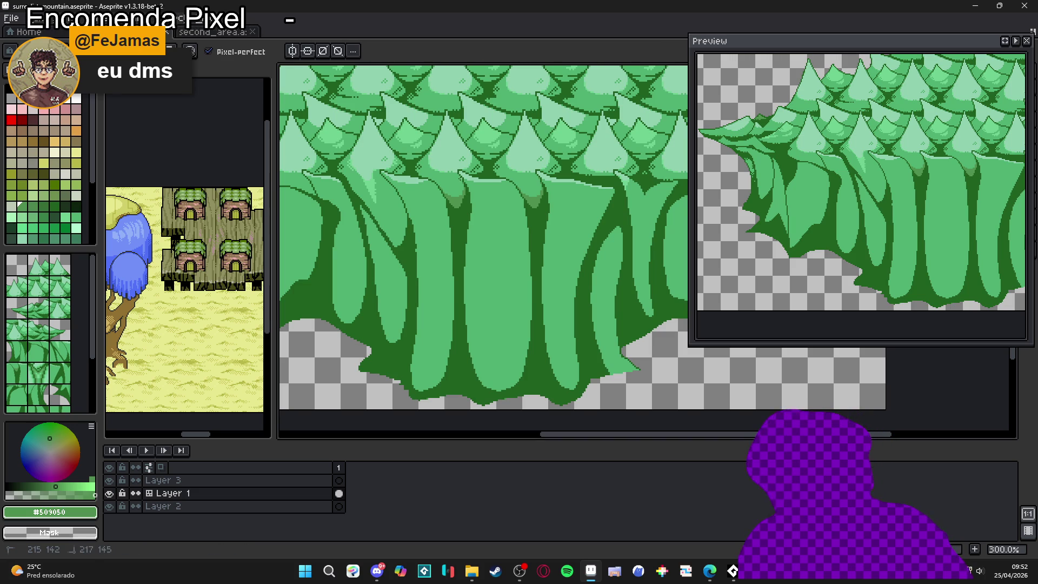
Step: Draw medium-green fold strokes down the trunks and bucket-fill a trunk base
{"action": "left_click_drag", "start_coordinate": [468, 191], "coordinate": [476, 220]}
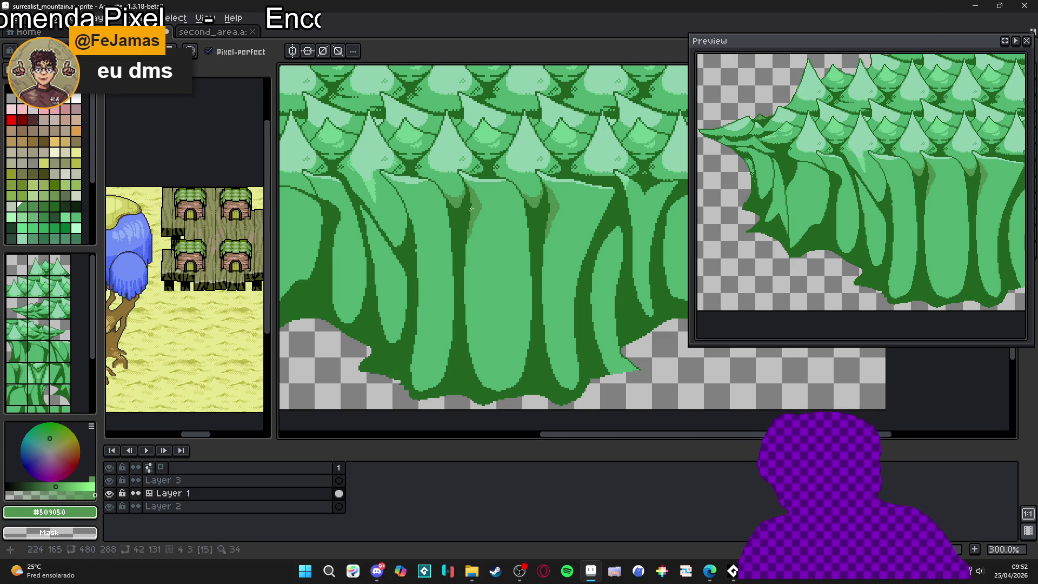
{"action": "left_click_drag", "start_coordinate": [474, 196], "coordinate": [477, 227]}
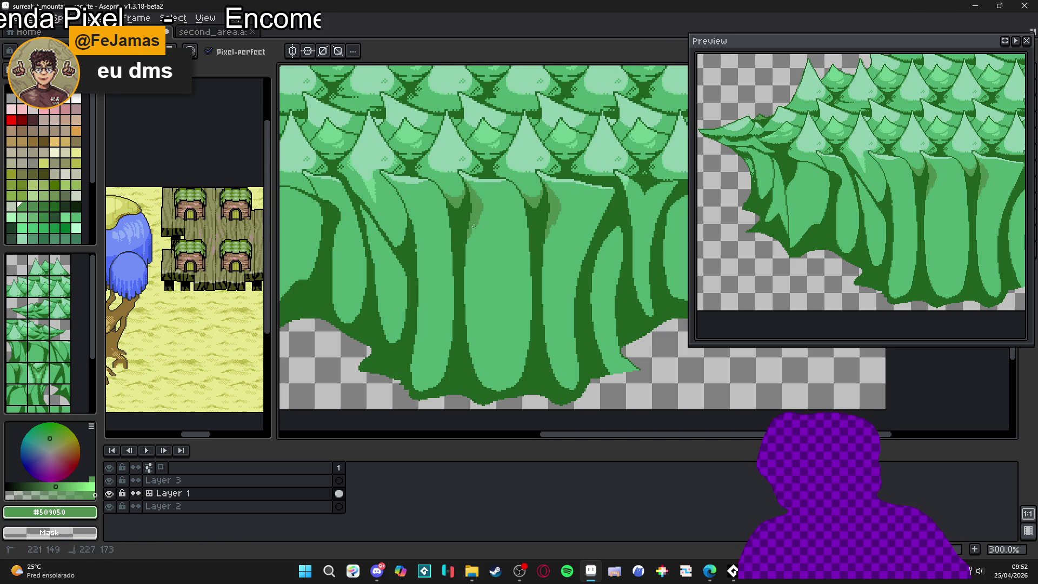
{"action": "mouse_move", "coordinate": [467, 270]}
{"action": "left_mouse_down"}
{"action": "mouse_move", "coordinate": [473, 223]}
{"action": "mouse_move", "coordinate": [467, 327]}
{"action": "mouse_move", "coordinate": [489, 373]}
{"action": "left_mouse_up"}
{"action": "left_click_drag", "start_coordinate": [524, 312], "coordinate": [519, 365]}
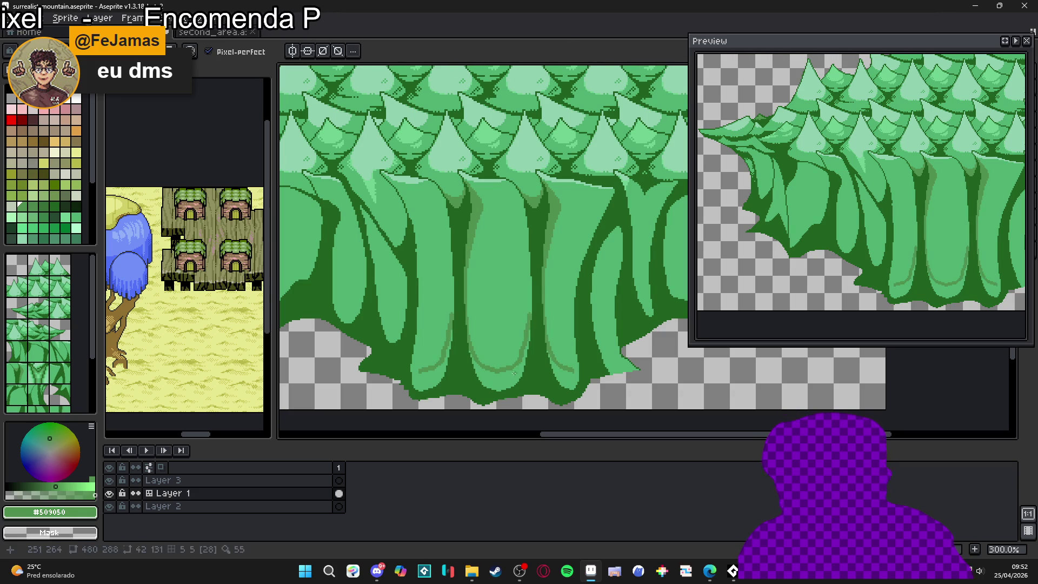
{"action": "key", "text": "g"}
{"action": "left_click", "coordinate": [516, 373]}
{"action": "key", "text": "b"}
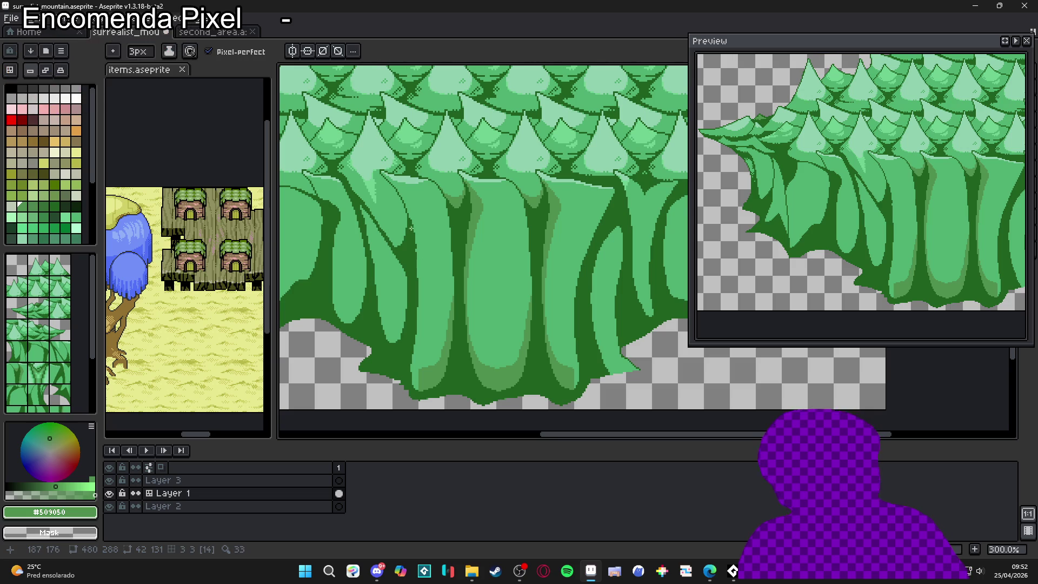
Step: Paint a light #50b070 highlight down a trunk and magic-wand the medium-green stripes
{"action": "key", "text": "b"}
{"action": "key", "text": "g"}
{"action": "left_click", "coordinate": [424, 324]}
{"action": "key", "text": "ctrl+z"}
{"action": "key", "text": "b"}
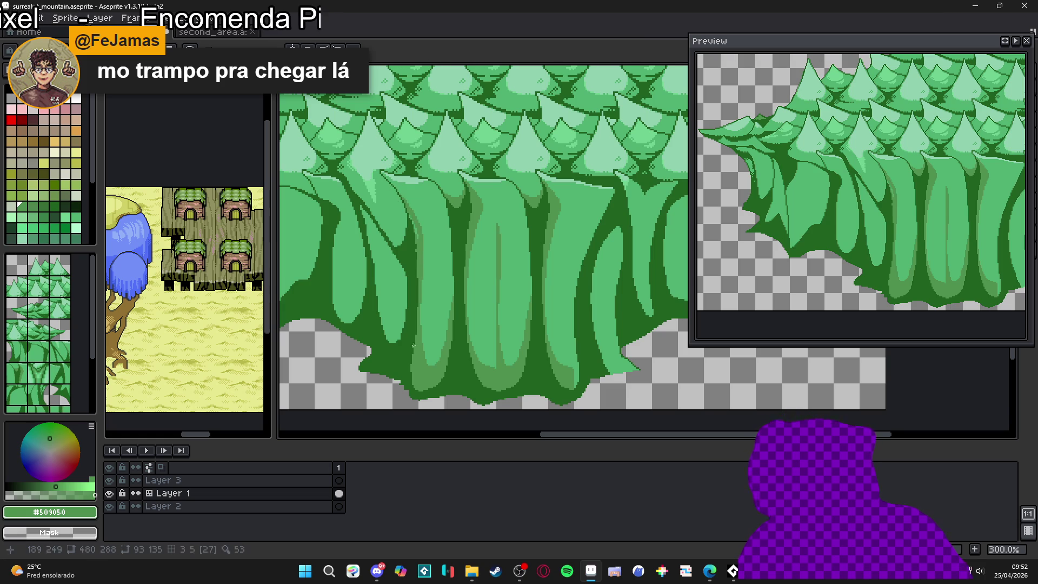
{"action": "left_click", "coordinate": [403, 190], "text": "alt"}
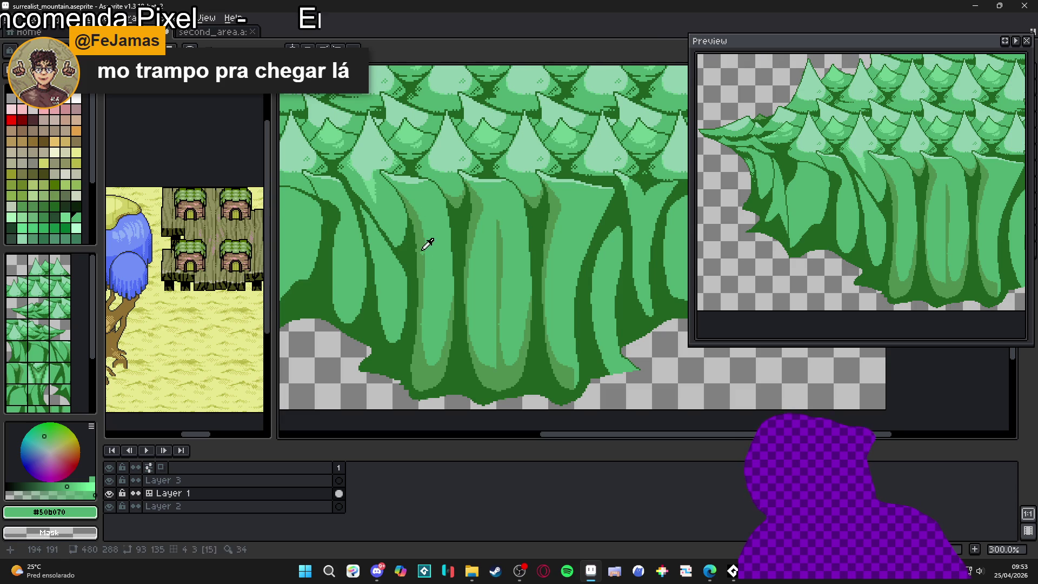
{"action": "left_click", "coordinate": [419, 285], "text": "alt"}
{"action": "left_click", "coordinate": [430, 301], "text": "alt"}
{"action": "left_click_drag", "start_coordinate": [425, 299], "coordinate": [426, 363]}
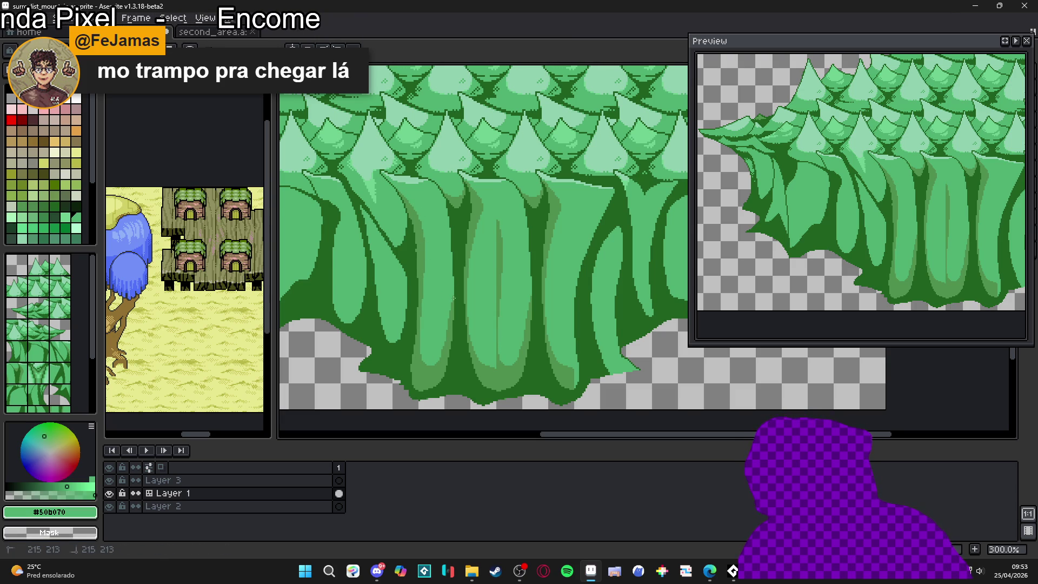
{"action": "key", "text": "w"}
{"action": "left_click", "coordinate": [452, 334]}
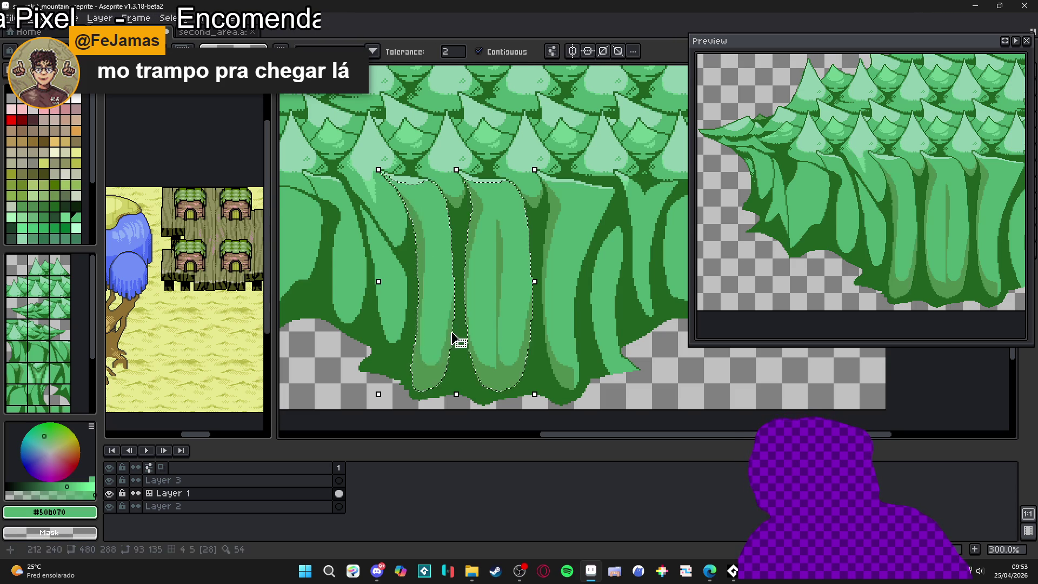
Step: Deselect the medium-green stripes, return to the Pencil, and zoom until the grid reappears
{"action": "key", "text": "ctrl+d"}
{"action": "key", "text": "b"}
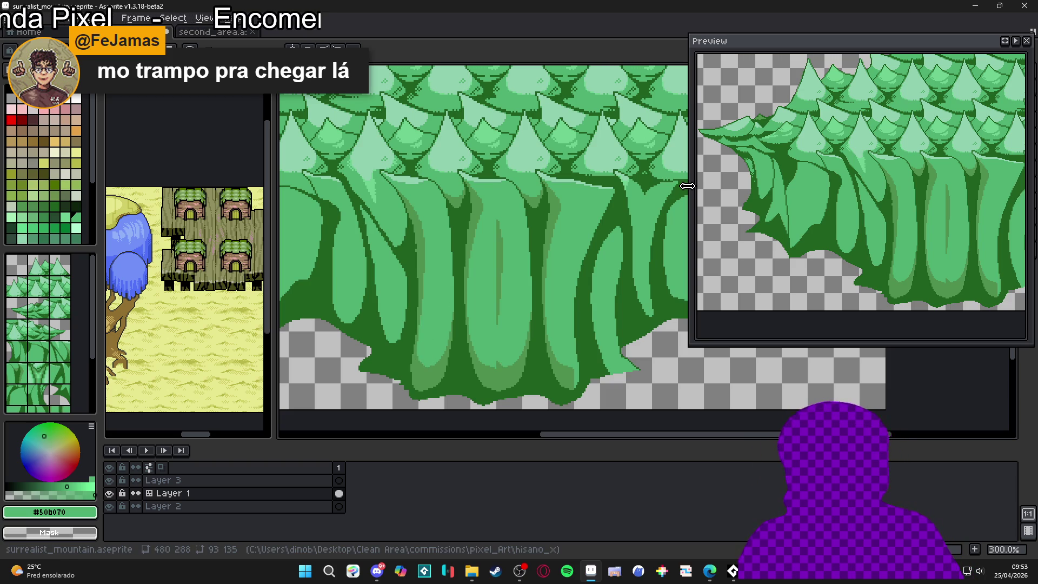
{"action": "scroll", "coordinate": [531, 271], "scroll_direction": "down", "scroll_amount": 2}
{"action": "scroll", "coordinate": [531, 271], "scroll_direction": "up", "scroll_amount": 3}
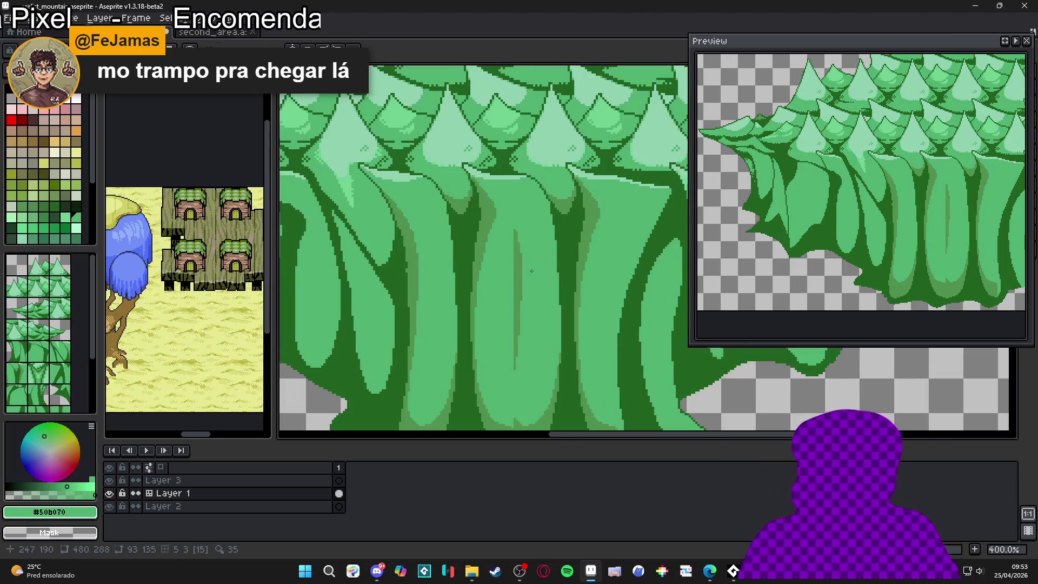
{"action": "scroll", "coordinate": [526, 285], "scroll_direction": "down", "scroll_amount": 2}
{"action": "scroll", "coordinate": [524, 277], "scroll_direction": "up", "scroll_amount": 2}
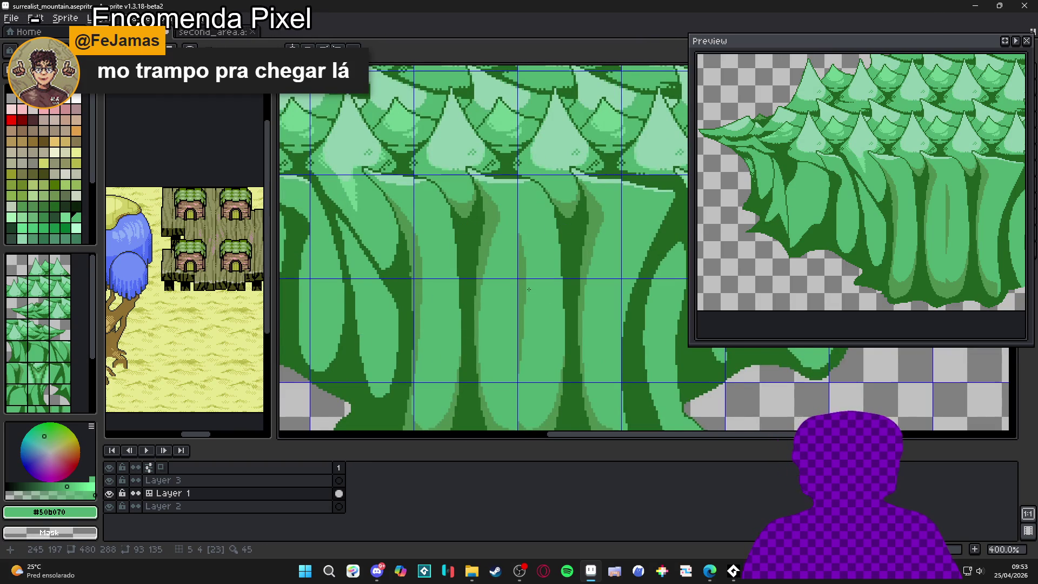
{"action": "scroll", "coordinate": [528, 290], "scroll_direction": "down", "scroll_amount": 1}
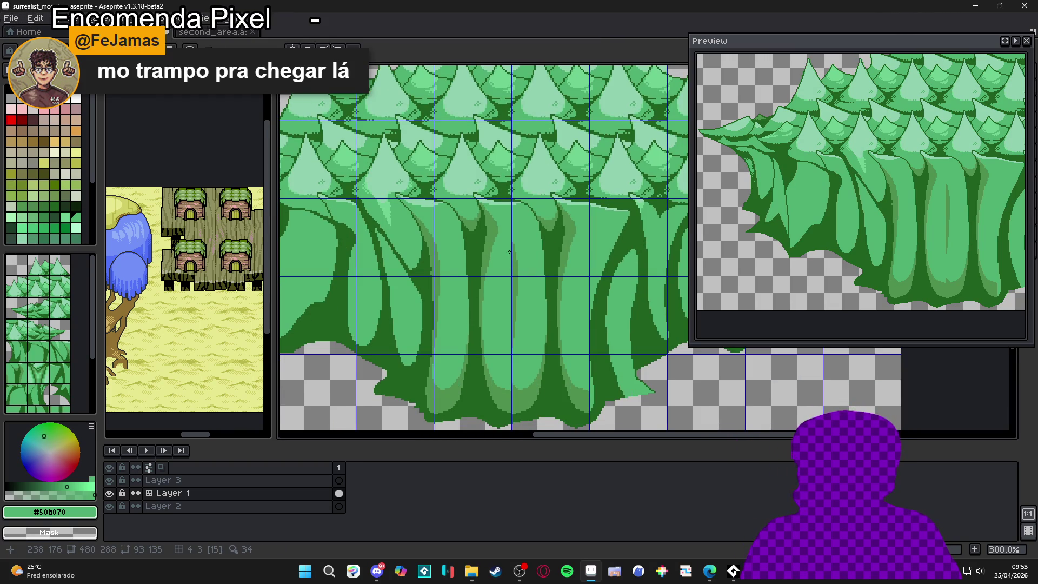
{"action": "left_click", "coordinate": [498, 224], "text": "alt"}
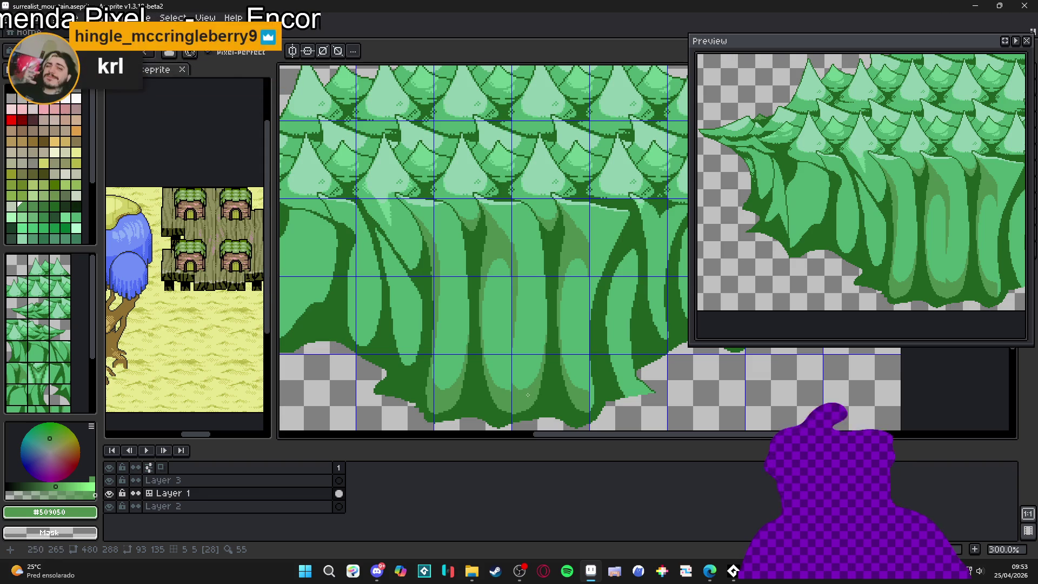
{"action": "left_click", "coordinate": [454, 366], "text": "alt"}
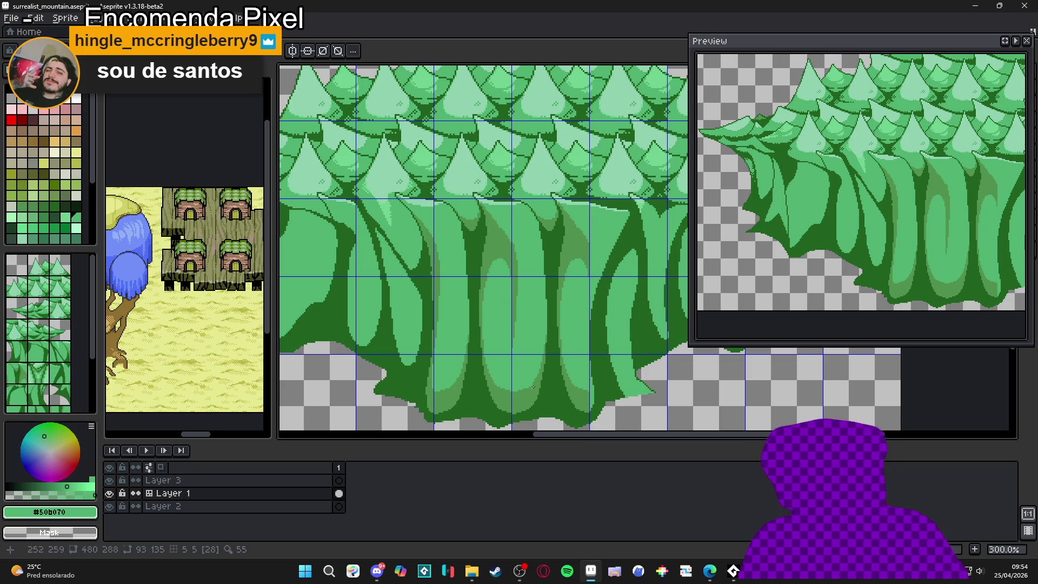
{"action": "left_click", "coordinate": [497, 239], "text": "alt"}
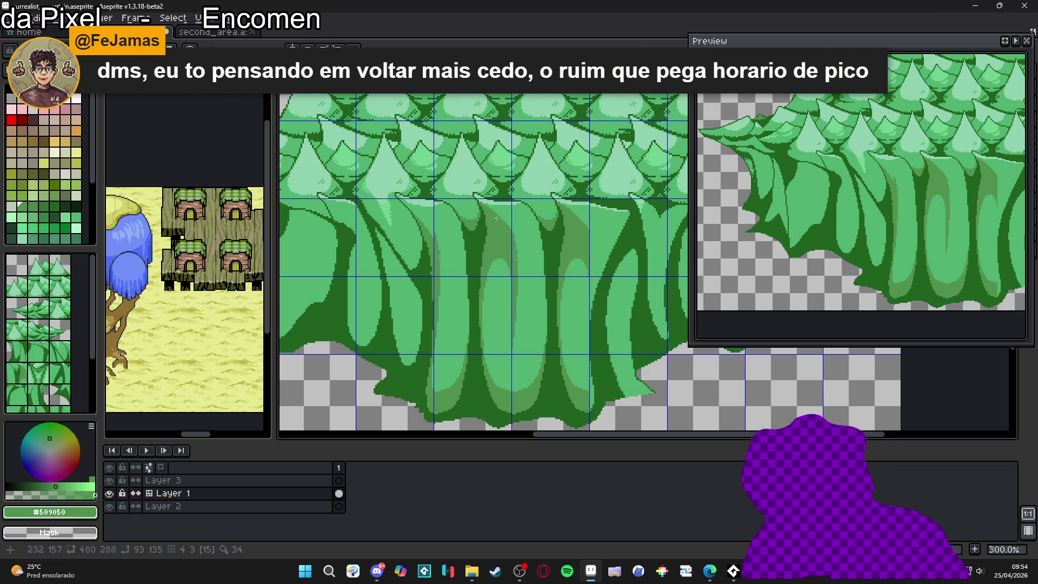
{"action": "left_click_drag", "start_coordinate": [508, 227], "coordinate": [511, 236]}
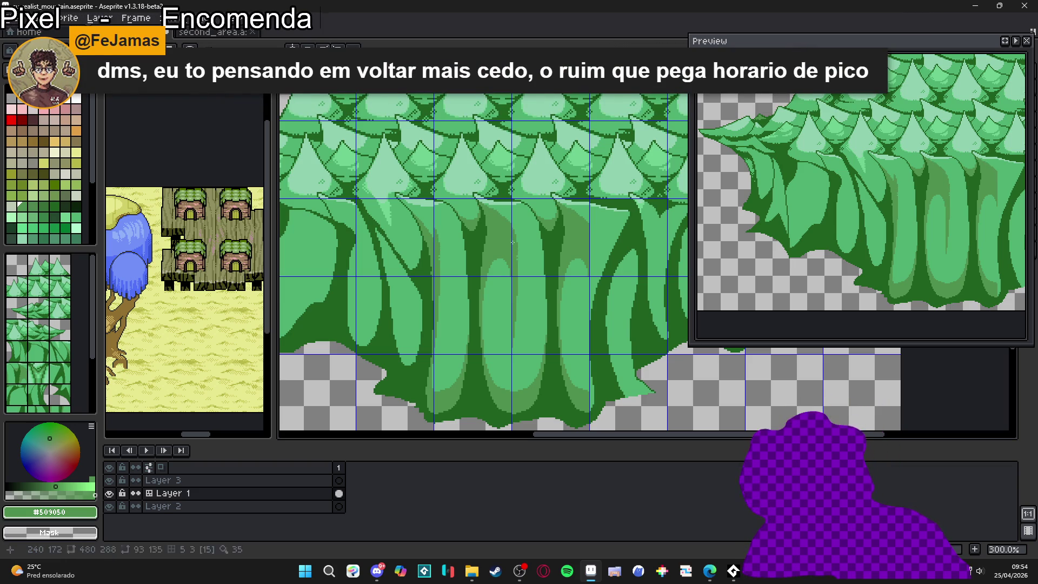
{"action": "left_click", "coordinate": [521, 208], "text": "alt"}
{"action": "left_click_drag", "start_coordinate": [484, 200], "coordinate": [501, 212]}
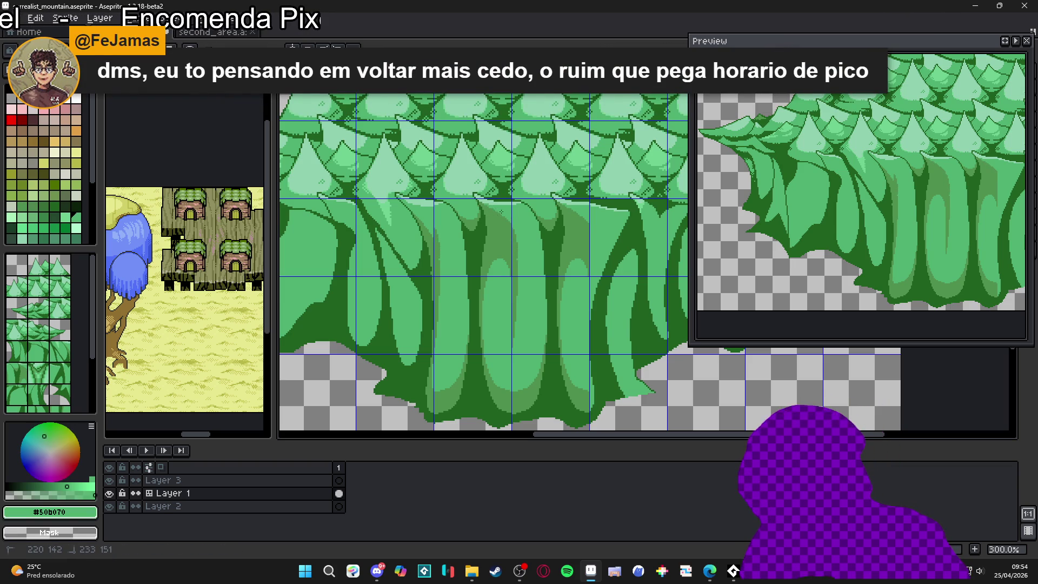
{"action": "left_click_drag", "start_coordinate": [519, 263], "coordinate": [518, 265]}
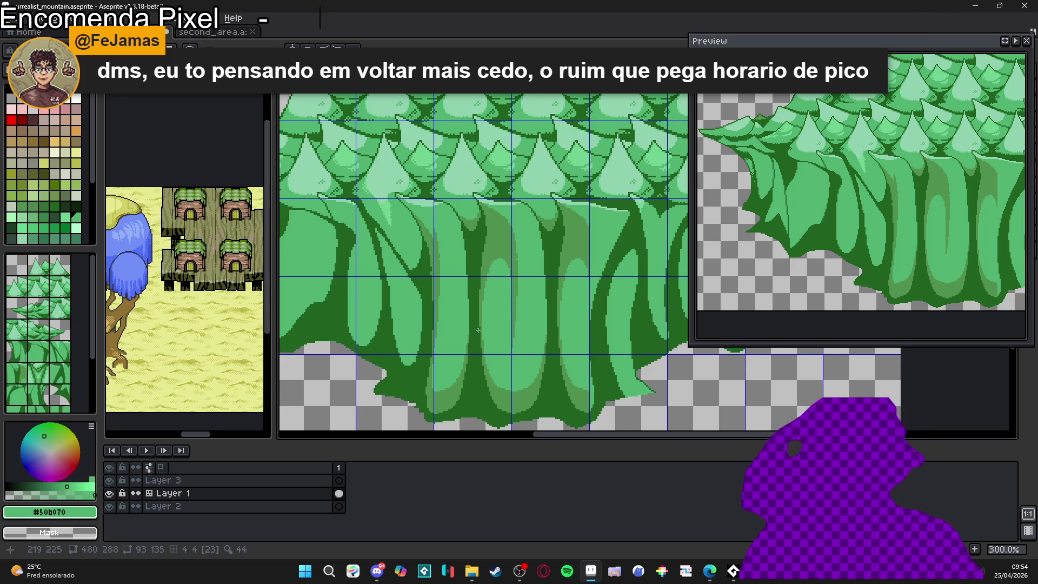
{"action": "scroll", "coordinate": [547, 235], "scroll_direction": "up", "scroll_amount": 1}
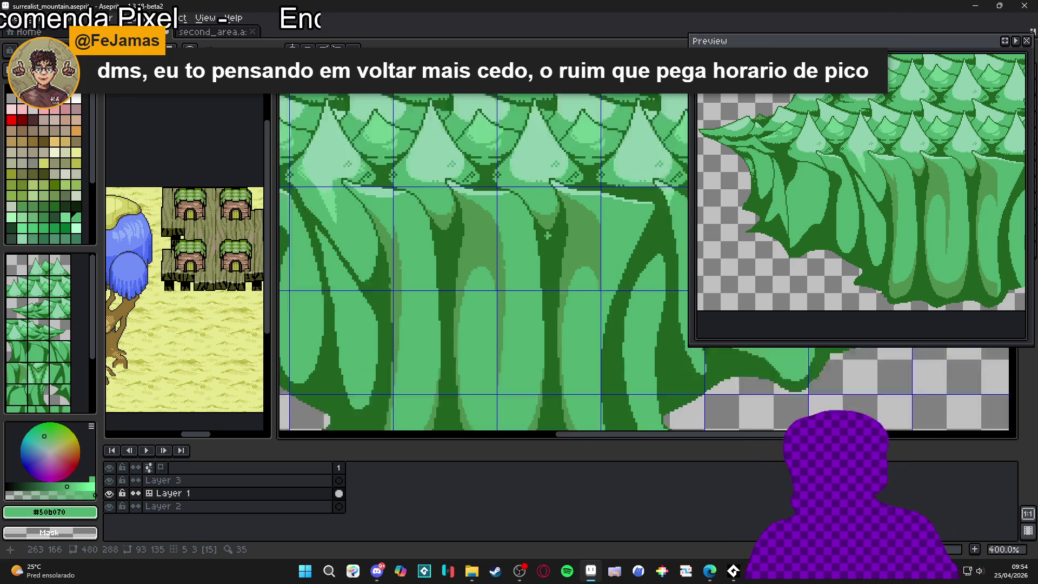
Step: Eyedrop the medium green and the lighter green #50b070 from the trees
{"action": "scroll", "coordinate": [547, 235], "scroll_direction": "up", "scroll_amount": 3}
{"action": "left_click", "coordinate": [487, 283], "text": "alt"}
{"action": "scroll", "coordinate": [483, 281], "scroll_direction": "up", "scroll_amount": 3}
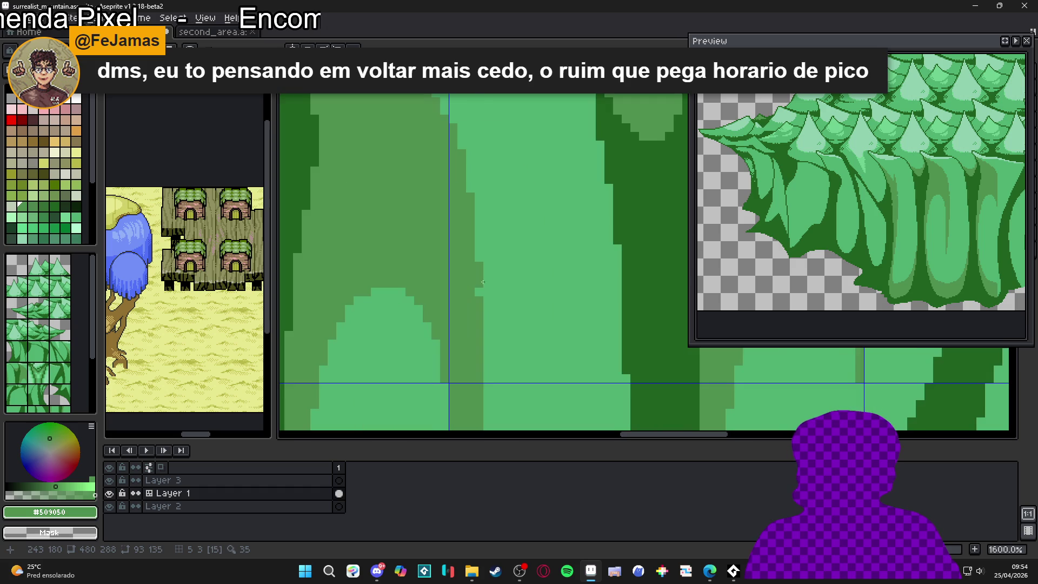
{"action": "scroll", "coordinate": [486, 279], "scroll_direction": "down", "scroll_amount": 4}
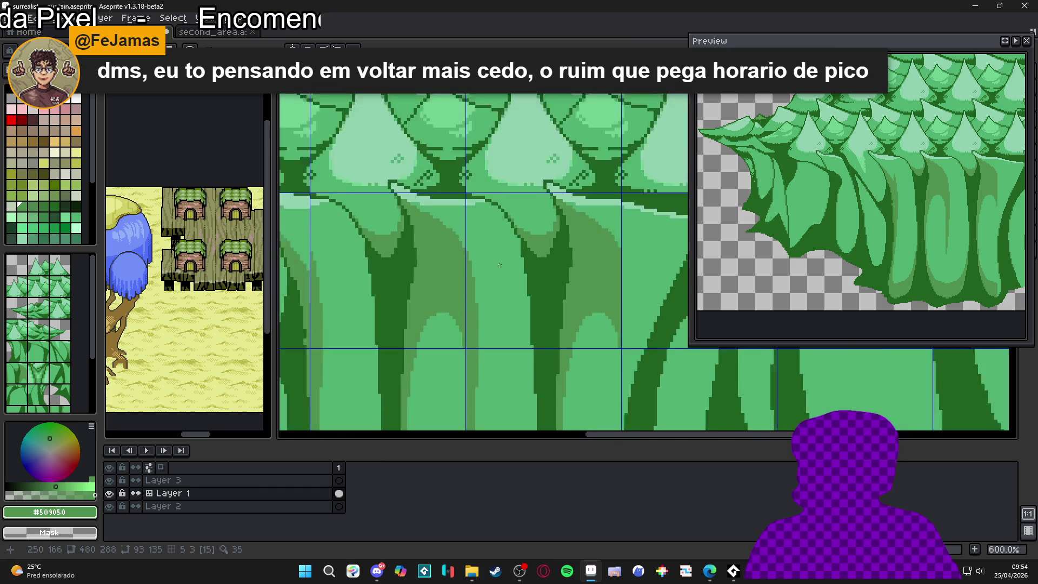
{"action": "scroll", "coordinate": [499, 264], "scroll_direction": "up", "scroll_amount": 1}
{"action": "left_click", "coordinate": [479, 244], "text": "alt"}
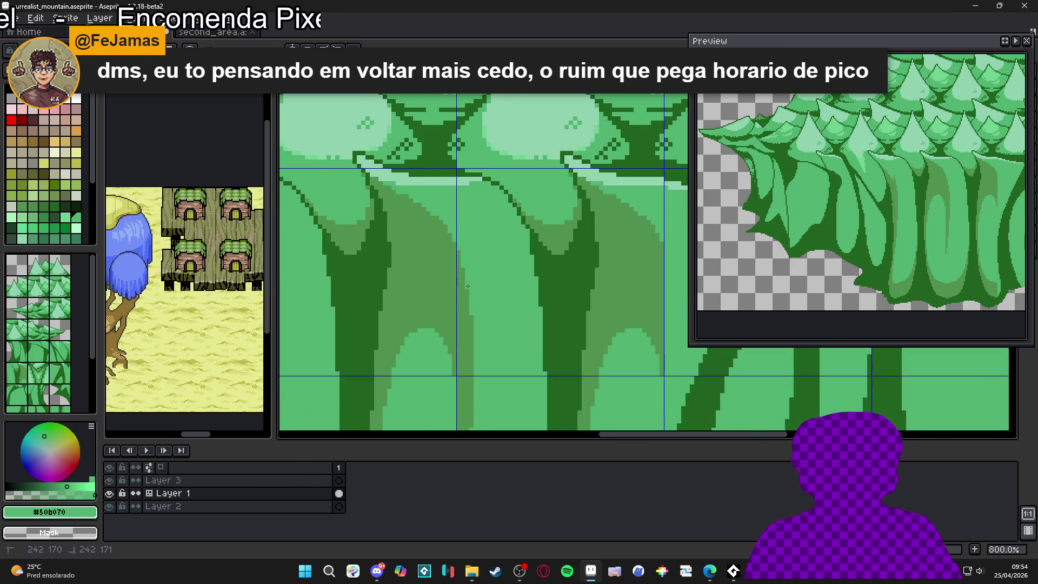
Step: Paste the copied trunk section as a floating block beside the central trunks
{"action": "scroll", "coordinate": [471, 318], "scroll_direction": "down", "scroll_amount": 1}
{"action": "scroll", "coordinate": [462, 287], "scroll_direction": "up", "scroll_amount": 4}
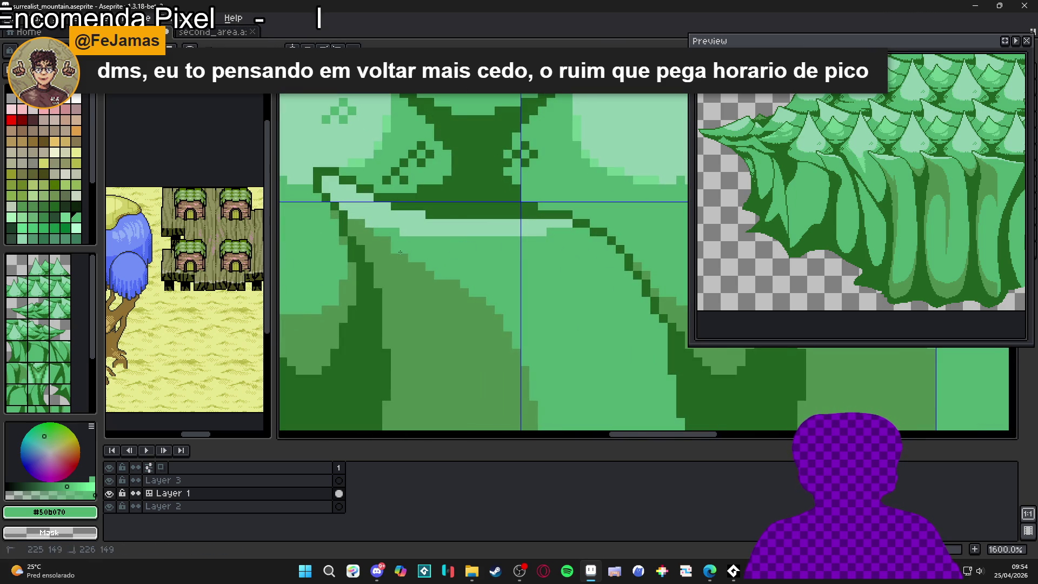
{"action": "left_click", "coordinate": [371, 230]}
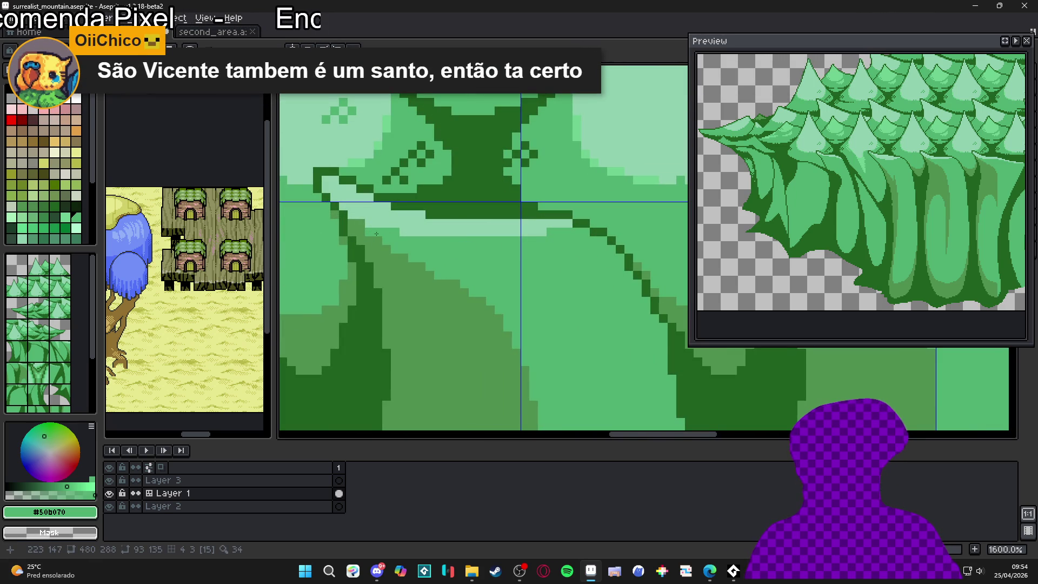
{"action": "scroll", "coordinate": [418, 256], "scroll_direction": "down", "scroll_amount": 4}
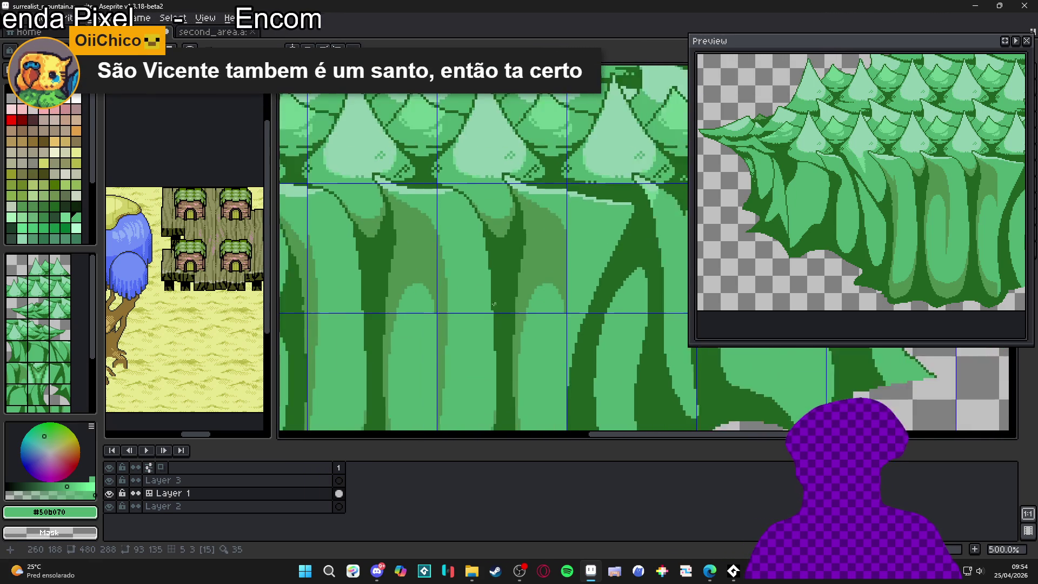
{"action": "scroll", "coordinate": [524, 295], "scroll_direction": "down", "scroll_amount": 1}
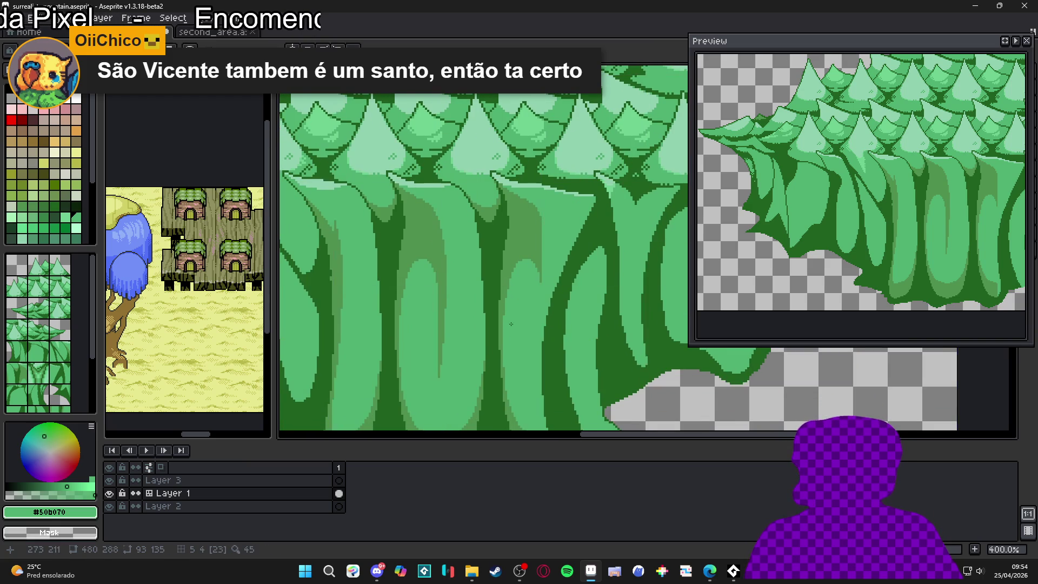
{"action": "scroll", "coordinate": [524, 291], "scroll_direction": "down", "scroll_amount": 1}
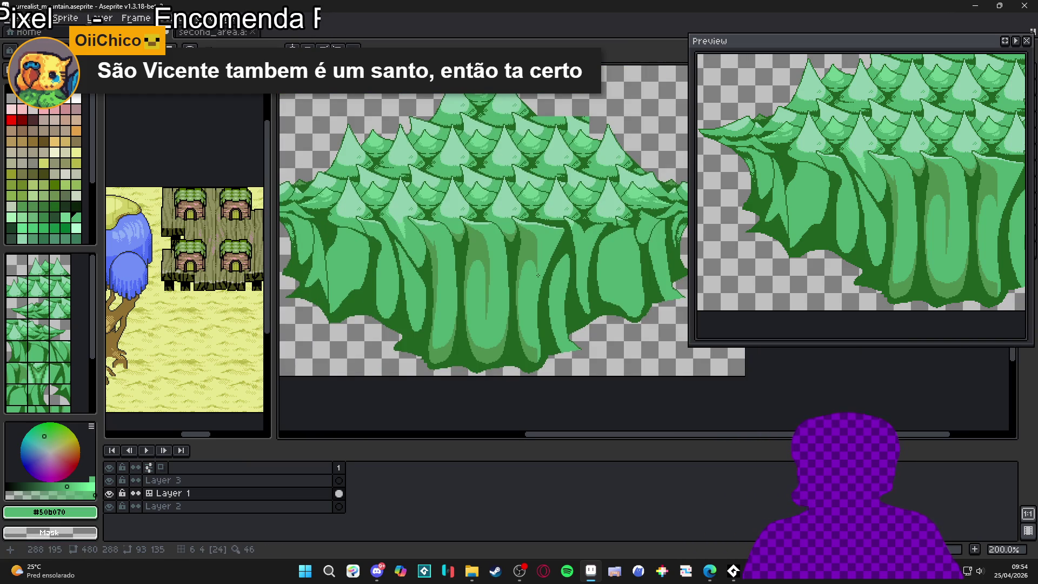
{"action": "scroll", "coordinate": [519, 288], "scroll_direction": "up", "scroll_amount": 1}
{"action": "scroll", "coordinate": [511, 288], "scroll_direction": "down", "scroll_amount": 1}
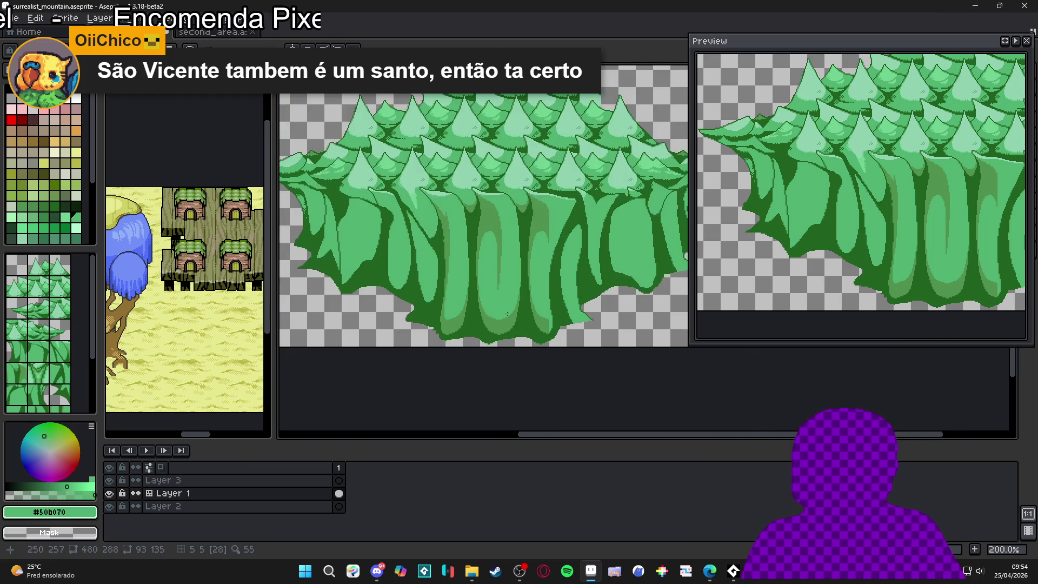
{"action": "left_click_drag", "start_coordinate": [506, 289], "coordinate": [509, 291]}
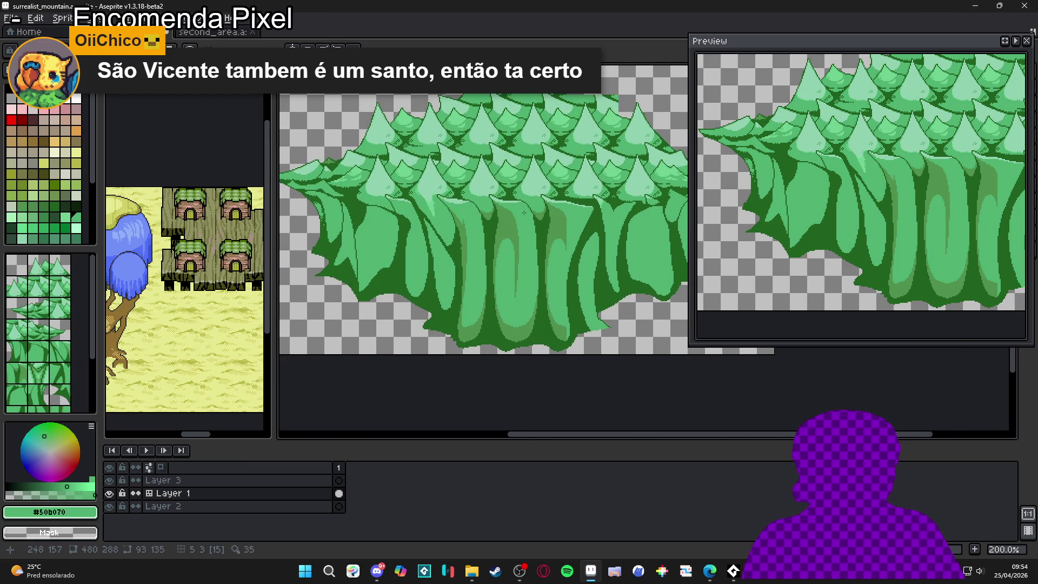
{"action": "scroll", "coordinate": [524, 213], "scroll_direction": "up", "scroll_amount": 1}
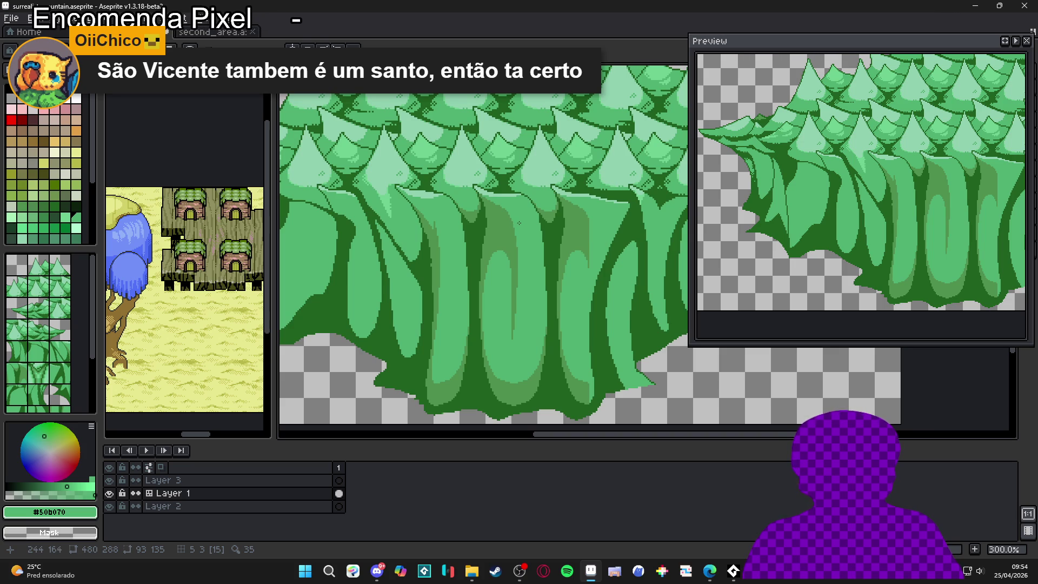
{"action": "key", "text": "ctrl+v"}
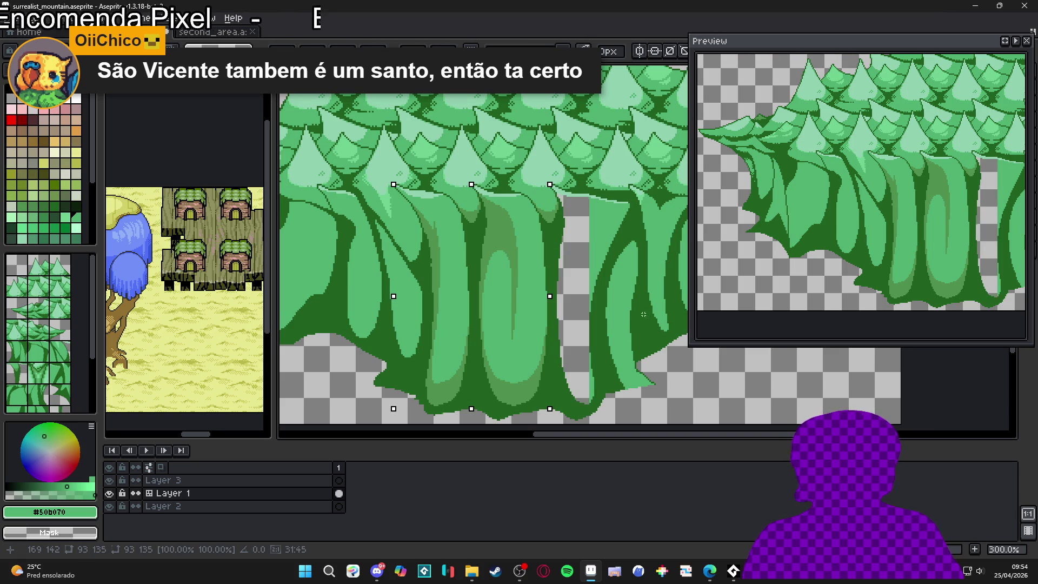
Step: Commit the pasted trunk block in place so it fills the gap
{"action": "key", "text": "Return"}
{"action": "scroll", "coordinate": [520, 307], "scroll_direction": "down", "scroll_amount": 1}
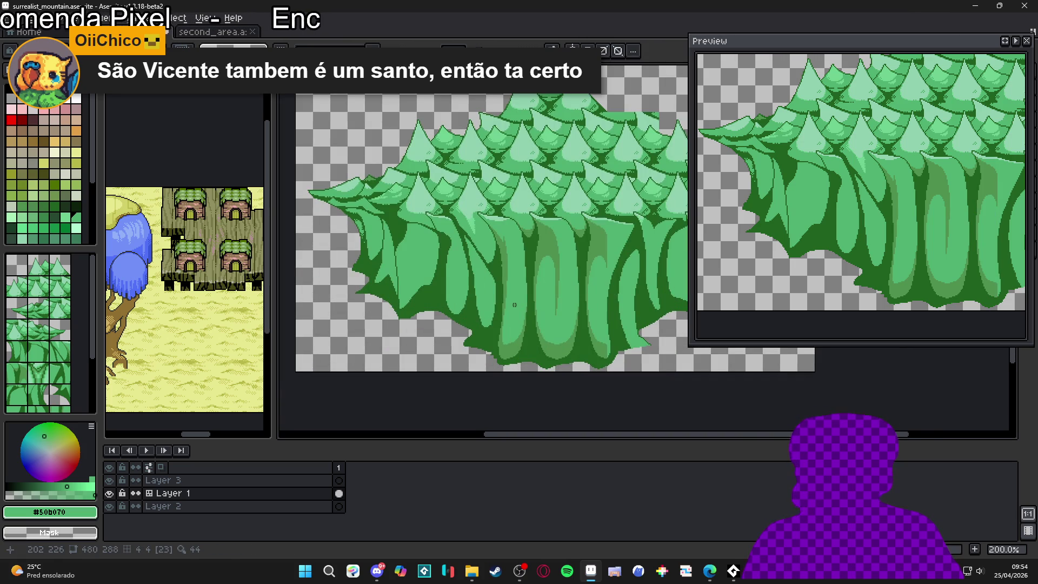
{"action": "scroll", "coordinate": [514, 305], "scroll_direction": "up", "scroll_amount": 1}
{"action": "scroll", "coordinate": [514, 304], "scroll_direction": "down", "scroll_amount": 2}
{"action": "scroll", "coordinate": [466, 311], "scroll_direction": "up", "scroll_amount": 2}
{"action": "scroll", "coordinate": [425, 313], "scroll_direction": "down", "scroll_amount": 1}
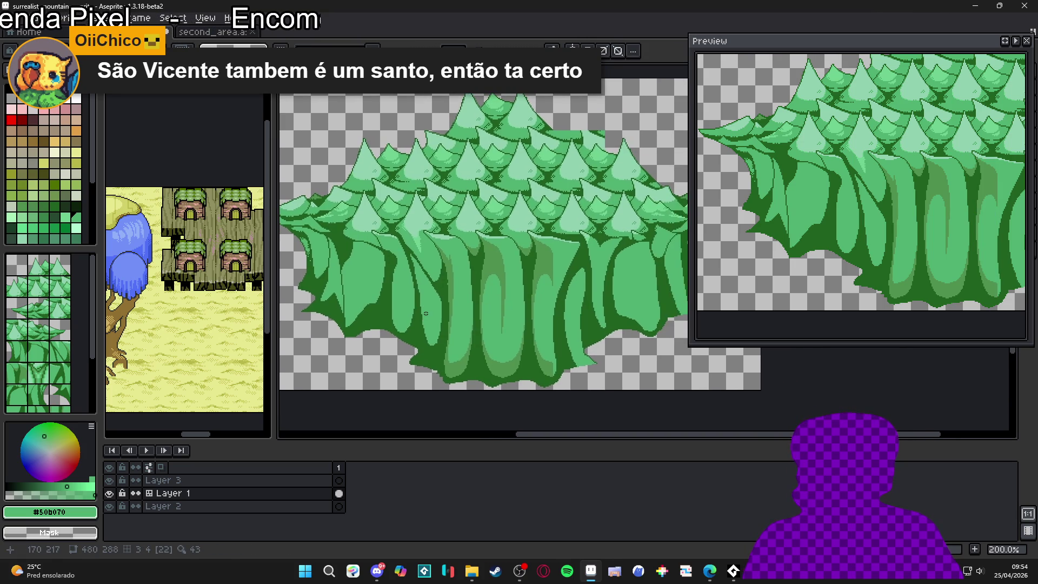
{"action": "scroll", "coordinate": [575, 369], "scroll_direction": "up", "scroll_amount": 1}
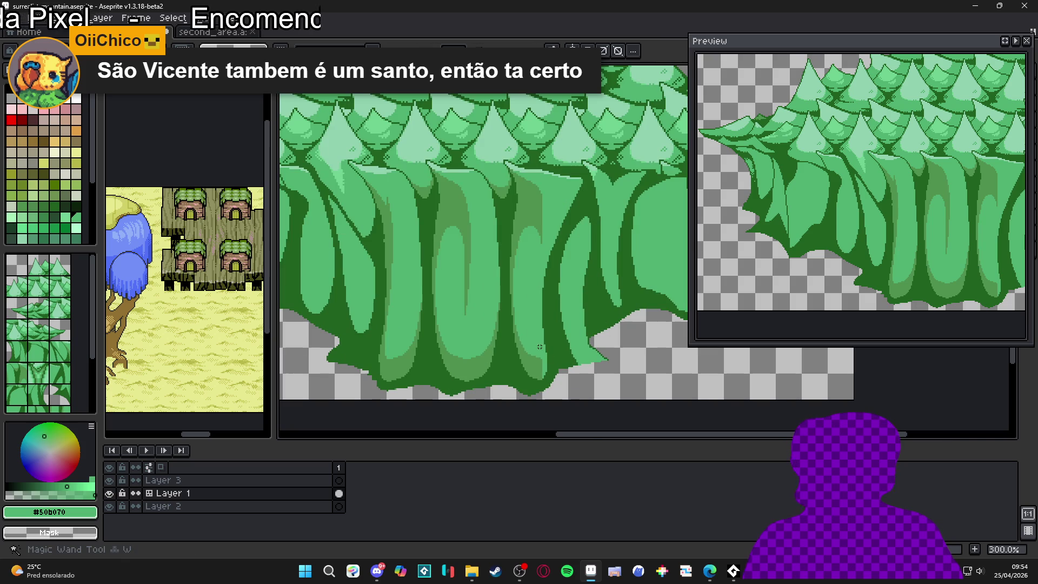
{"action": "scroll", "coordinate": [544, 363], "scroll_direction": "up", "scroll_amount": 2}
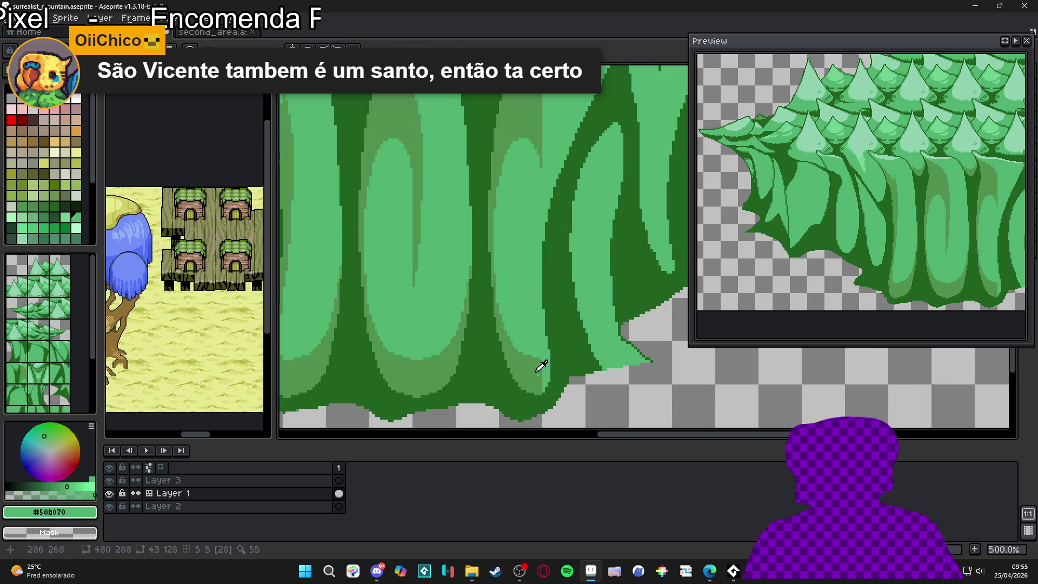
Step: Shade the light trunk band's lower tip with mid-green #509050, then set the brush to 1px
{"action": "left_click", "coordinate": [542, 362], "text": "alt"}
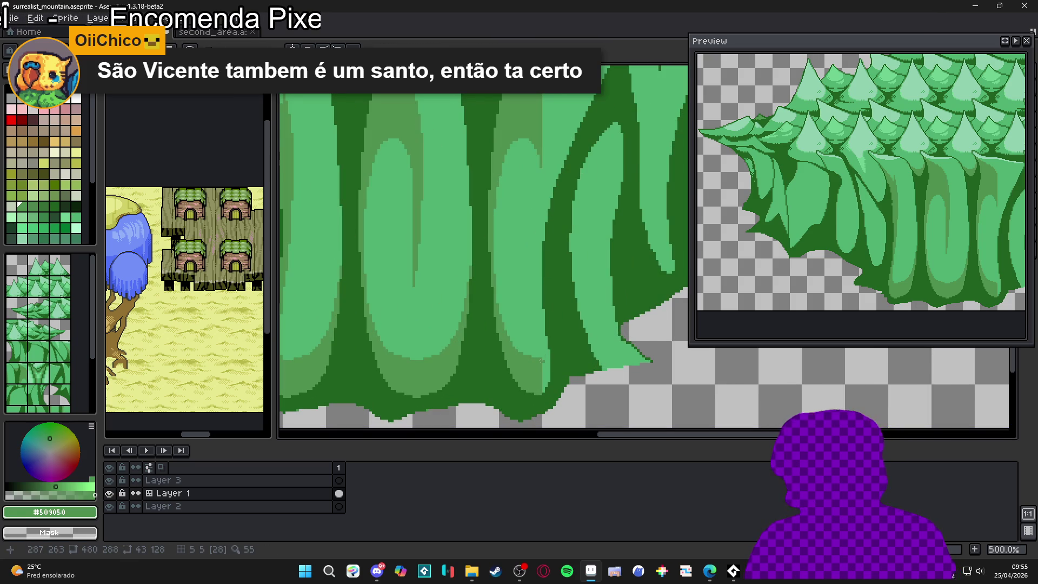
{"action": "left_click_drag", "start_coordinate": [536, 362], "coordinate": [540, 370]}
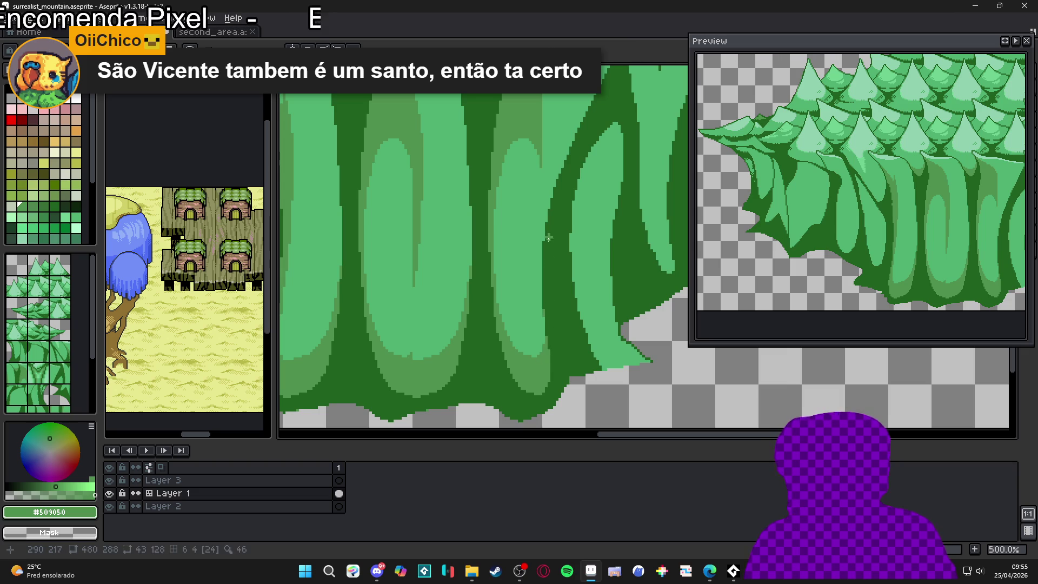
{"action": "left_click", "coordinate": [549, 219]}
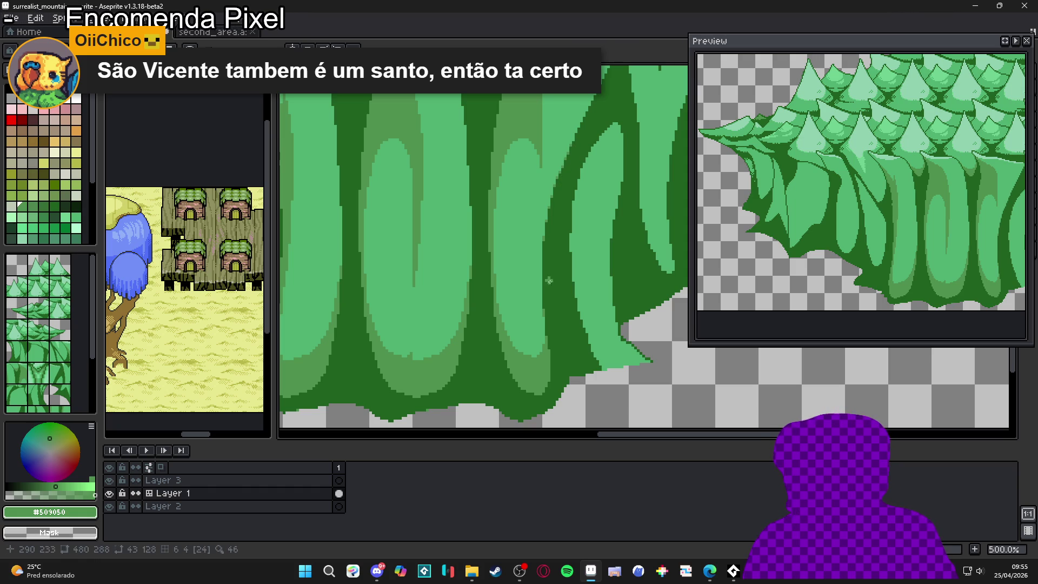
{"action": "left_click_drag", "start_coordinate": [595, 156], "coordinate": [547, 213]}
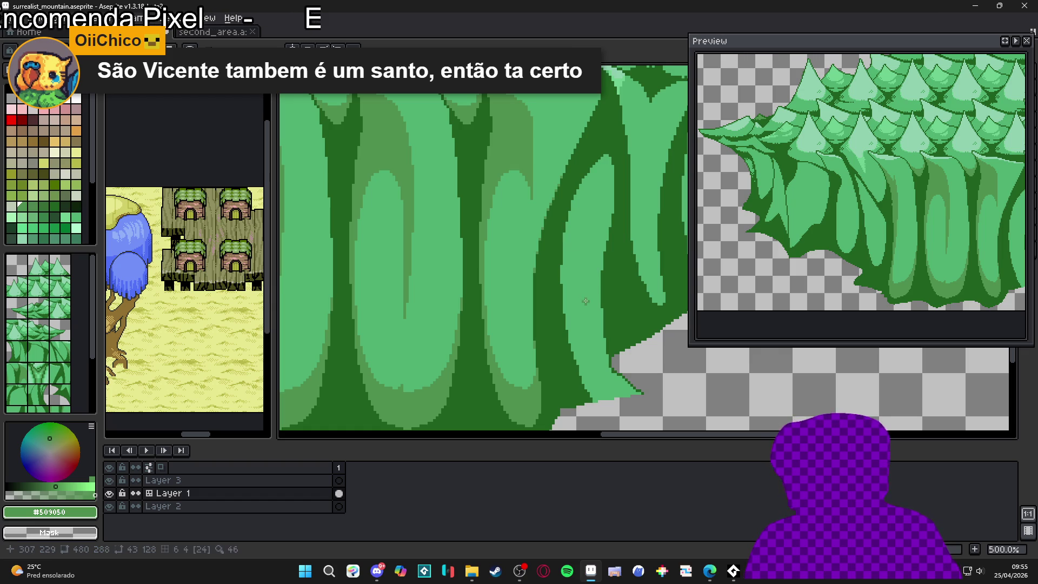
{"action": "scroll", "coordinate": [572, 298], "scroll_direction": "up", "scroll_amount": 3}
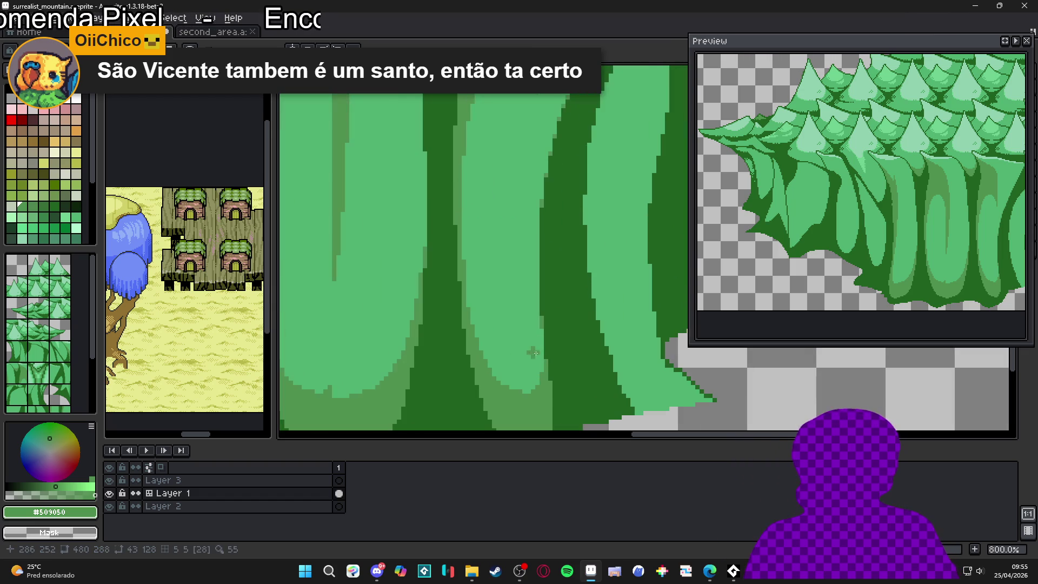
{"action": "scroll", "coordinate": [539, 408], "scroll_direction": "up", "scroll_amount": 3}
{"action": "left_click_drag", "start_coordinate": [531, 408], "coordinate": [525, 408]}
{"action": "key", "text": "minus"}
{"action": "key", "text": "minus"}
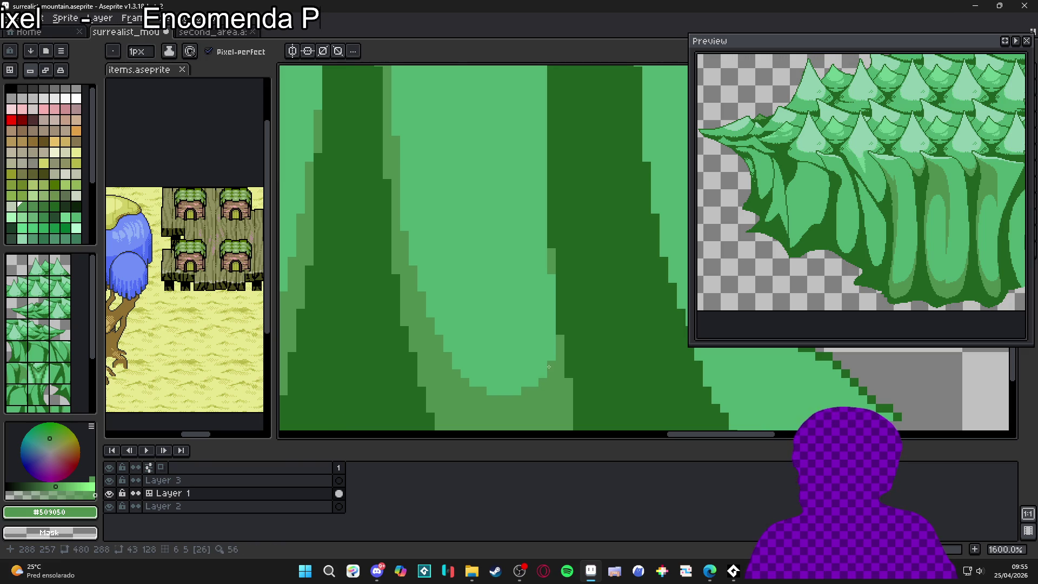
Step: Eyedrop the dark outline green #206020 as the drawing colour
{"action": "scroll", "coordinate": [552, 292], "scroll_direction": "down", "scroll_amount": 6}
{"action": "scroll", "coordinate": [545, 319], "scroll_direction": "right", "scroll_amount": 3}
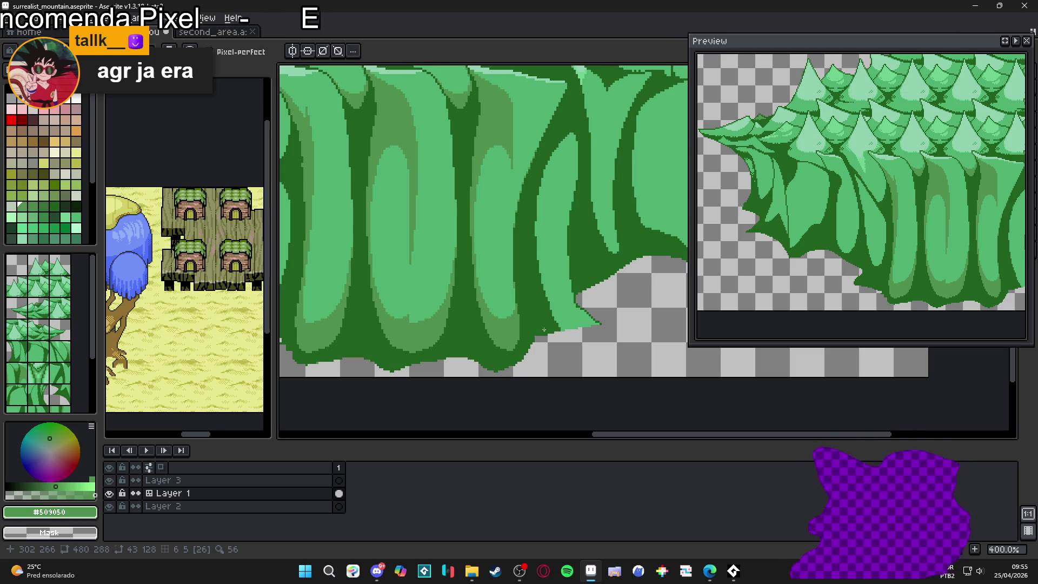
{"action": "scroll", "coordinate": [497, 354], "scroll_direction": "up", "scroll_amount": 3}
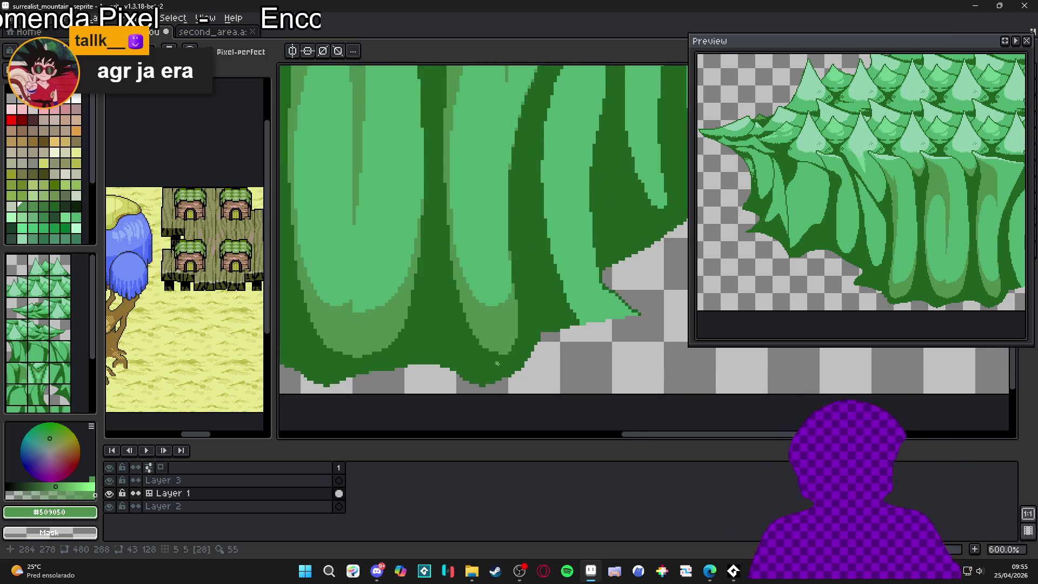
{"action": "left_click", "coordinate": [497, 363], "text": "alt"}
{"action": "scroll", "coordinate": [497, 359], "scroll_direction": "up", "scroll_amount": 3}
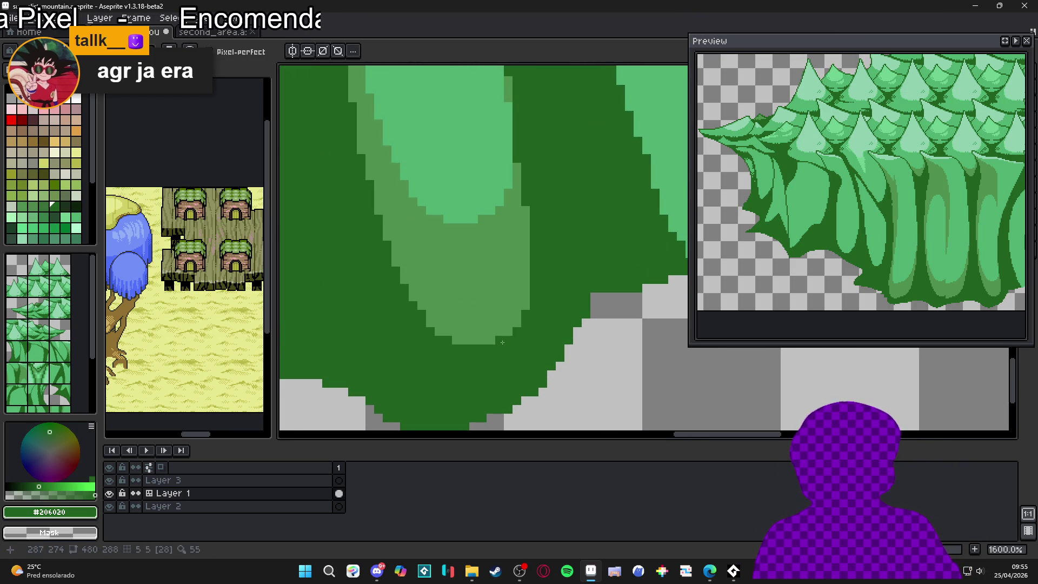
{"action": "scroll", "coordinate": [505, 351], "scroll_direction": "down", "scroll_amount": 5}
{"action": "scroll", "coordinate": [519, 349], "scroll_direction": "down", "scroll_amount": 5}
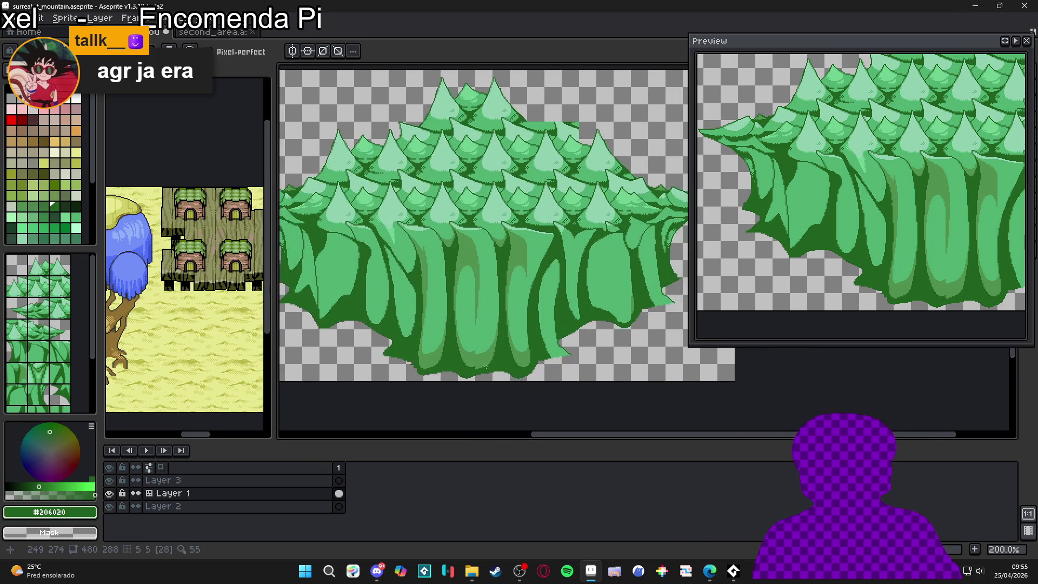
Step: Save surrealist_mountain.aseprite with the shaded pine forest
{"action": "key", "text": "ctrl+s"}
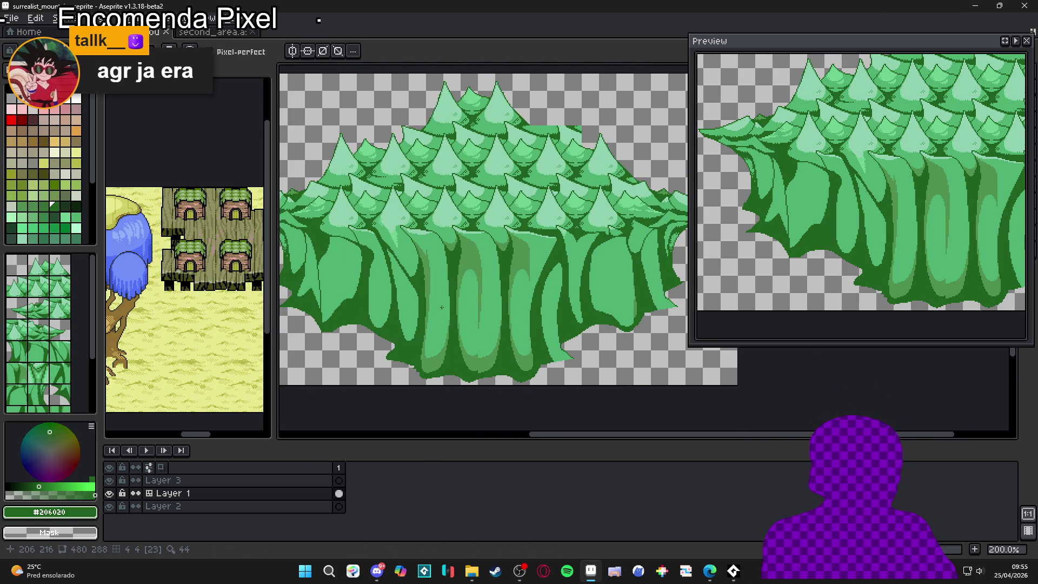
{"action": "left_click_drag", "start_coordinate": [416, 309], "coordinate": [392, 306]}
{"action": "scroll", "coordinate": [391, 289], "scroll_direction": "down", "scroll_amount": 2}
{"action": "scroll", "coordinate": [412, 273], "scroll_direction": "up", "scroll_amount": 2}
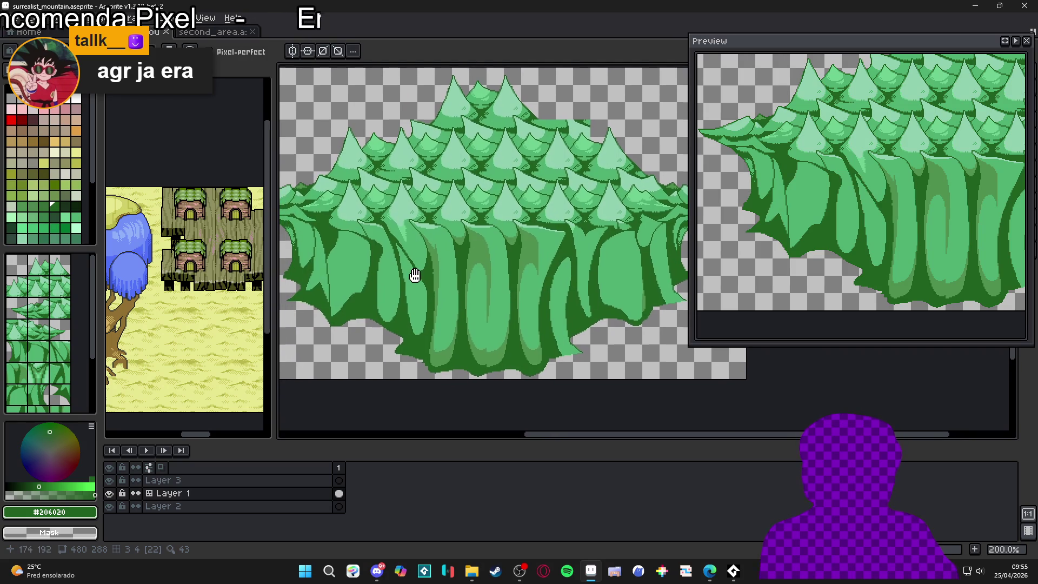
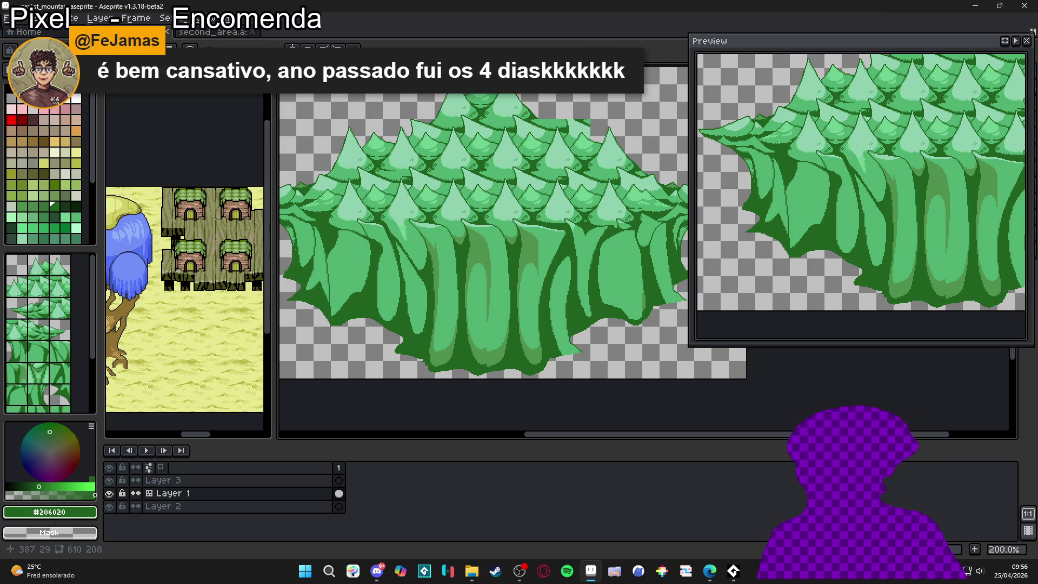
Step: Eyedrop medium green #509050 and paint a shading stroke down a central trunk
{"action": "scroll", "coordinate": [537, 277], "scroll_direction": "up", "scroll_amount": 2}
{"action": "left_click_drag", "start_coordinate": [586, 232], "coordinate": [579, 308]}
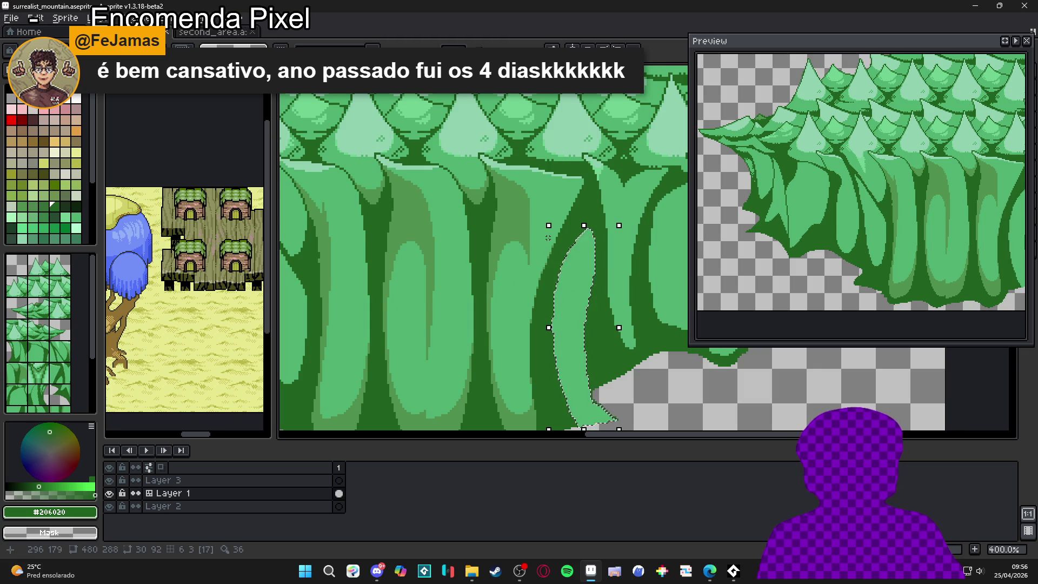
{"action": "key", "text": "ctrl+d"}
{"action": "left_click", "coordinate": [529, 235], "text": "alt"}
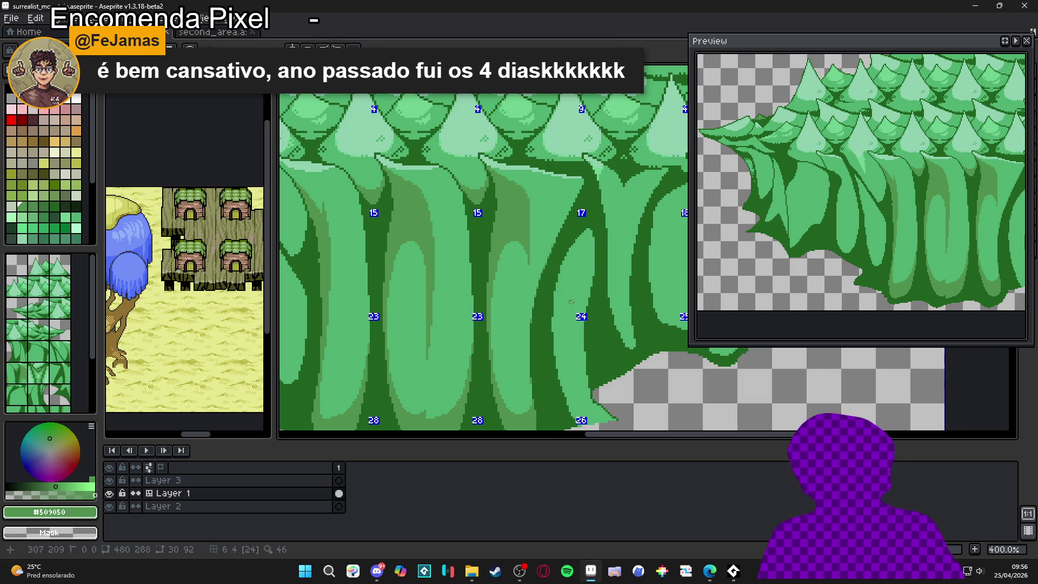
{"action": "left_click_drag", "start_coordinate": [565, 318], "coordinate": [542, 285]}
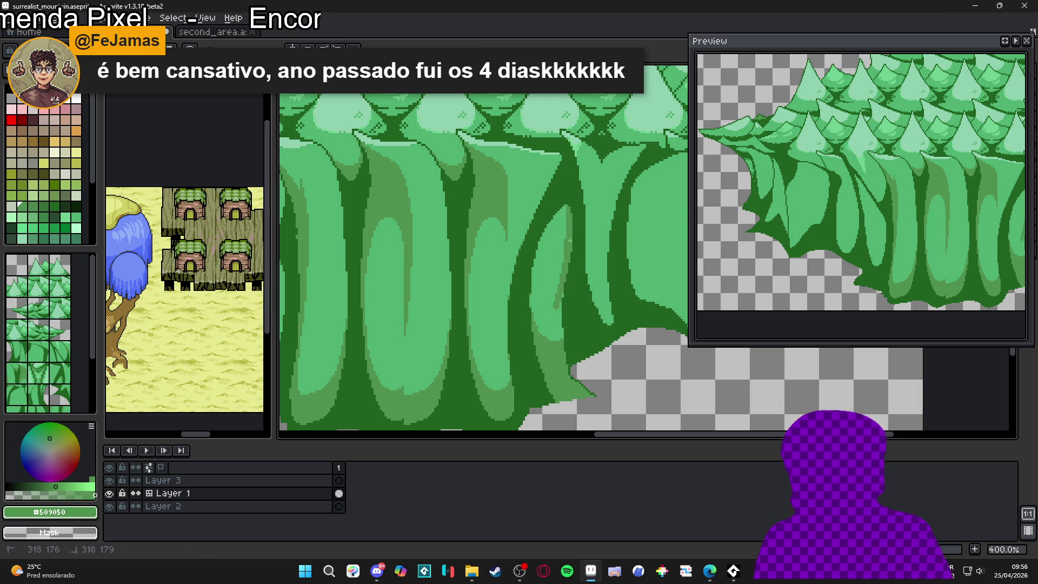
{"action": "mouse_move", "coordinate": [539, 267]}
{"action": "left_mouse_down"}
{"action": "mouse_move", "coordinate": [533, 311]}
{"action": "mouse_move", "coordinate": [543, 233]}
{"action": "mouse_move", "coordinate": [544, 248]}
{"action": "left_mouse_up"}
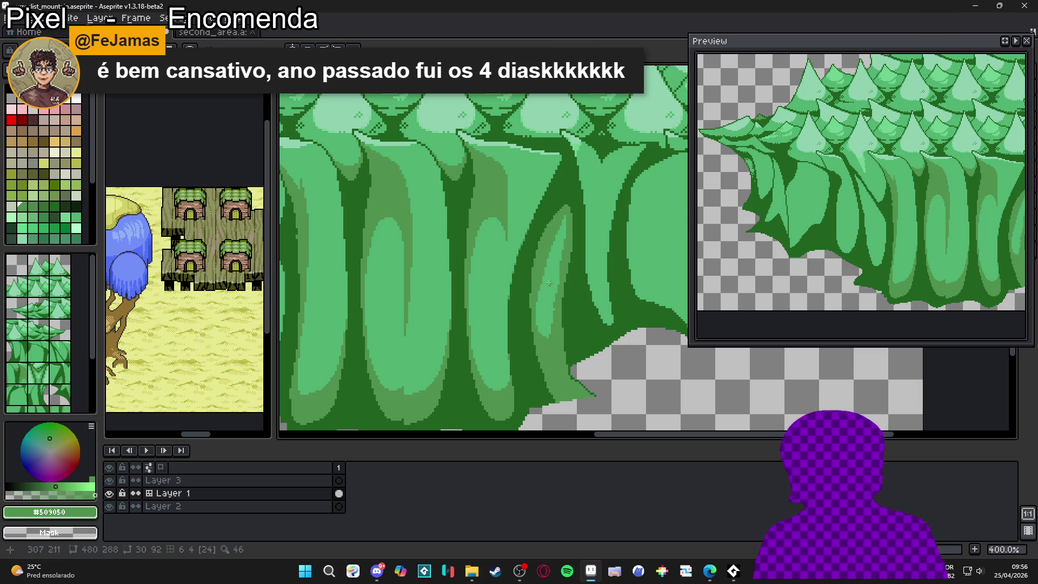
Step: Add light-green #50b070 and medium-green #509050 strokes along the upper and lower trunk
{"action": "left_click", "coordinate": [556, 237], "text": "alt"}
{"action": "left_click_drag", "start_coordinate": [566, 214], "coordinate": [565, 254]}
{"action": "left_click", "coordinate": [549, 236], "text": "alt"}
{"action": "left_click_drag", "start_coordinate": [566, 210], "coordinate": [565, 228]}
{"action": "mouse_move", "coordinate": [542, 276]}
{"action": "left_mouse_down"}
{"action": "mouse_move", "coordinate": [543, 334]}
{"action": "mouse_move", "coordinate": [551, 291]}
{"action": "left_mouse_up"}
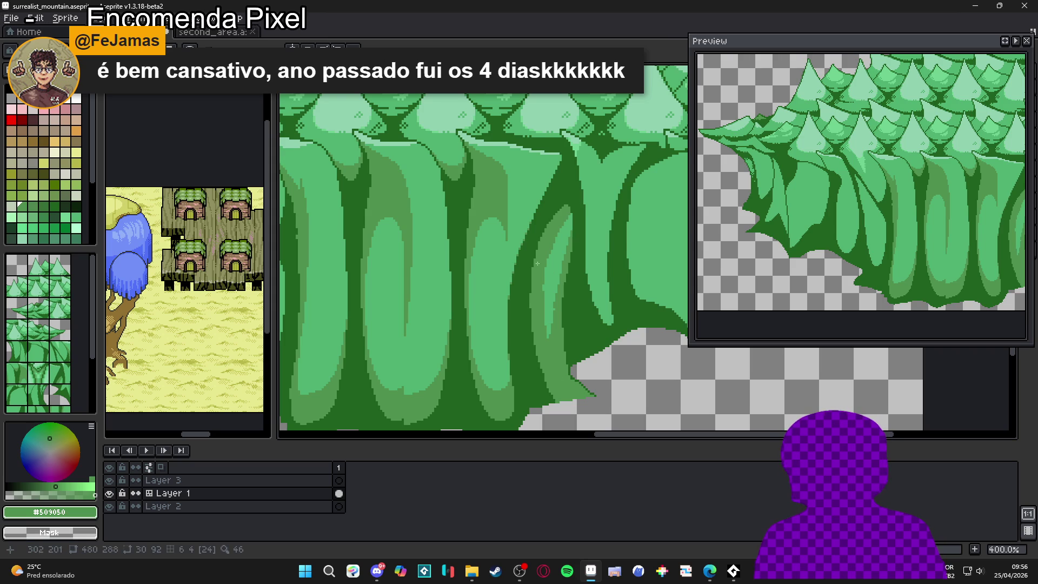
{"action": "left_click", "coordinate": [583, 205], "text": "alt"}
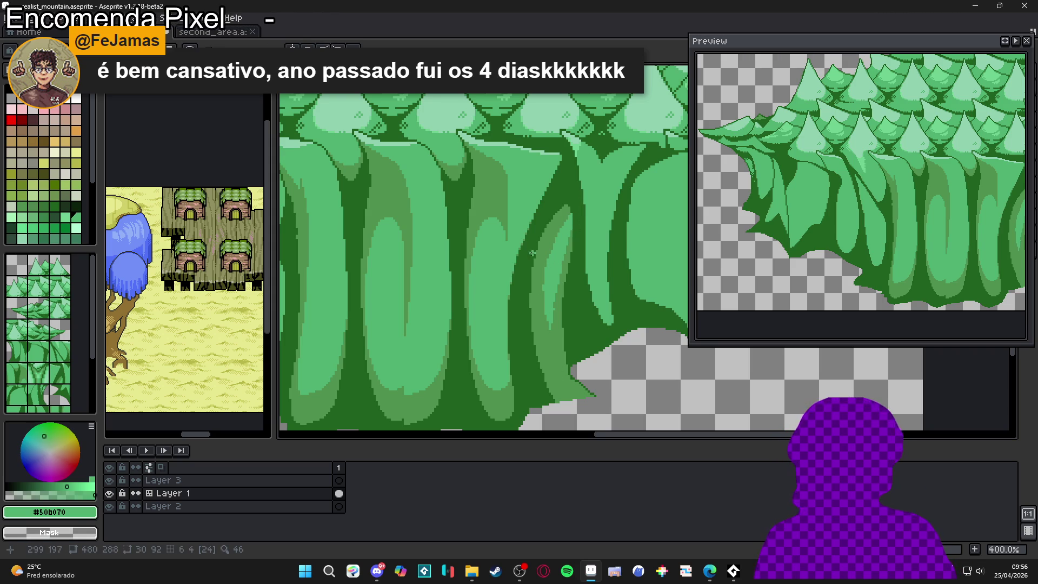
{"action": "scroll", "coordinate": [562, 253], "scroll_direction": "down", "scroll_amount": 2}
{"action": "scroll", "coordinate": [561, 254], "scroll_direction": "up", "scroll_amount": 2}
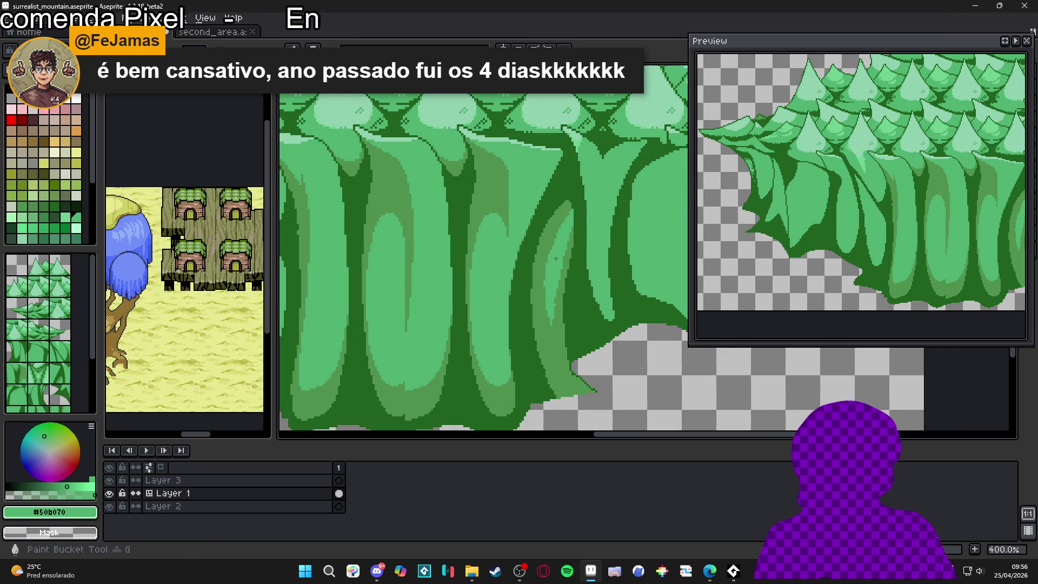
{"action": "scroll", "coordinate": [547, 245], "scroll_direction": "up", "scroll_amount": 1}
{"action": "left_click", "coordinate": [565, 234], "text": "alt"}
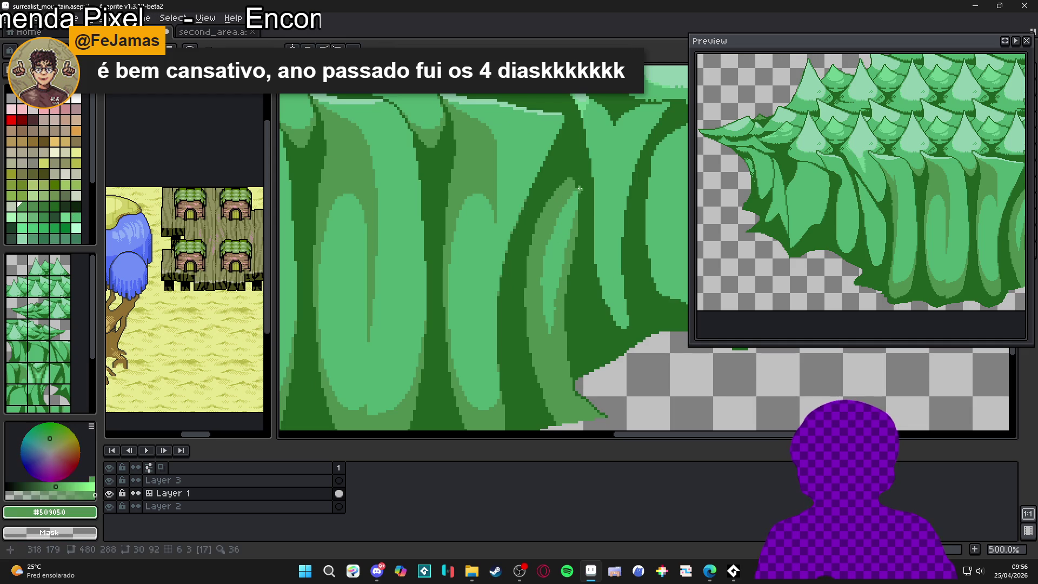
{"action": "scroll", "coordinate": [567, 245], "scroll_direction": "down", "scroll_amount": 3}
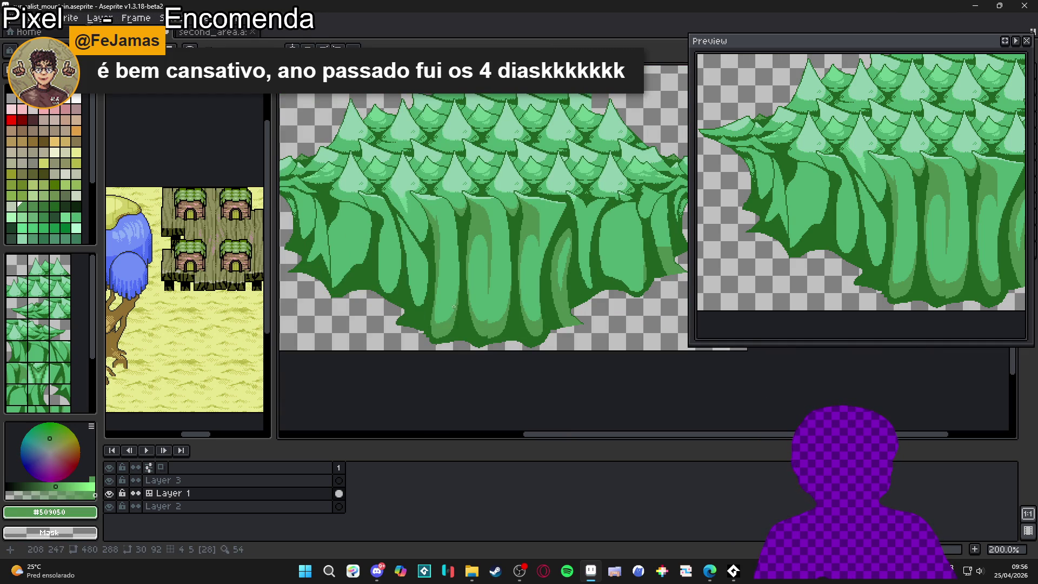
Step: Try a short light-green #50b070 stroke on a trunk, then undo it
{"action": "scroll", "coordinate": [477, 301], "scroll_direction": "up", "scroll_amount": 5}
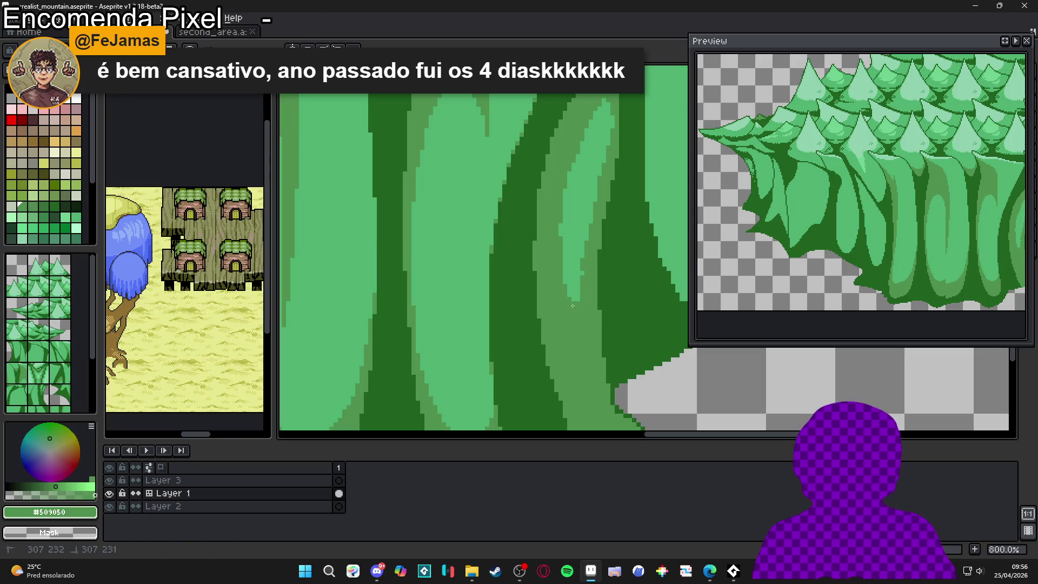
{"action": "scroll", "coordinate": [599, 288], "scroll_direction": "up", "scroll_amount": 2}
{"action": "left_click", "coordinate": [599, 287], "text": "alt"}
{"action": "scroll", "coordinate": [609, 232], "scroll_direction": "down", "scroll_amount": 2}
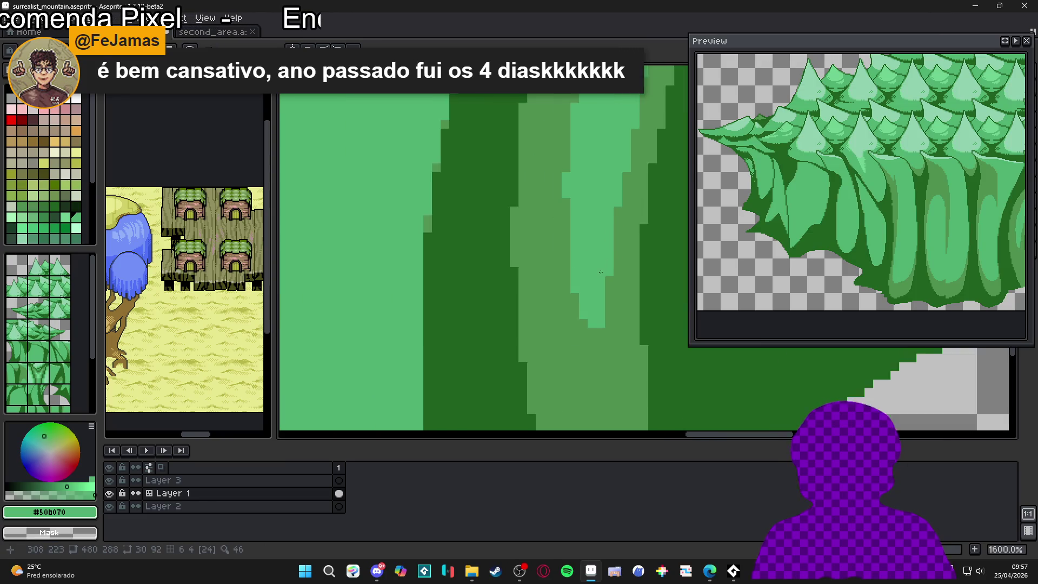
{"action": "left_click_drag", "start_coordinate": [519, 294], "coordinate": [522, 316]}
{"action": "key", "text": "ctrl+z"}
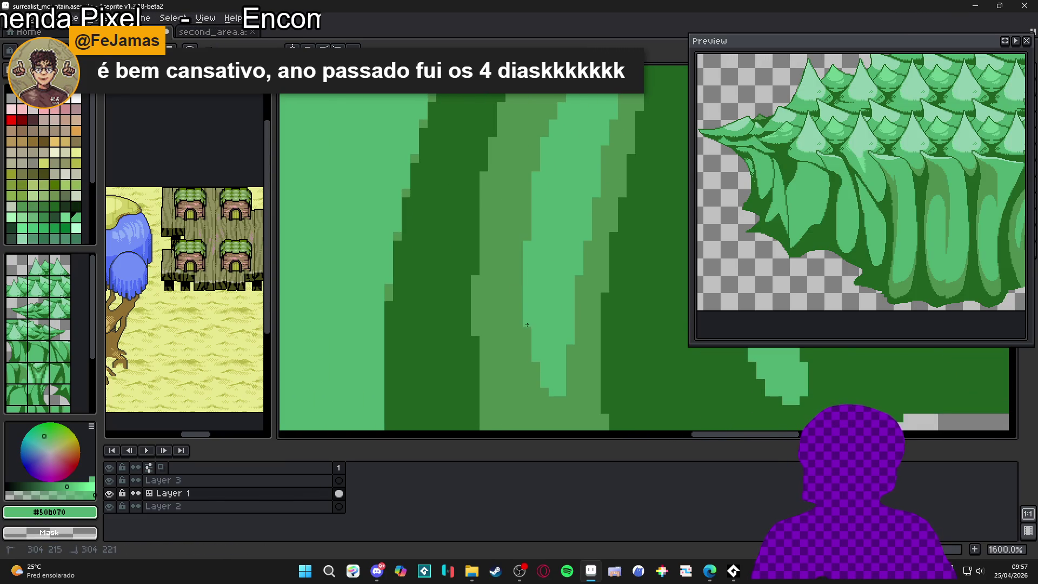
Step: Repaint two trunk pixel columns in medium green #509050
{"action": "scroll", "coordinate": [537, 349], "scroll_direction": "up", "scroll_amount": 1}
{"action": "left_click", "coordinate": [538, 349], "text": "alt"}
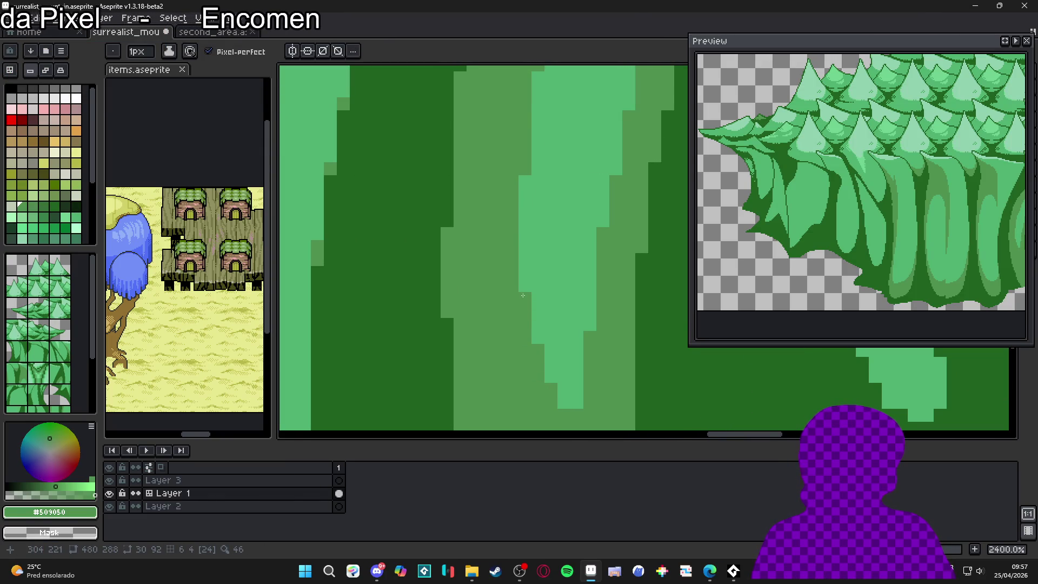
{"action": "scroll", "coordinate": [544, 370], "scroll_direction": "down", "scroll_amount": 5}
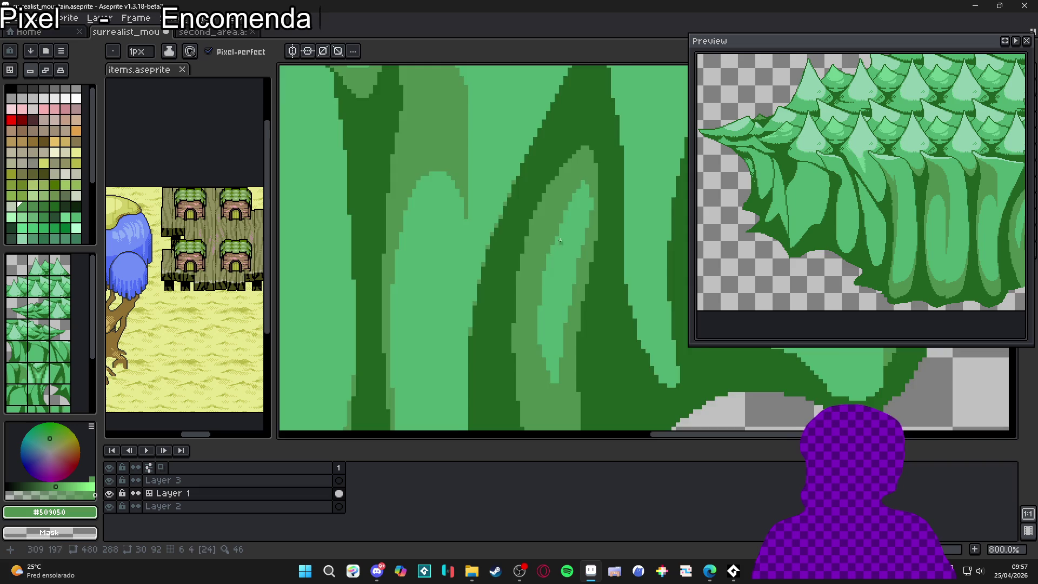
{"action": "scroll", "coordinate": [560, 240], "scroll_direction": "up", "scroll_amount": 3}
{"action": "left_click_drag", "start_coordinate": [600, 256], "coordinate": [600, 214]}
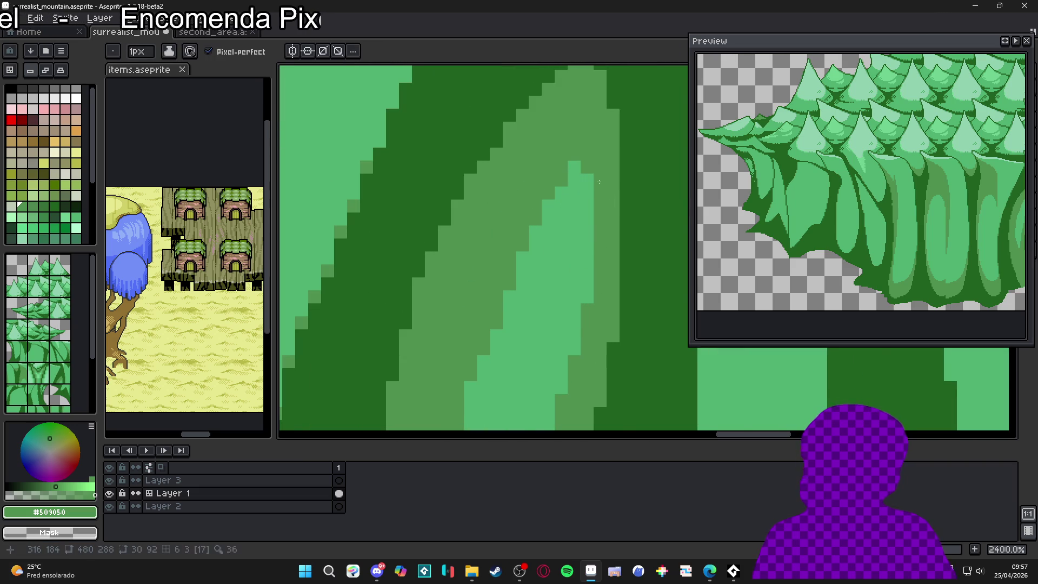
{"action": "left_click_drag", "start_coordinate": [573, 181], "coordinate": [574, 232]}
{"action": "scroll", "coordinate": [573, 232], "scroll_direction": "down", "scroll_amount": 2}
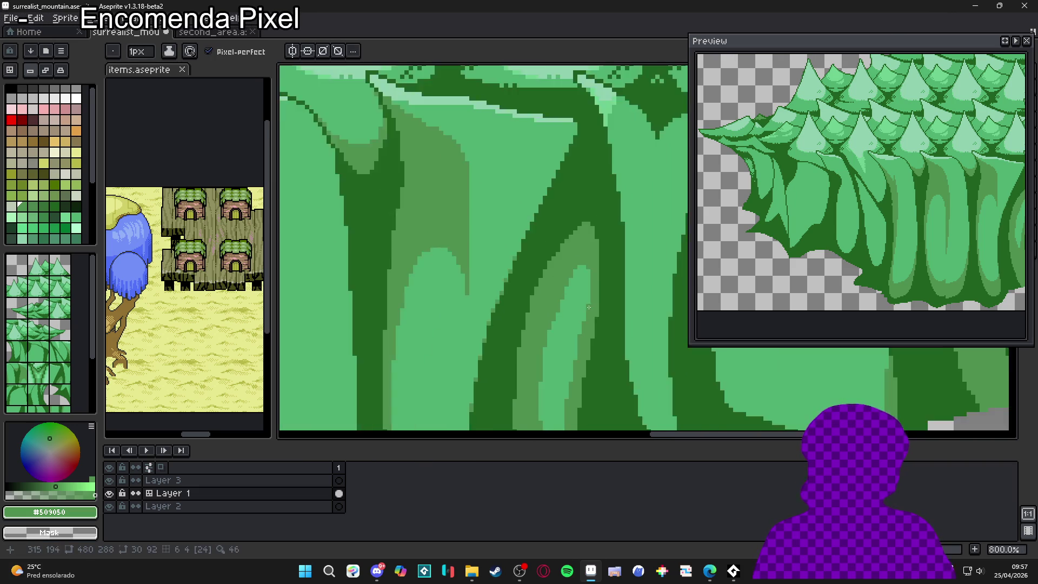
Step: Show the tile grid and add a short row of light-green #50b070 pixels plus touch-ups
{"action": "left_click", "coordinate": [517, 323], "text": "alt"}
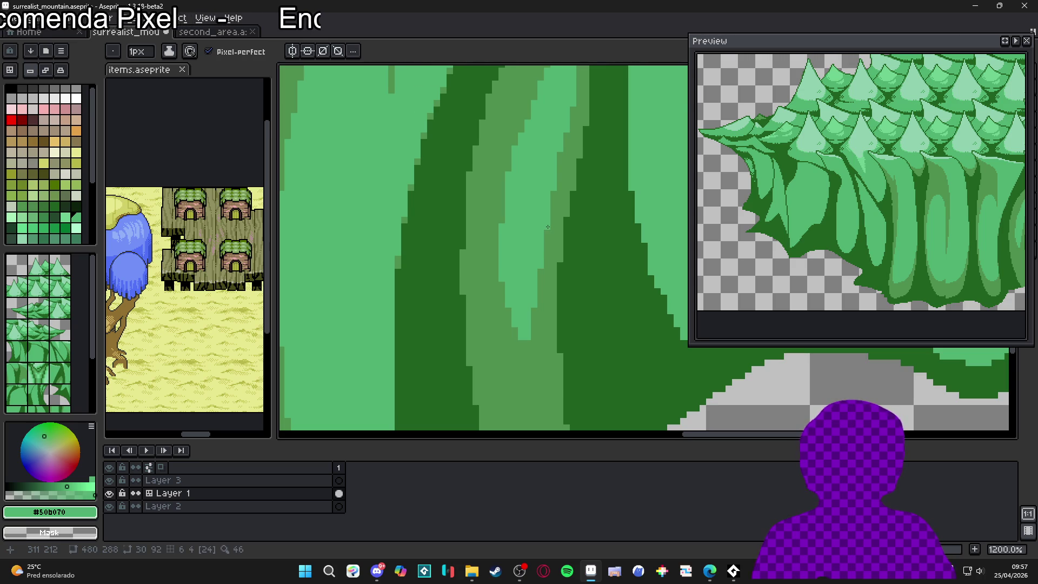
{"action": "scroll", "coordinate": [548, 227], "scroll_direction": "down", "scroll_amount": 3}
{"action": "key", "text": "ctrl+apostrophe"}
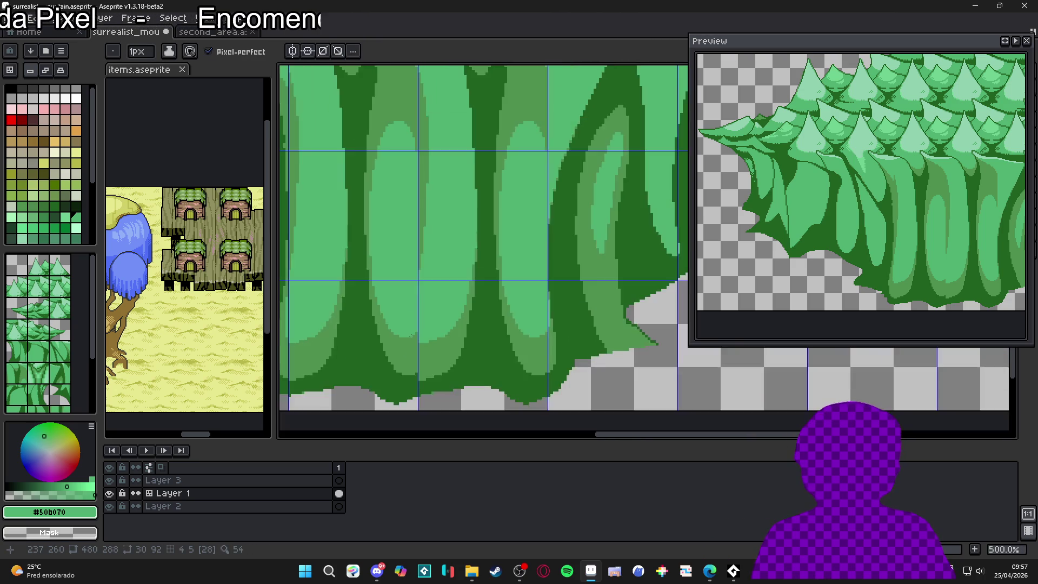
{"action": "scroll", "coordinate": [411, 335], "scroll_direction": "up", "scroll_amount": 5}
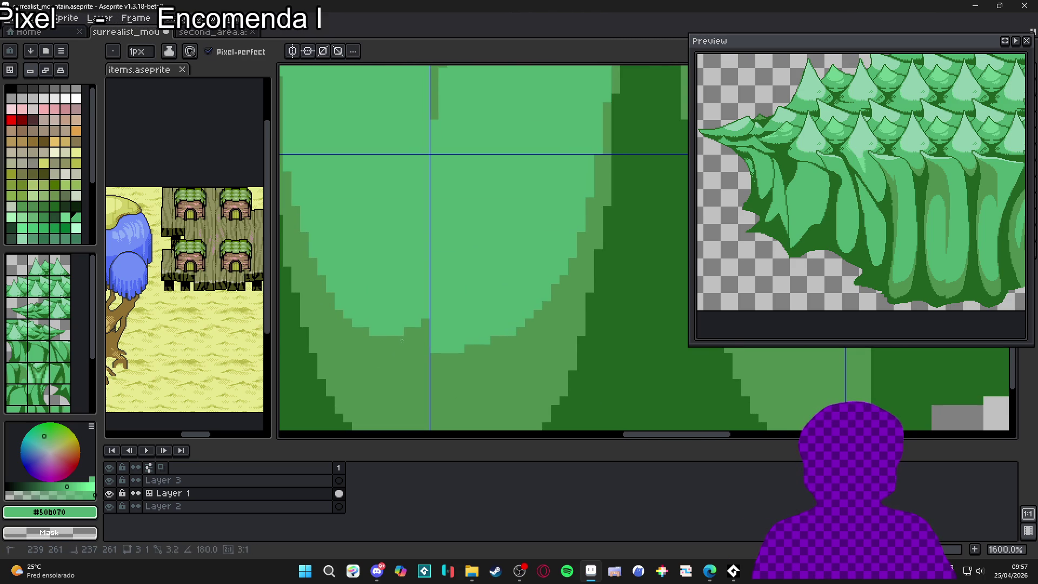
{"action": "left_click_drag", "start_coordinate": [406, 339], "coordinate": [424, 340]}
{"action": "left_click", "coordinate": [420, 332]}
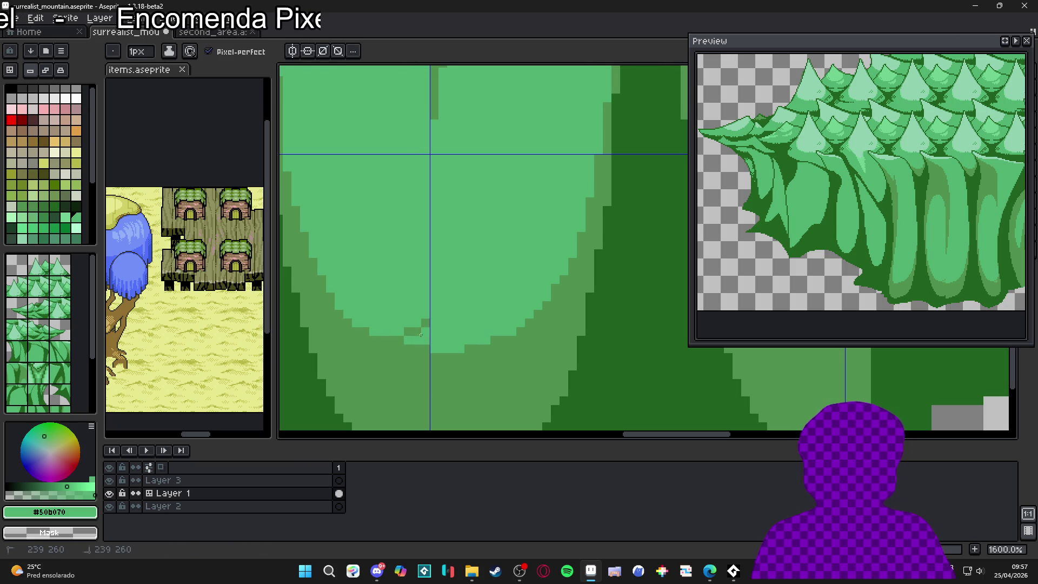
{"action": "scroll", "coordinate": [430, 320], "scroll_direction": "down", "scroll_amount": 6}
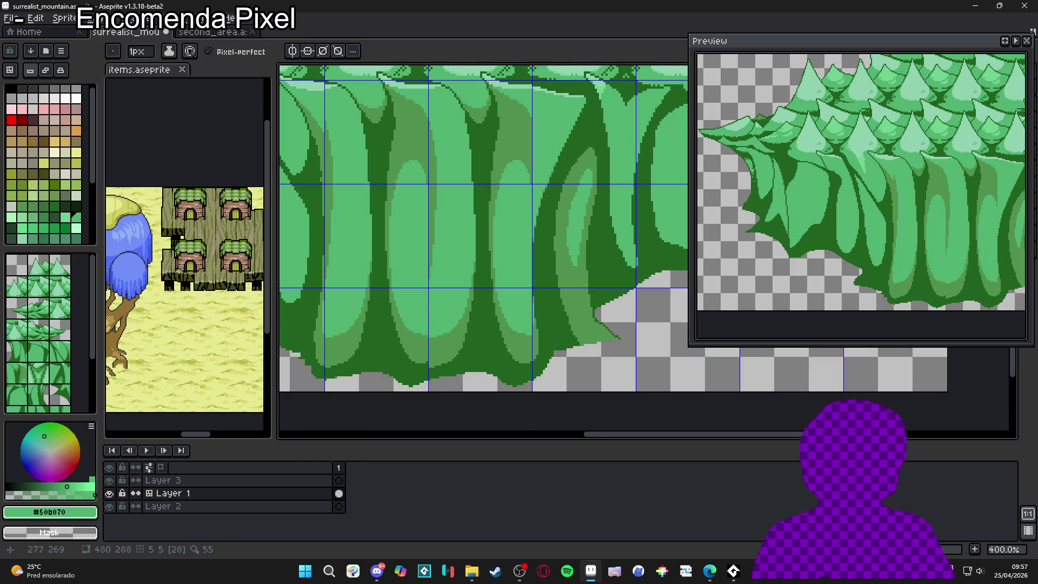
{"action": "scroll", "coordinate": [543, 354], "scroll_direction": "up", "scroll_amount": 5}
{"action": "left_click_drag", "start_coordinate": [525, 313], "coordinate": [524, 306]}
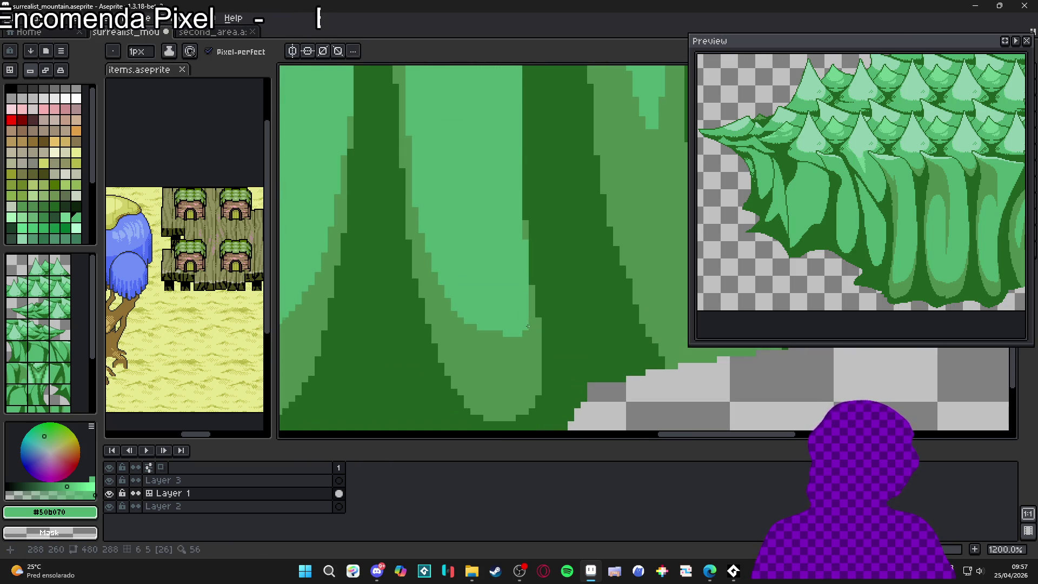
{"action": "scroll", "coordinate": [527, 325], "scroll_direction": "down", "scroll_amount": 4}
{"action": "scroll", "coordinate": [554, 306], "scroll_direction": "down", "scroll_amount": 2}
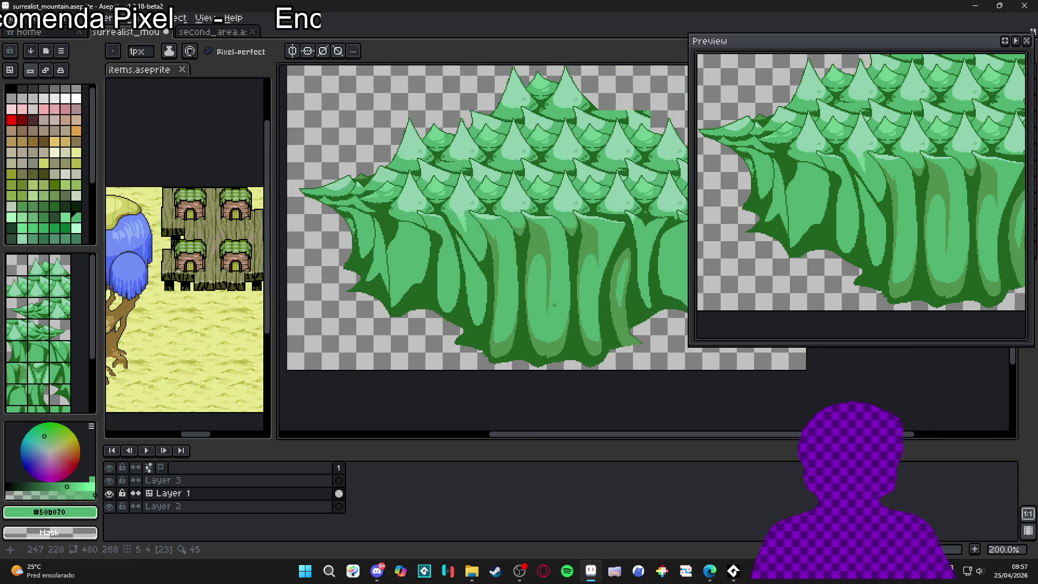
{"action": "left_click_drag", "start_coordinate": [554, 304], "coordinate": [533, 324]}
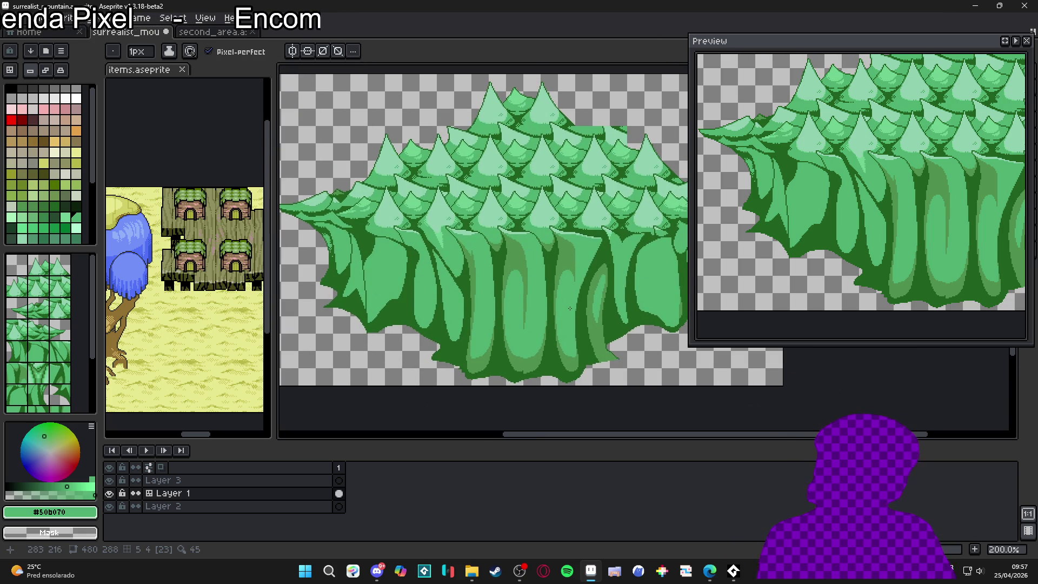
Step: Save surrealist_mountain.aseprite
{"action": "key", "text": "ctrl+s"}
{"action": "scroll", "coordinate": [486, 302], "scroll_direction": "down", "scroll_amount": 2}
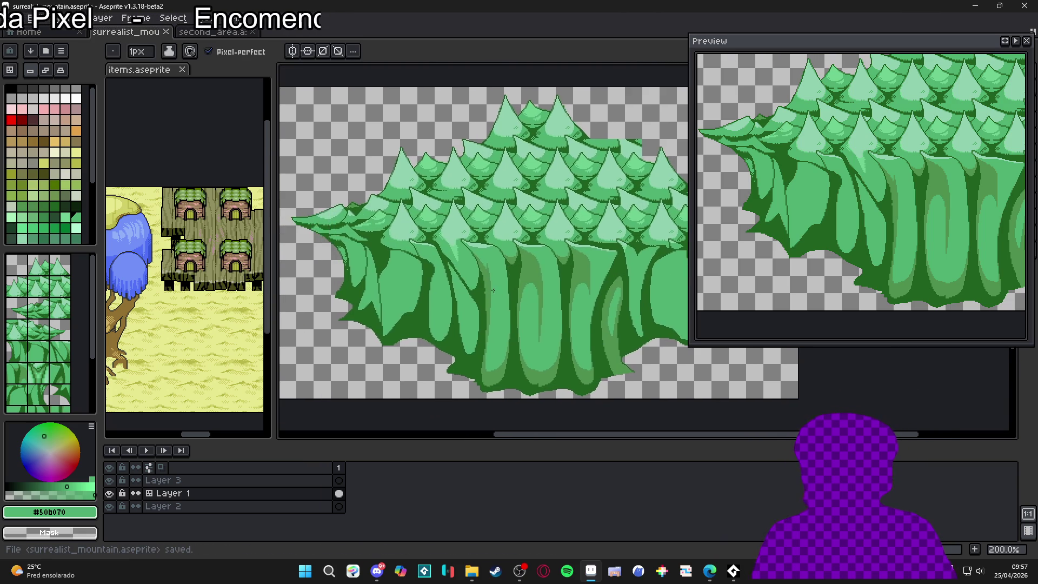
{"action": "scroll", "coordinate": [483, 310], "scroll_direction": "up", "scroll_amount": 1}
Step: Frame the tree cluster, then bring the Steam store window to the front
{"action": "mouse_move", "coordinate": [483, 309]}
{"action": "left_mouse_down"}
{"action": "mouse_move", "coordinate": [415, 325]}
{"action": "mouse_move", "coordinate": [442, 314]}
{"action": "left_mouse_up"}
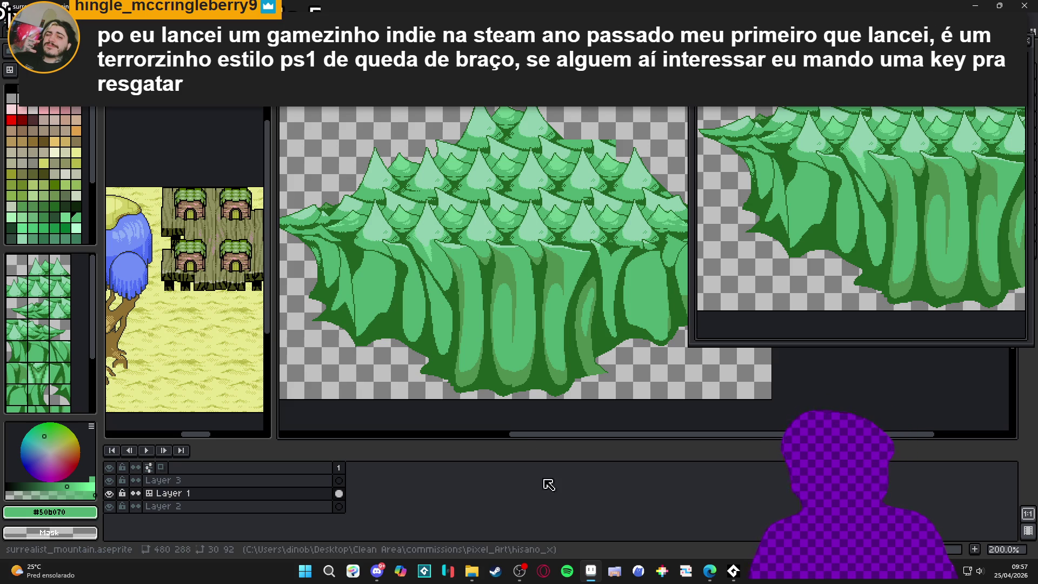
{"action": "left_click", "coordinate": [496, 573]}
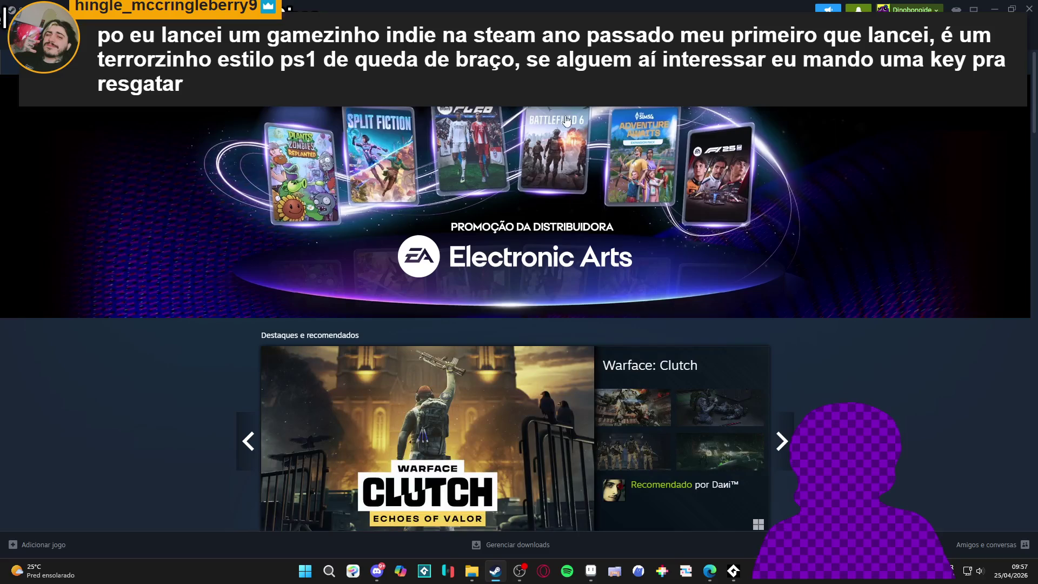
Step: Search the store for 'night grip' and open the Night Grip page
{"action": "left_click", "coordinate": [635, 97]}
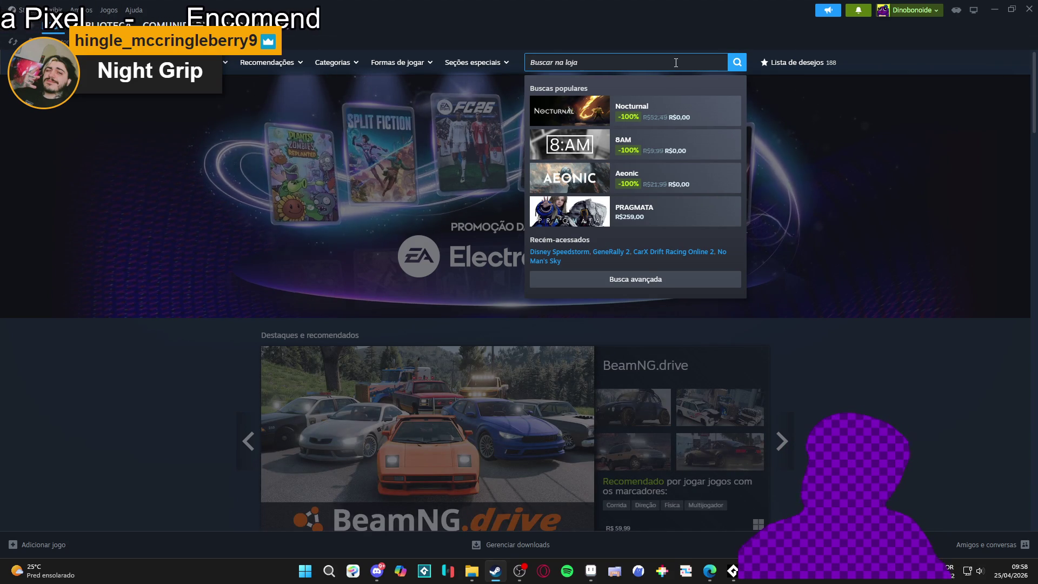
{"action": "type", "text": "n"}
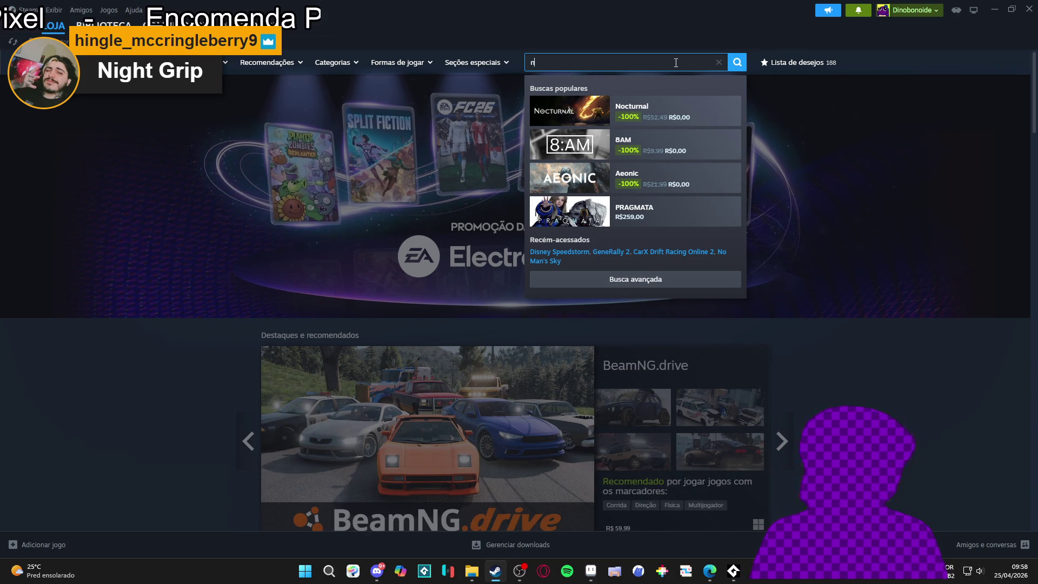
{"action": "type", "text": "ight grip"}
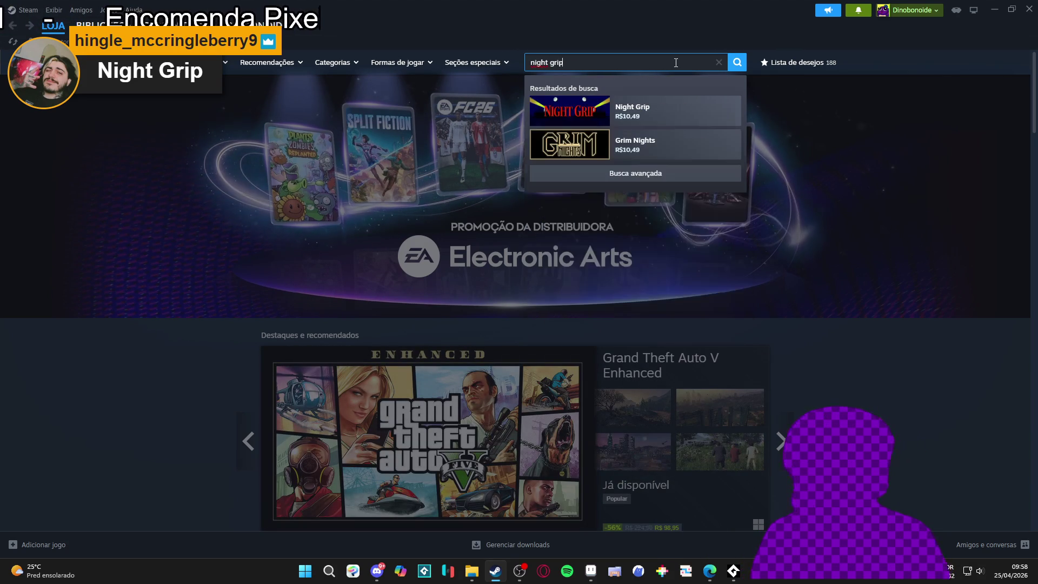
{"action": "left_click", "coordinate": [648, 111]}
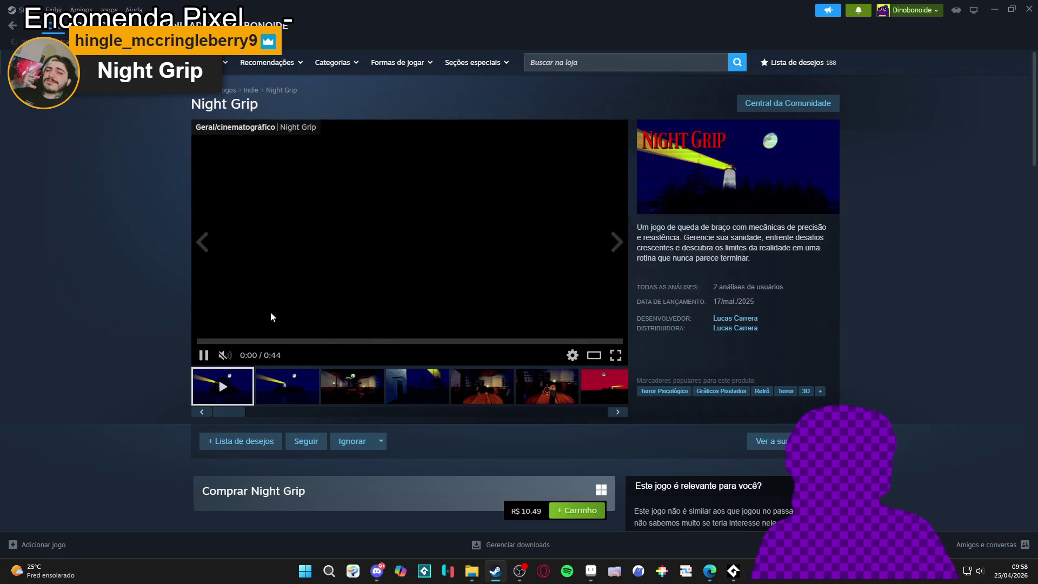
Step: Browse through Night Grip's gameplay screenshots and scroll the store page
{"action": "left_click", "coordinate": [310, 400]}
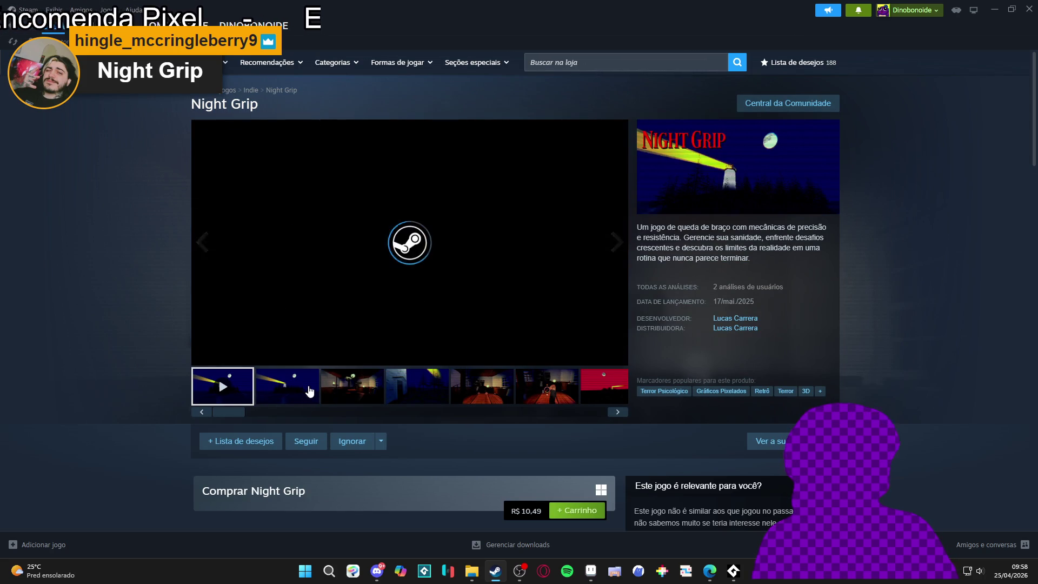
{"action": "left_click", "coordinate": [366, 394]}
{"action": "left_click", "coordinate": [416, 387]}
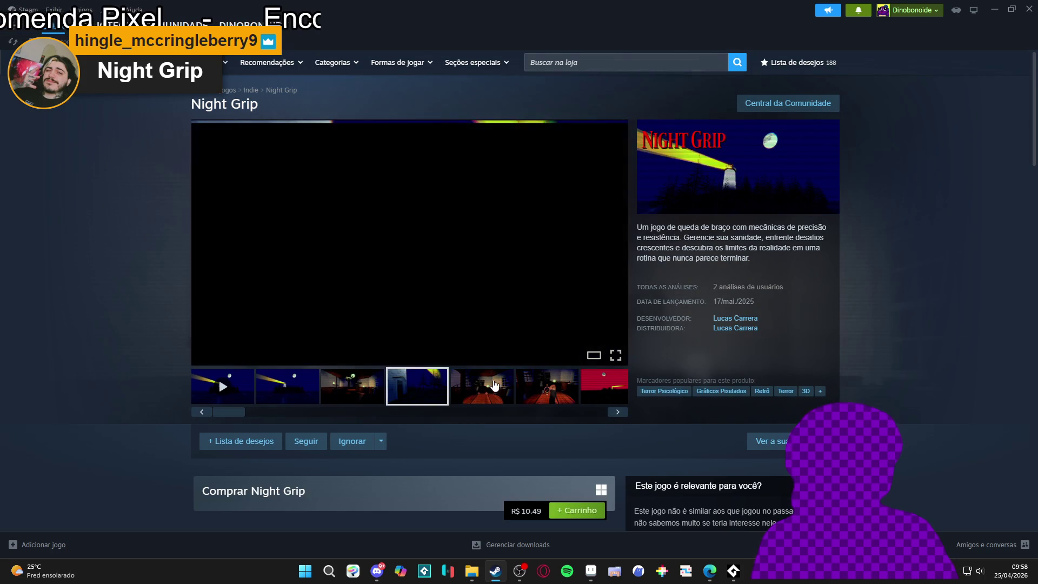
{"action": "left_click", "coordinate": [481, 387]}
{"action": "left_click", "coordinate": [567, 390]}
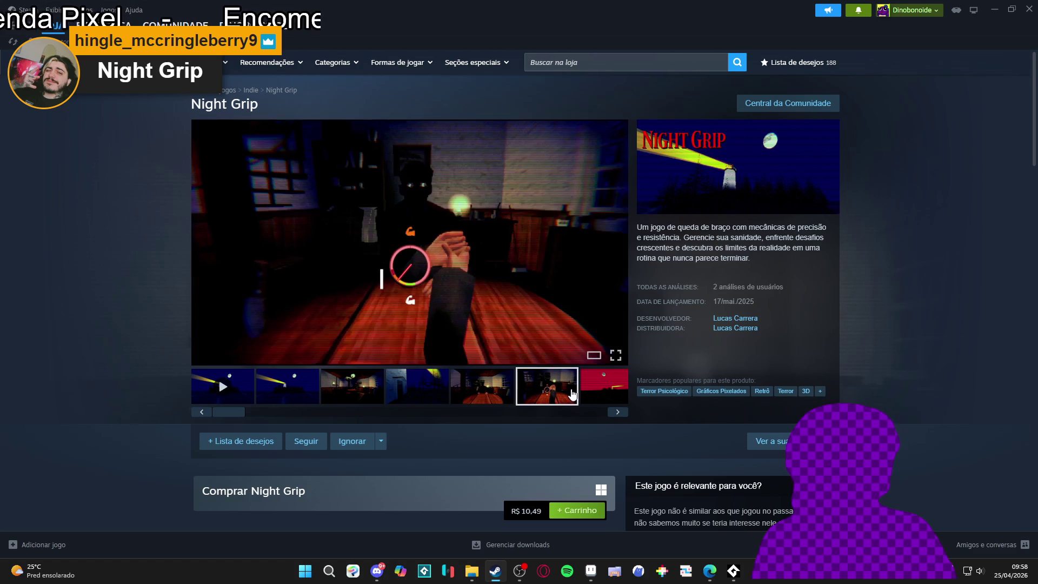
{"action": "left_click", "coordinate": [587, 388]}
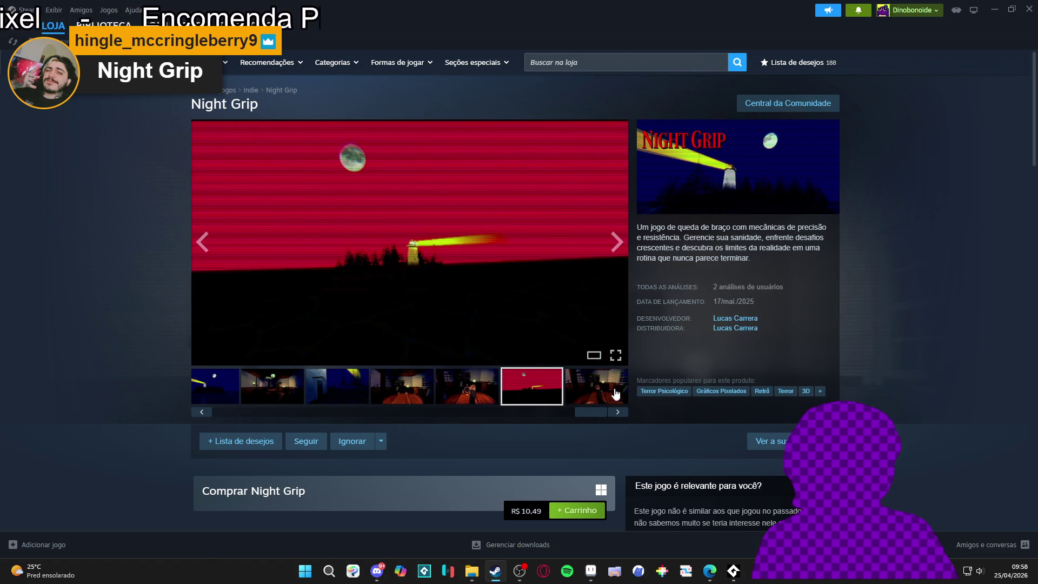
{"action": "left_click", "coordinate": [598, 390]}
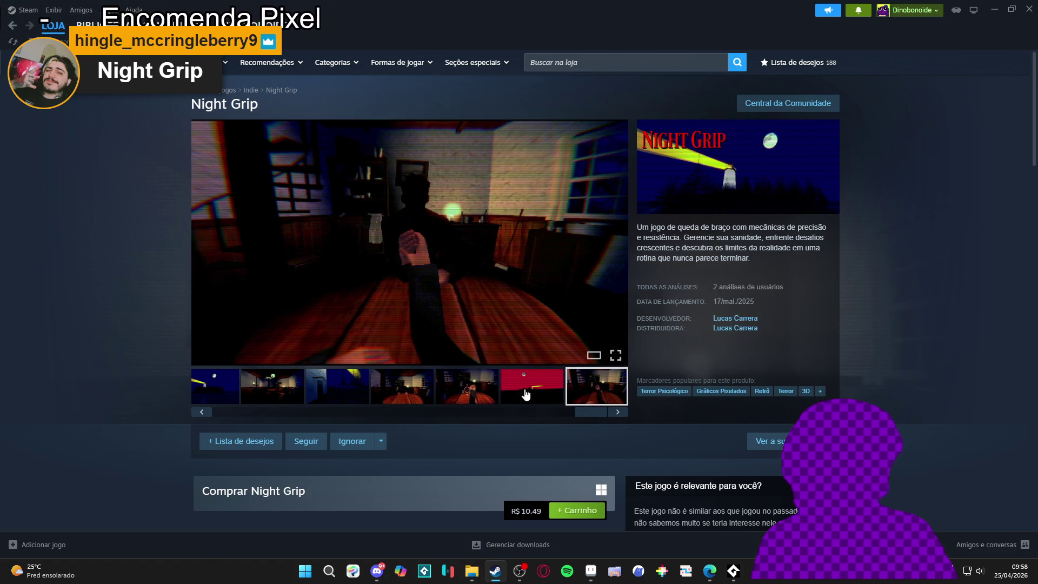
{"action": "mouse_move", "coordinate": [609, 330]}
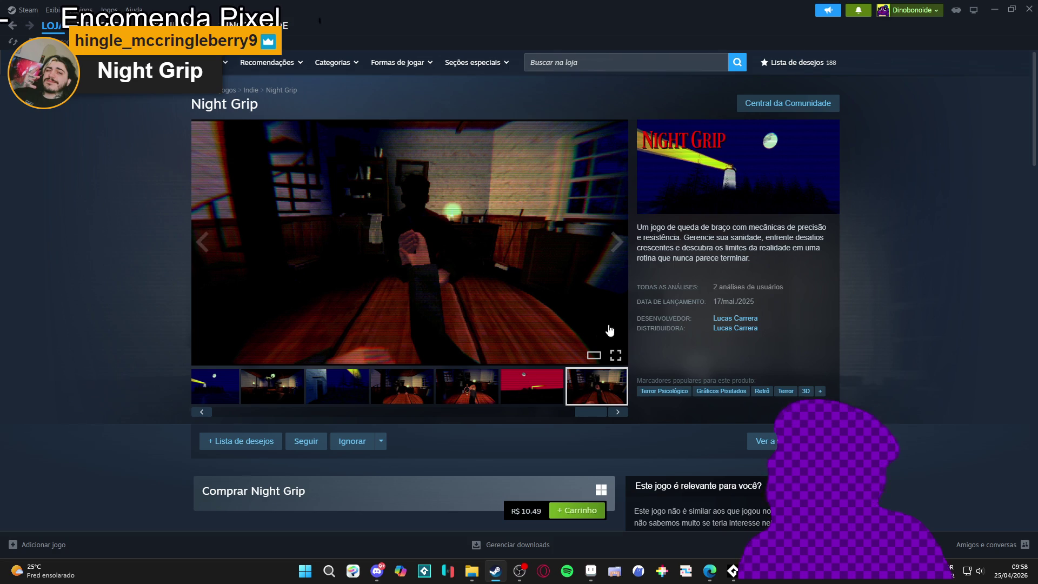
{"action": "scroll", "coordinate": [569, 313], "scroll_direction": "down", "scroll_amount": 4}
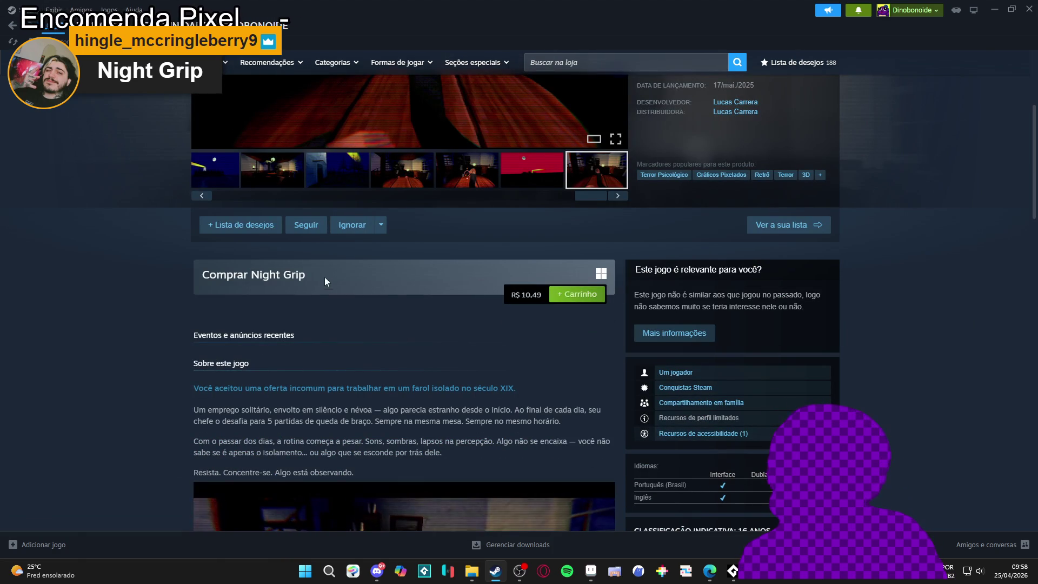
{"action": "scroll", "coordinate": [143, 287], "scroll_direction": "down", "scroll_amount": 5}
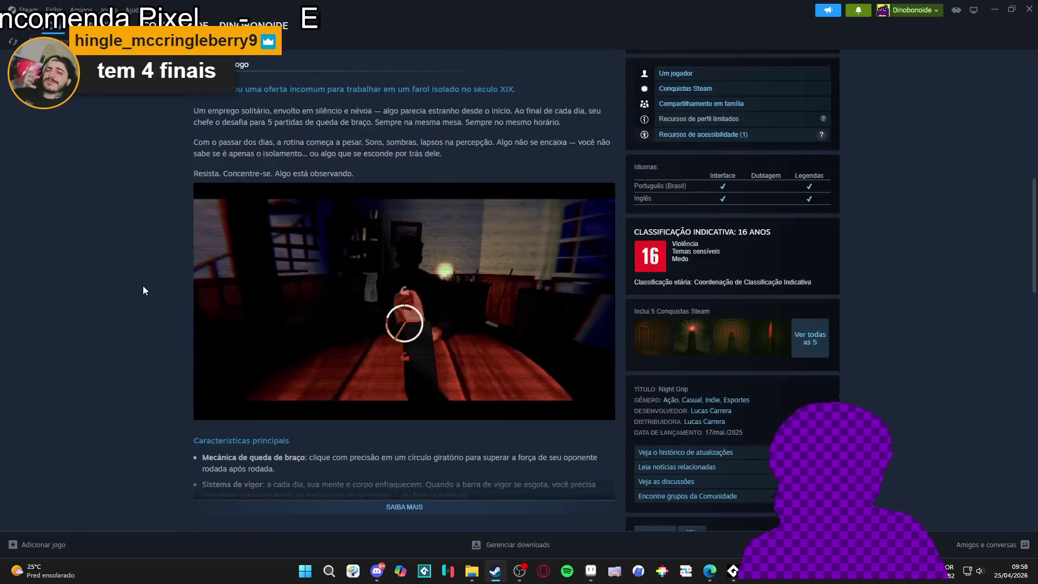
{"action": "scroll", "coordinate": [143, 290], "scroll_direction": "down", "scroll_amount": 1}
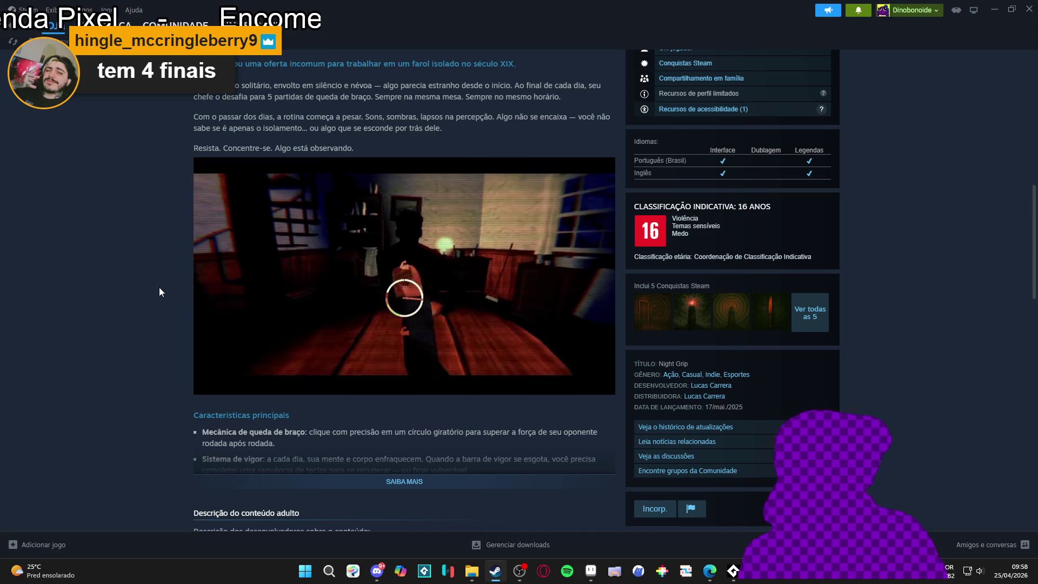
{"action": "scroll", "coordinate": [159, 287], "scroll_direction": "down", "scroll_amount": 15}
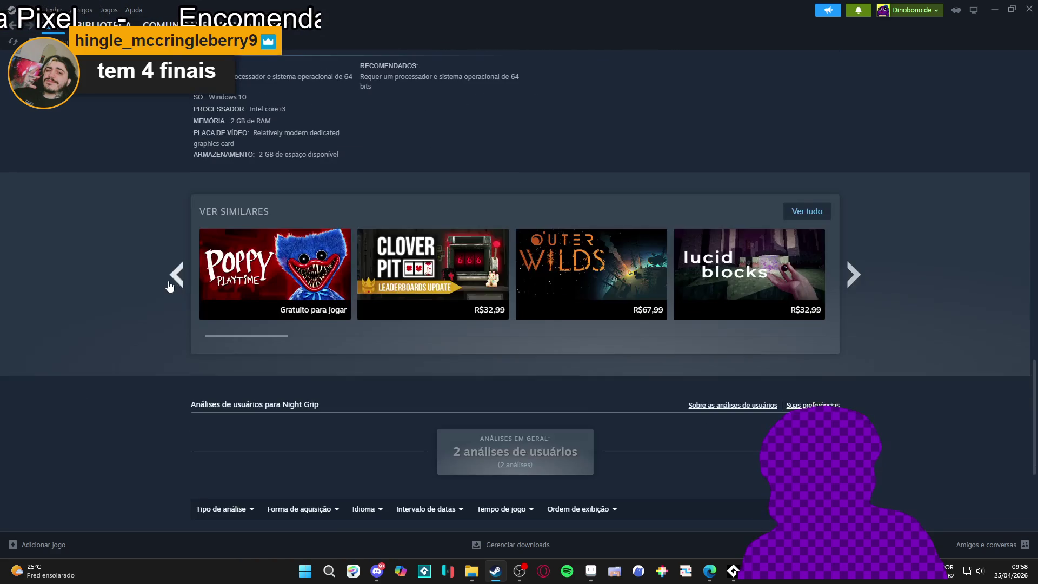
{"action": "scroll", "coordinate": [199, 267], "scroll_direction": "up", "scroll_amount": 15}
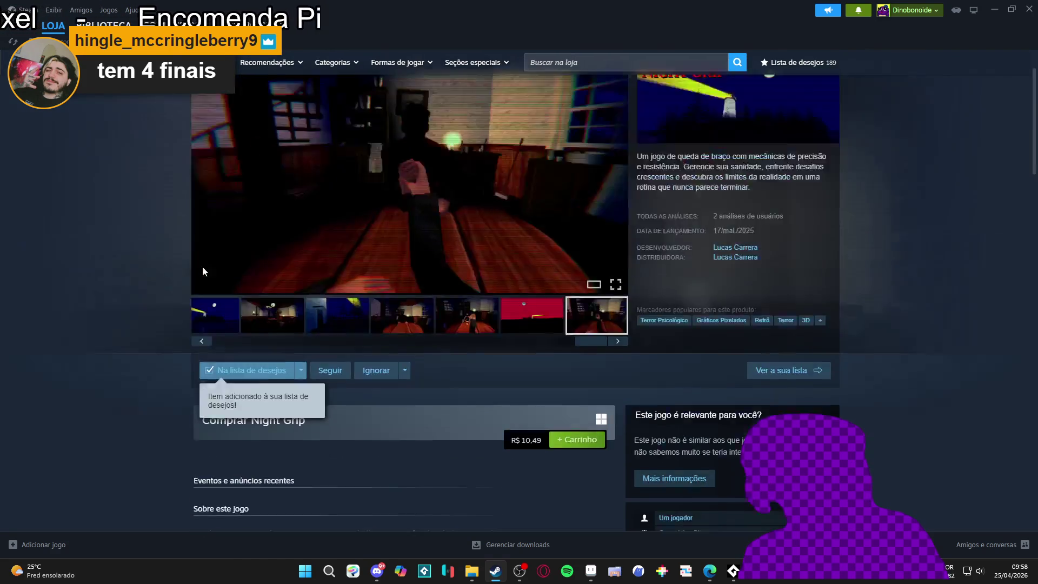
{"action": "scroll", "coordinate": [203, 270], "scroll_direction": "up", "scroll_amount": 2}
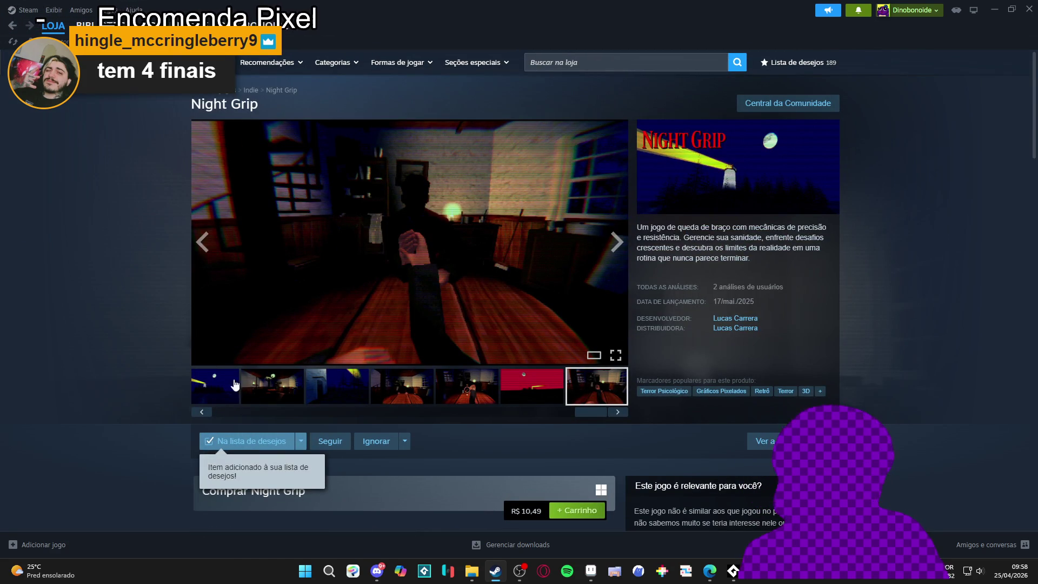
{"action": "left_click", "coordinate": [207, 246]}
{"action": "left_click", "coordinate": [207, 248]}
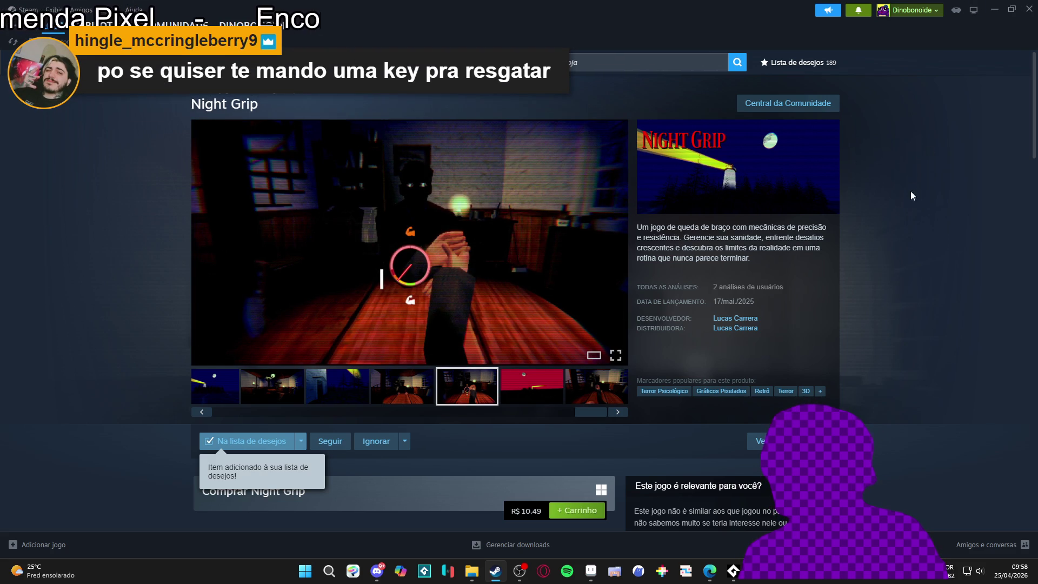
Step: Add Night Grip to the wishlist and minimize Steam
{"action": "right_click", "coordinate": [901, 215]}
{"action": "left_click", "coordinate": [913, 281]}
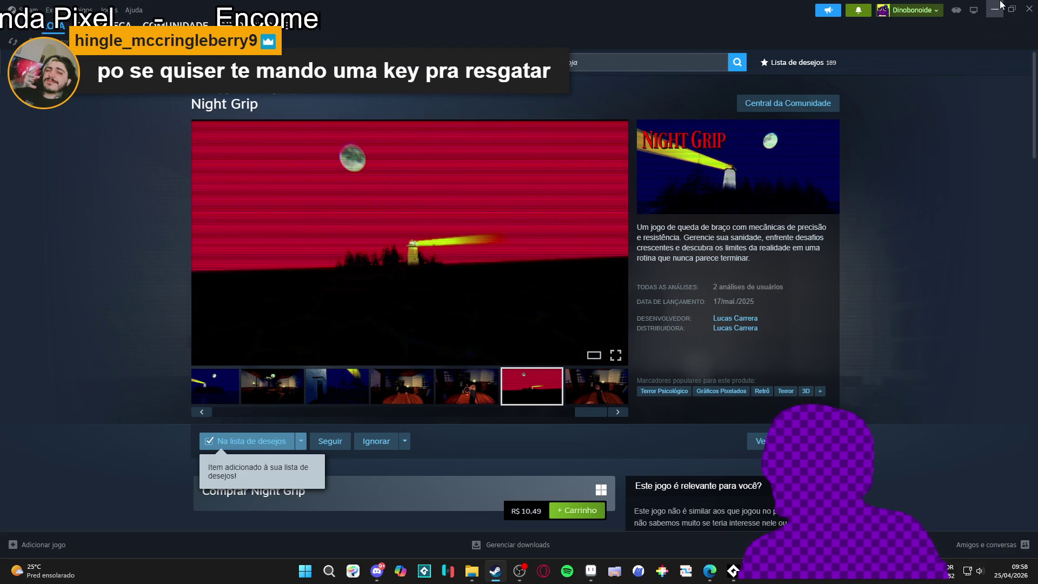
{"action": "left_click", "coordinate": [994, 9]}
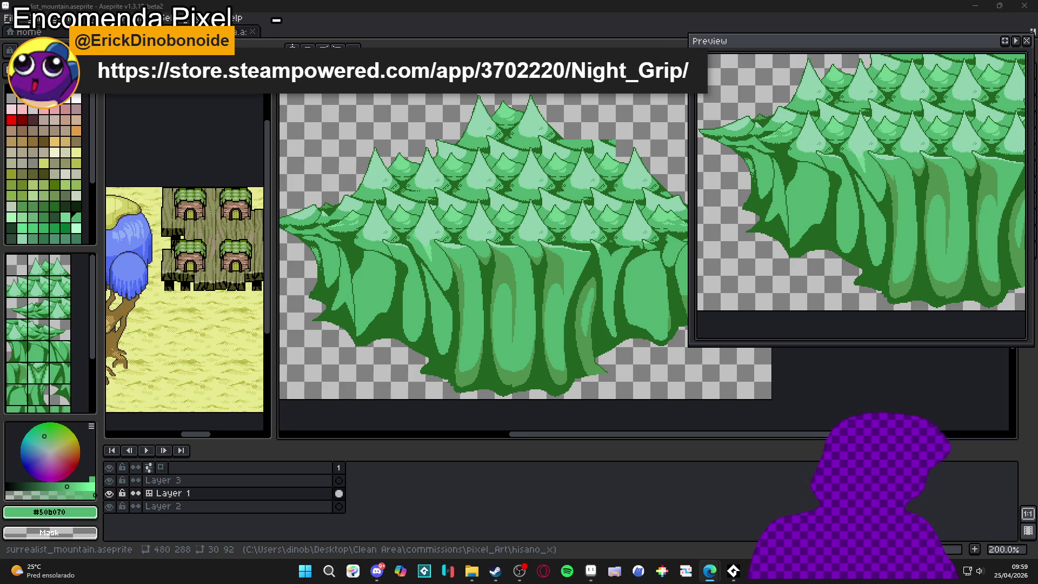
Step: Back in Aseprite, eyedrop #509050 and paint a darker-green shading stroke down a trunk
{"action": "left_click", "coordinate": [432, 4]}
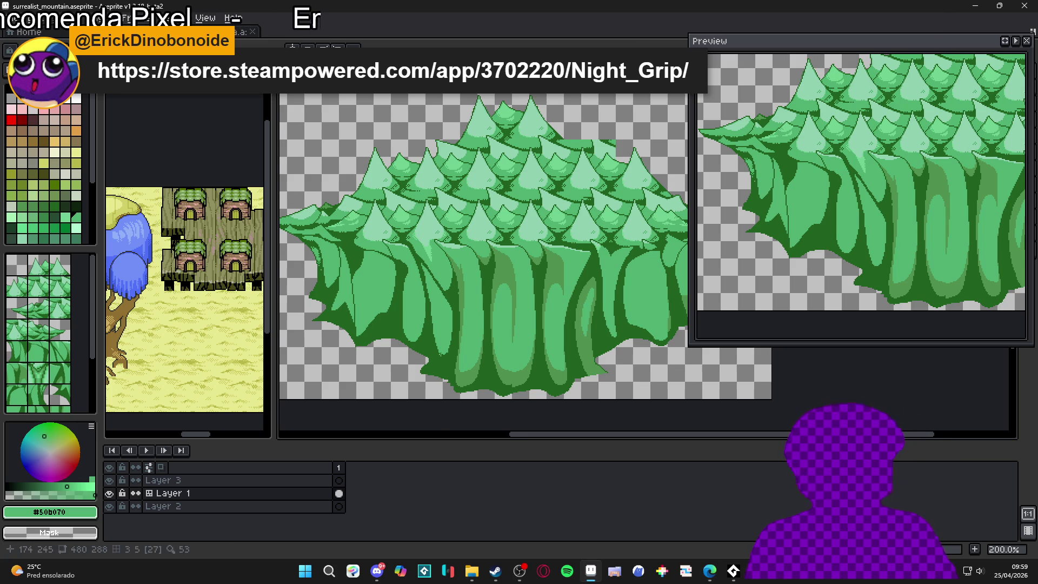
{"action": "key", "text": "space+Tab"}
{"action": "key", "text": "space+Tab"}
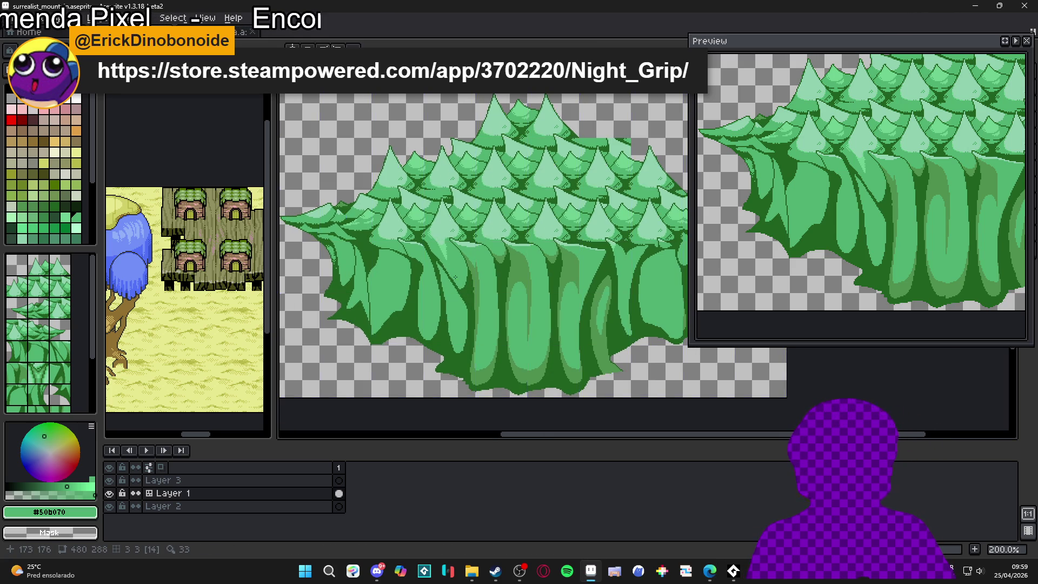
{"action": "scroll", "coordinate": [479, 307], "scroll_direction": "up", "scroll_amount": 1}
{"action": "key", "text": "w"}
{"action": "left_click", "coordinate": [464, 274]}
{"action": "scroll", "coordinate": [471, 276], "scroll_direction": "up", "scroll_amount": 1}
{"action": "key", "text": "ctrl+d"}
{"action": "key", "text": "b"}
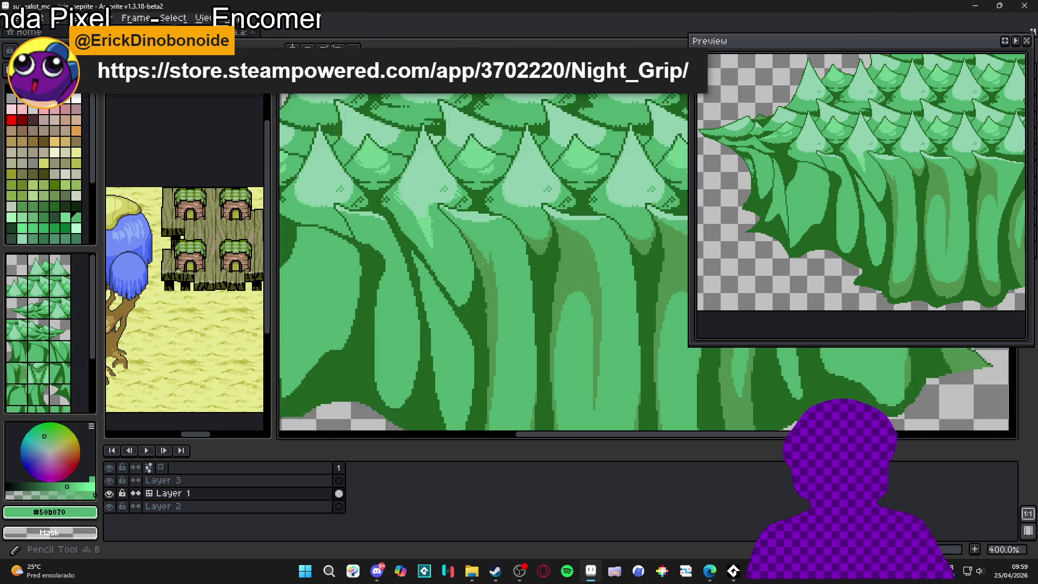
{"action": "left_click", "coordinate": [453, 253], "text": "alt"}
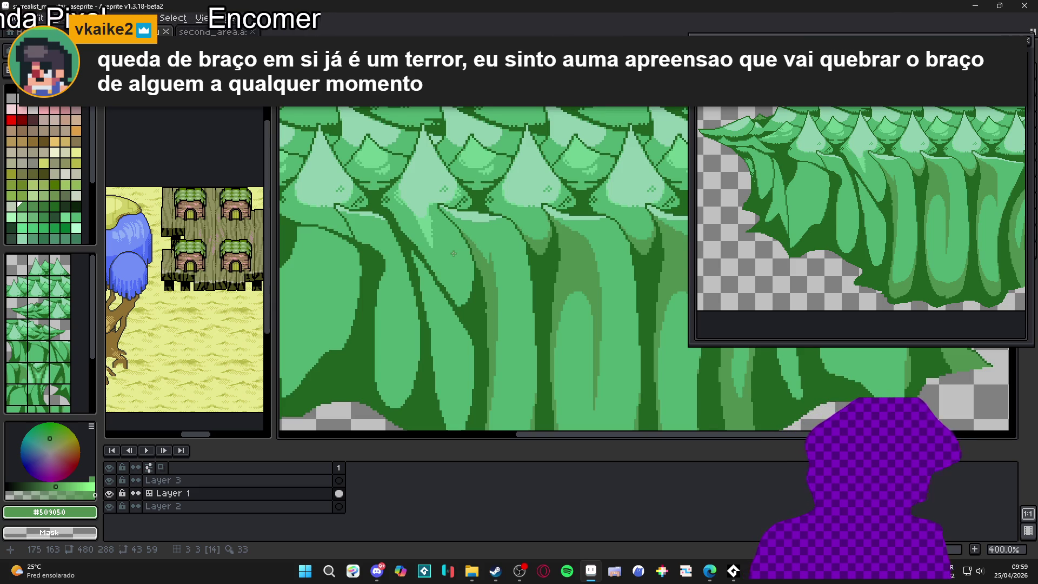
{"action": "mouse_move", "coordinate": [463, 237]}
{"action": "left_mouse_down"}
{"action": "mouse_move", "coordinate": [445, 270]}
{"action": "mouse_move", "coordinate": [451, 284]}
{"action": "mouse_move", "coordinate": [460, 248]}
{"action": "mouse_move", "coordinate": [473, 284]}
{"action": "left_mouse_up"}
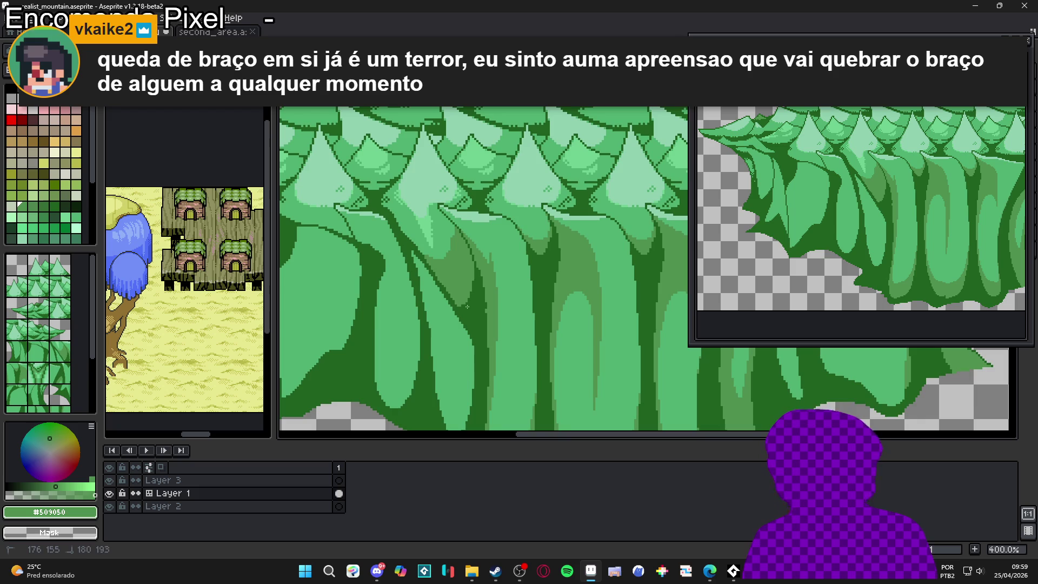
Step: Alternate eyedropping between #50b070 and #509050 at several trunk spots
{"action": "scroll", "coordinate": [466, 306], "scroll_direction": "down", "scroll_amount": 2}
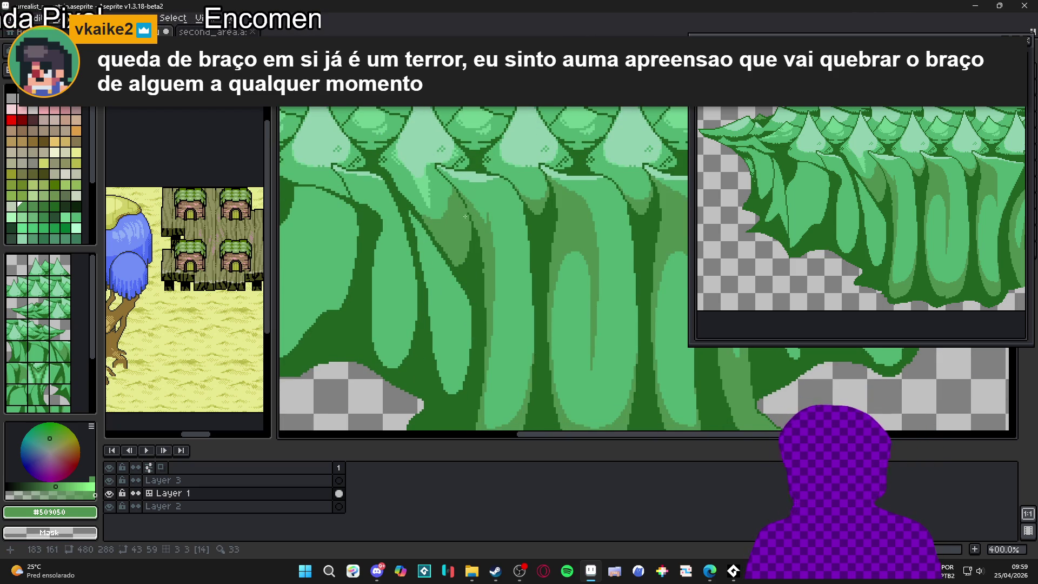
{"action": "left_click", "coordinate": [427, 216], "text": "alt"}
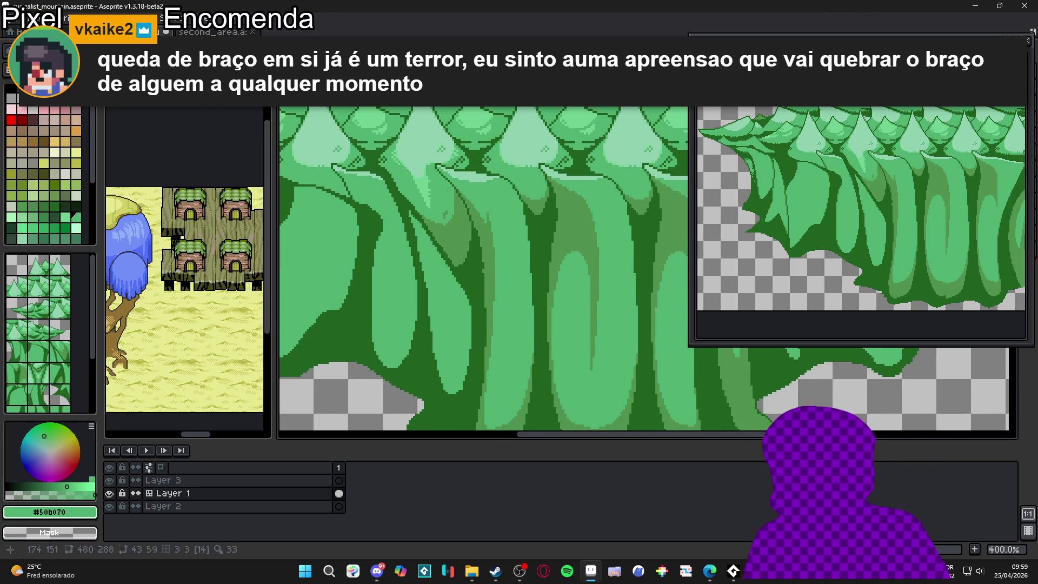
{"action": "left_click", "coordinate": [445, 214], "text": "alt"}
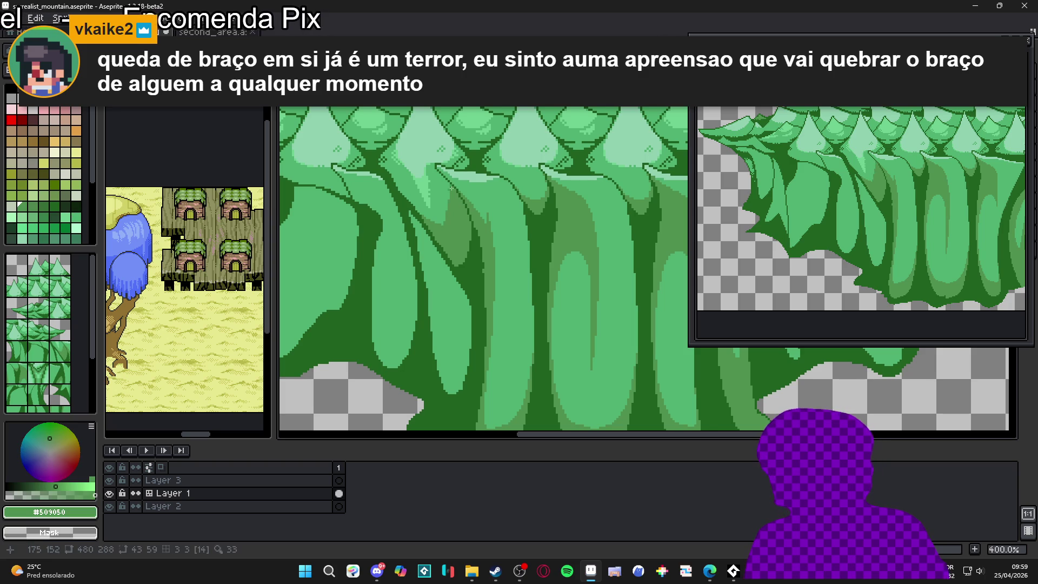
{"action": "left_click", "coordinate": [446, 195], "text": "alt"}
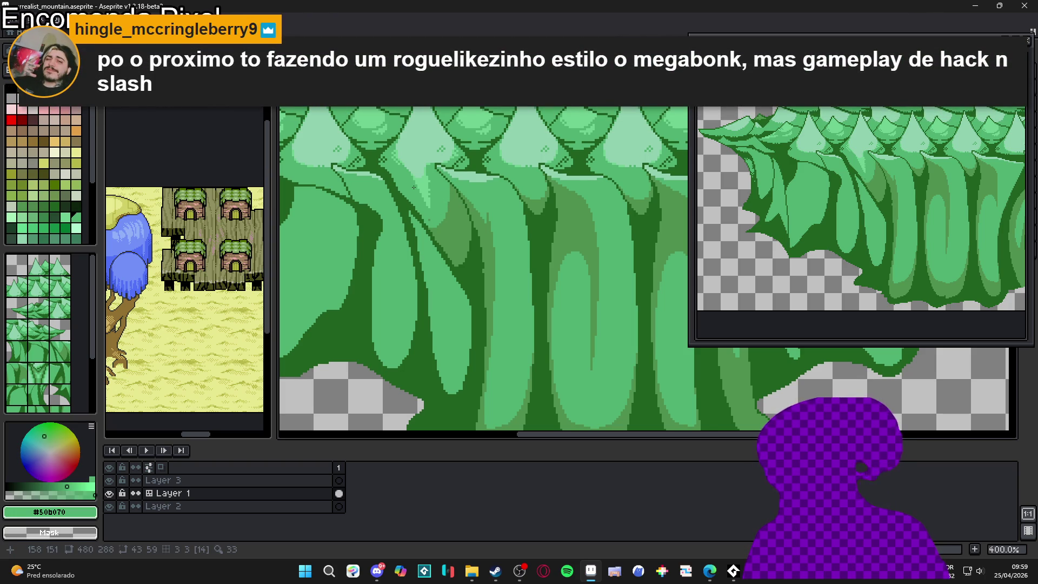
{"action": "left_click", "coordinate": [431, 222], "text": "alt"}
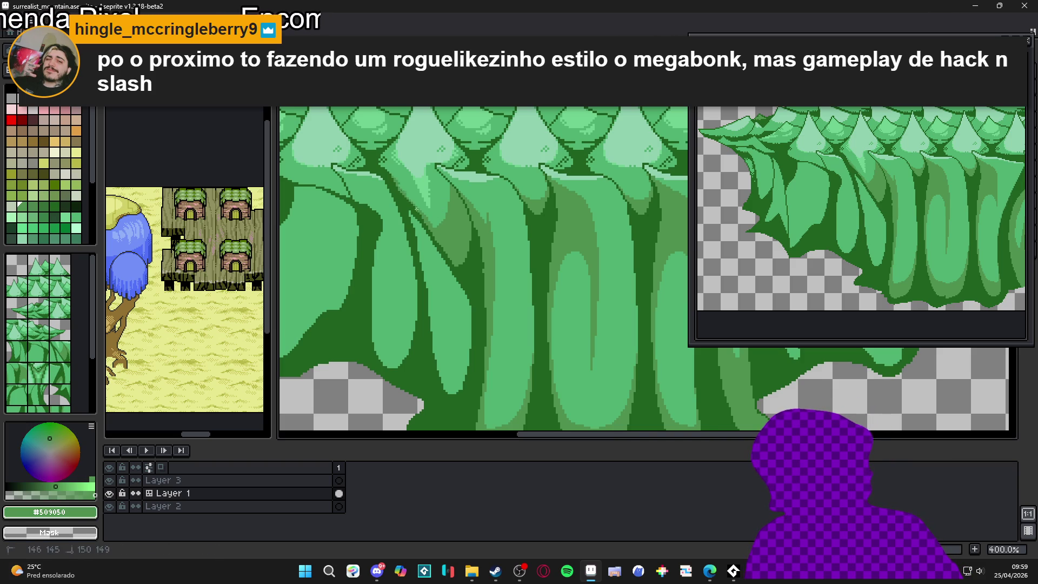
{"action": "left_click", "coordinate": [446, 184], "text": "alt"}
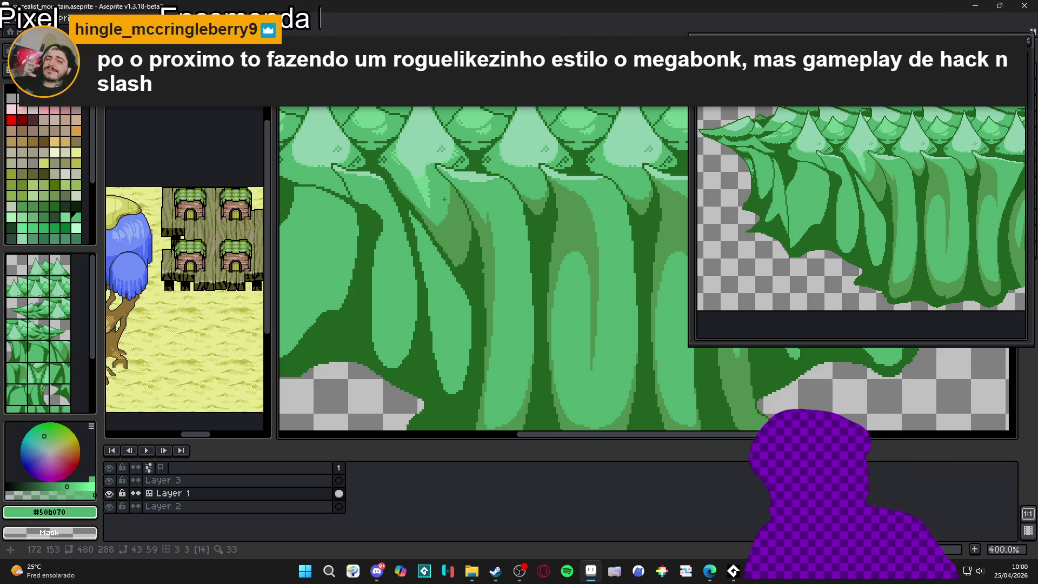
{"action": "left_click", "coordinate": [404, 194], "text": "alt"}
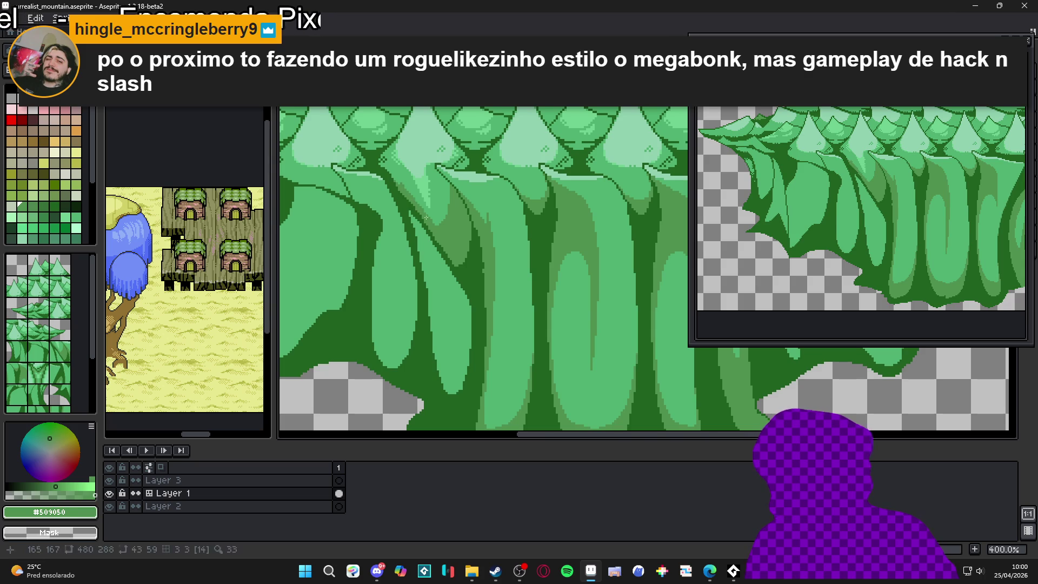
{"action": "left_click", "coordinate": [448, 208], "text": "alt"}
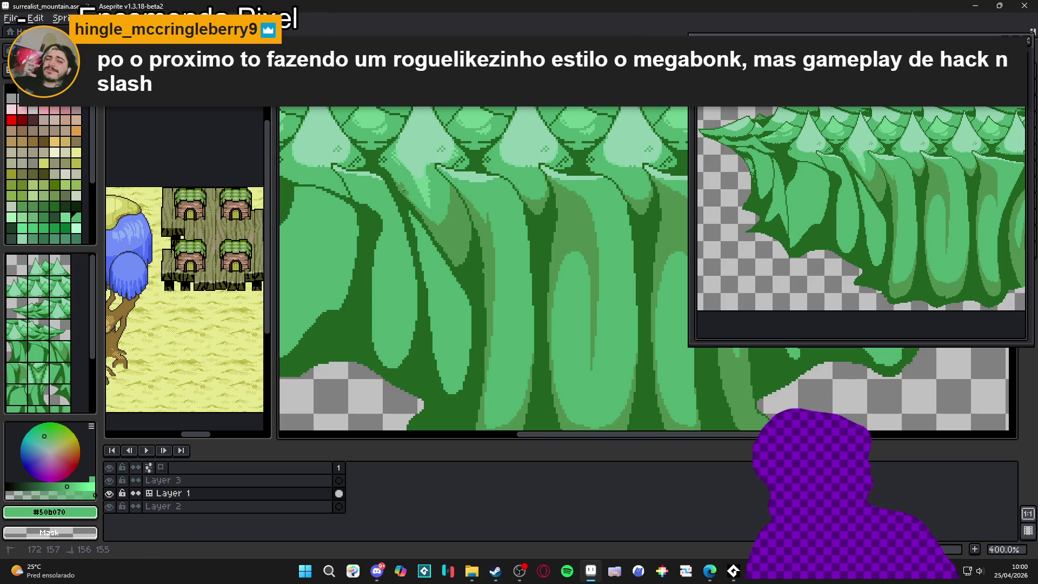
{"action": "left_click", "coordinate": [439, 226], "text": "alt"}
Step: Show the tile grid with tile indices and Magic Wand-select the leaf-shaped trunk, then deselect
{"action": "key", "text": "ctrl+apostrophe"}
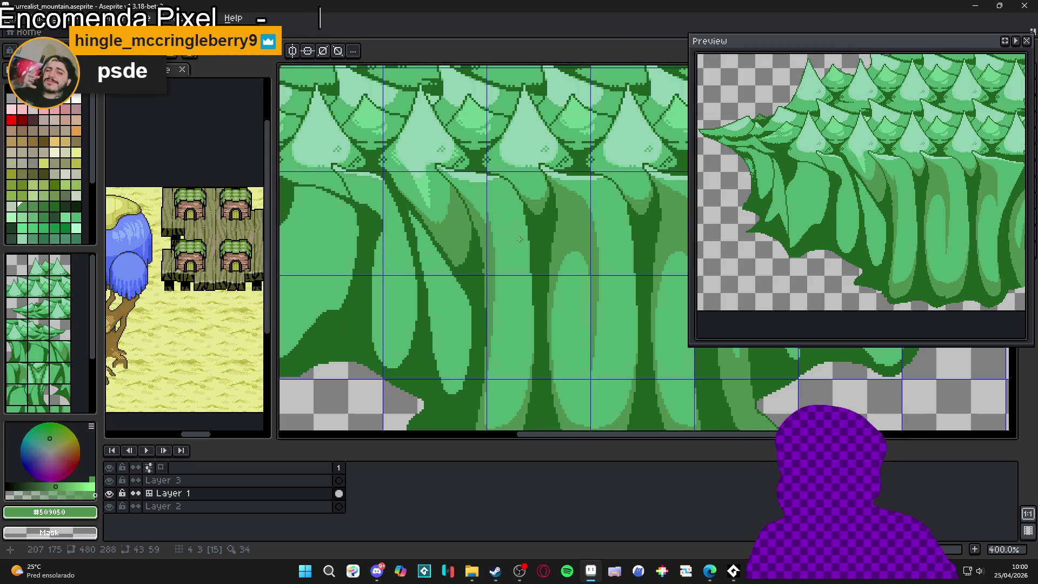
{"action": "scroll", "coordinate": [486, 257], "scroll_direction": "down", "scroll_amount": 1}
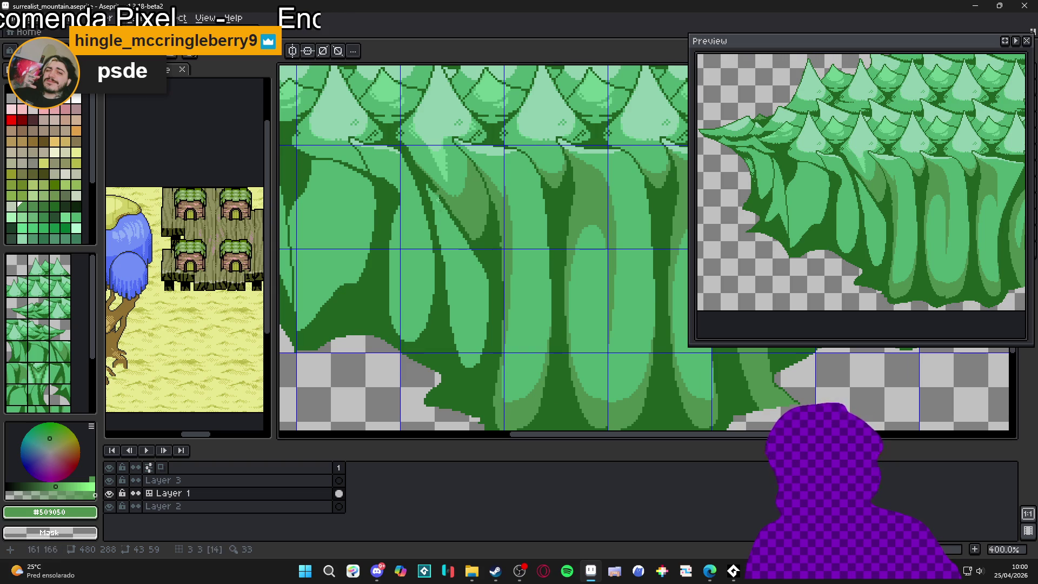
{"action": "key", "text": "Tab"}
{"action": "key", "text": "w"}
{"action": "left_click", "coordinate": [470, 301]}
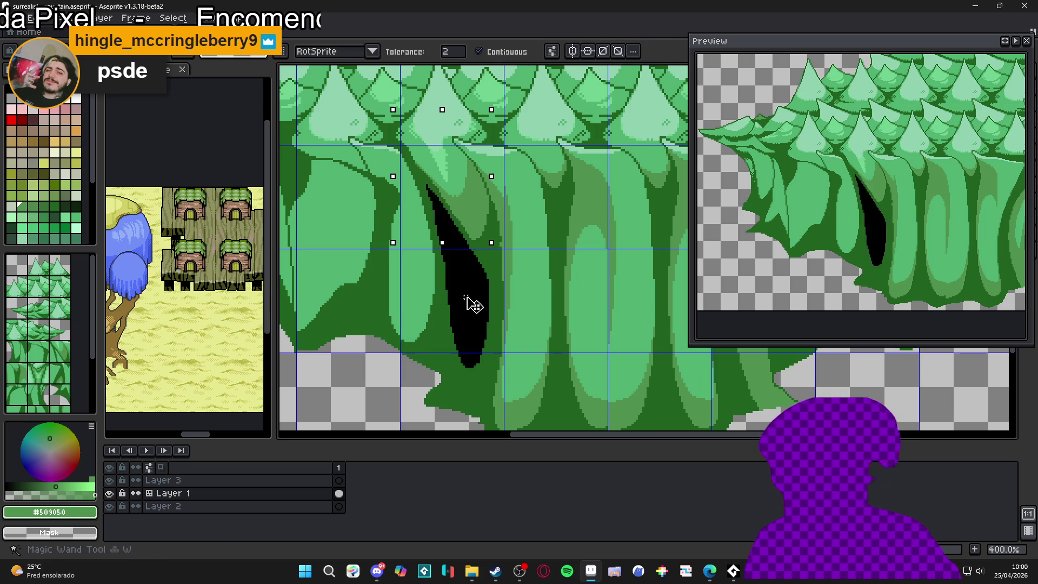
{"action": "key", "text": "ctrl+d"}
Step: Draw two dark pencil strokes down the left trunk's edge and zoom in to check
{"action": "key", "text": "b"}
{"action": "left_click_drag", "start_coordinate": [446, 203], "coordinate": [463, 314]}
{"action": "left_click_drag", "start_coordinate": [460, 240], "coordinate": [451, 307]}
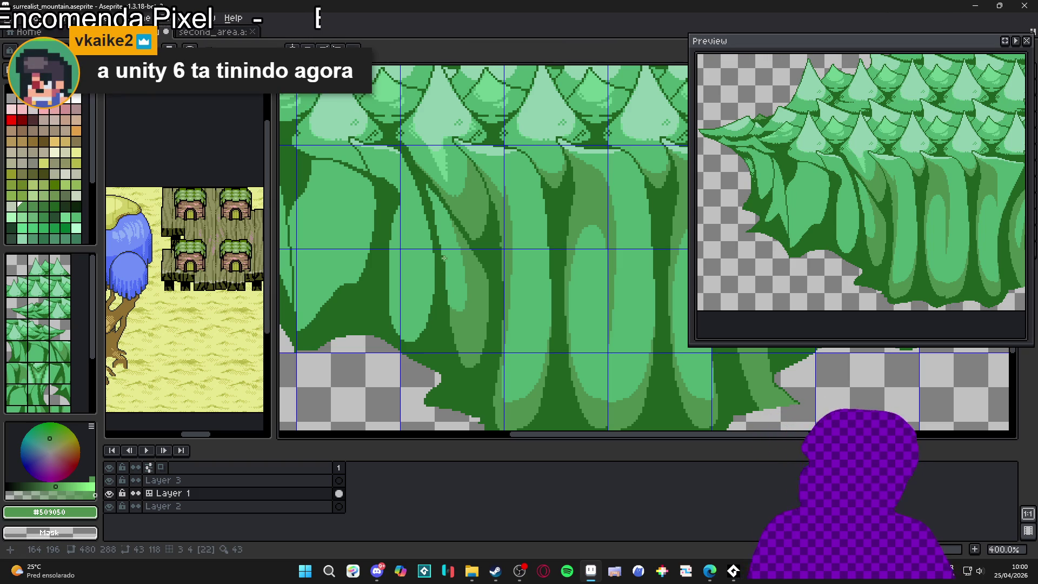
{"action": "scroll", "coordinate": [449, 304], "scroll_direction": "up", "scroll_amount": 3}
{"action": "scroll", "coordinate": [504, 316], "scroll_direction": "up", "scroll_amount": 2}
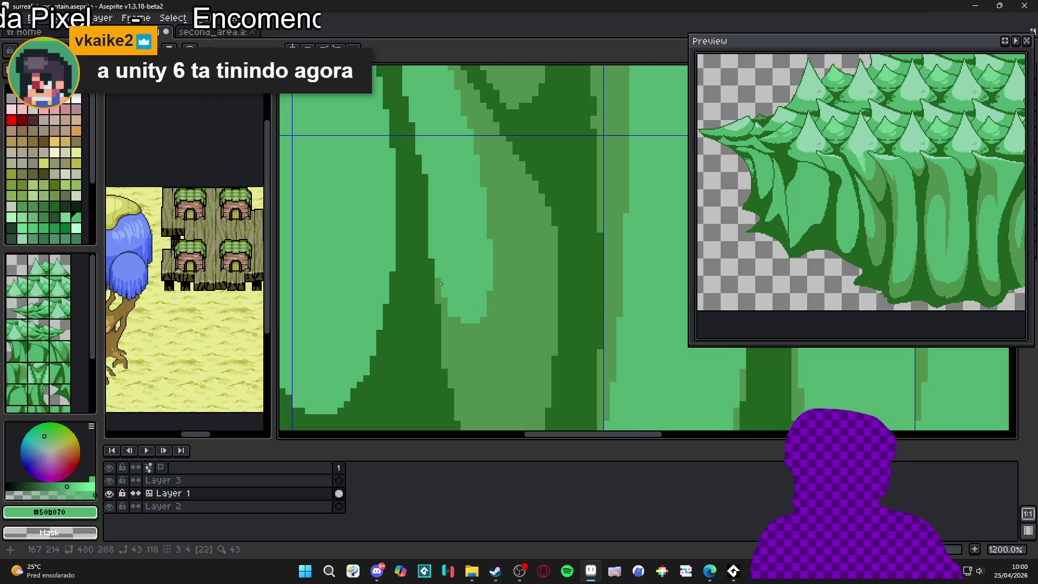
{"action": "scroll", "coordinate": [435, 240], "scroll_direction": "up", "scroll_amount": 1}
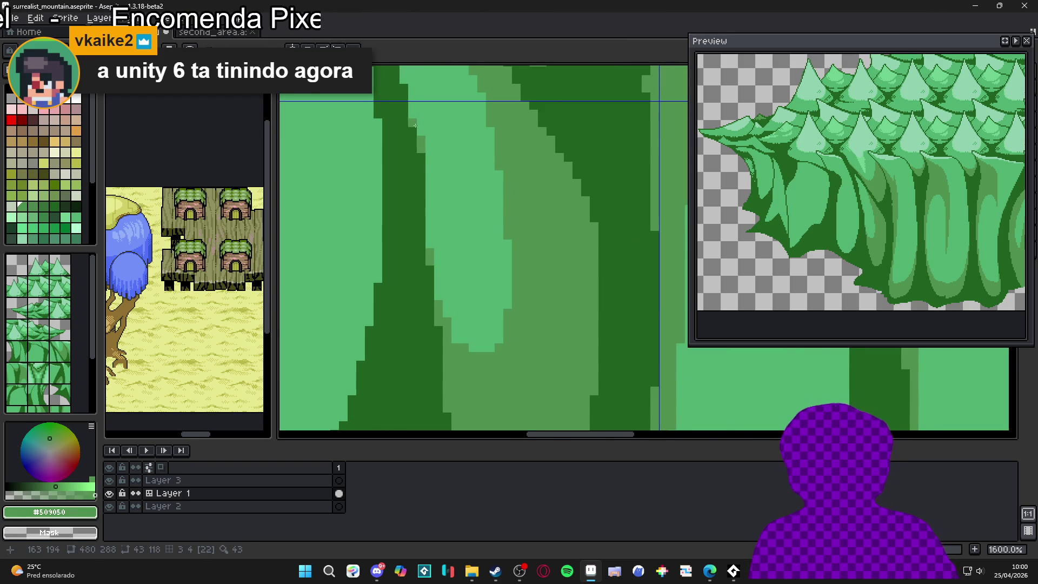
{"action": "scroll", "coordinate": [459, 273], "scroll_direction": "down", "scroll_amount": 2}
{"action": "scroll", "coordinate": [442, 230], "scroll_direction": "up", "scroll_amount": 2}
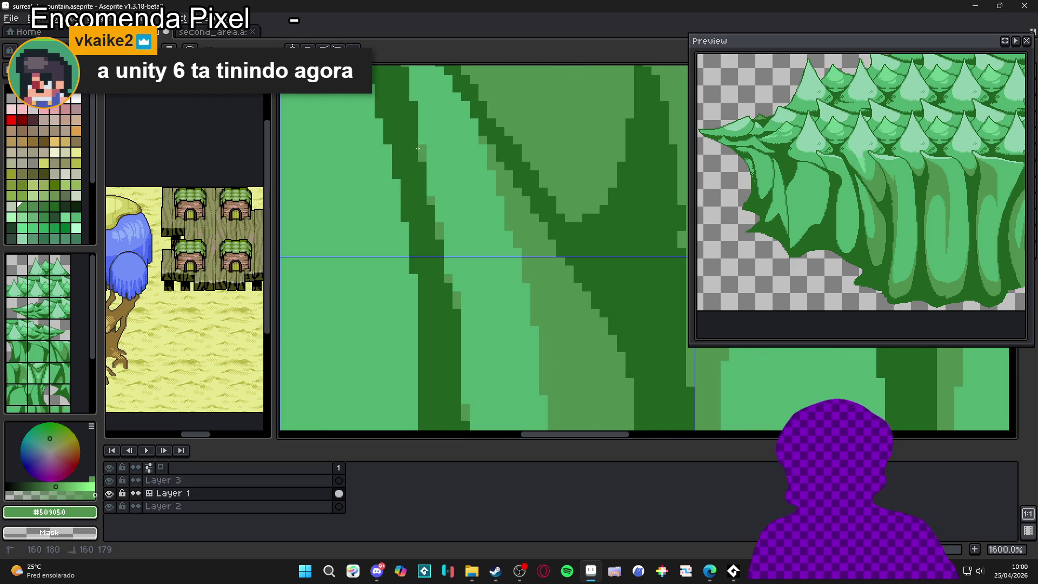
{"action": "scroll", "coordinate": [421, 173], "scroll_direction": "up", "scroll_amount": 3}
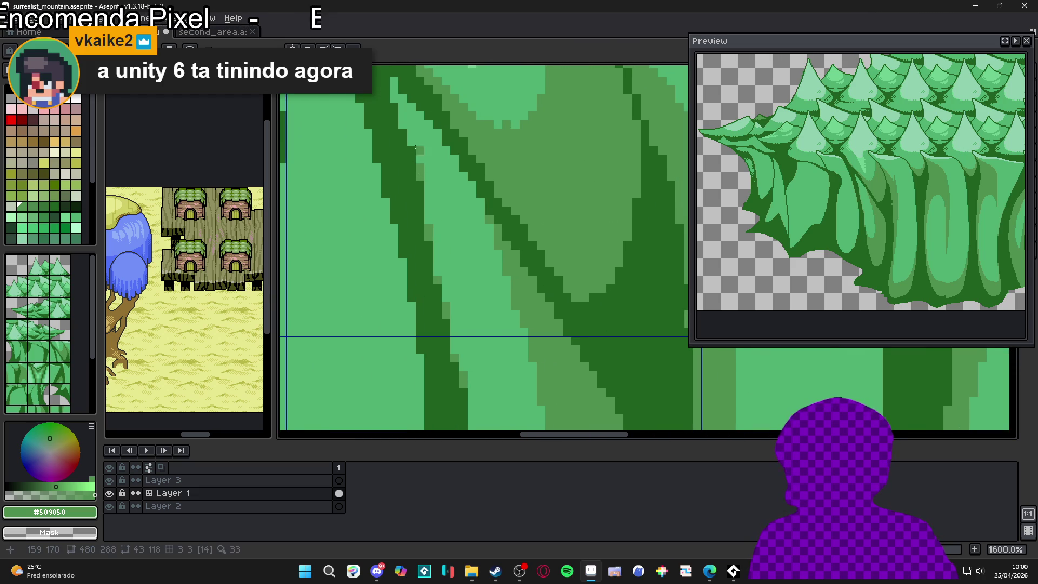
{"action": "left_click_drag", "start_coordinate": [393, 99], "coordinate": [392, 99]}
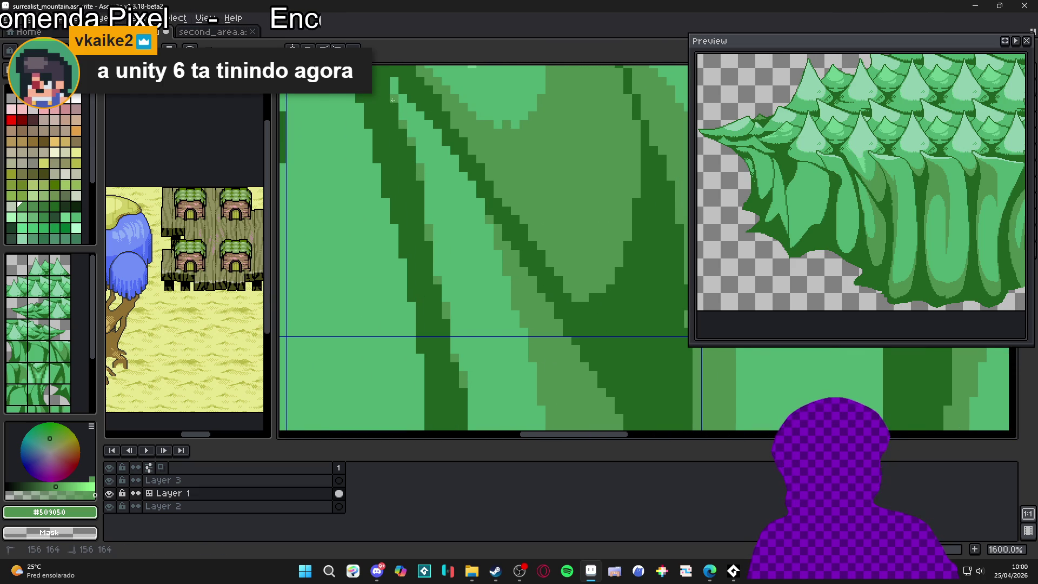
{"action": "scroll", "coordinate": [483, 263], "scroll_direction": "down", "scroll_amount": 4}
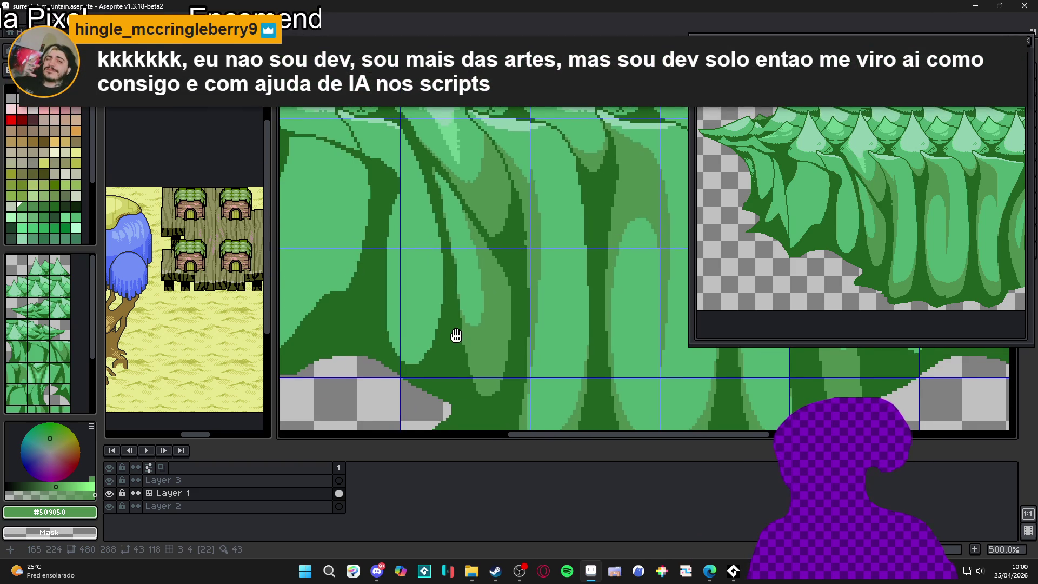
Step: Zoom out and Magic Wand-select the leaf-shaped trunk region to inspect it
{"action": "left_click_drag", "start_coordinate": [456, 335], "coordinate": [454, 335]}
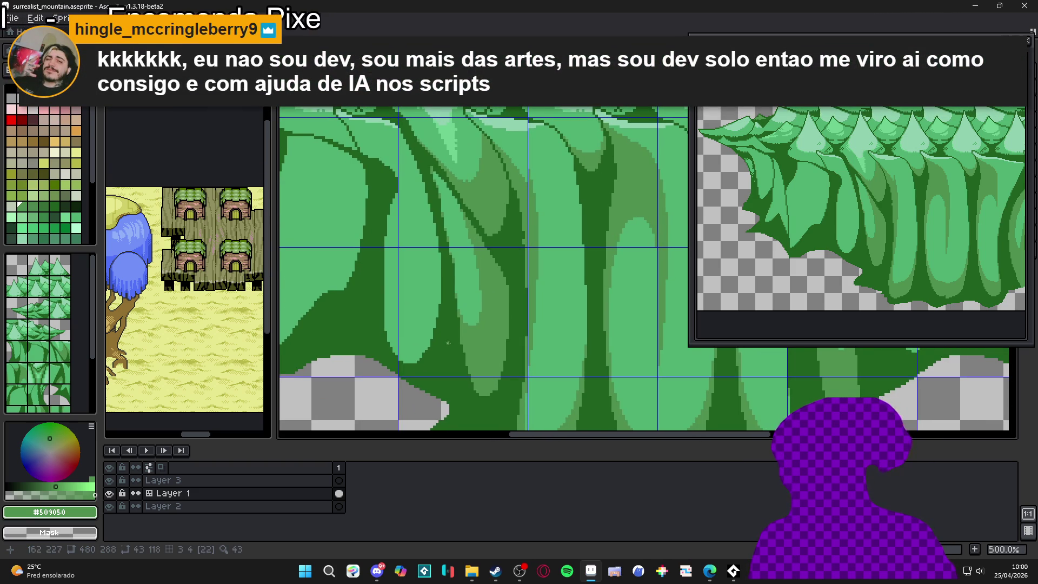
{"action": "scroll", "coordinate": [419, 333], "scroll_direction": "down", "scroll_amount": 2}
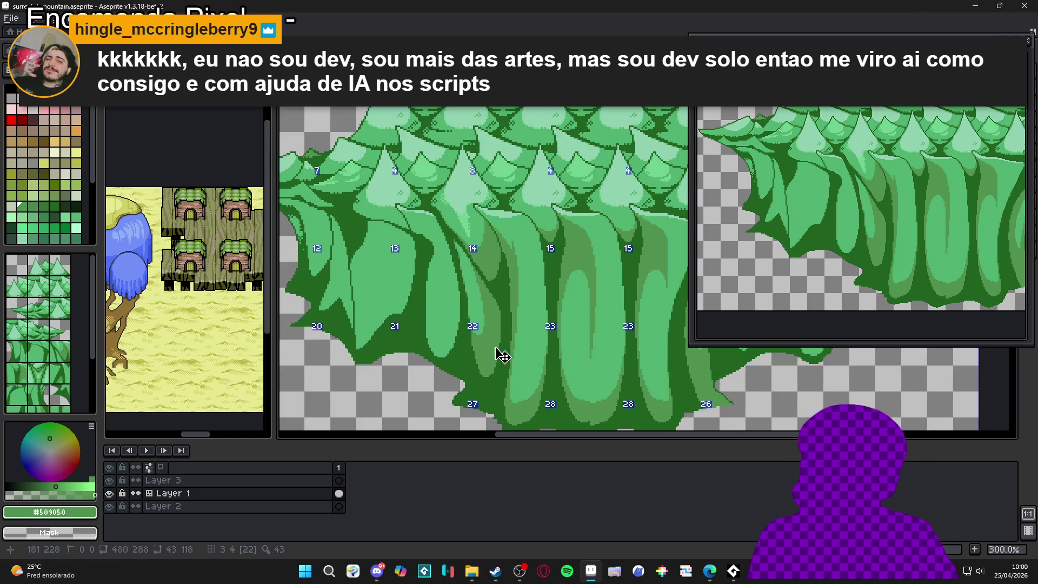
{"action": "key", "text": "w"}
{"action": "left_click", "coordinate": [454, 318]}
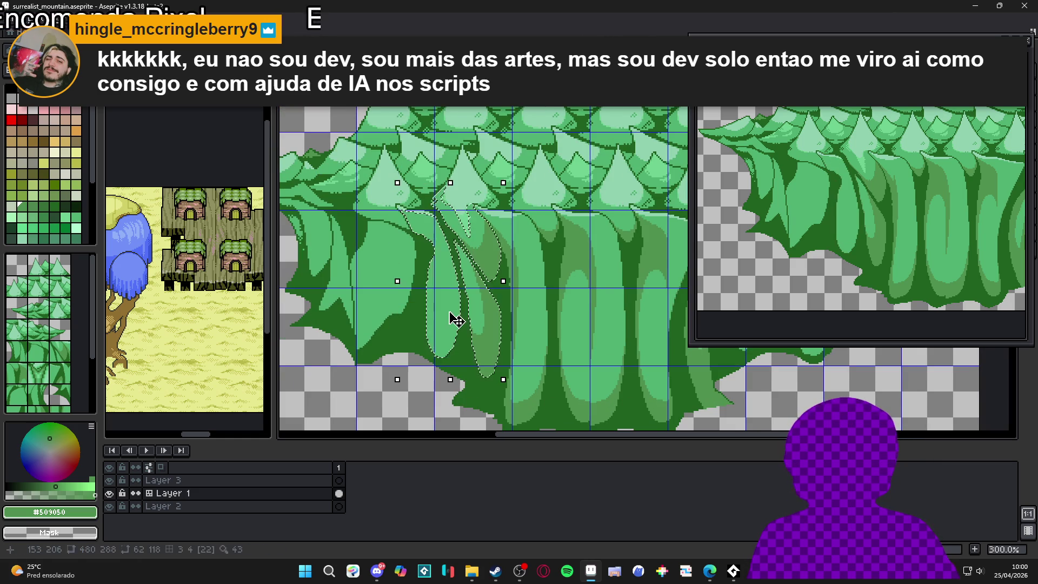
{"action": "scroll", "coordinate": [454, 318], "scroll_direction": "up", "scroll_amount": 1}
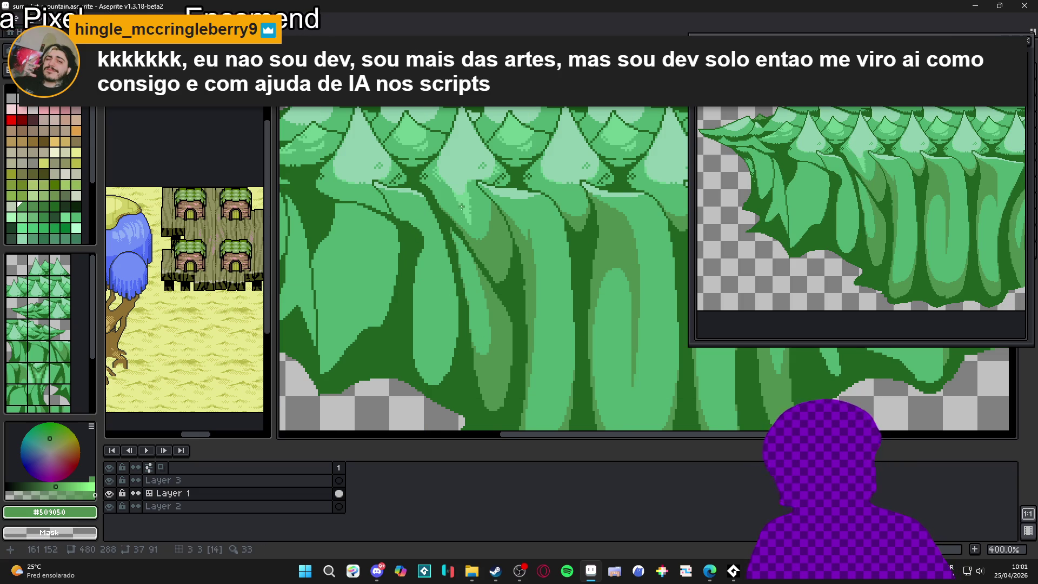
Step: Paint a U-shaped stroke on a lower trunk and bucket-fill it with darker green
{"action": "mouse_move", "coordinate": [459, 300]}
{"action": "left_mouse_down"}
{"action": "mouse_move", "coordinate": [449, 337]}
{"action": "mouse_move", "coordinate": [416, 325]}
{"action": "mouse_move", "coordinate": [412, 289]}
{"action": "left_mouse_up"}
{"action": "key", "text": "g"}
{"action": "left_click", "coordinate": [439, 314]}
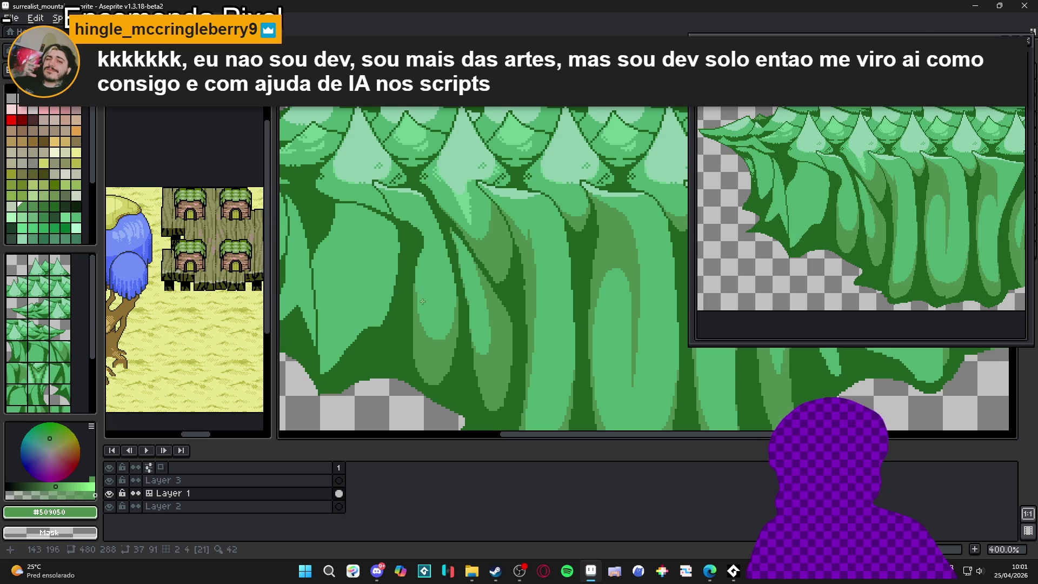
Step: Compare #50b070 and #509050 by eyedropping, then draw and undo a trial trunk stroke
{"action": "left_click", "coordinate": [421, 300], "text": "alt"}
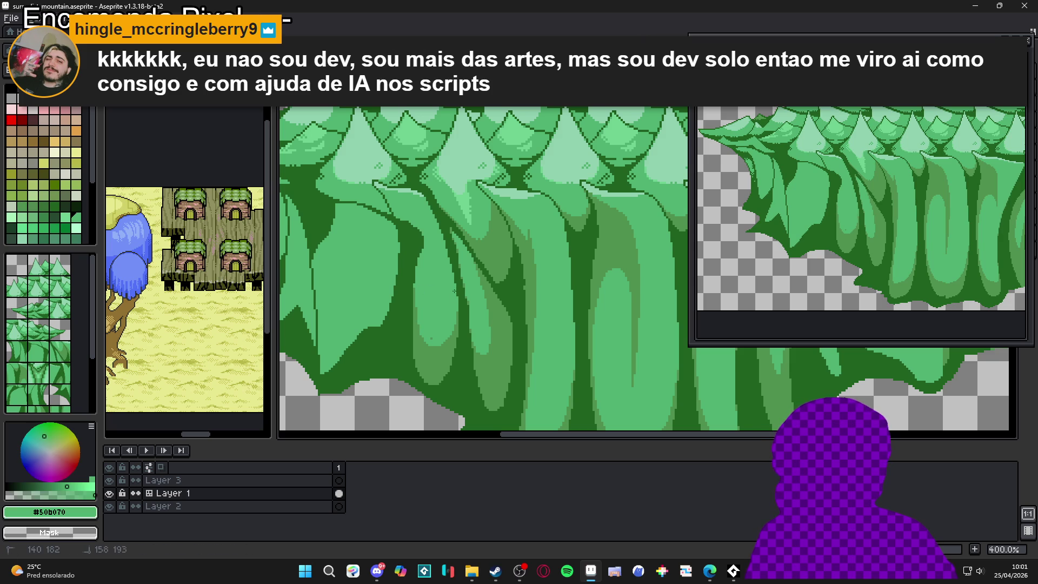
{"action": "left_click", "coordinate": [448, 336], "text": "alt"}
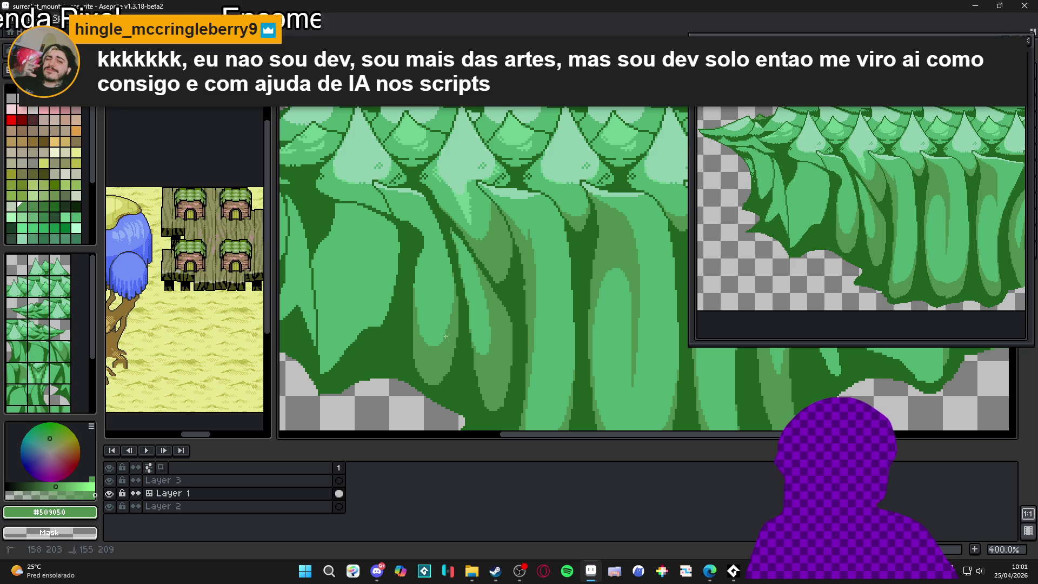
{"action": "left_click", "coordinate": [447, 303], "text": "alt"}
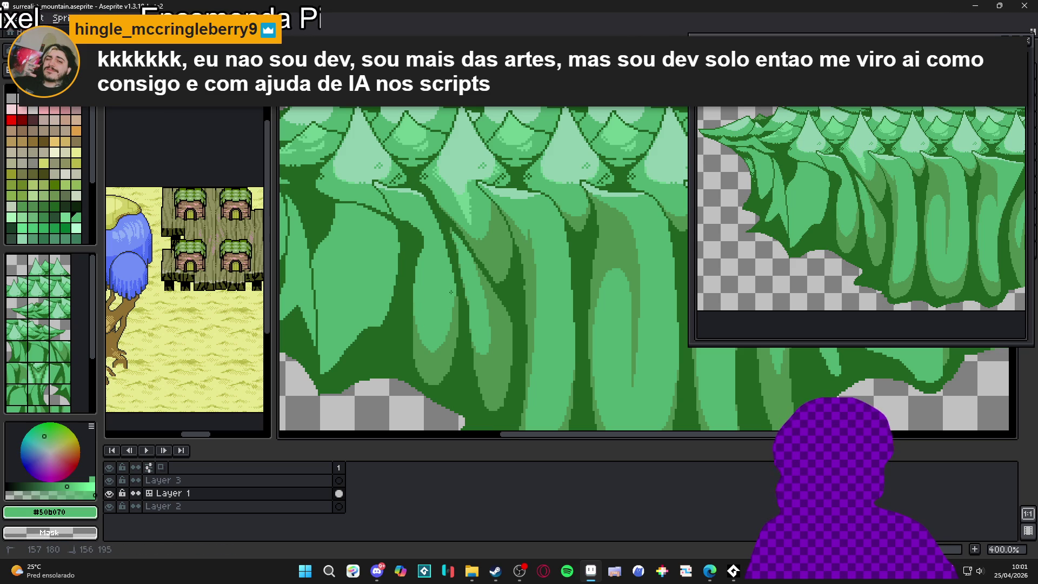
{"action": "left_click", "coordinate": [442, 358], "text": "alt"}
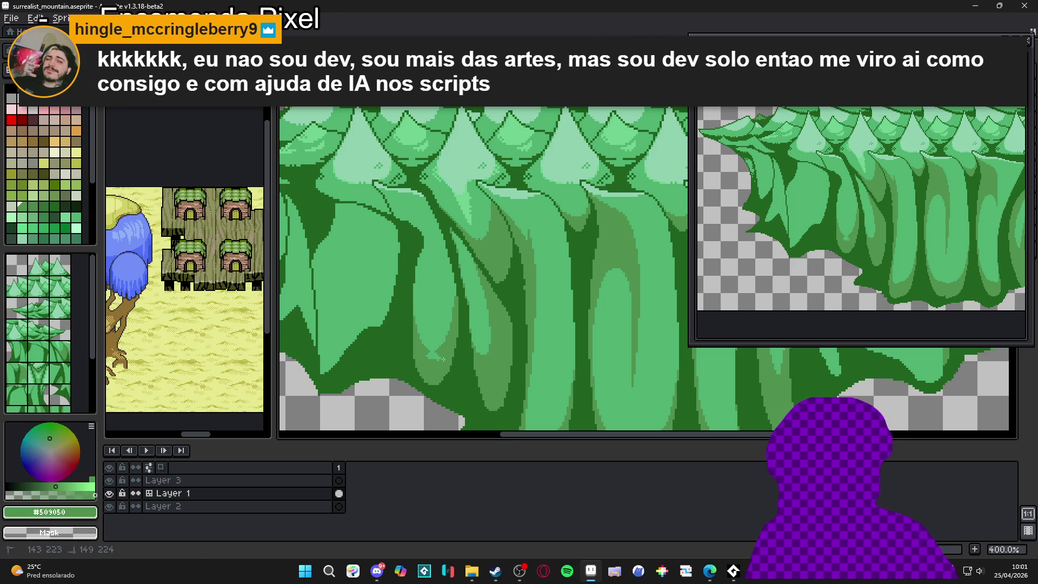
{"action": "left_click", "coordinate": [448, 294], "text": "alt"}
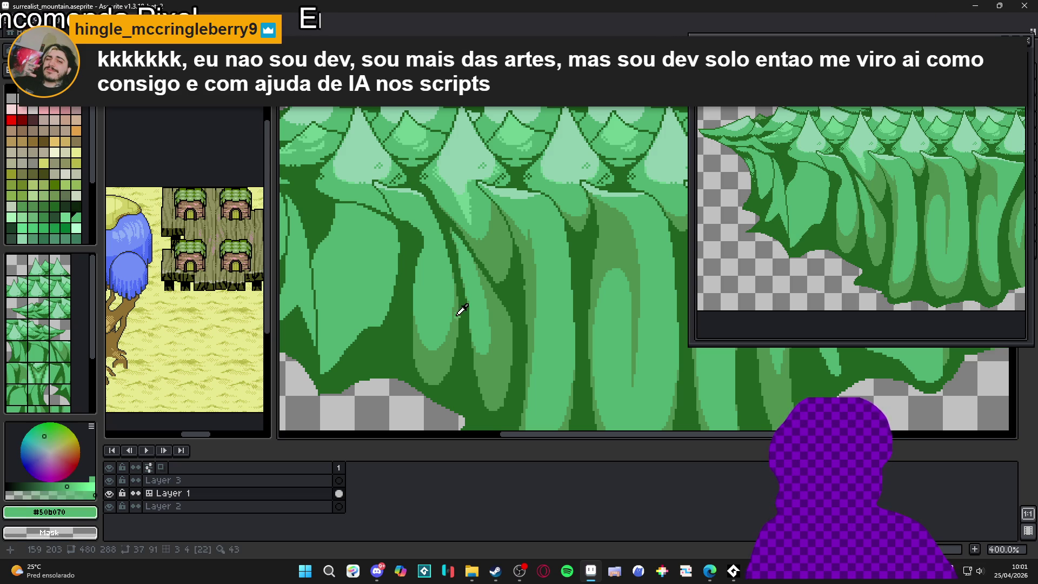
{"action": "left_click", "coordinate": [454, 305], "text": "alt"}
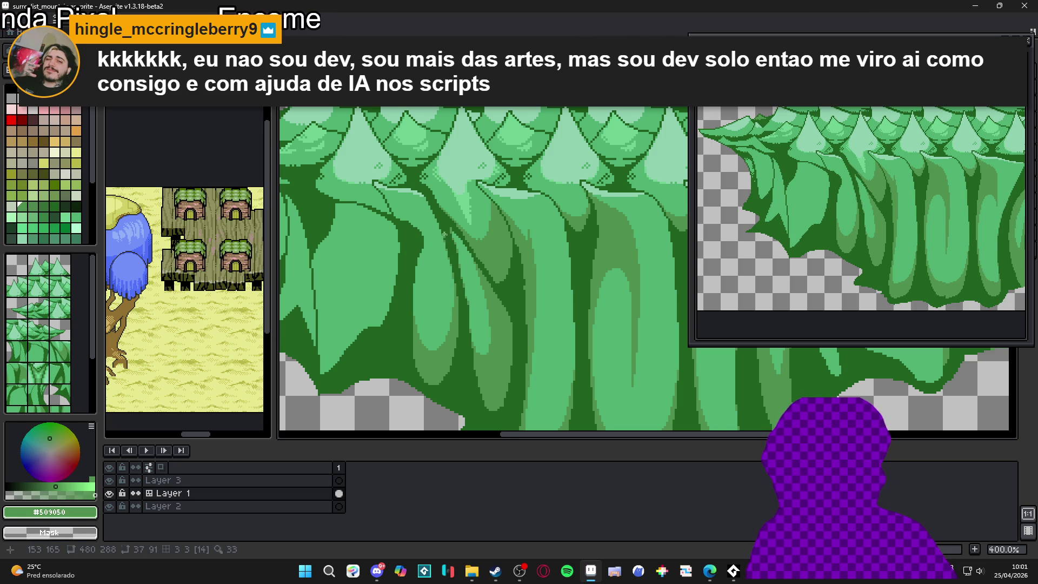
{"action": "left_click", "coordinate": [413, 282]}
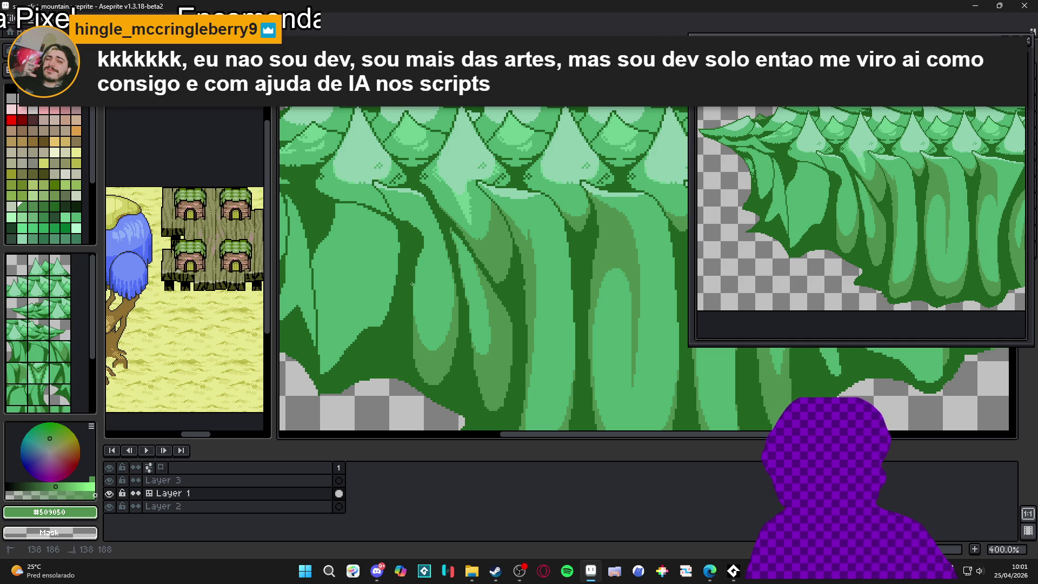
{"action": "left_click_drag", "start_coordinate": [412, 285], "coordinate": [416, 268]}
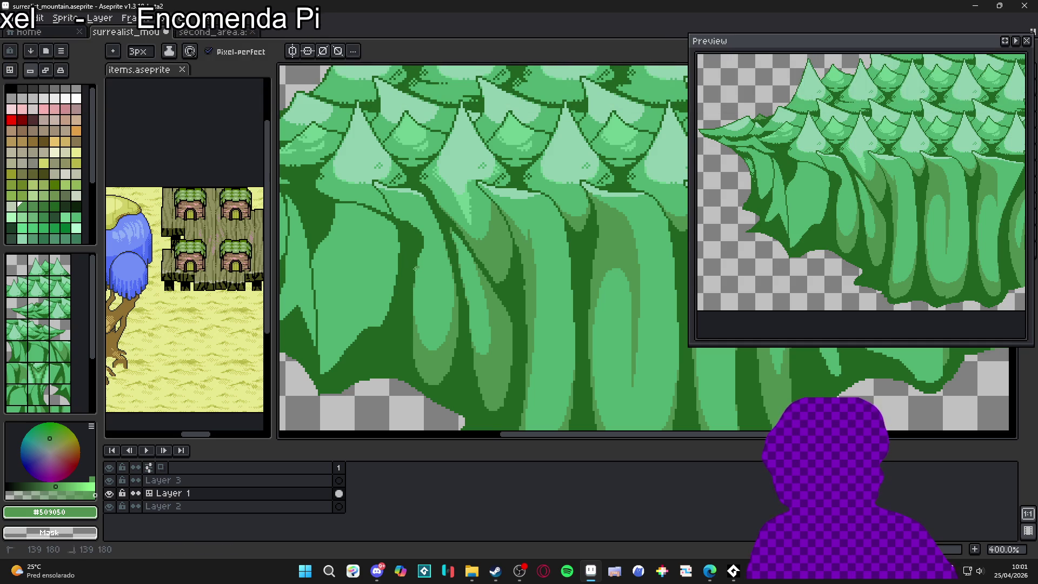
{"action": "key", "text": "ctrl+z"}
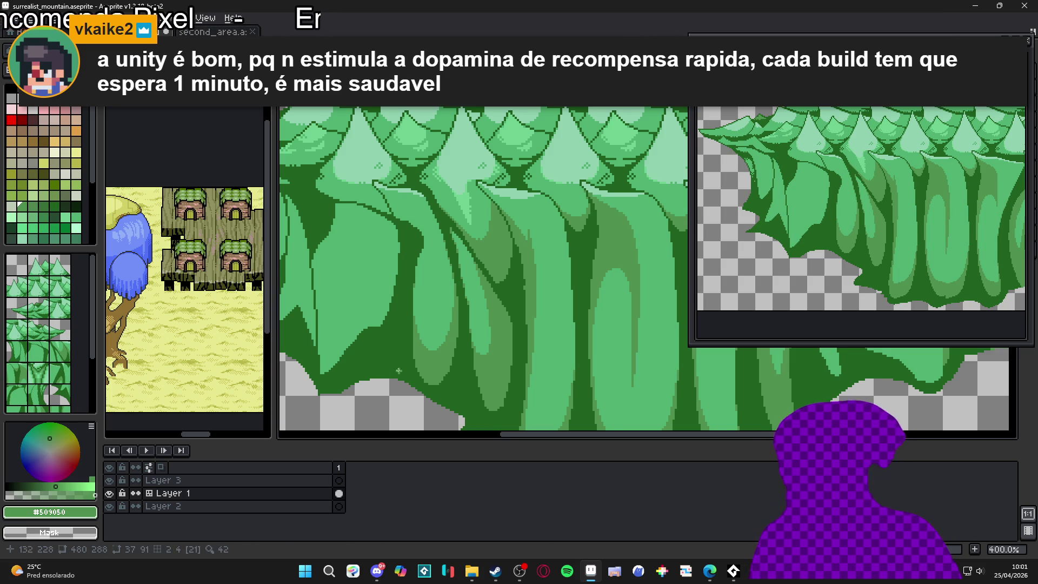
{"action": "scroll", "coordinate": [436, 351], "scroll_direction": "up", "scroll_amount": 3}
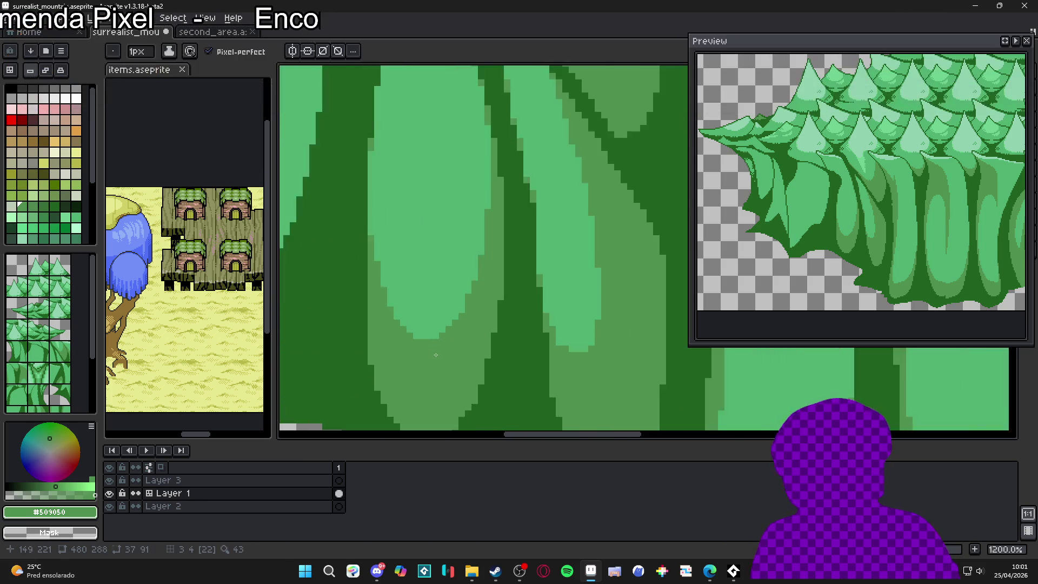
Step: Return to the Pencil and add a short darker-green #509050 stroke on a trunk
{"action": "scroll", "coordinate": [447, 361], "scroll_direction": "down", "scroll_amount": 2}
{"action": "scroll", "coordinate": [447, 361], "scroll_direction": "down", "scroll_amount": 3}
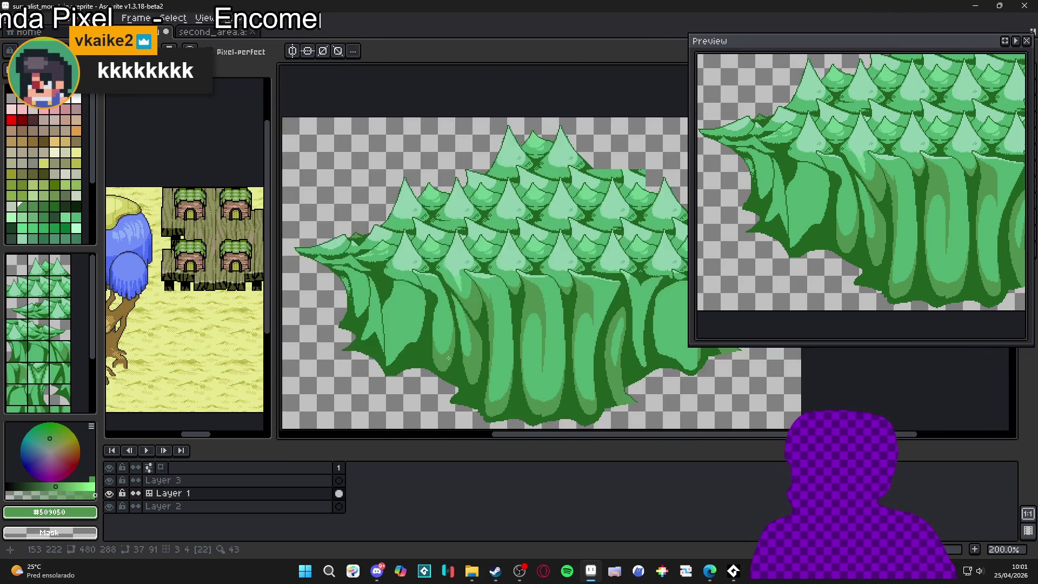
{"action": "scroll", "coordinate": [417, 293], "scroll_direction": "up", "scroll_amount": 3}
{"action": "key", "text": "v"}
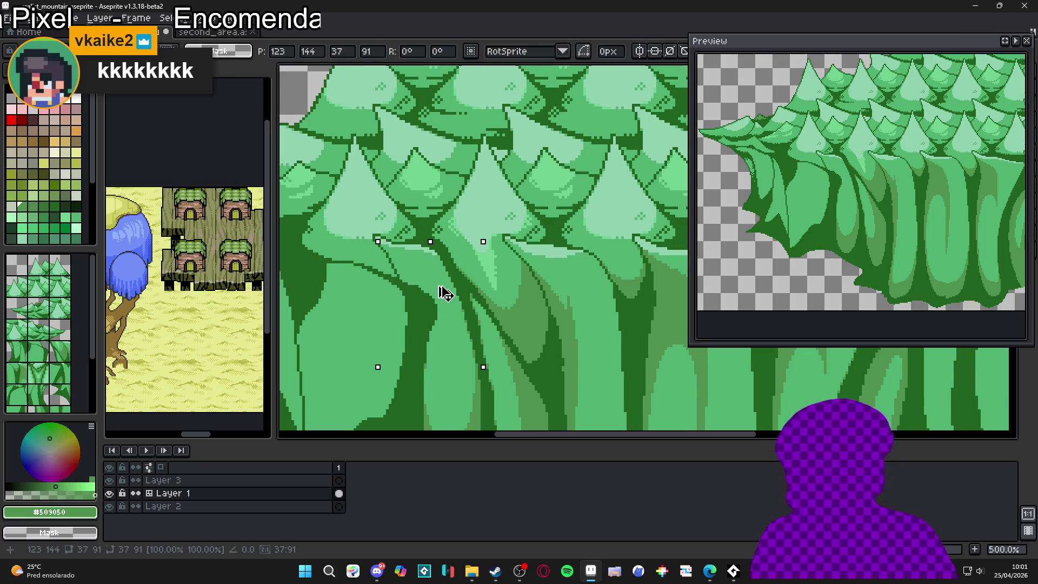
{"action": "key", "text": "b"}
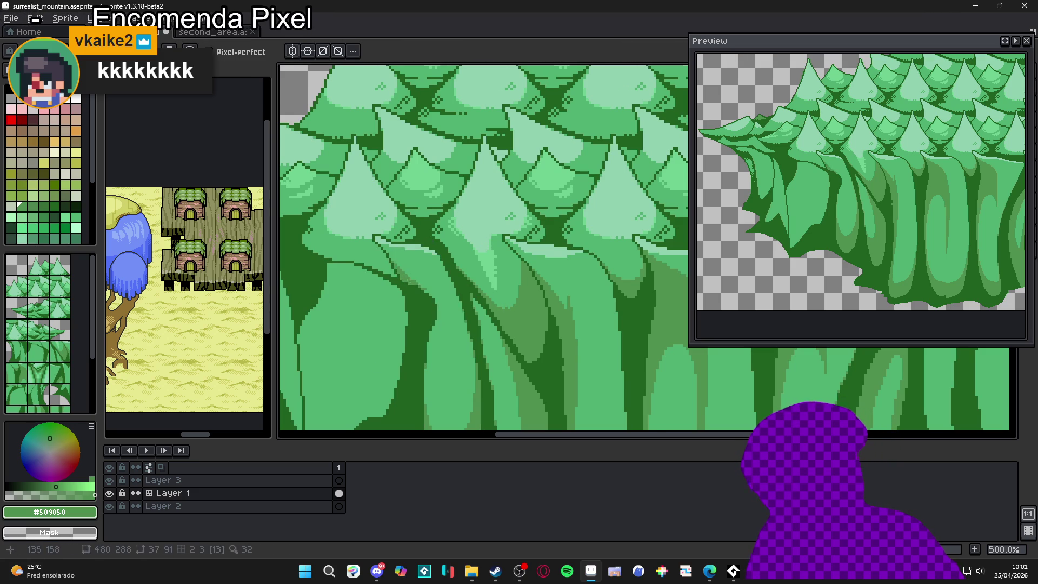
{"action": "left_click", "coordinate": [393, 261], "text": "alt"}
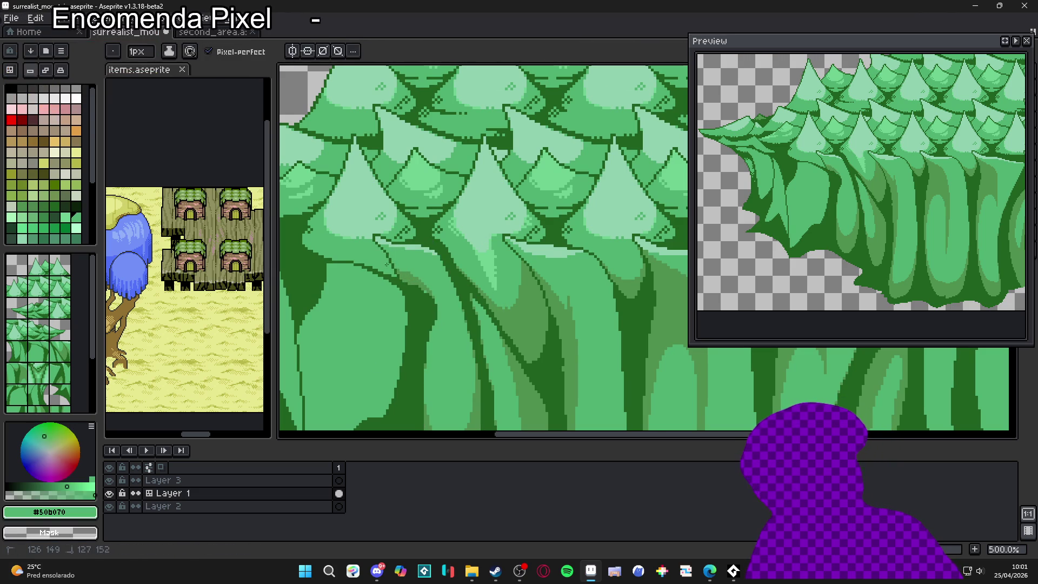
{"action": "left_click", "coordinate": [414, 278], "text": "alt"}
{"action": "left_click_drag", "start_coordinate": [426, 293], "coordinate": [431, 296]}
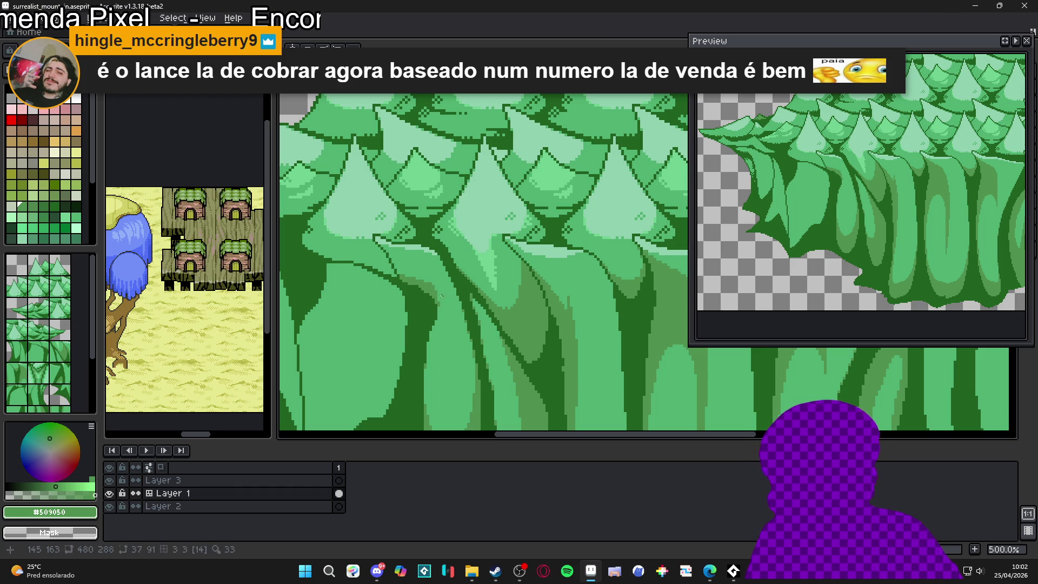
Step: Place a single #50b070 pixel, then eyedrop medium green #509050 from the shading
{"action": "left_click", "coordinate": [441, 294], "text": "alt"}
{"action": "left_click", "coordinate": [430, 281]}
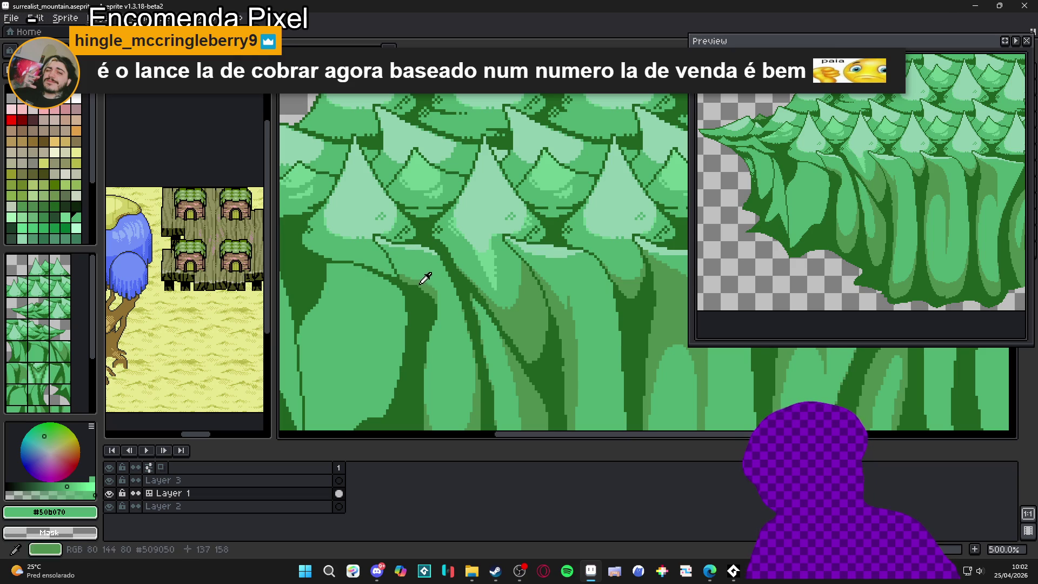
{"action": "left_click", "coordinate": [424, 278], "text": "alt"}
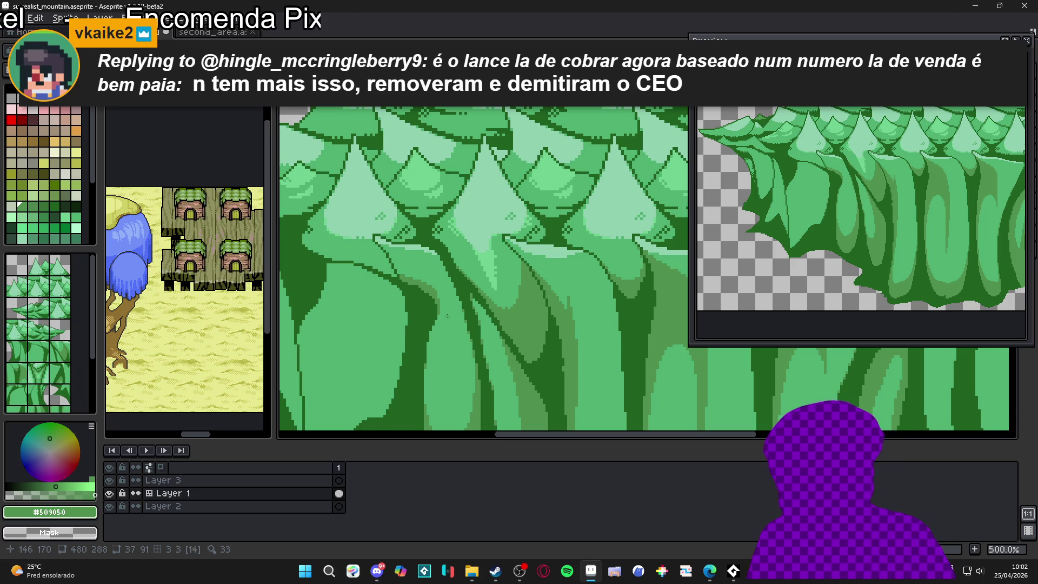
{"action": "scroll", "coordinate": [447, 316], "scroll_direction": "up", "scroll_amount": 5}
Step: Sample #509050 from the trunk and draw a short medium-green stroke on it
{"action": "left_click", "coordinate": [463, 239], "text": "alt"}
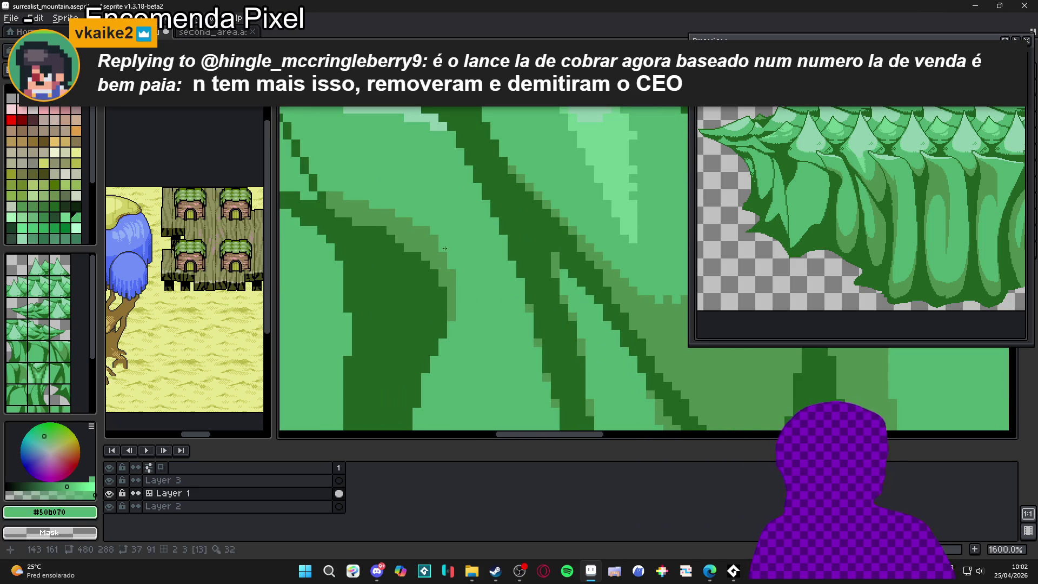
{"action": "left_click", "coordinate": [444, 324], "text": "alt"}
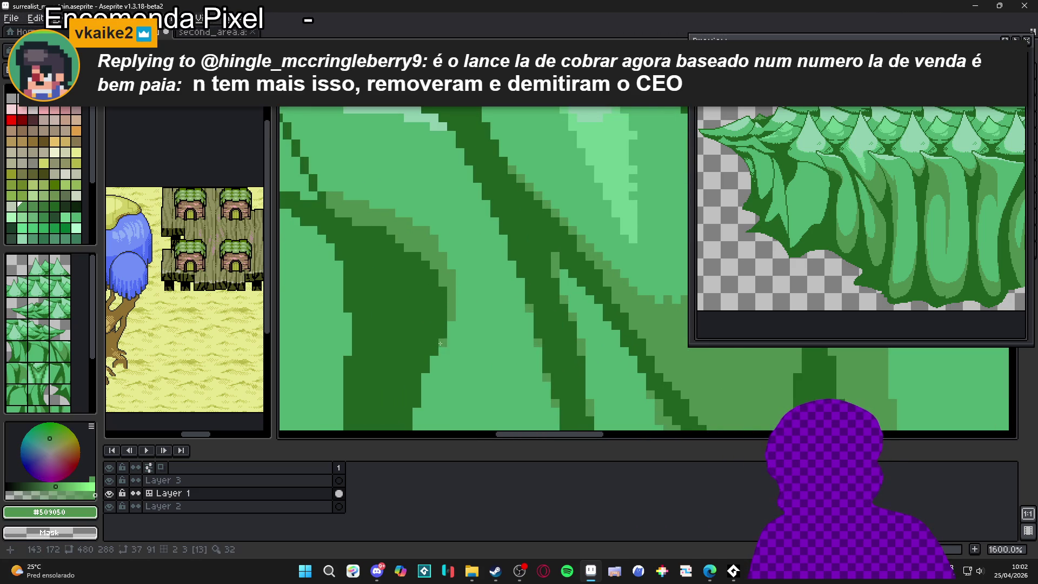
{"action": "scroll", "coordinate": [432, 330], "scroll_direction": "down", "scroll_amount": 3}
{"action": "left_click_drag", "start_coordinate": [416, 305], "coordinate": [408, 335]}
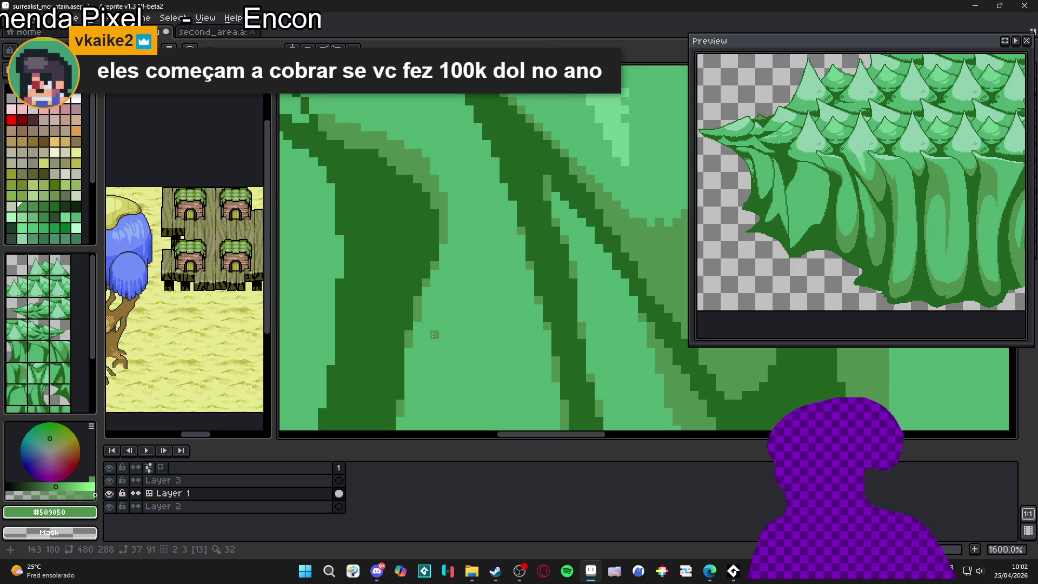
Step: Step four darker pixels down the dark band's left edge, undoing the last stray one
{"action": "scroll", "coordinate": [433, 334], "scroll_direction": "down", "scroll_amount": 5}
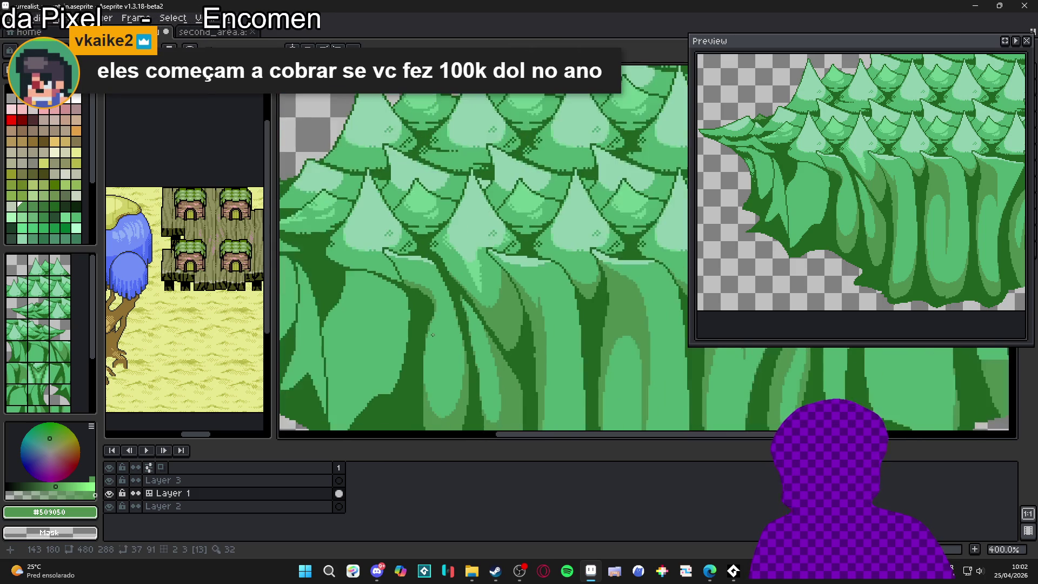
{"action": "scroll", "coordinate": [415, 281], "scroll_direction": "up", "scroll_amount": 5}
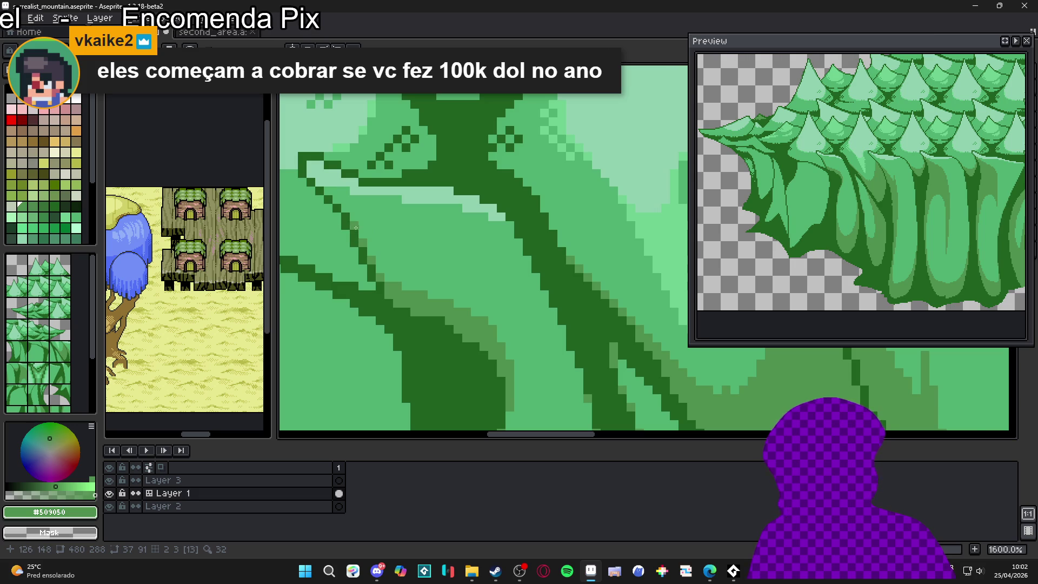
{"action": "scroll", "coordinate": [407, 281], "scroll_direction": "down", "scroll_amount": 3}
{"action": "scroll", "coordinate": [407, 281], "scroll_direction": "up", "scroll_amount": 6}
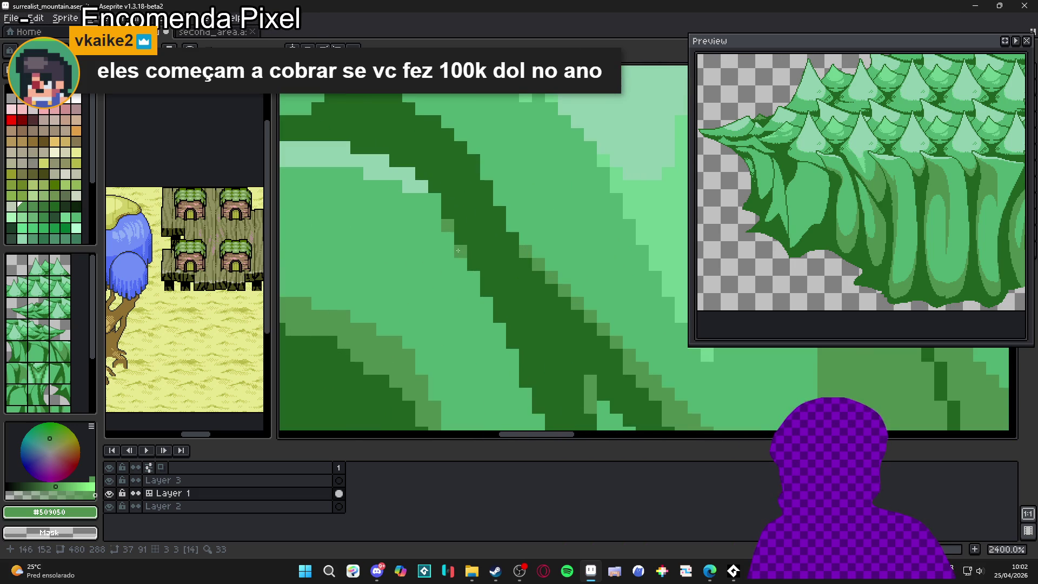
{"action": "left_click", "coordinate": [487, 303]}
{"action": "left_click", "coordinate": [500, 329]}
{"action": "left_click", "coordinate": [512, 355]}
{"action": "left_click", "coordinate": [526, 394]}
{"action": "scroll", "coordinate": [528, 394], "scroll_direction": "down", "scroll_amount": 2}
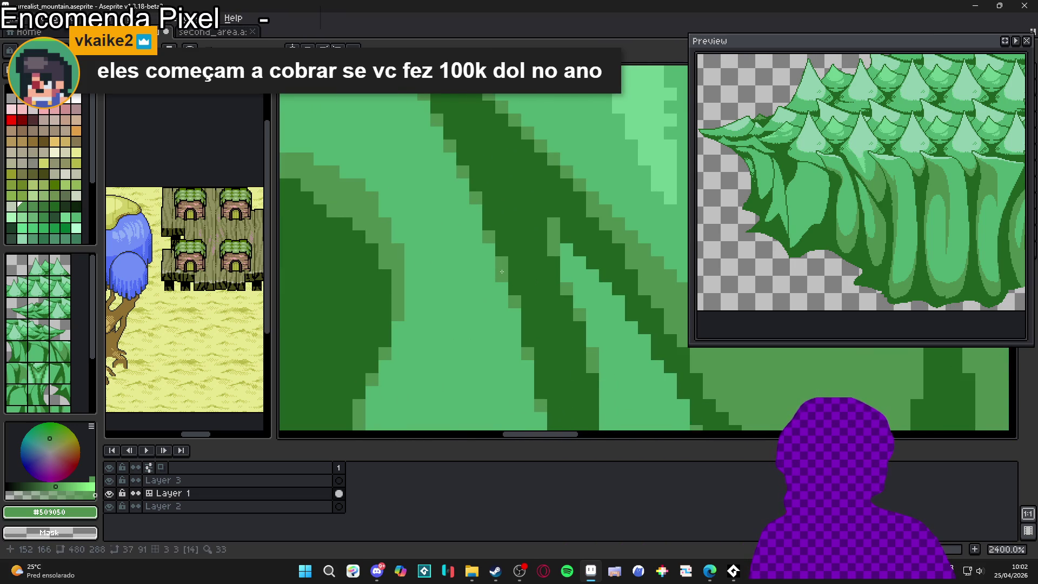
{"action": "key", "text": "ctrl+z"}
{"action": "scroll", "coordinate": [513, 301], "scroll_direction": "down", "scroll_amount": 2}
{"action": "scroll", "coordinate": [513, 301], "scroll_direction": "down", "scroll_amount": 4}
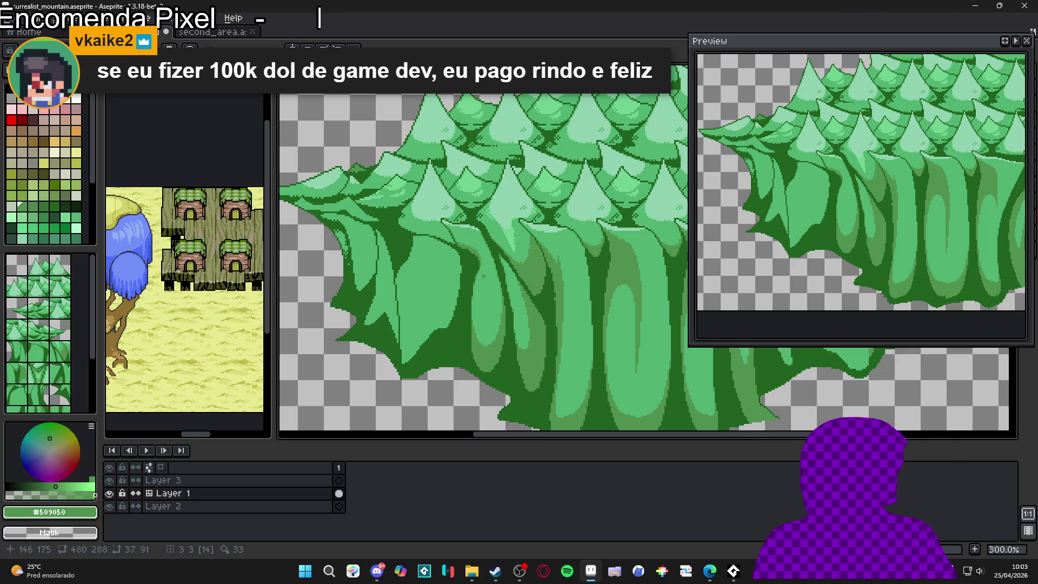
Step: Pick #509050 and paint the bottom pixel of the light-green trunk highlight with it
{"action": "scroll", "coordinate": [479, 262], "scroll_direction": "up", "scroll_amount": 6}
{"action": "left_click", "coordinate": [487, 269], "text": "alt"}
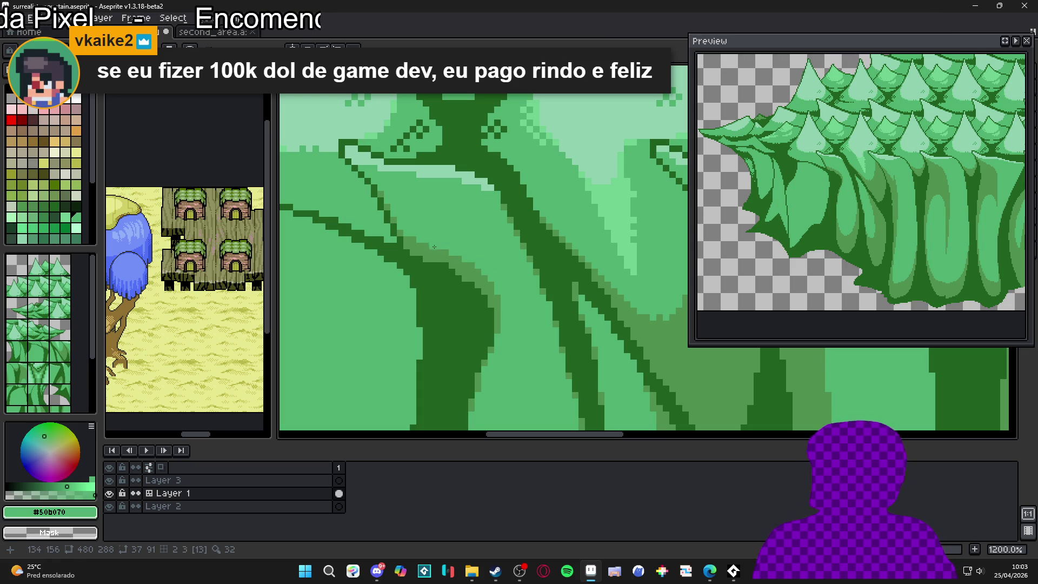
{"action": "scroll", "coordinate": [443, 249], "scroll_direction": "up", "scroll_amount": 1}
{"action": "scroll", "coordinate": [459, 256], "scroll_direction": "down", "scroll_amount": 1}
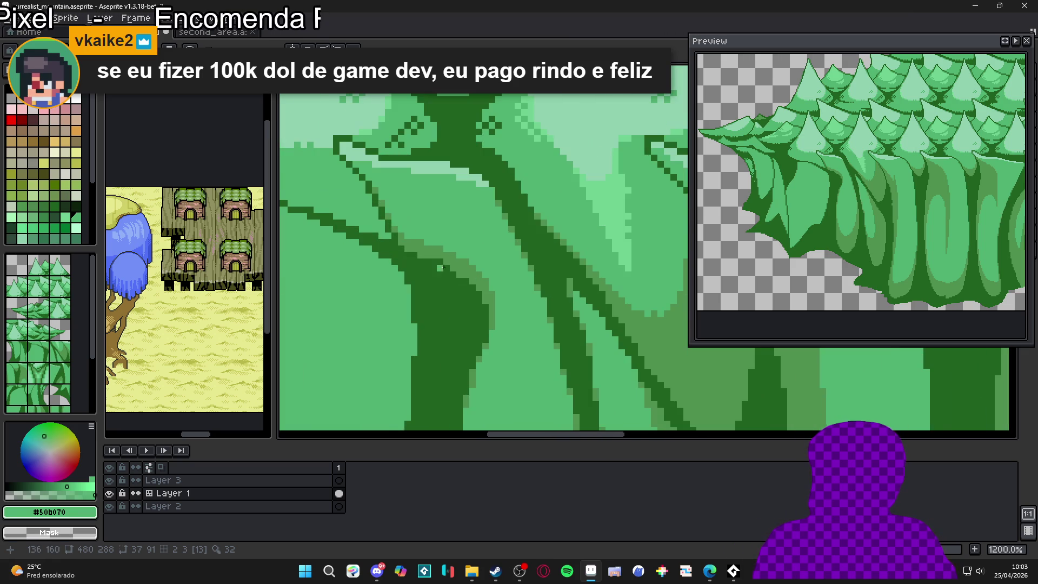
{"action": "left_click", "coordinate": [461, 264], "text": "alt"}
{"action": "scroll", "coordinate": [461, 326], "scroll_direction": "down", "scroll_amount": 7}
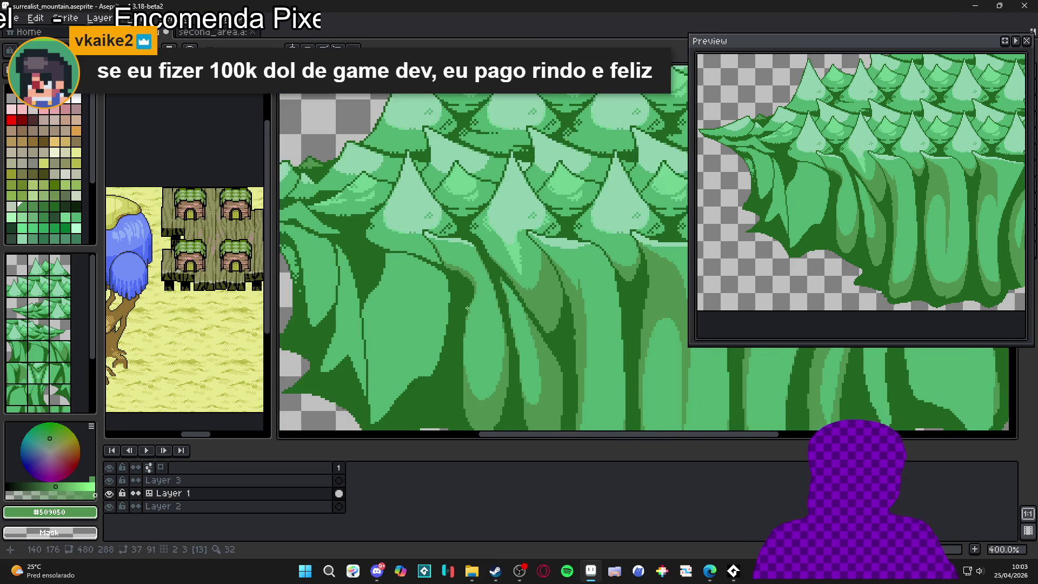
{"action": "scroll", "coordinate": [461, 326], "scroll_direction": "up", "scroll_amount": 8}
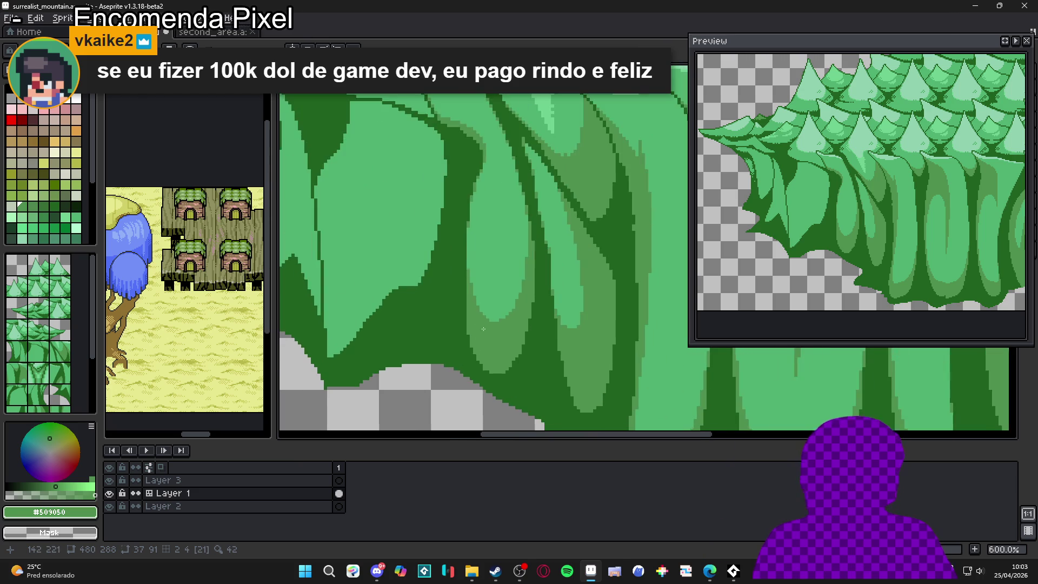
{"action": "left_click", "coordinate": [504, 307]}
Step: Eyedrop dark green #206020 from the trunk, then medium green #509050 again
{"action": "scroll", "coordinate": [487, 302], "scroll_direction": "down", "scroll_amount": 2}
{"action": "scroll", "coordinate": [480, 303], "scroll_direction": "up", "scroll_amount": 1}
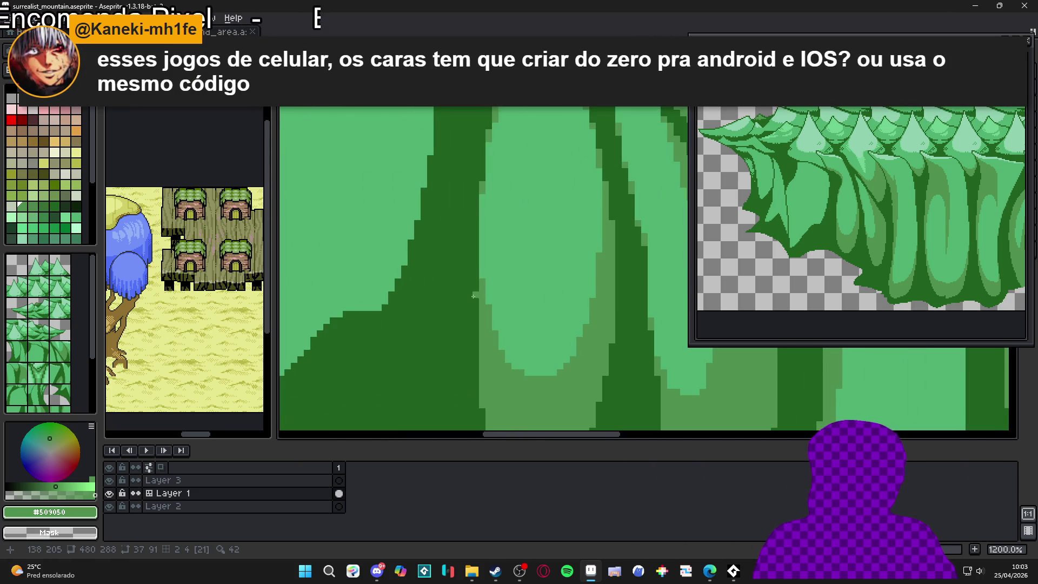
{"action": "scroll", "coordinate": [478, 303], "scroll_direction": "down", "scroll_amount": 3}
{"action": "scroll", "coordinate": [475, 298], "scroll_direction": "up", "scroll_amount": 2}
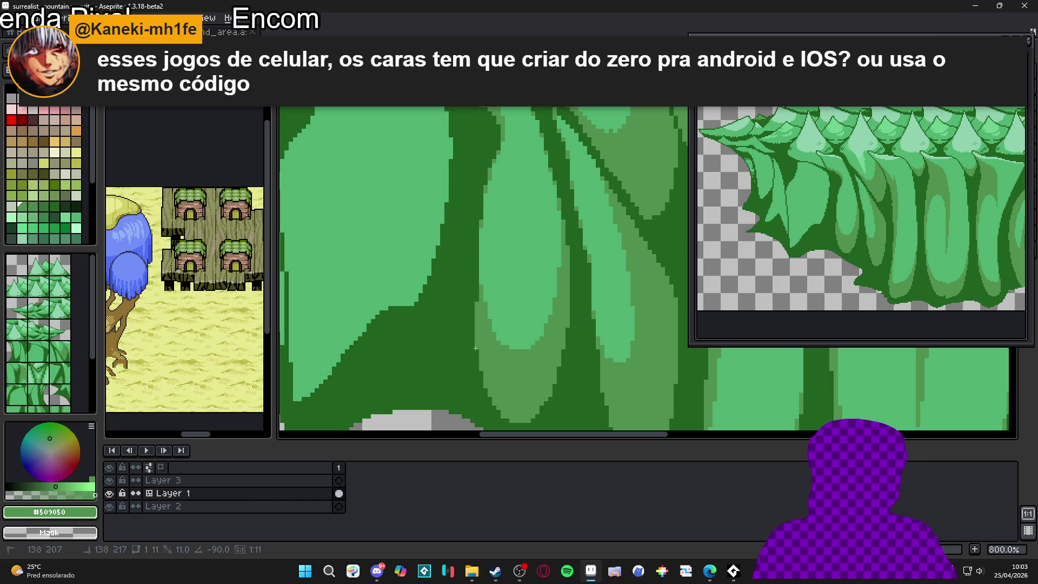
{"action": "scroll", "coordinate": [478, 350], "scroll_direction": "down", "scroll_amount": 1}
{"action": "scroll", "coordinate": [477, 350], "scroll_direction": "down", "scroll_amount": 2}
{"action": "scroll", "coordinate": [479, 347], "scroll_direction": "up", "scroll_amount": 5}
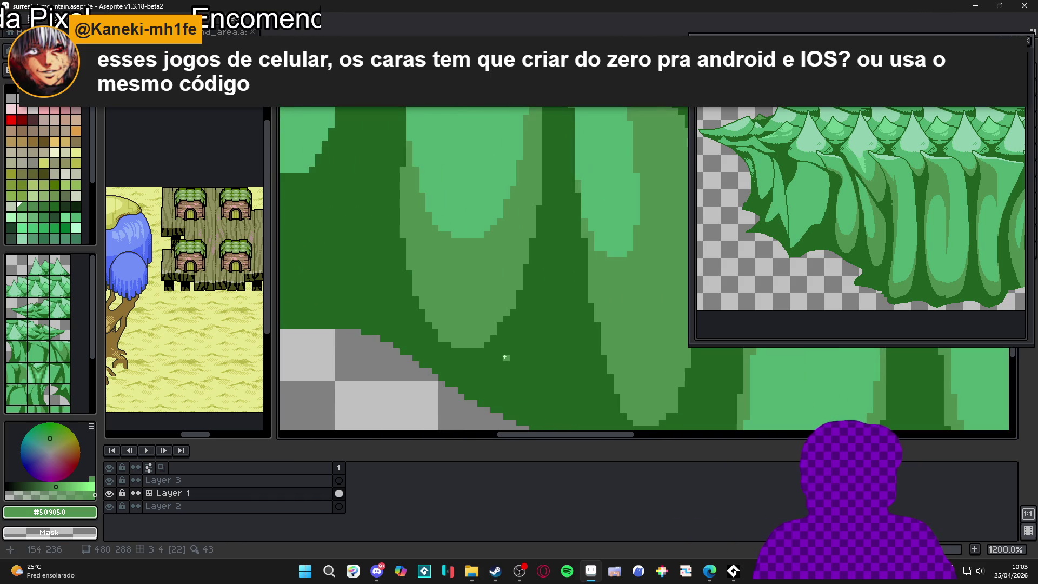
{"action": "left_click", "coordinate": [482, 345], "text": "alt"}
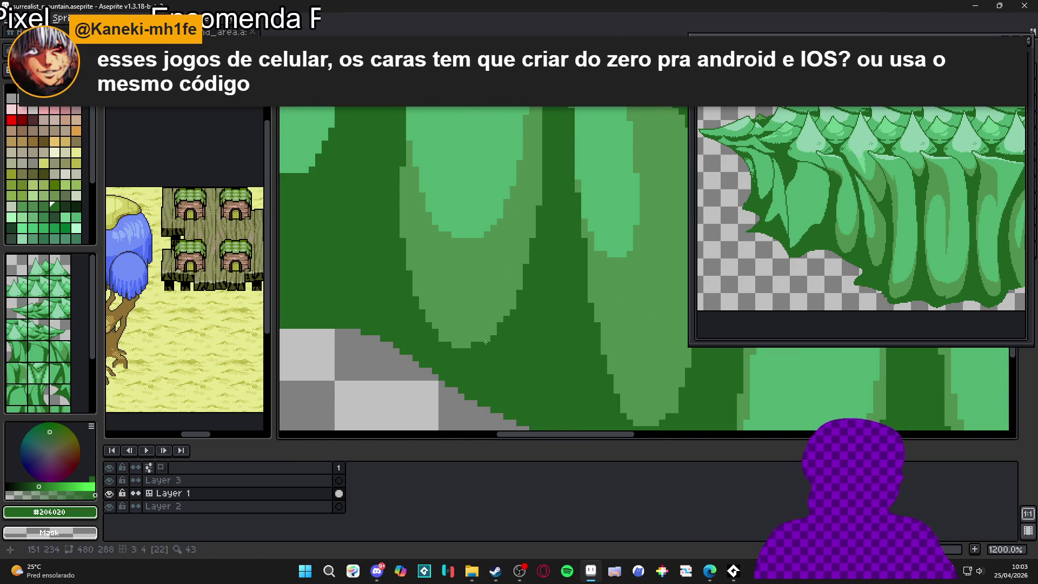
{"action": "left_click", "coordinate": [488, 337], "text": "alt"}
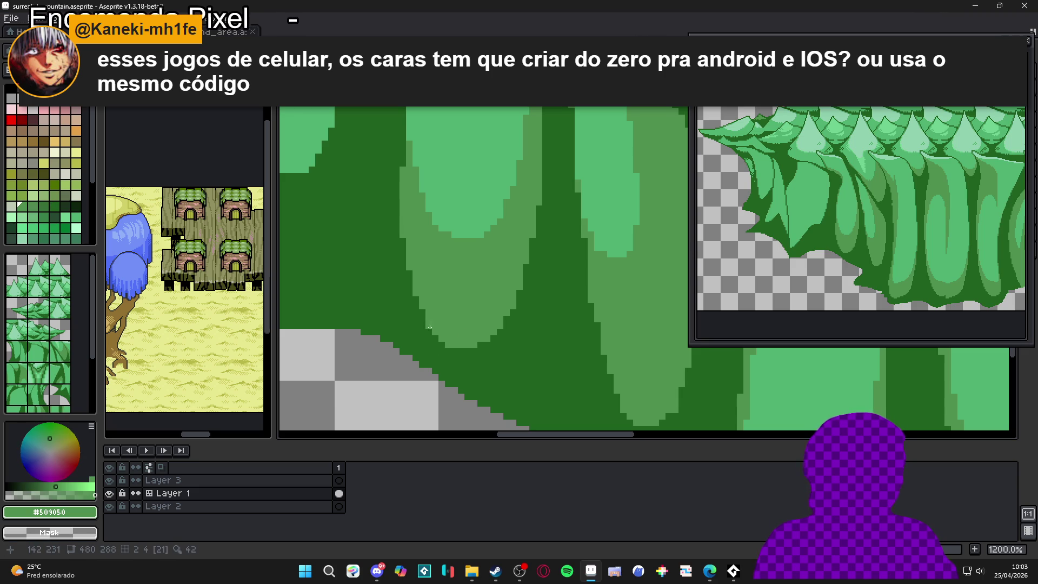
{"action": "scroll", "coordinate": [434, 322], "scroll_direction": "down", "scroll_amount": 4}
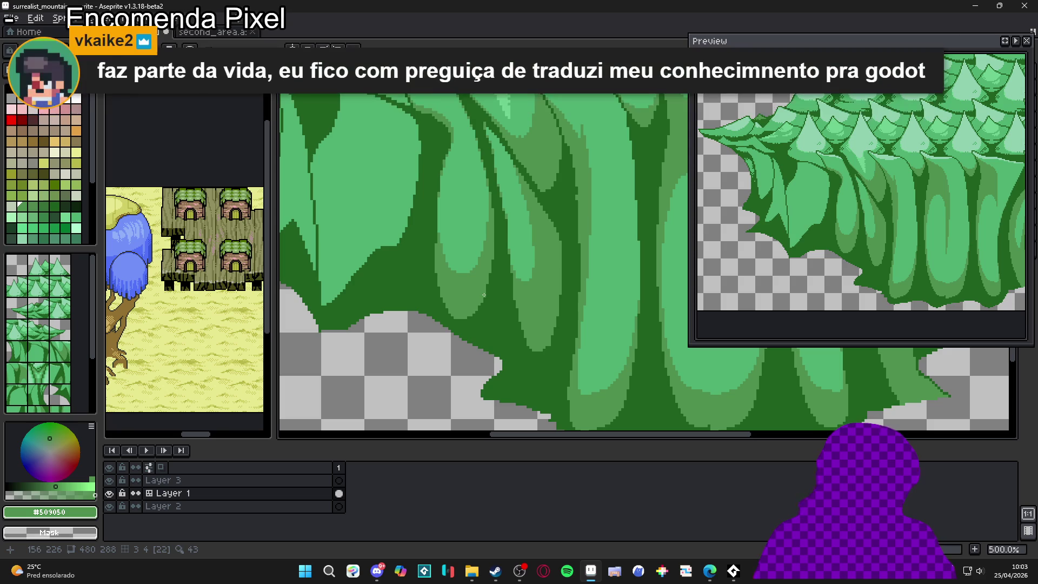
{"action": "scroll", "coordinate": [489, 231], "scroll_direction": "down", "scroll_amount": 2}
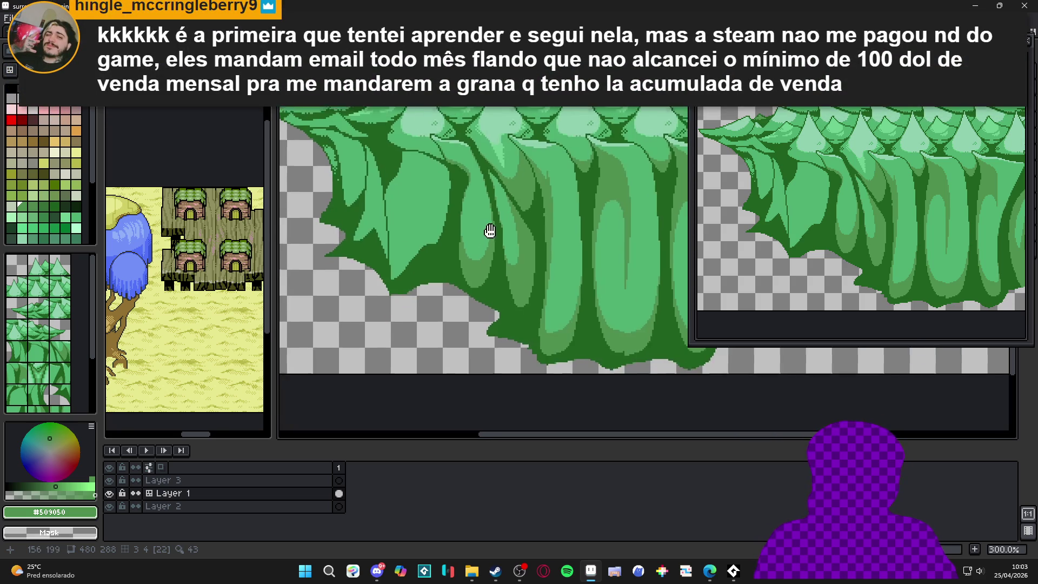
Step: Fill a contiguous trunk region with dark green #206020 using the Magic Wand
{"action": "left_click_drag", "start_coordinate": [489, 231], "coordinate": [481, 247]}
{"action": "scroll", "coordinate": [469, 254], "scroll_direction": "up", "scroll_amount": 7}
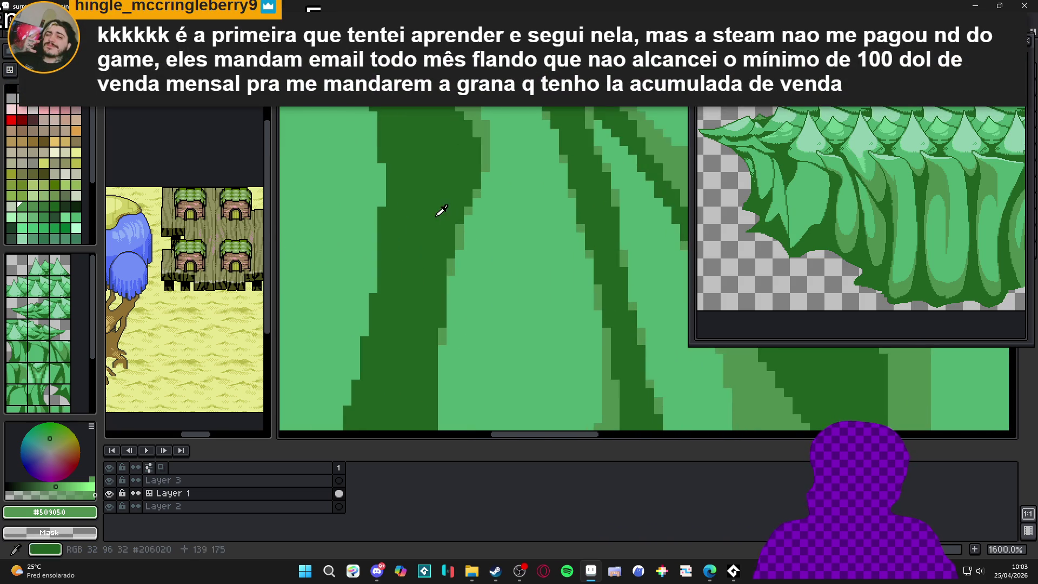
{"action": "left_click", "coordinate": [458, 228], "text": "alt"}
{"action": "scroll", "coordinate": [460, 232], "scroll_direction": "down", "scroll_amount": 4}
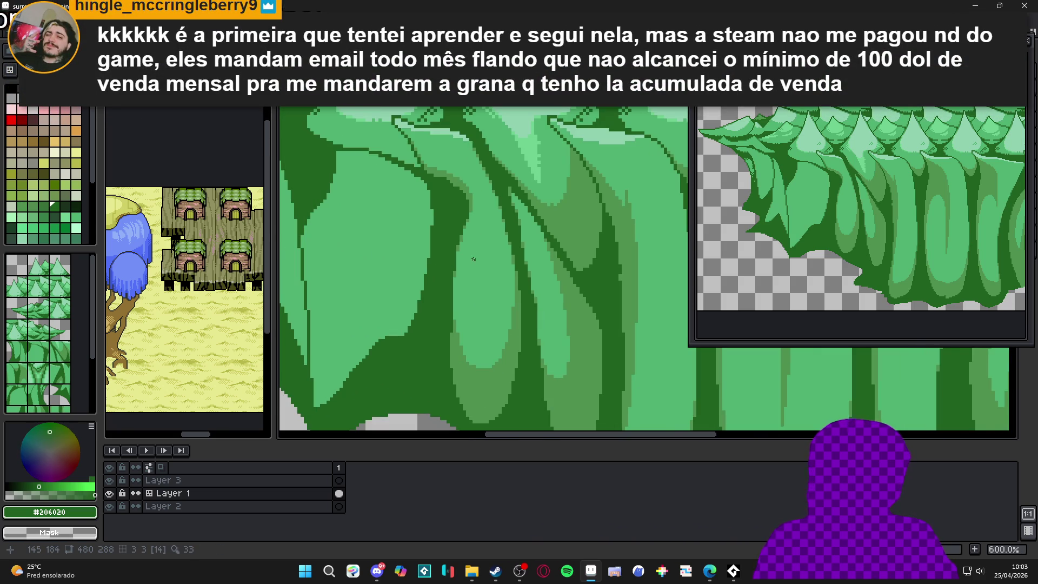
{"action": "scroll", "coordinate": [474, 309], "scroll_direction": "down", "scroll_amount": 2}
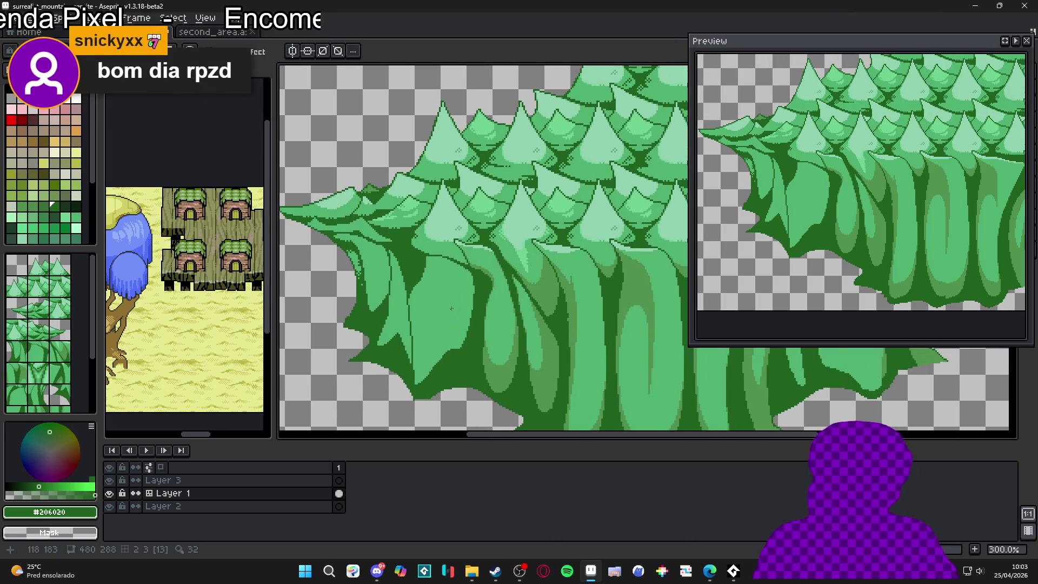
{"action": "key", "text": "w"}
{"action": "left_click", "coordinate": [458, 313]}
{"action": "key", "text": "f"}
{"action": "key", "text": "ctrl+d"}
Step: Pencil darker pixels and a short run along the trunk band in #509050
{"action": "key", "text": "b"}
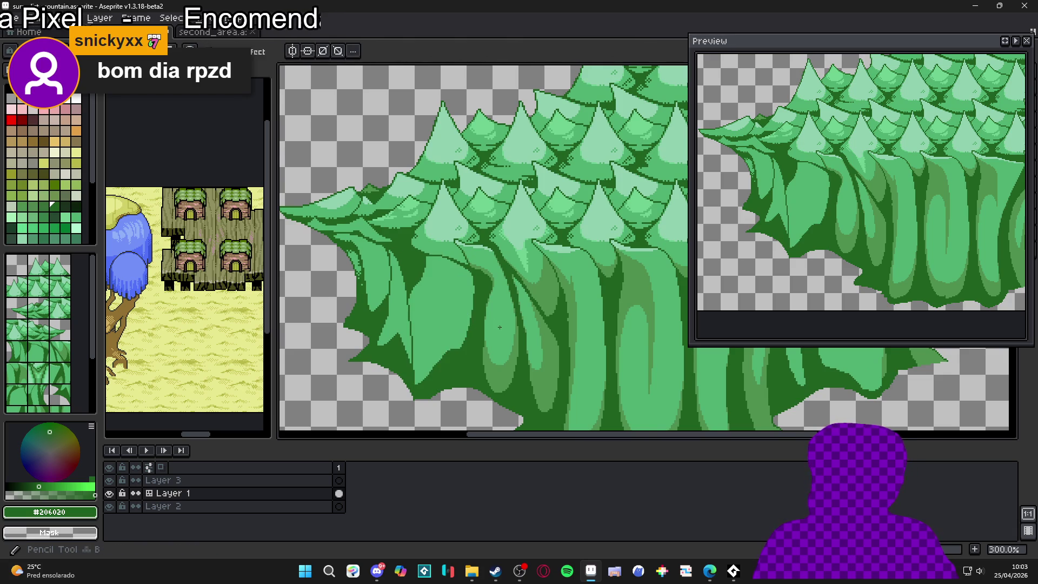
{"action": "scroll", "coordinate": [516, 378], "scroll_direction": "up", "scroll_amount": 1}
{"action": "left_click", "coordinate": [432, 266], "text": "alt"}
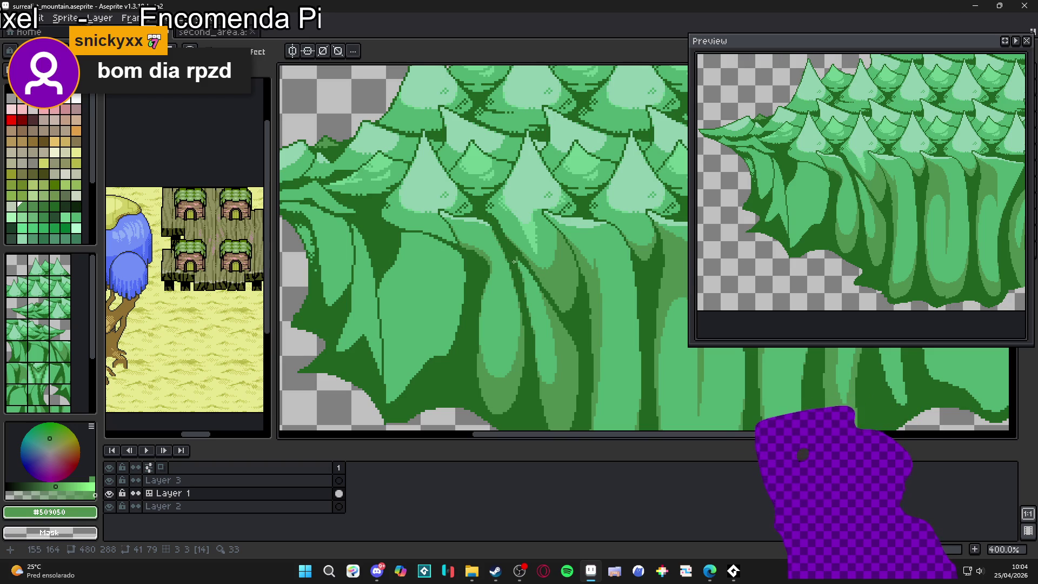
{"action": "scroll", "coordinate": [514, 261], "scroll_direction": "up", "scroll_amount": 5}
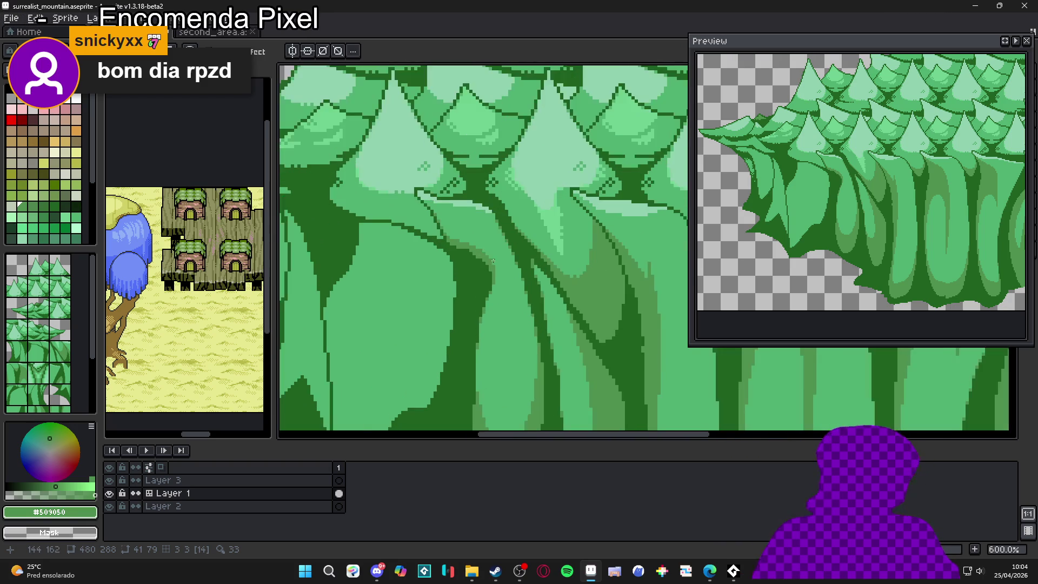
{"action": "key", "text": "b"}
{"action": "left_click", "coordinate": [497, 292]}
{"action": "mouse_move", "coordinate": [491, 300]}
{"action": "left_mouse_down"}
{"action": "mouse_move", "coordinate": [492, 310]}
{"action": "mouse_move", "coordinate": [520, 299]}
{"action": "left_mouse_up"}
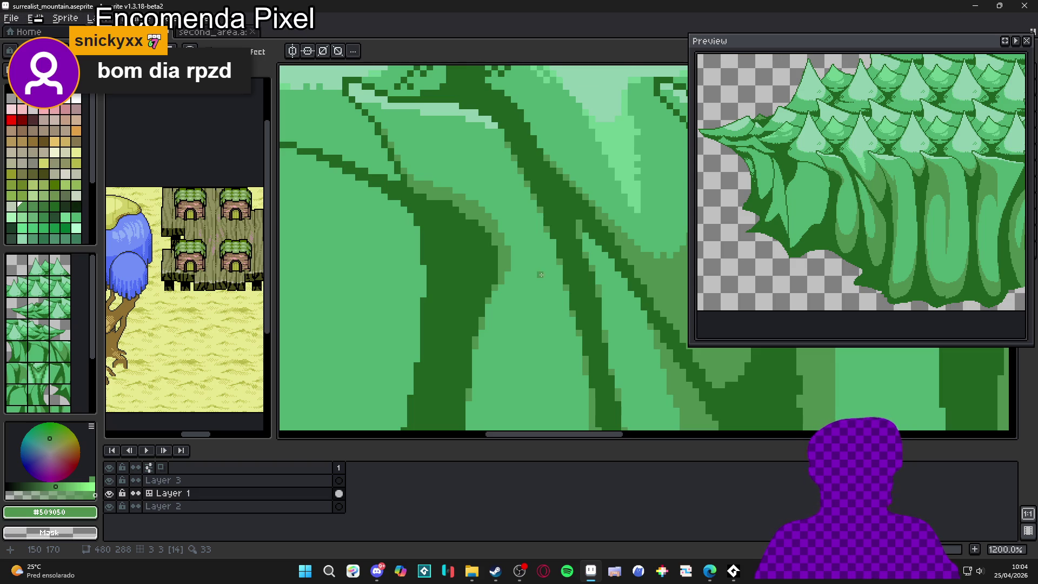
Step: Repaint four band-edge pixels in light green #50b070 to smooth the boundary
{"action": "scroll", "coordinate": [493, 248], "scroll_direction": "up", "scroll_amount": 1}
{"action": "left_click", "coordinate": [503, 249], "text": "alt"}
{"action": "left_click", "coordinate": [488, 250]}
{"action": "left_click", "coordinate": [488, 267]}
{"action": "left_click", "coordinate": [479, 289]}
{"action": "left_click", "coordinate": [479, 237]}
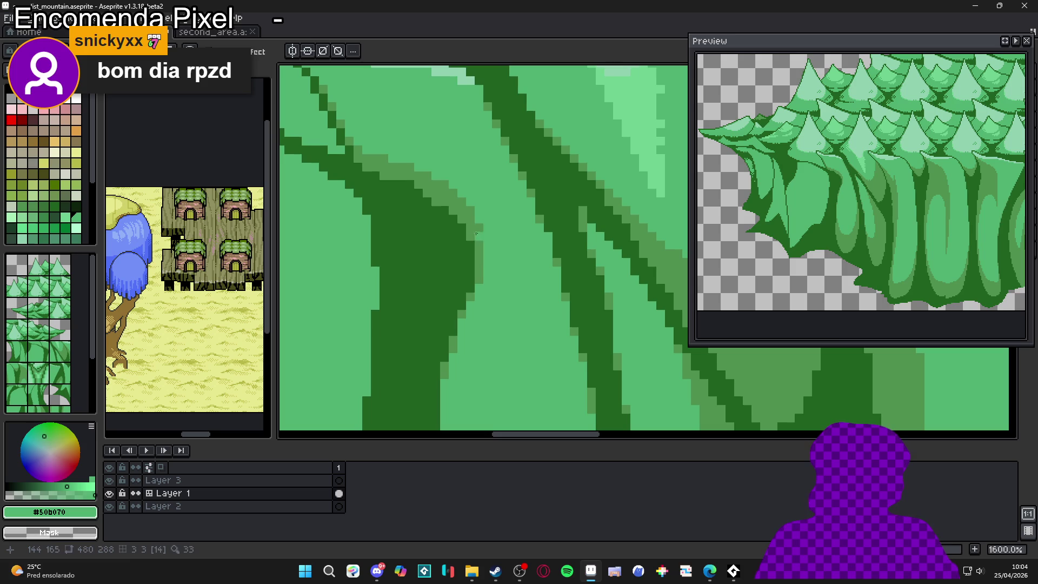
{"action": "scroll", "coordinate": [479, 241], "scroll_direction": "down", "scroll_amount": 6}
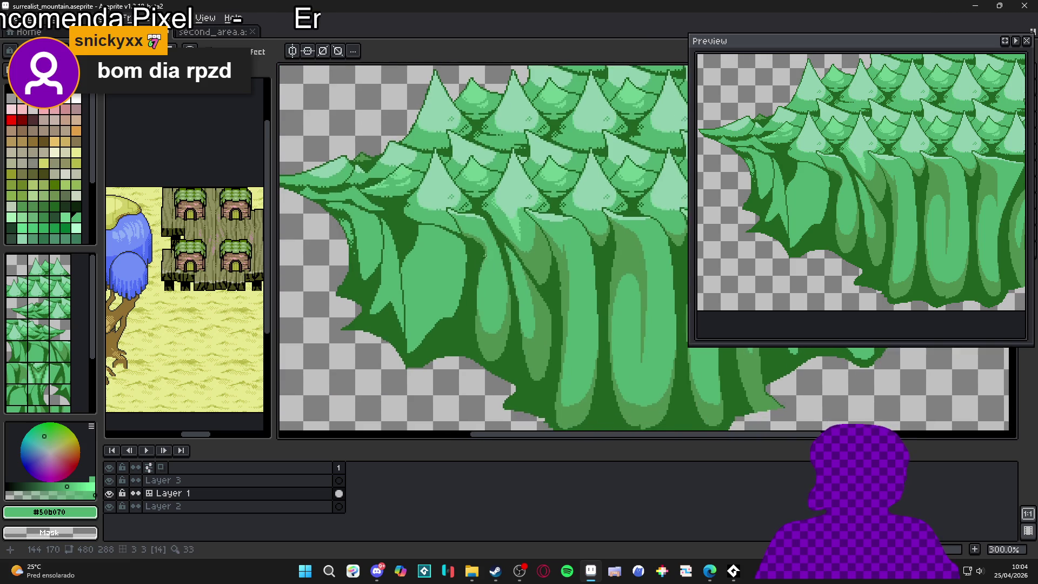
Step: Retouch a few trunk-shading pixels along the shaded edge in mid-green #509050
{"action": "scroll", "coordinate": [485, 254], "scroll_direction": "up", "scroll_amount": 4}
{"action": "left_click", "coordinate": [486, 249], "text": "alt"}
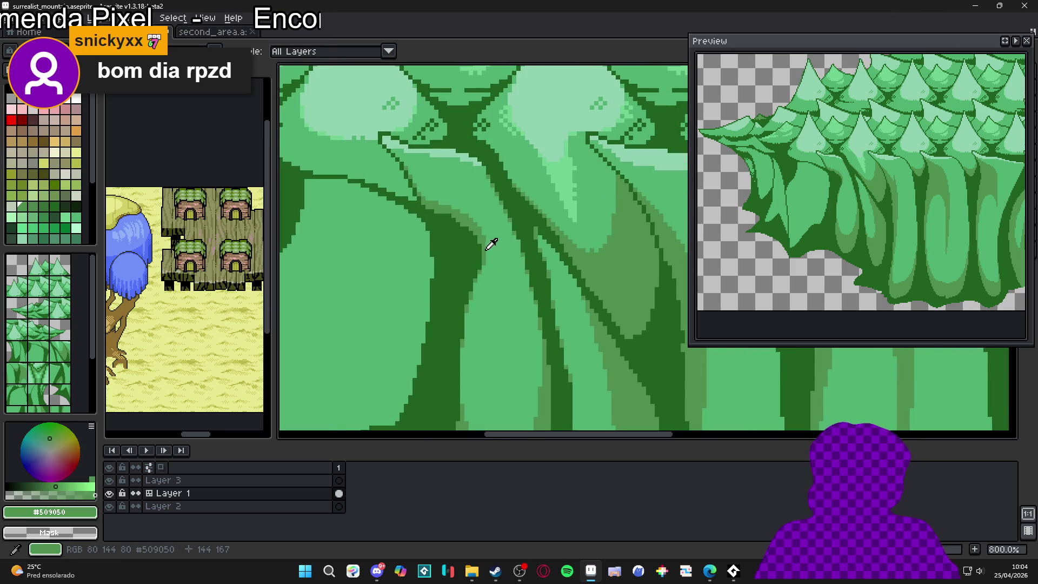
{"action": "scroll", "coordinate": [487, 241], "scroll_direction": "up", "scroll_amount": 2}
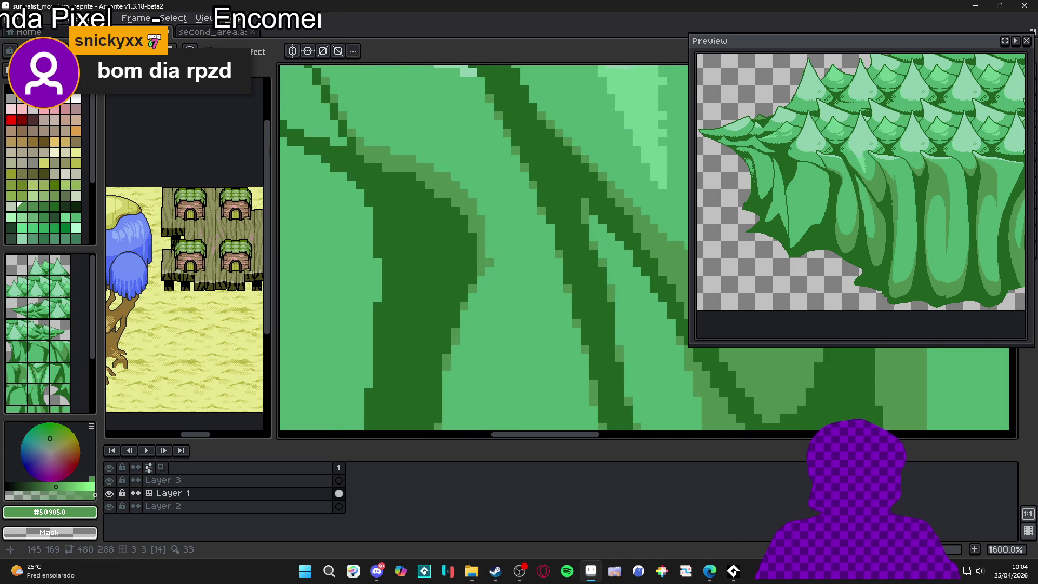
{"action": "scroll", "coordinate": [488, 249], "scroll_direction": "down", "scroll_amount": 3}
{"action": "scroll", "coordinate": [487, 249], "scroll_direction": "up", "scroll_amount": 5}
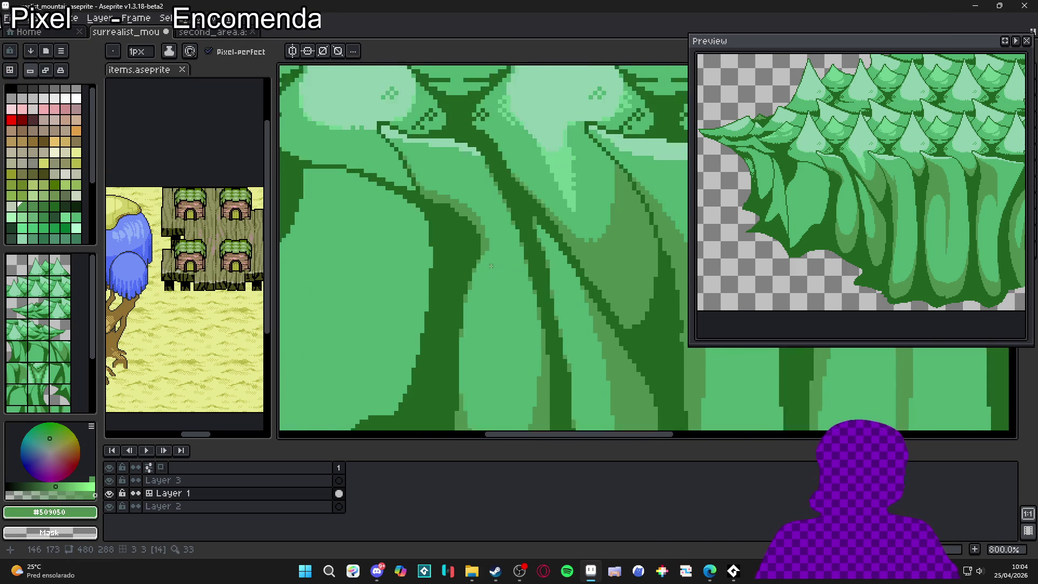
{"action": "left_click_drag", "start_coordinate": [482, 243], "coordinate": [472, 251]}
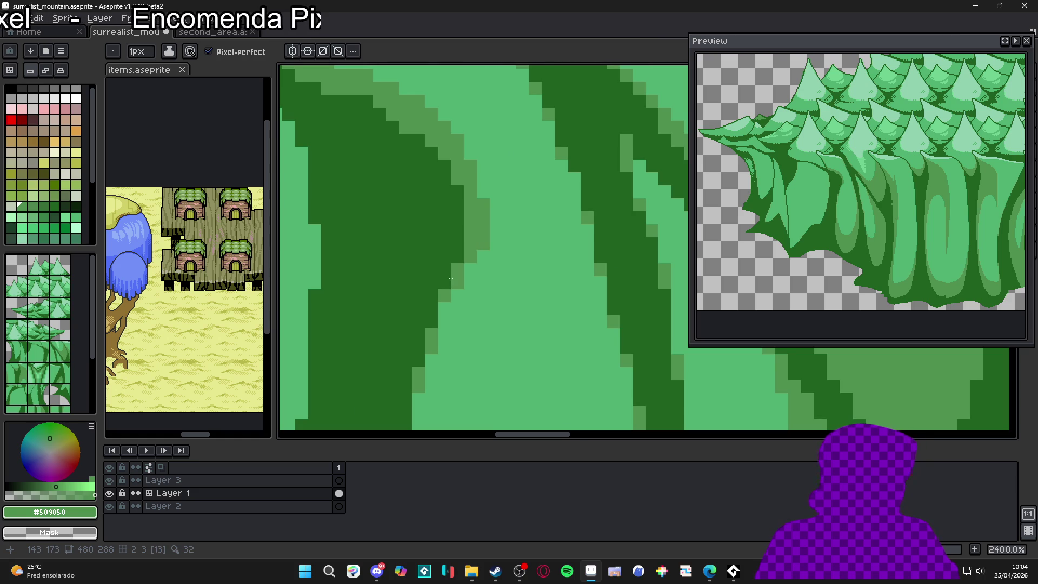
{"action": "left_click_drag", "start_coordinate": [445, 308], "coordinate": [448, 319]}
{"action": "scroll", "coordinate": [457, 320], "scroll_direction": "down", "scroll_amount": 4}
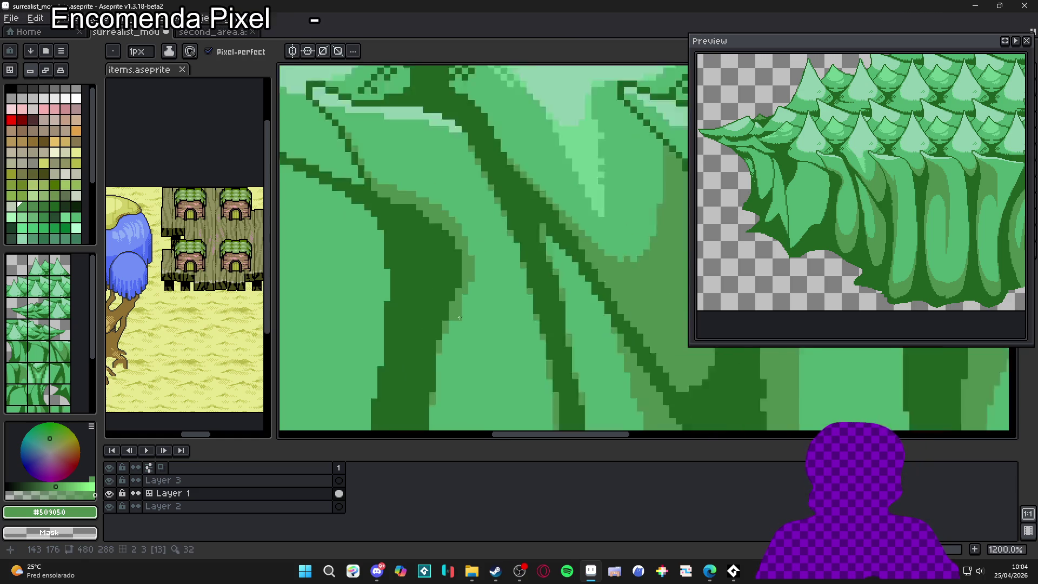
{"action": "scroll", "coordinate": [466, 317], "scroll_direction": "up", "scroll_amount": 4}
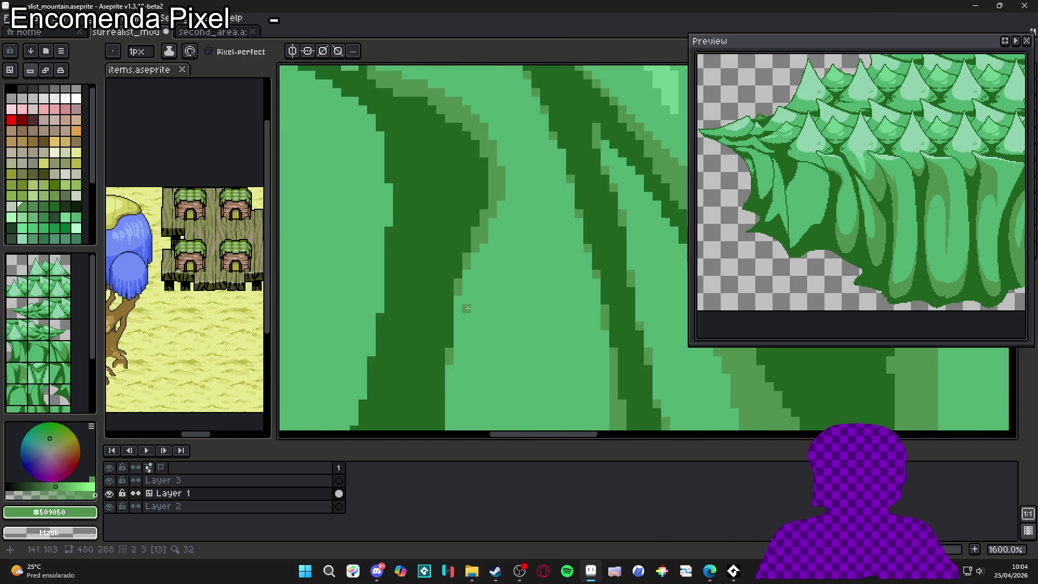
Step: Save the tile as surrealist_mountain.aseprite and look down over the trunks
{"action": "key", "text": "ctrl+s"}
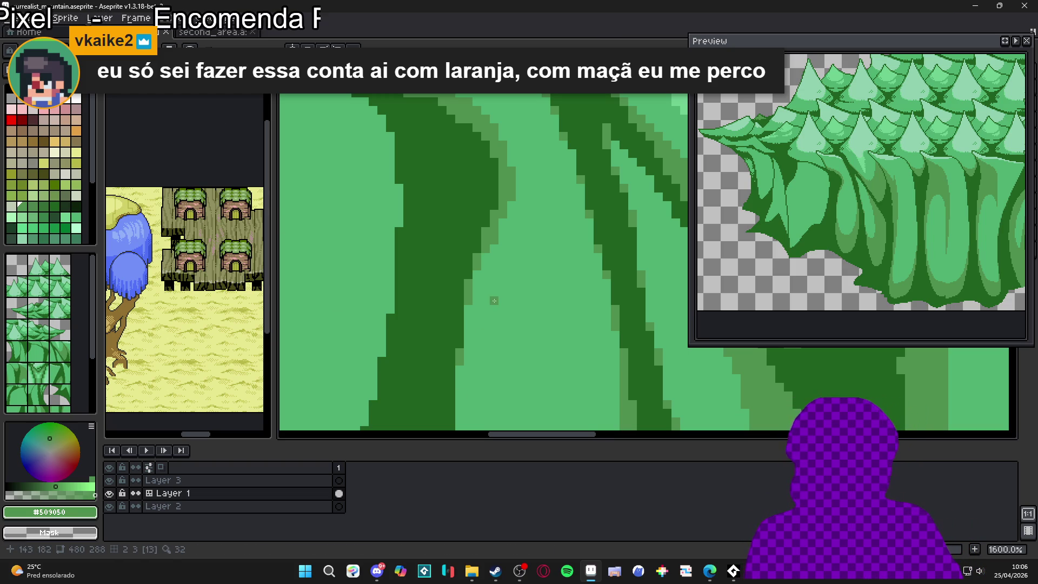
{"action": "scroll", "coordinate": [487, 255], "scroll_direction": "down", "scroll_amount": 3}
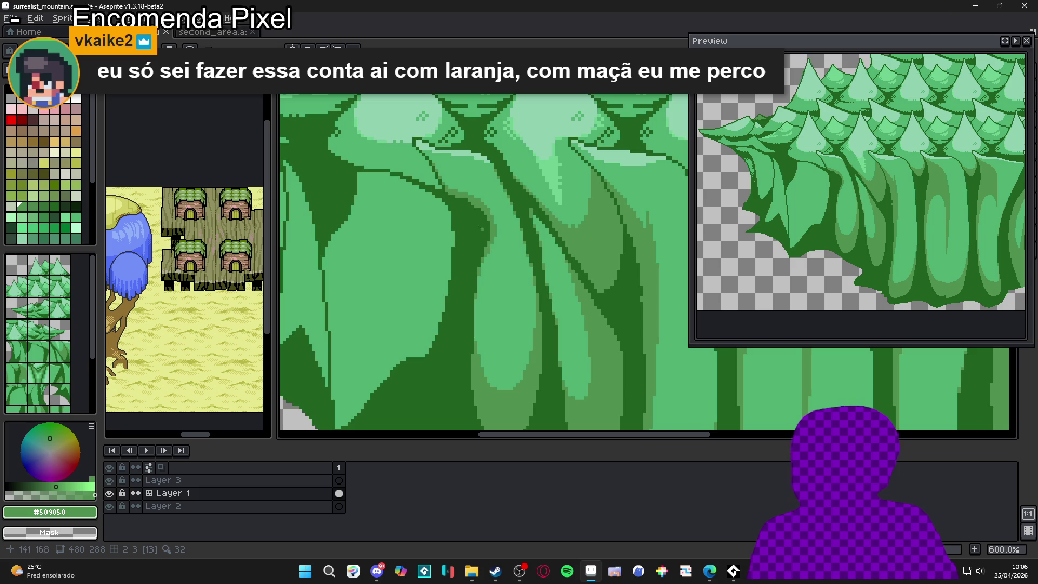
{"action": "scroll", "coordinate": [466, 183], "scroll_direction": "up", "scroll_amount": 3}
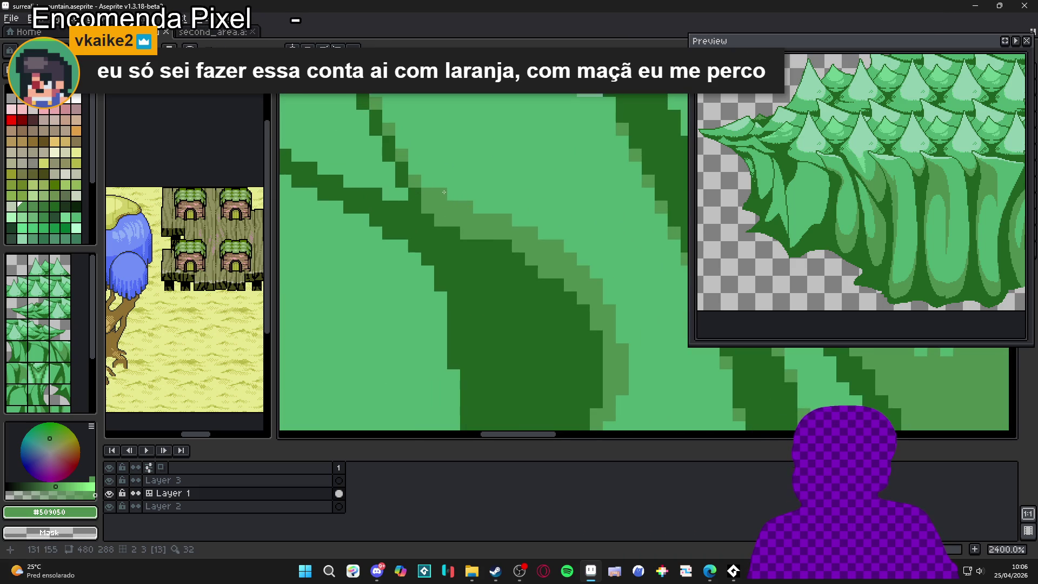
{"action": "scroll", "coordinate": [444, 192], "scroll_direction": "down", "scroll_amount": 2}
{"action": "scroll", "coordinate": [431, 132], "scroll_direction": "up", "scroll_amount": 1}
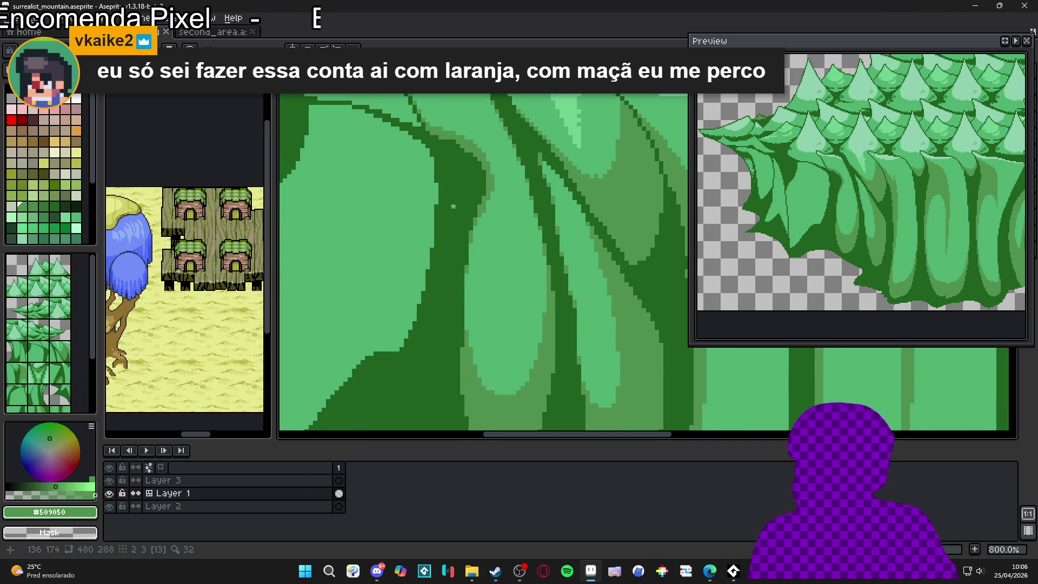
{"action": "scroll", "coordinate": [473, 224], "scroll_direction": "up", "scroll_amount": 1}
{"action": "scroll", "coordinate": [481, 230], "scroll_direction": "down", "scroll_amount": 2}
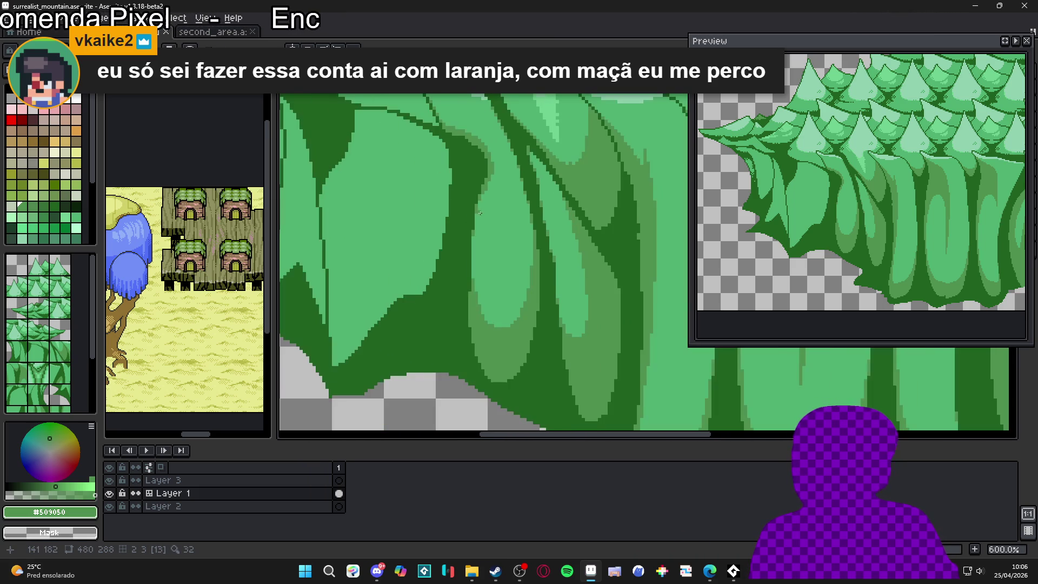
{"action": "scroll", "coordinate": [500, 325], "scroll_direction": "up", "scroll_amount": 2}
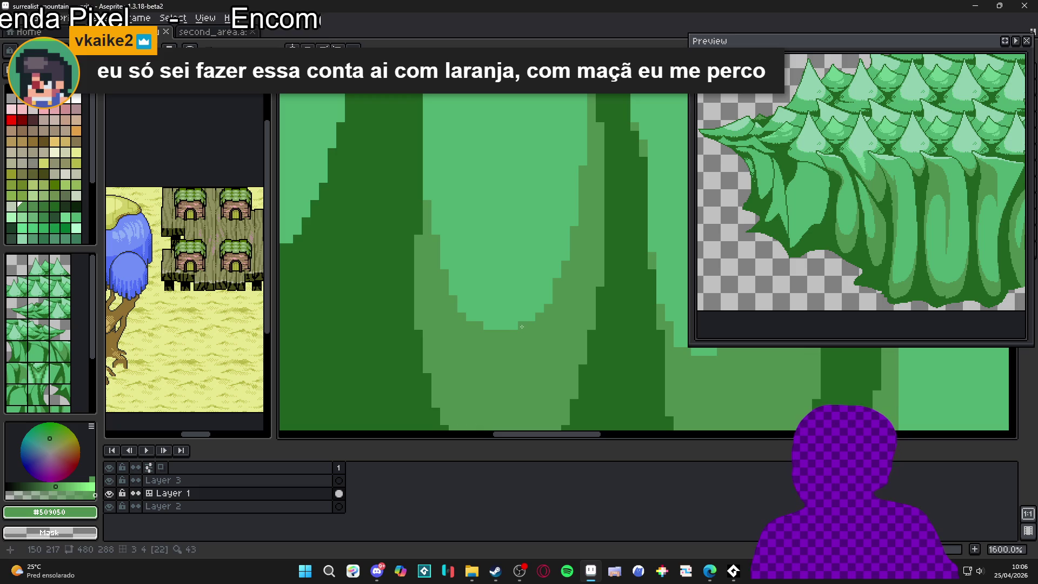
{"action": "scroll", "coordinate": [503, 335], "scroll_direction": "down", "scroll_amount": 2}
{"action": "left_click_drag", "start_coordinate": [509, 349], "coordinate": [507, 352]}
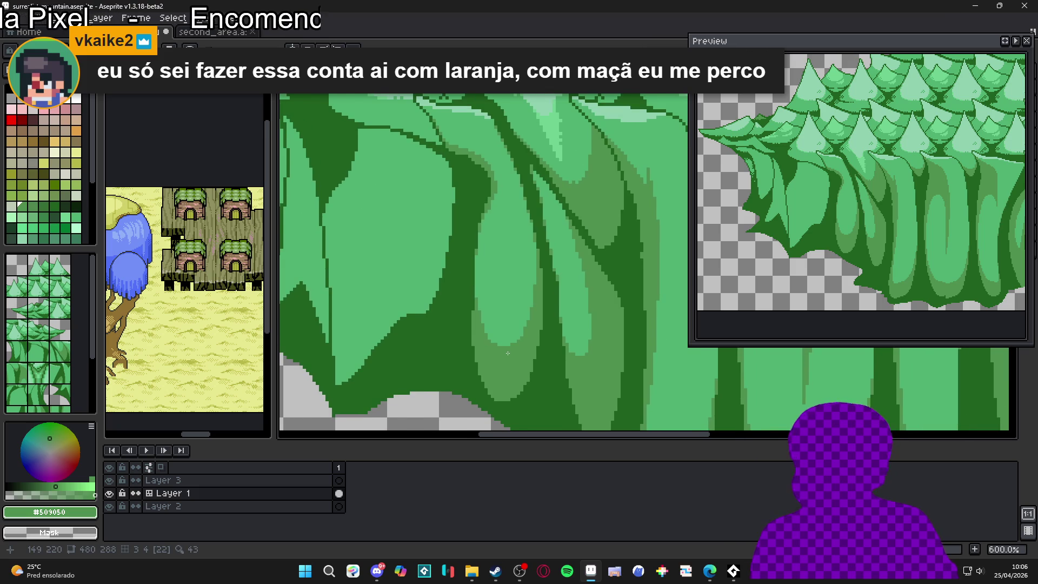
{"action": "scroll", "coordinate": [508, 352], "scroll_direction": "down", "scroll_amount": 1}
{"action": "scroll", "coordinate": [486, 286], "scroll_direction": "up", "scroll_amount": 5}
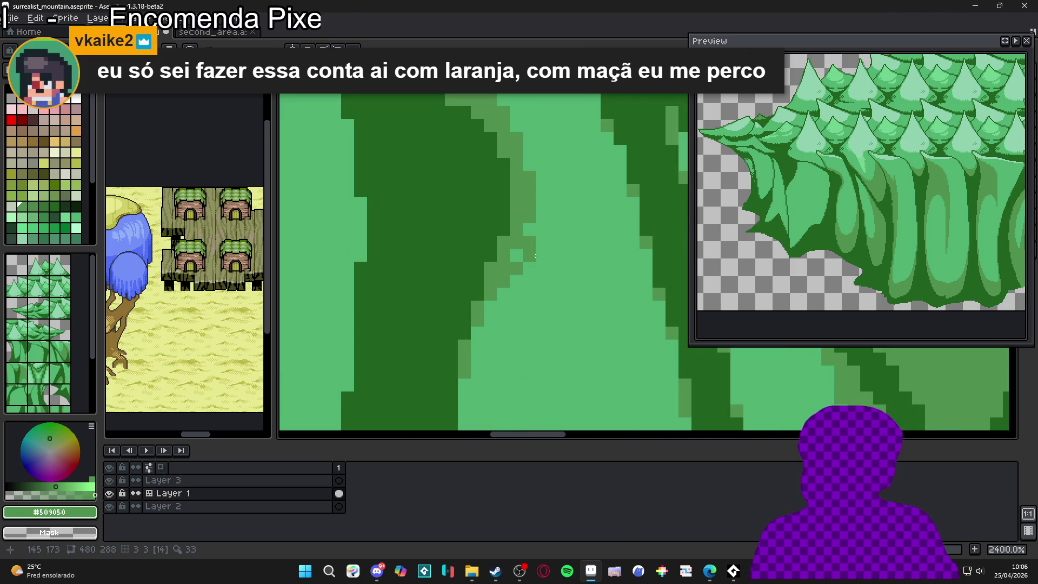
Step: Start a checkered dither of darker green pixels along the trunk highlight edge
{"action": "left_click", "coordinate": [528, 242]}
{"action": "left_click", "coordinate": [529, 227]}
{"action": "left_click", "coordinate": [542, 241]}
{"action": "left_click", "coordinate": [542, 269]}
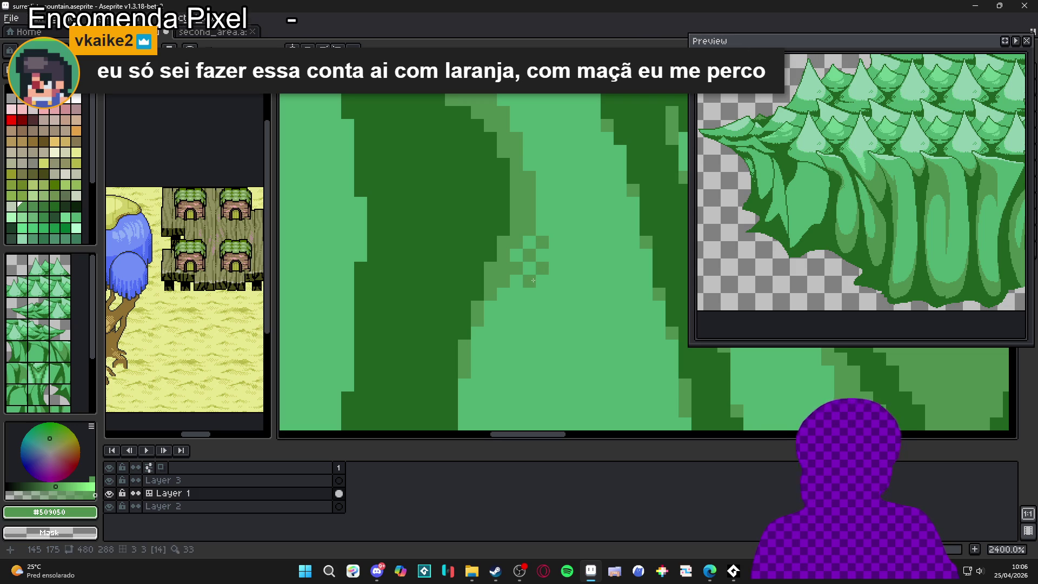
{"action": "scroll", "coordinate": [533, 280], "scroll_direction": "down", "scroll_amount": 6}
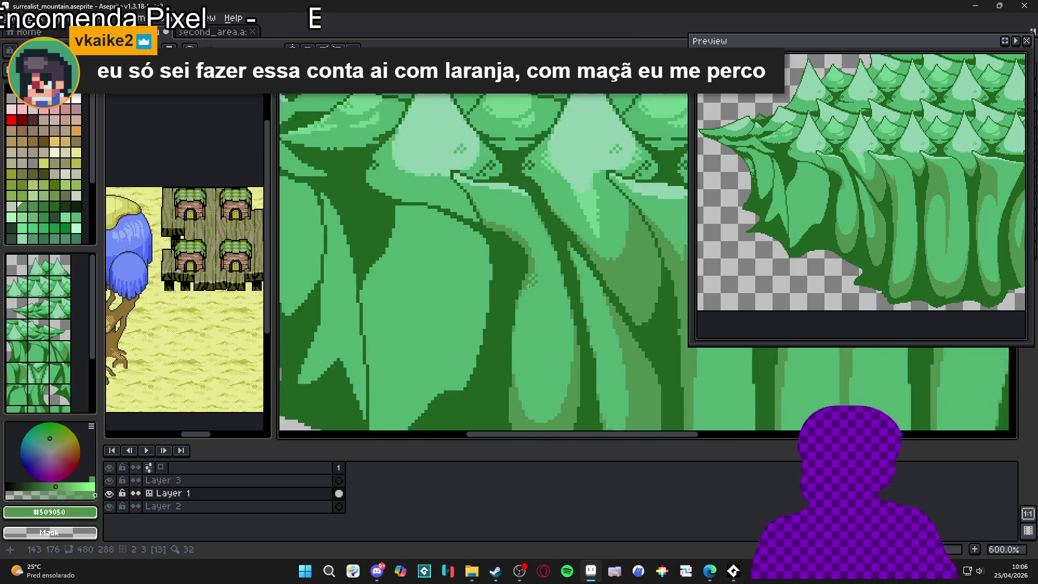
{"action": "scroll", "coordinate": [528, 286], "scroll_direction": "up", "scroll_amount": 6}
{"action": "left_click", "coordinate": [546, 306]}
{"action": "left_click", "coordinate": [560, 292]}
{"action": "scroll", "coordinate": [541, 302], "scroll_direction": "down", "scroll_amount": 6}
{"action": "scroll", "coordinate": [511, 320], "scroll_direction": "up", "scroll_amount": 6}
{"action": "left_click", "coordinate": [518, 313]}
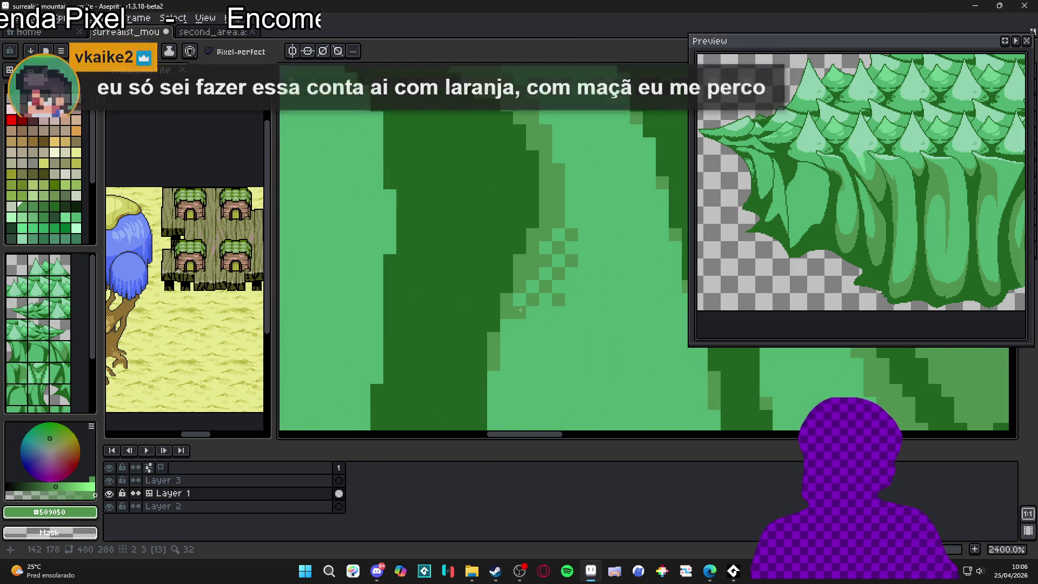
{"action": "left_click", "coordinate": [546, 313]}
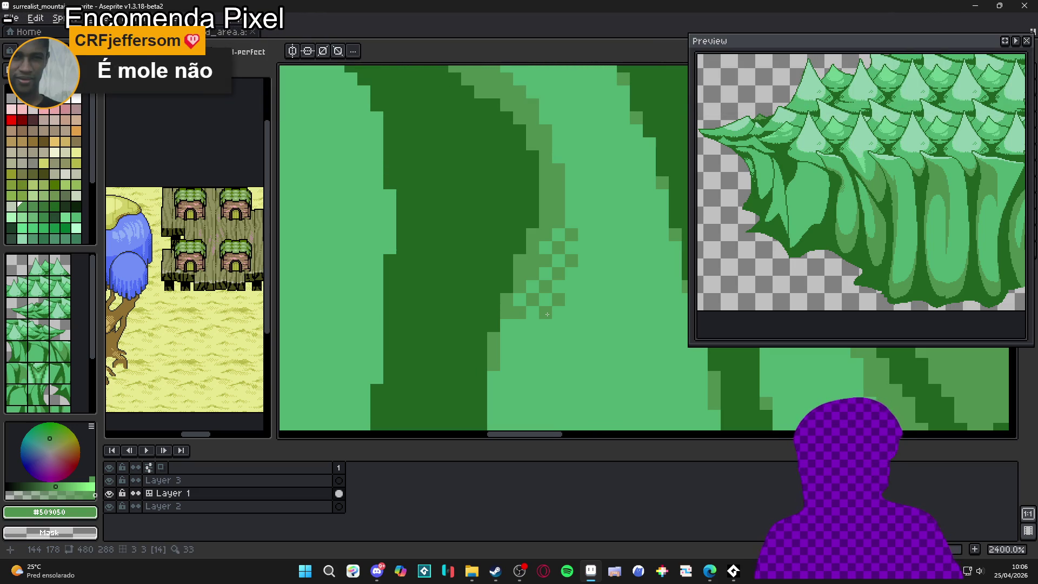
Step: Turn one mid-green dither pixel back to light green #50b070
{"action": "left_click", "coordinate": [589, 312], "text": "alt"}
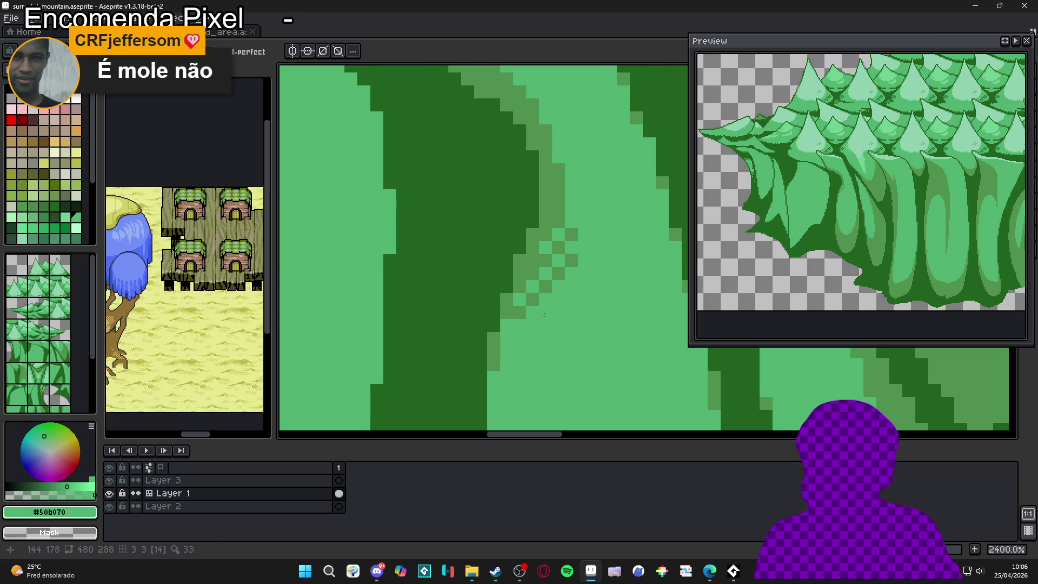
{"action": "left_click", "coordinate": [573, 258]}
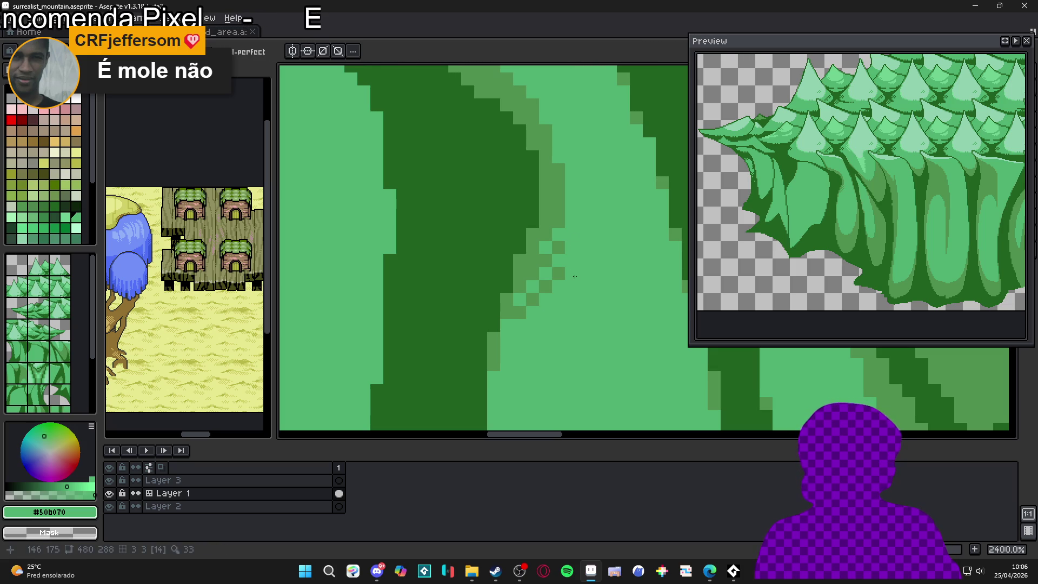
{"action": "scroll", "coordinate": [556, 253], "scroll_direction": "down", "scroll_amount": 4}
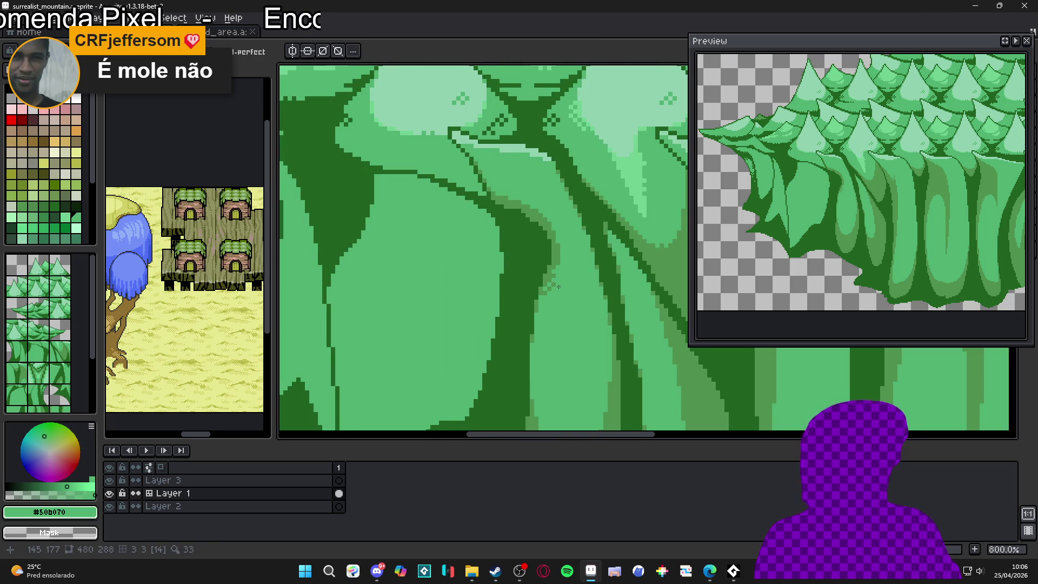
{"action": "scroll", "coordinate": [558, 286], "scroll_direction": "down", "scroll_amount": 4}
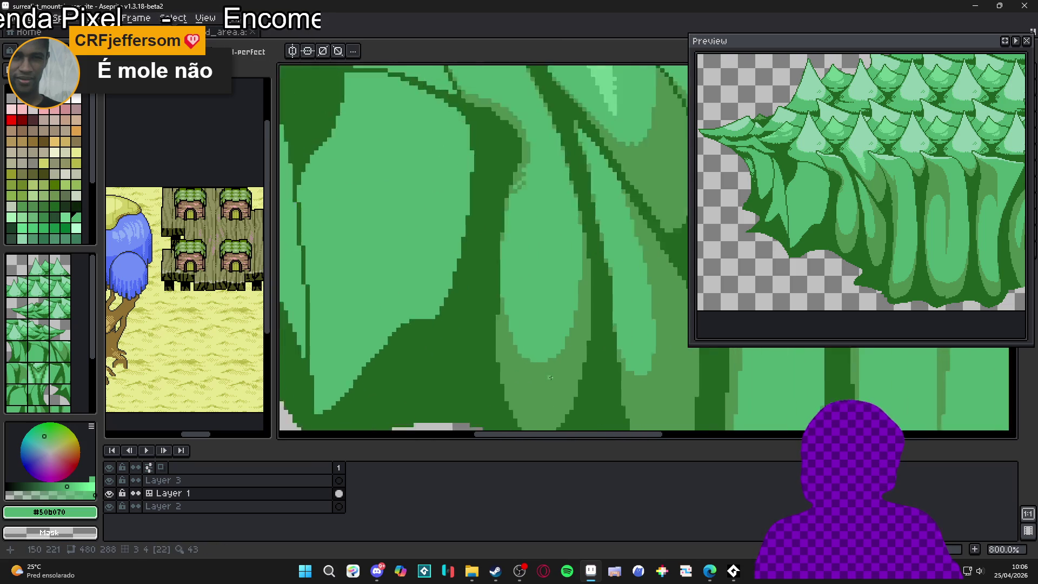
{"action": "scroll", "coordinate": [551, 377], "scroll_direction": "up", "scroll_amount": 3}
Step: Dither the light-green blob's lower edge and trunk edge with mid-green #509050 pixels
{"action": "left_click", "coordinate": [524, 352], "text": "alt"}
{"action": "left_click", "coordinate": [510, 316]}
{"action": "left_click", "coordinate": [519, 337]}
{"action": "left_click", "coordinate": [535, 344]}
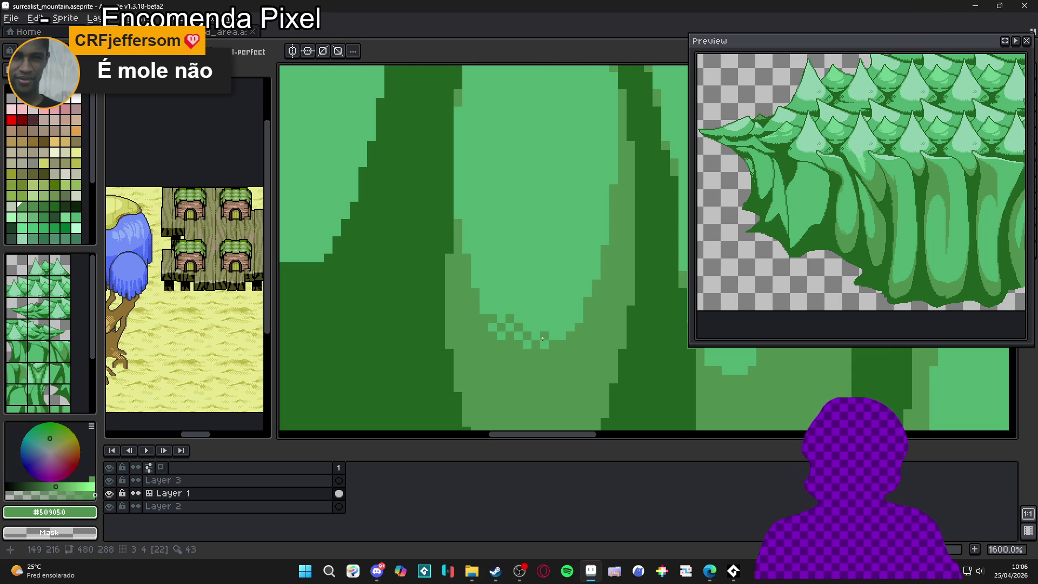
{"action": "scroll", "coordinate": [550, 336], "scroll_direction": "down", "scroll_amount": 3}
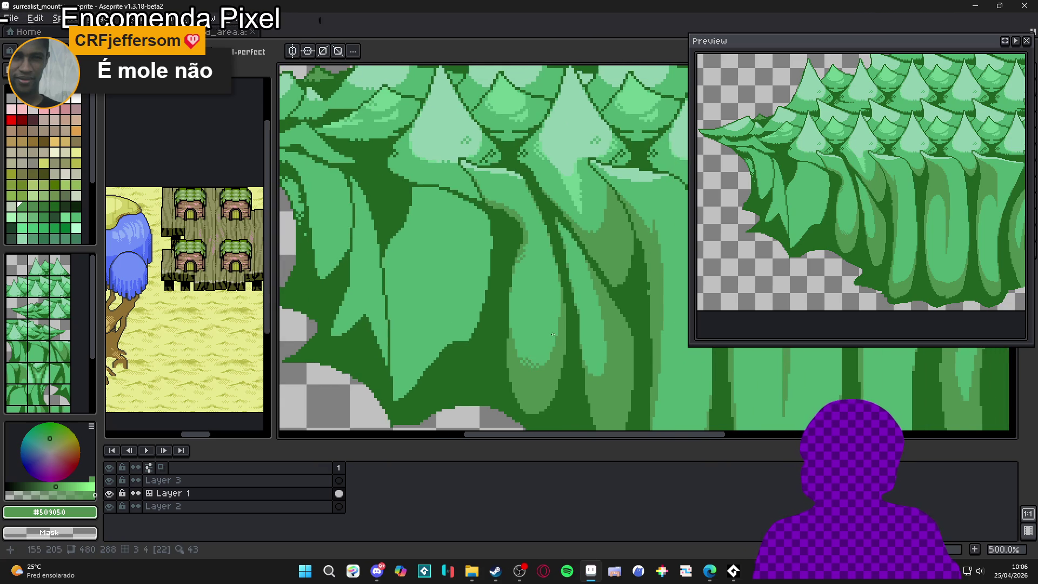
{"action": "scroll", "coordinate": [554, 333], "scroll_direction": "up", "scroll_amount": 3}
{"action": "scroll", "coordinate": [554, 334], "scroll_direction": "up", "scroll_amount": 2}
{"action": "left_click_drag", "start_coordinate": [566, 320], "coordinate": [570, 304]}
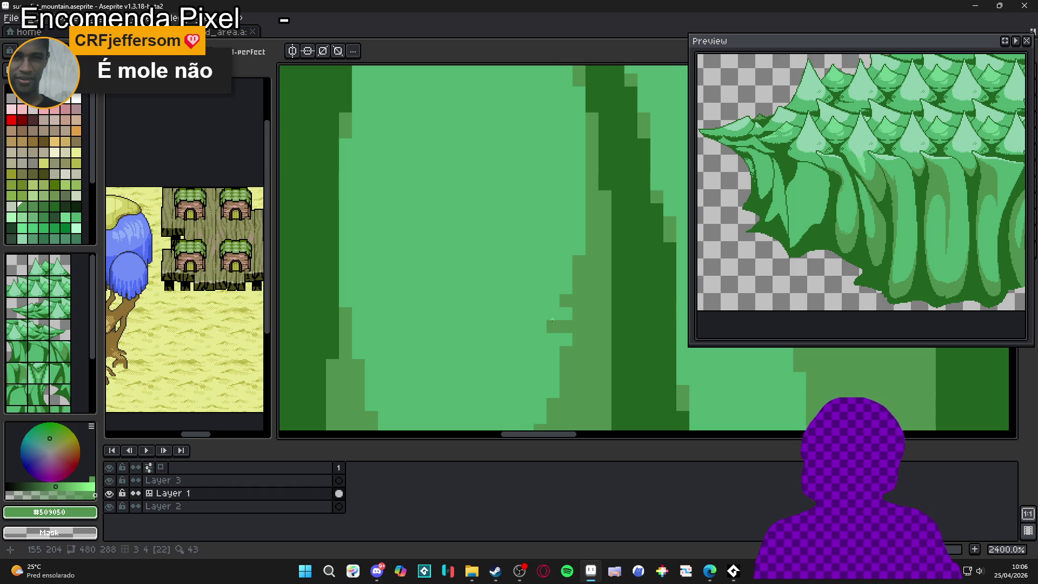
{"action": "scroll", "coordinate": [546, 373], "scroll_direction": "down", "scroll_amount": 4}
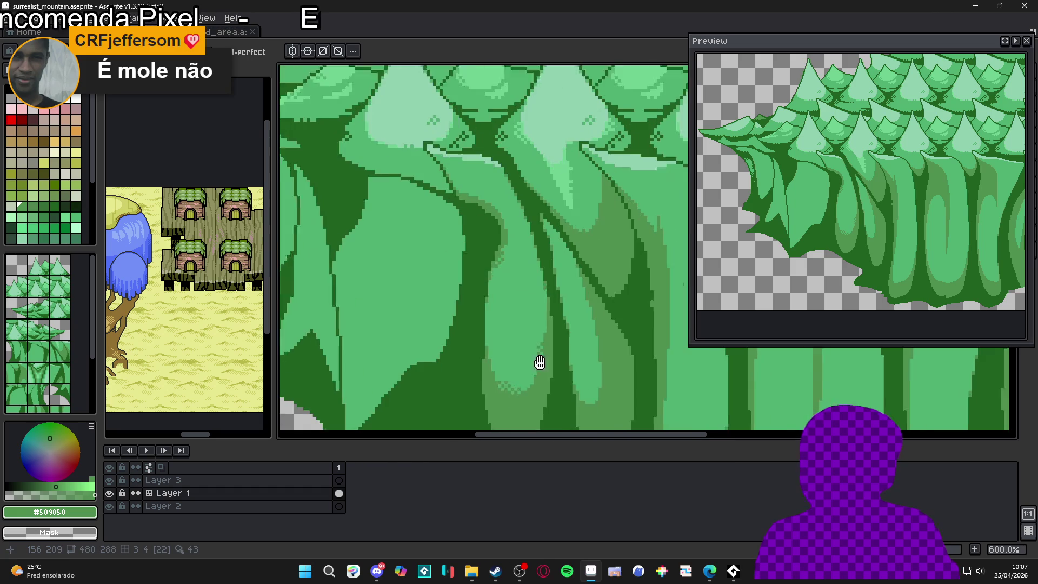
{"action": "scroll", "coordinate": [539, 362], "scroll_direction": "up", "scroll_amount": 5}
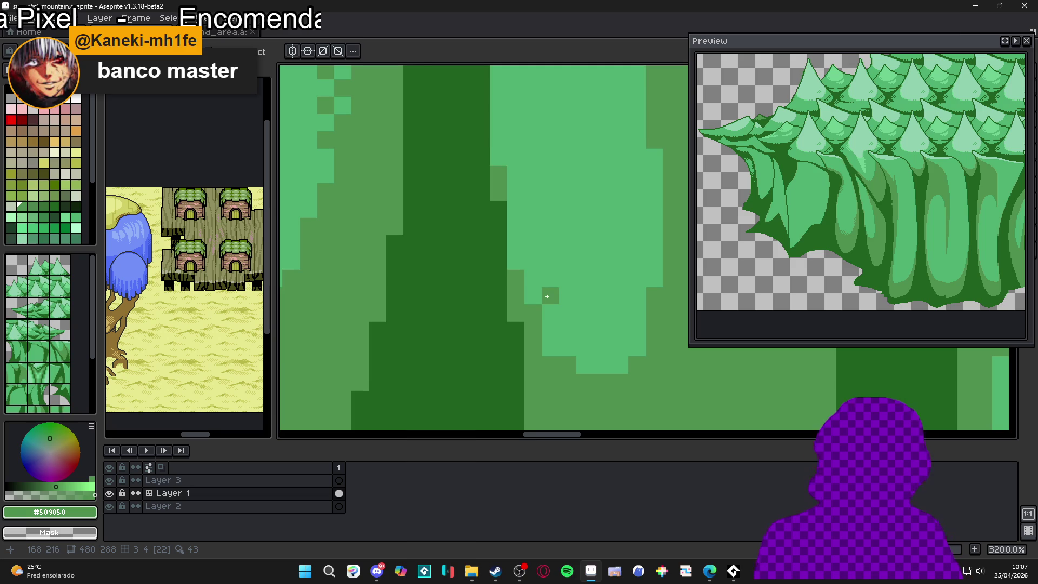
{"action": "scroll", "coordinate": [557, 317], "scroll_direction": "up", "scroll_amount": 1}
Step: Checker mid-green pixels along the light area's bottom edge, then view the whole tile
{"action": "left_click", "coordinate": [545, 336]}
{"action": "left_click", "coordinate": [623, 388]}
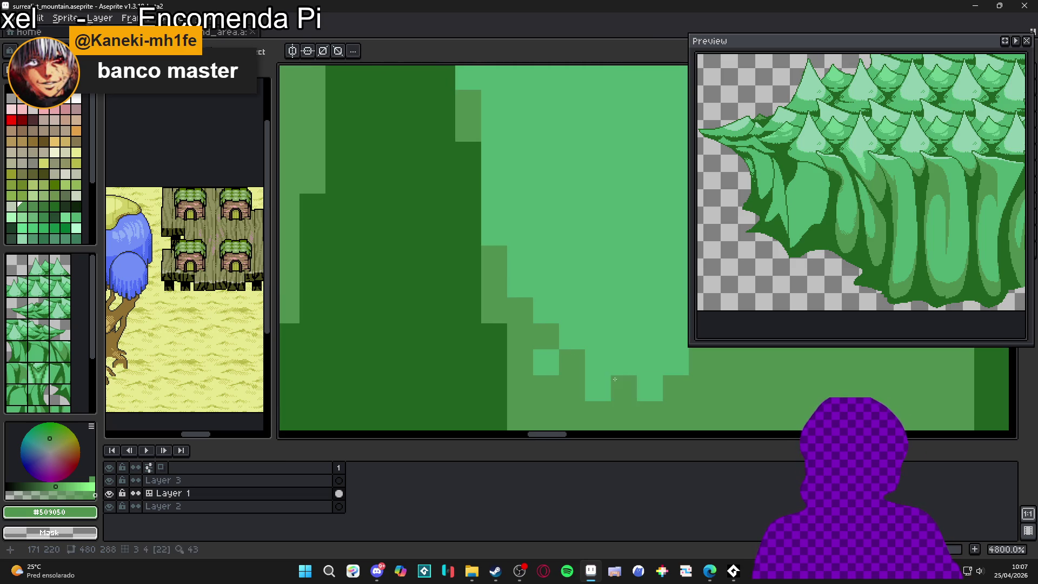
{"action": "key", "text": "ctrl+z"}
{"action": "left_click", "coordinate": [598, 388]}
{"action": "left_click", "coordinate": [624, 362]}
{"action": "left_click", "coordinate": [649, 388]}
{"action": "left_click", "coordinate": [676, 362]}
{"action": "left_click", "coordinate": [650, 336]}
{"action": "left_click", "coordinate": [623, 336]}
{"action": "left_click", "coordinate": [598, 337]}
{"action": "scroll", "coordinate": [592, 347], "scroll_direction": "down", "scroll_amount": 4}
{"action": "scroll", "coordinate": [592, 348], "scroll_direction": "up", "scroll_amount": 3}
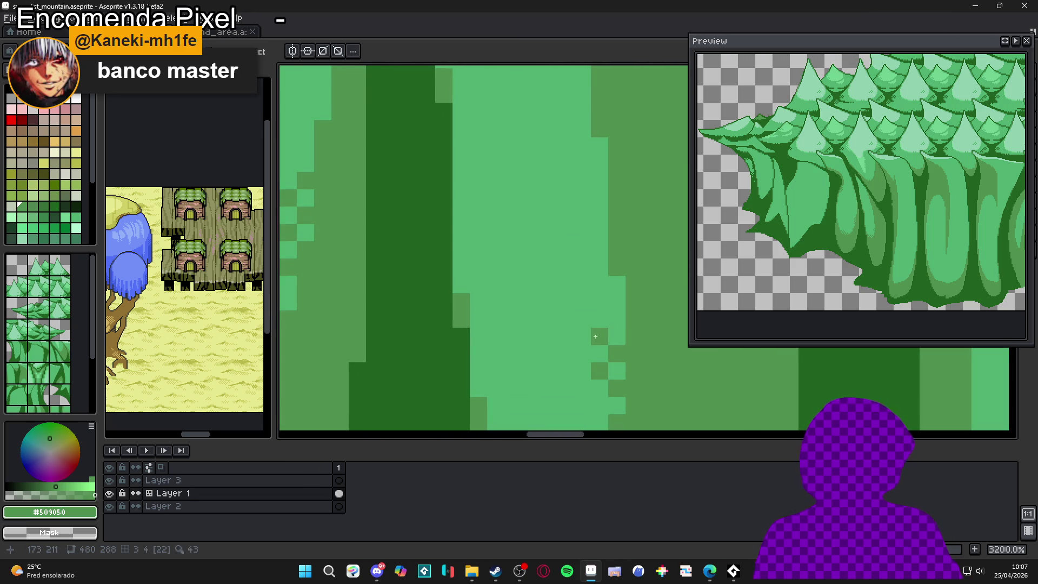
{"action": "scroll", "coordinate": [589, 346], "scroll_direction": "down", "scroll_amount": 5}
{"action": "scroll", "coordinate": [584, 352], "scroll_direction": "down", "scroll_amount": 5}
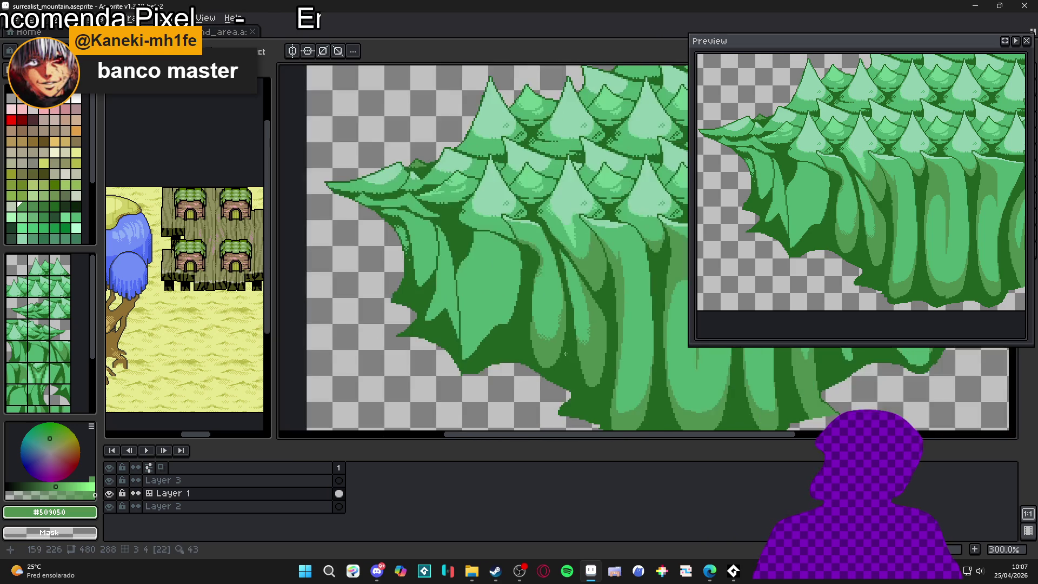
{"action": "left_click_drag", "start_coordinate": [525, 361], "coordinate": [499, 354]}
{"action": "scroll", "coordinate": [548, 344], "scroll_direction": "up", "scroll_amount": 8}
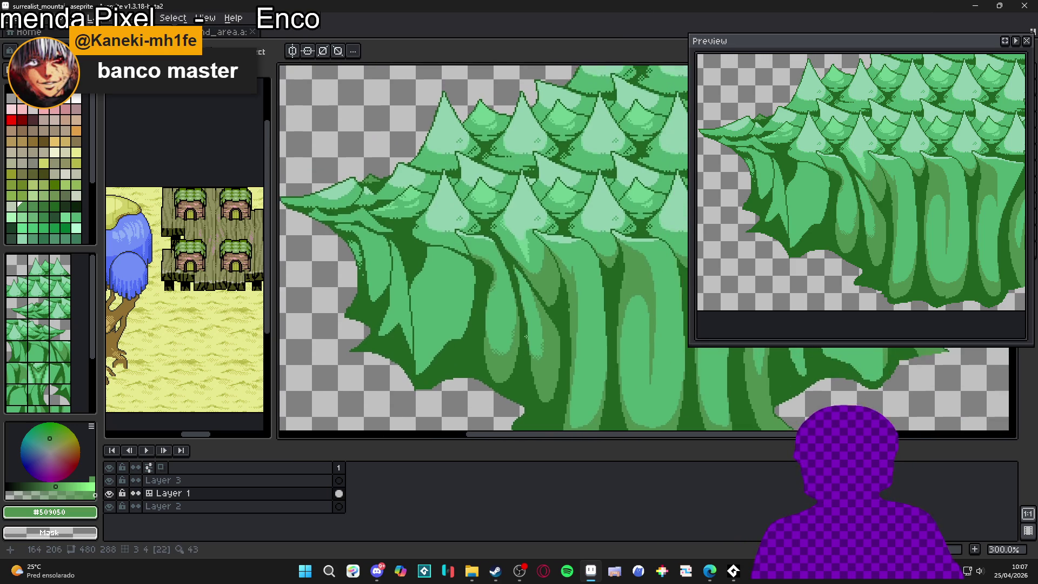
Step: Pick dark green #206020 and dither checkered dark pixels along the V's bottom
{"action": "left_click", "coordinate": [541, 366], "text": "alt"}
{"action": "left_click", "coordinate": [528, 332]}
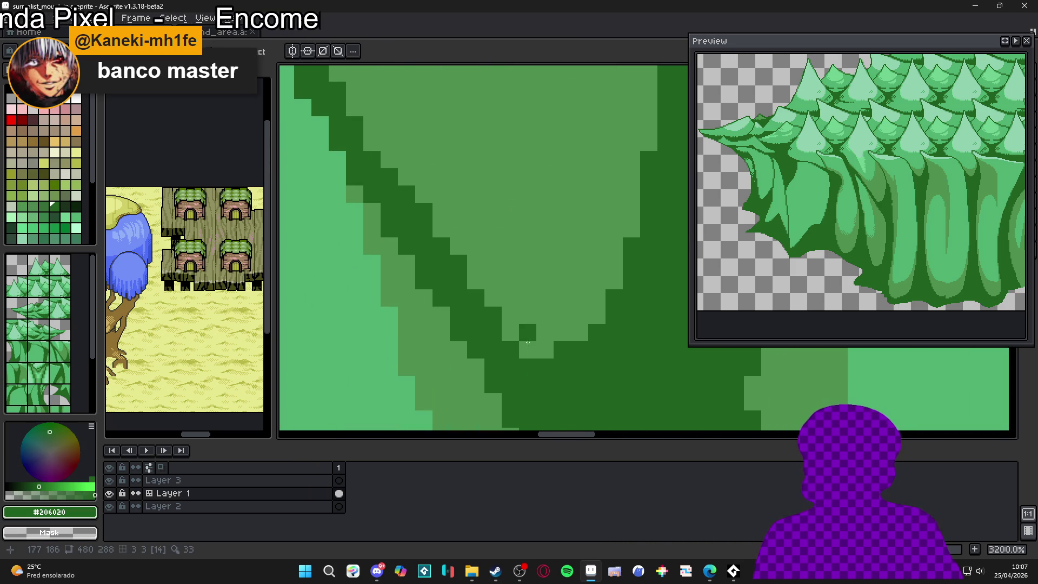
{"action": "left_click", "coordinate": [545, 349]}
{"action": "left_click", "coordinate": [562, 333]}
{"action": "left_click", "coordinate": [579, 315]}
{"action": "left_click", "coordinate": [544, 315]}
{"action": "left_click", "coordinate": [510, 315]}
{"action": "left_click", "coordinate": [545, 297]}
{"action": "key", "text": "ctrl+z"}
{"action": "left_click", "coordinate": [527, 297]}
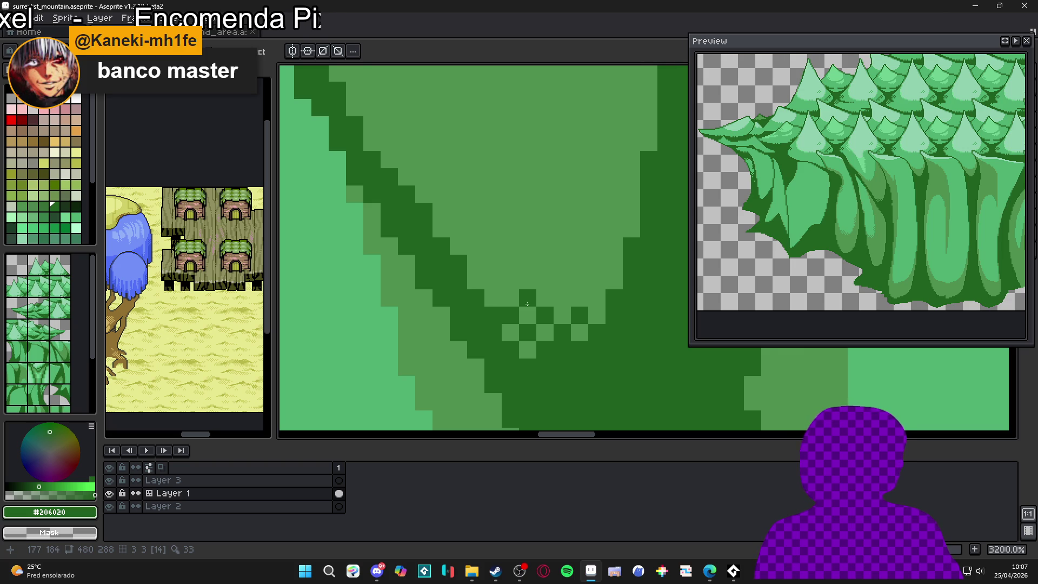
Step: Extend the dark #206020 checker dither to the right along the valley bottom
{"action": "left_click", "coordinate": [562, 297]}
{"action": "left_click", "coordinate": [597, 297]}
{"action": "left_click", "coordinate": [596, 314]}
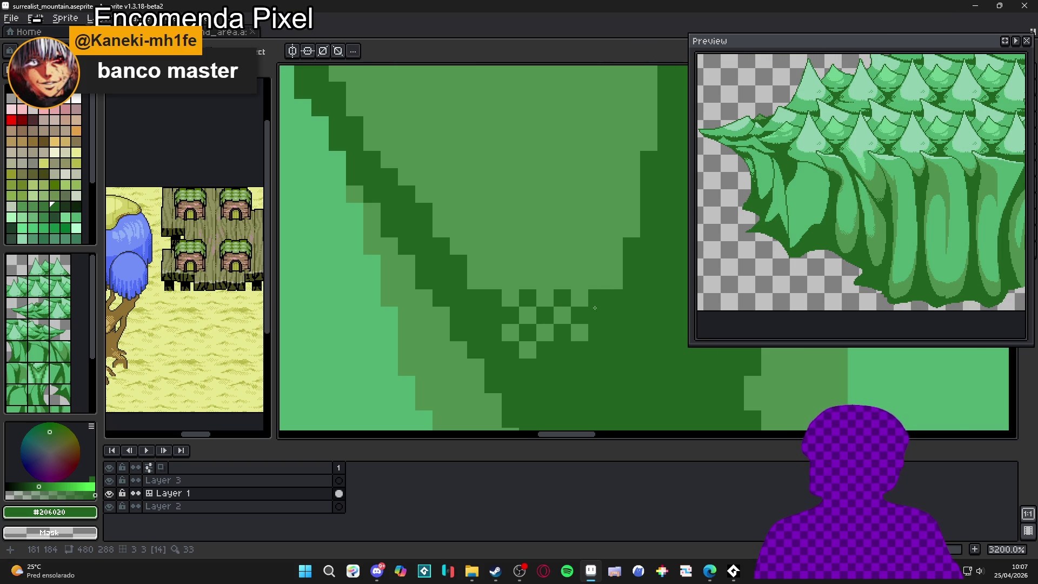
{"action": "scroll", "coordinate": [597, 324], "scroll_direction": "down", "scroll_amount": 8}
{"action": "scroll", "coordinate": [598, 339], "scroll_direction": "up", "scroll_amount": 8}
Step: Continue the dark dither up the right valley edge and darken two pixels beside it
{"action": "left_click", "coordinate": [618, 294]}
{"action": "left_click", "coordinate": [583, 311]}
{"action": "key", "text": "ctrl+z"}
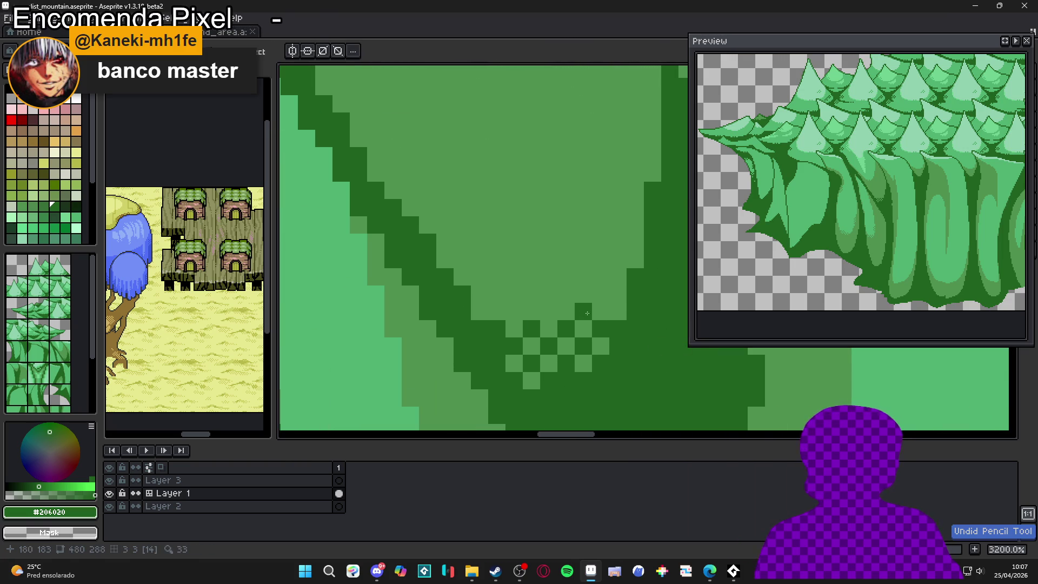
{"action": "key", "text": "ctrl+z"}
{"action": "left_click", "coordinate": [583, 294]}
{"action": "left_click", "coordinate": [600, 294]}
{"action": "left_click", "coordinate": [616, 276]}
{"action": "left_click", "coordinate": [632, 243]}
{"action": "left_click", "coordinate": [629, 253]}
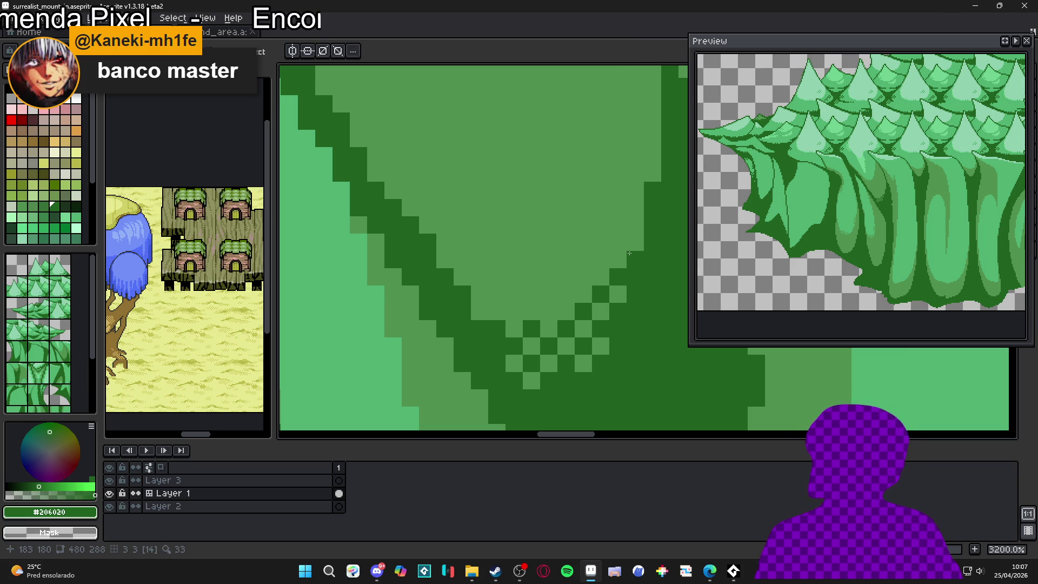
Step: Notch the lower tip of the light trunk shape with dark #206020 pixels
{"action": "scroll", "coordinate": [621, 247], "scroll_direction": "down", "scroll_amount": 2}
{"action": "scroll", "coordinate": [616, 241], "scroll_direction": "up", "scroll_amount": 2}
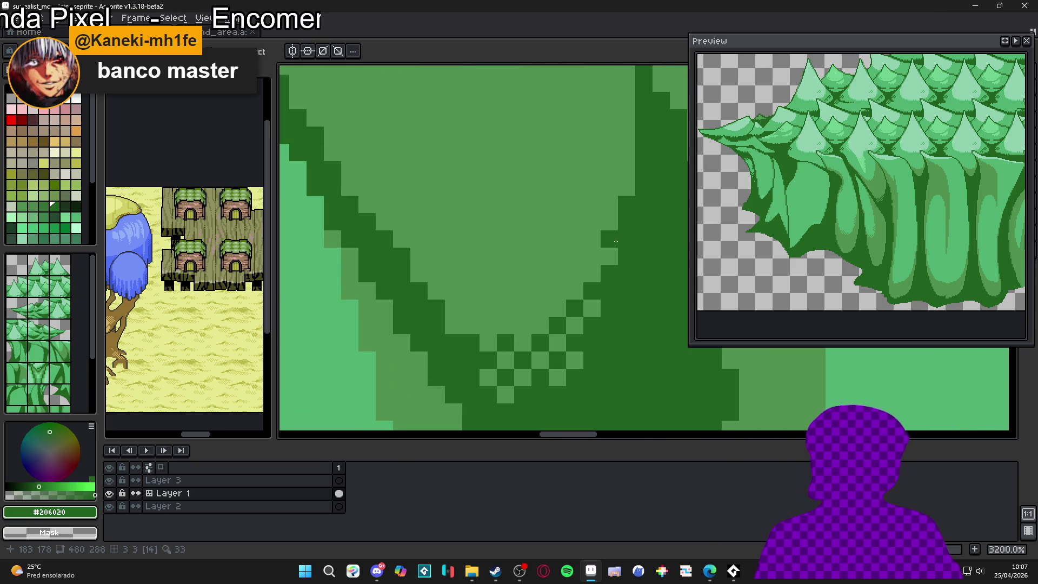
{"action": "scroll", "coordinate": [615, 241], "scroll_direction": "down", "scroll_amount": 8}
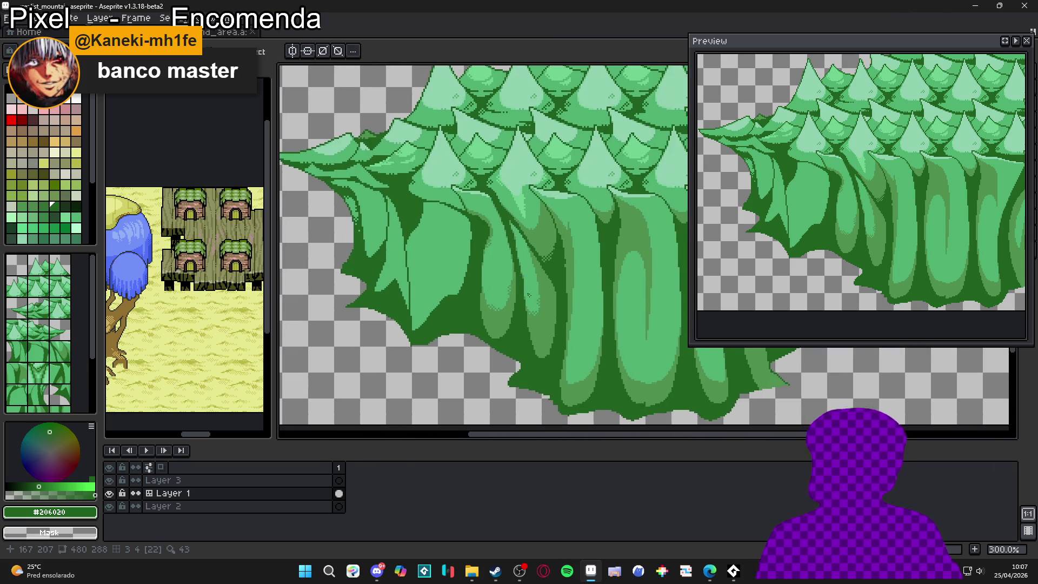
{"action": "scroll", "coordinate": [528, 295], "scroll_direction": "up", "scroll_amount": 9}
{"action": "left_click", "coordinate": [510, 342]}
{"action": "scroll", "coordinate": [514, 337], "scroll_direction": "down", "scroll_amount": 2}
{"action": "scroll", "coordinate": [513, 338], "scroll_direction": "up", "scroll_amount": 2}
{"action": "left_click", "coordinate": [527, 321]}
{"action": "left_click", "coordinate": [514, 334]}
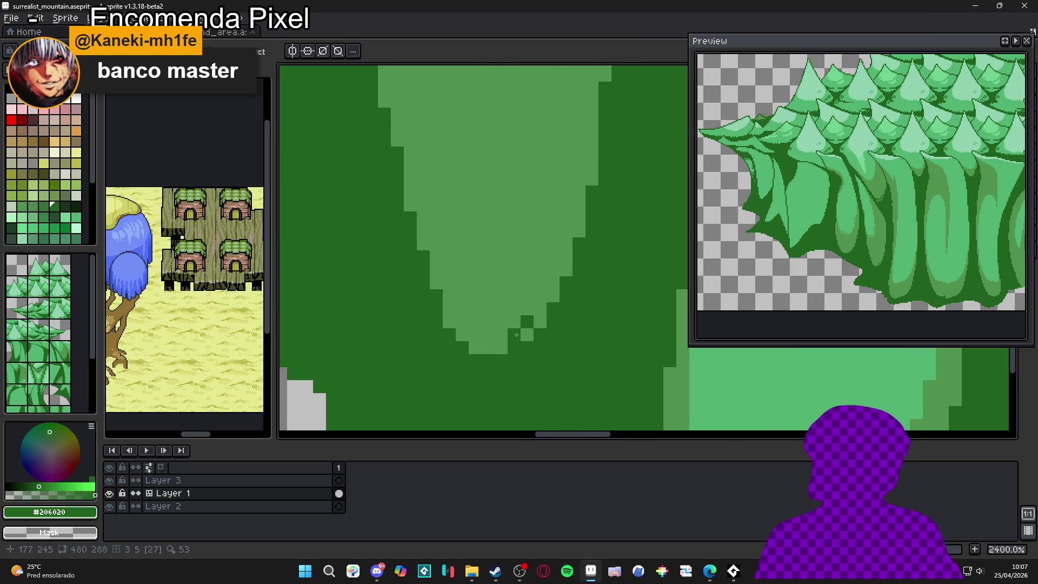
{"action": "key", "text": "ctrl+z"}
{"action": "left_click", "coordinate": [488, 347]}
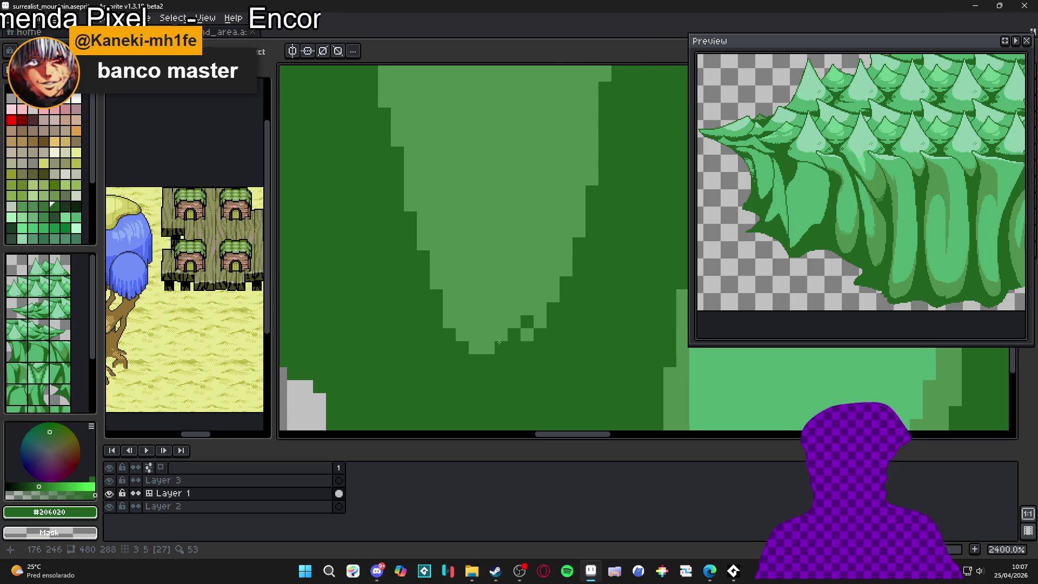
{"action": "left_click", "coordinate": [488, 347]}
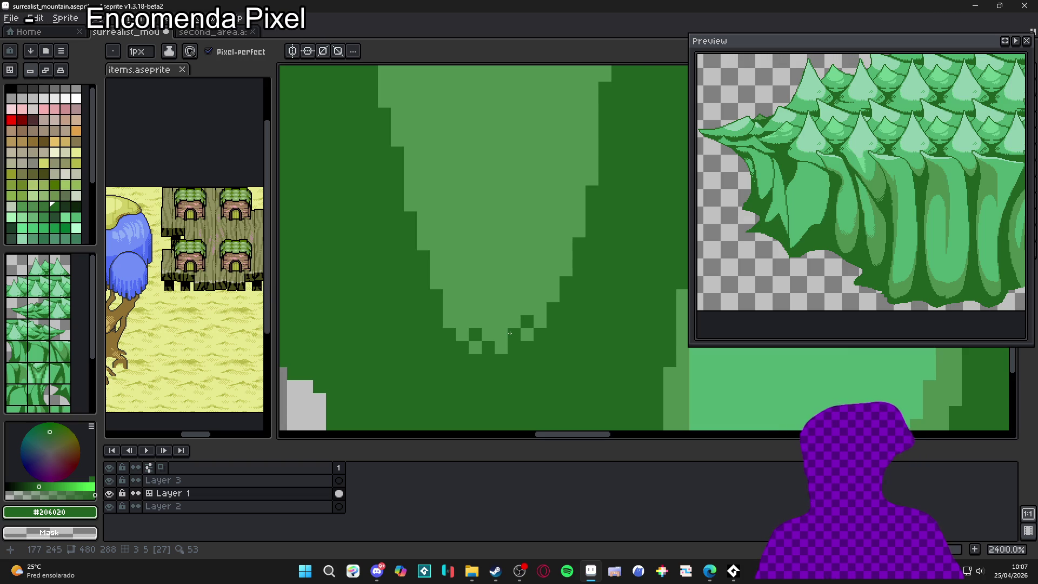
Step: Darken the bottom tip of the light green trunk shape
{"action": "scroll", "coordinate": [510, 333], "scroll_direction": "down", "scroll_amount": 6}
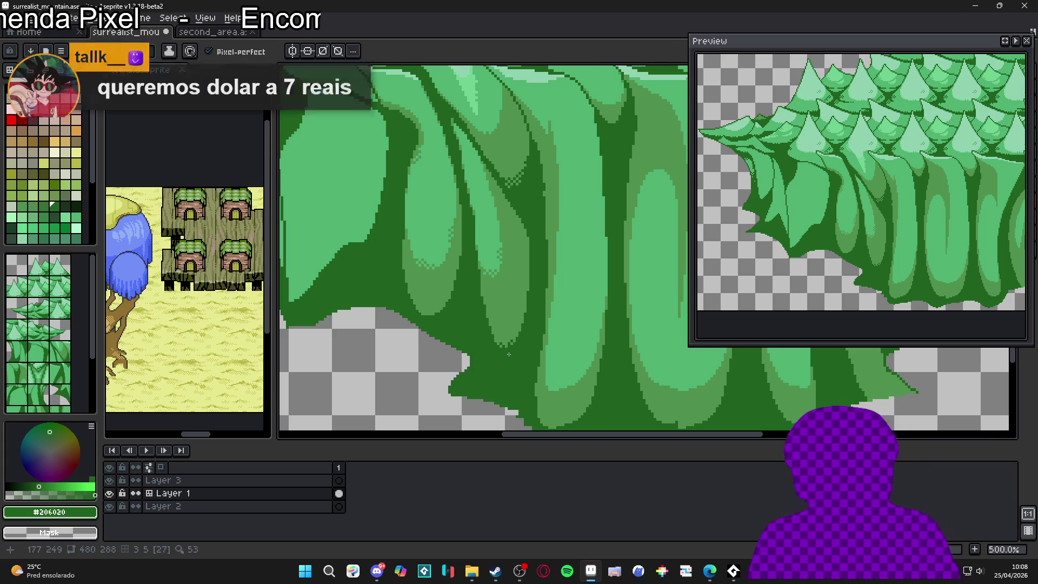
{"action": "scroll", "coordinate": [450, 342], "scroll_direction": "down", "scroll_amount": 2}
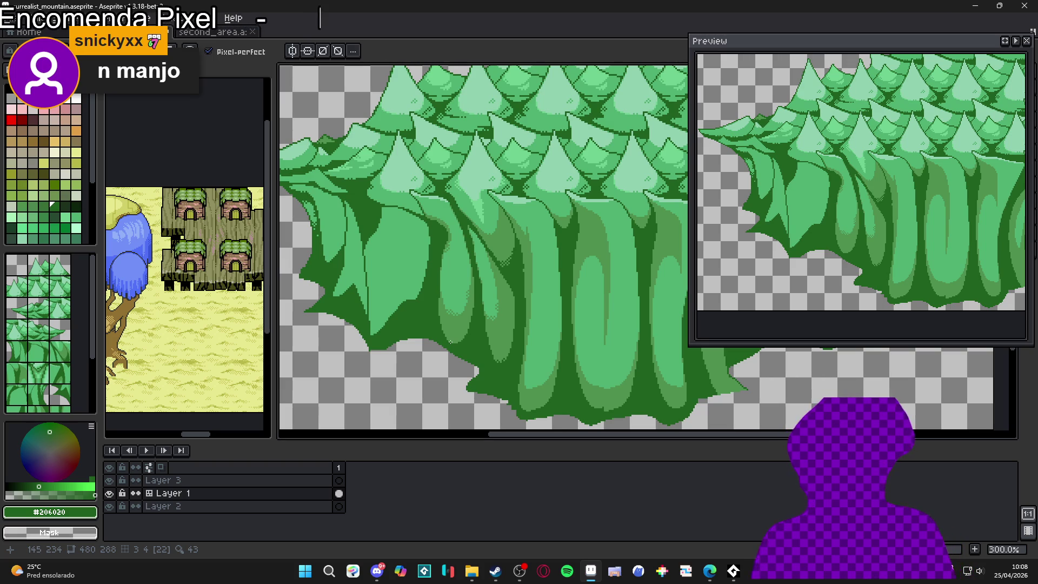
{"action": "scroll", "coordinate": [433, 317], "scroll_direction": "up", "scroll_amount": 6}
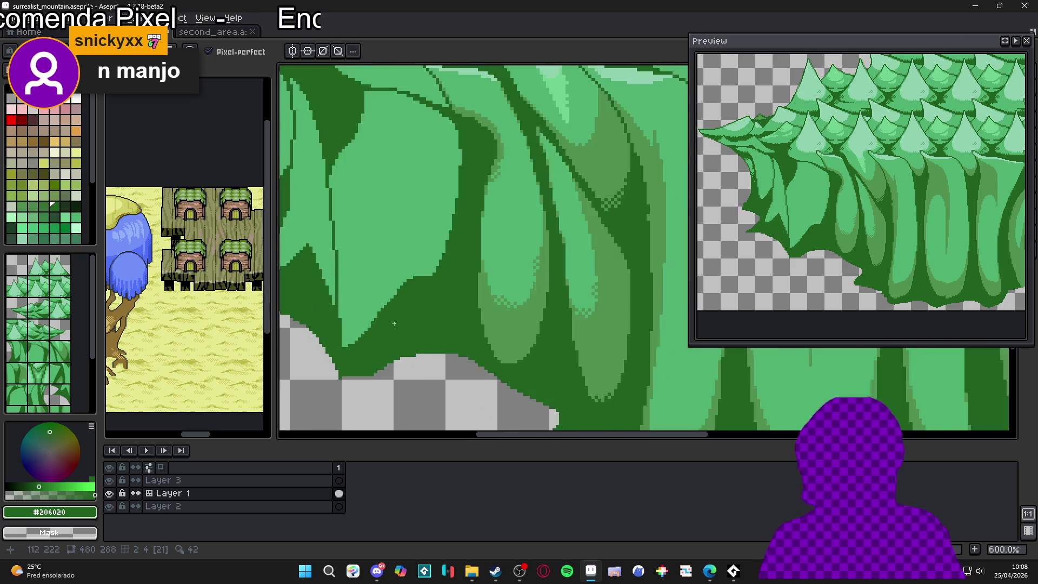
{"action": "left_click_drag", "start_coordinate": [352, 355], "coordinate": [383, 344]}
{"action": "scroll", "coordinate": [442, 360], "scroll_direction": "down", "scroll_amount": 3}
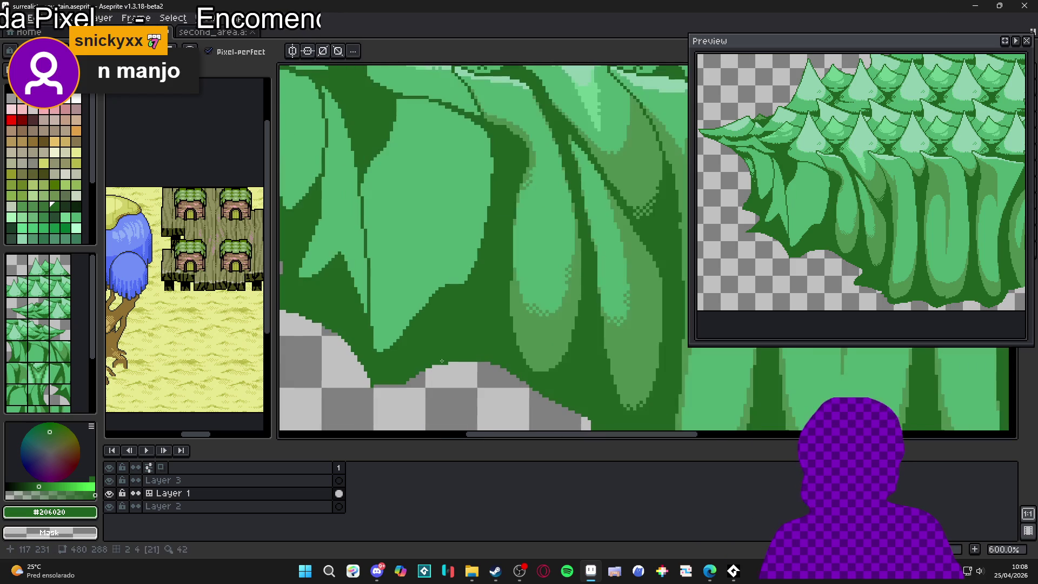
{"action": "scroll", "coordinate": [441, 324], "scroll_direction": "up", "scroll_amount": 3}
Step: Eyedrop light green #50b070 and push the dark diagonal edge right with a few pixels
{"action": "left_click", "coordinate": [449, 294], "text": "alt"}
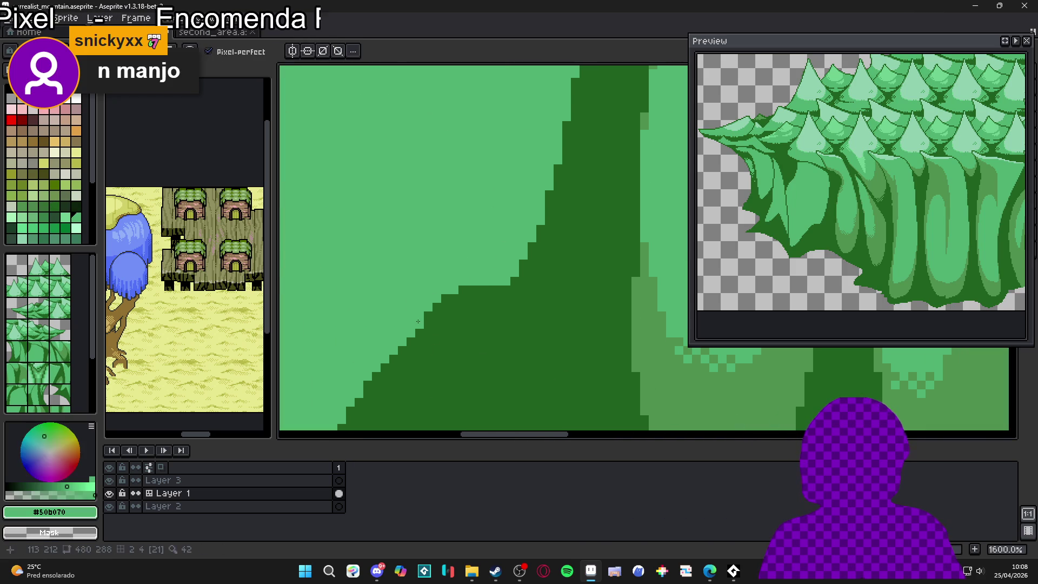
{"action": "left_click", "coordinate": [449, 297]}
{"action": "left_click", "coordinate": [462, 290]}
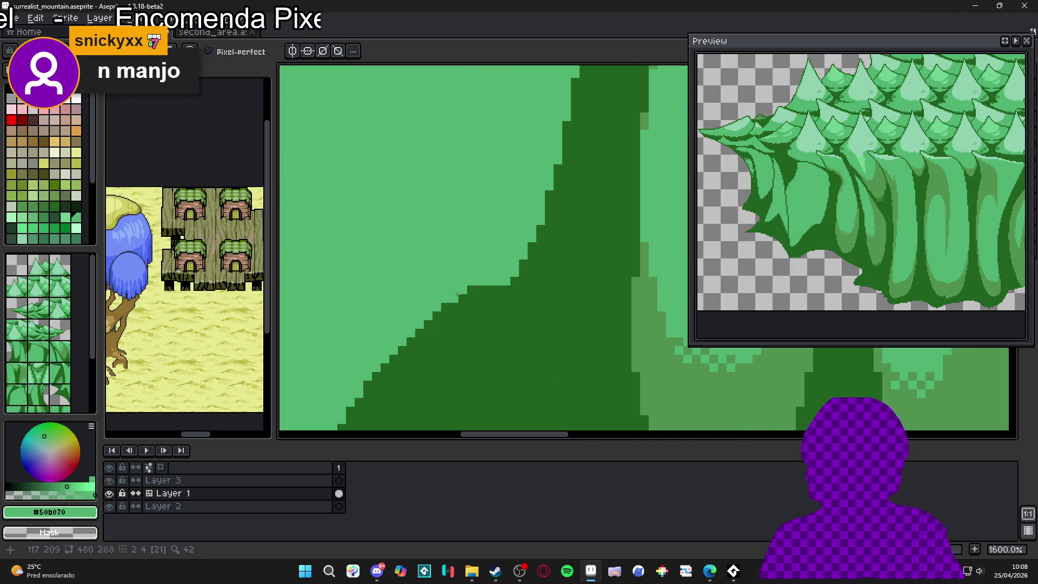
{"action": "left_click", "coordinate": [471, 290]}
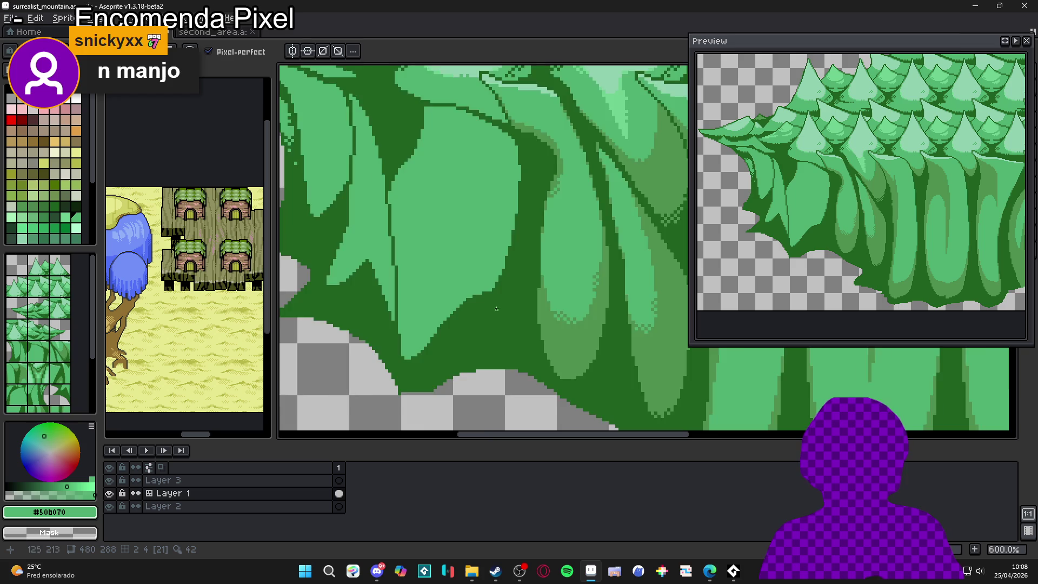
Step: Sample olive #509050 from the trunks and save surrealist_mountain.aseprite
{"action": "scroll", "coordinate": [496, 309], "scroll_direction": "down", "scroll_amount": 2}
{"action": "left_click_drag", "start_coordinate": [443, 319], "coordinate": [460, 338]}
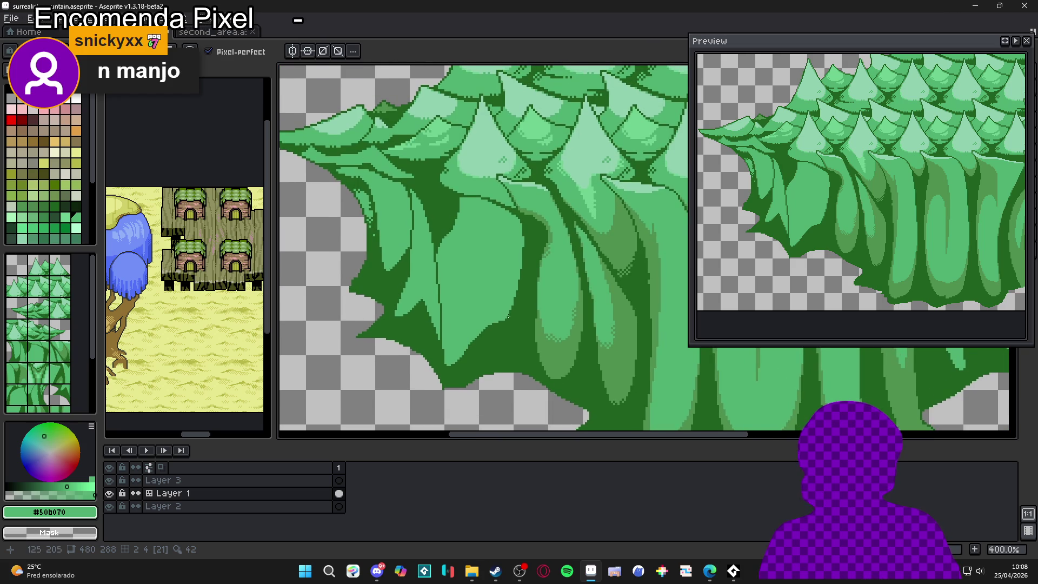
{"action": "left_click_drag", "start_coordinate": [507, 316], "coordinate": [491, 344]}
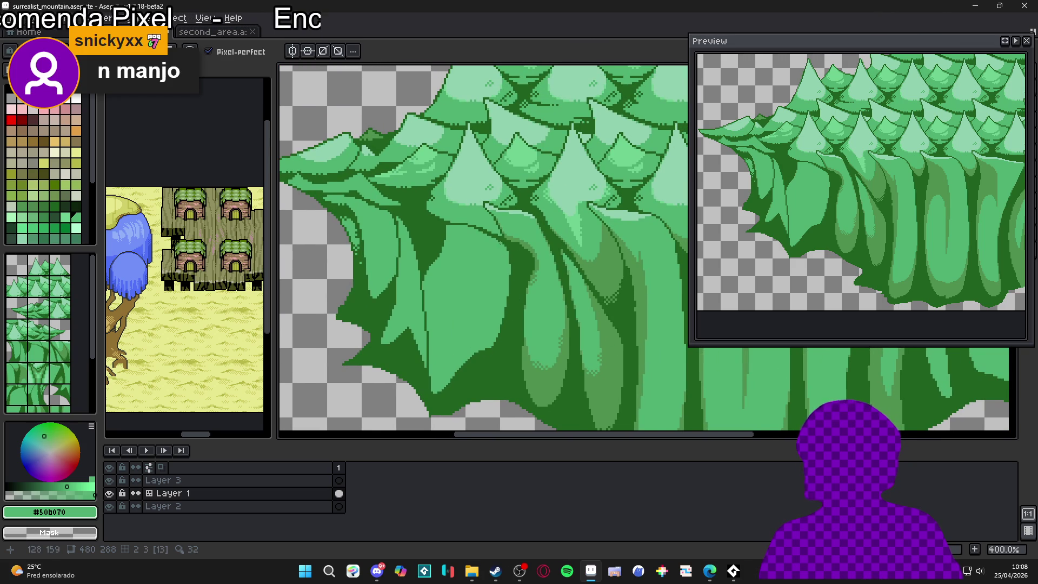
{"action": "scroll", "coordinate": [477, 269], "scroll_direction": "down", "scroll_amount": 1}
{"action": "scroll", "coordinate": [484, 283], "scroll_direction": "down", "scroll_amount": 1}
{"action": "mouse_move", "coordinate": [484, 283]}
{"action": "left_mouse_down"}
{"action": "mouse_move", "coordinate": [407, 290]}
{"action": "mouse_move", "coordinate": [371, 276]}
{"action": "mouse_move", "coordinate": [394, 287]}
{"action": "mouse_move", "coordinate": [391, 266]}
{"action": "left_mouse_up"}
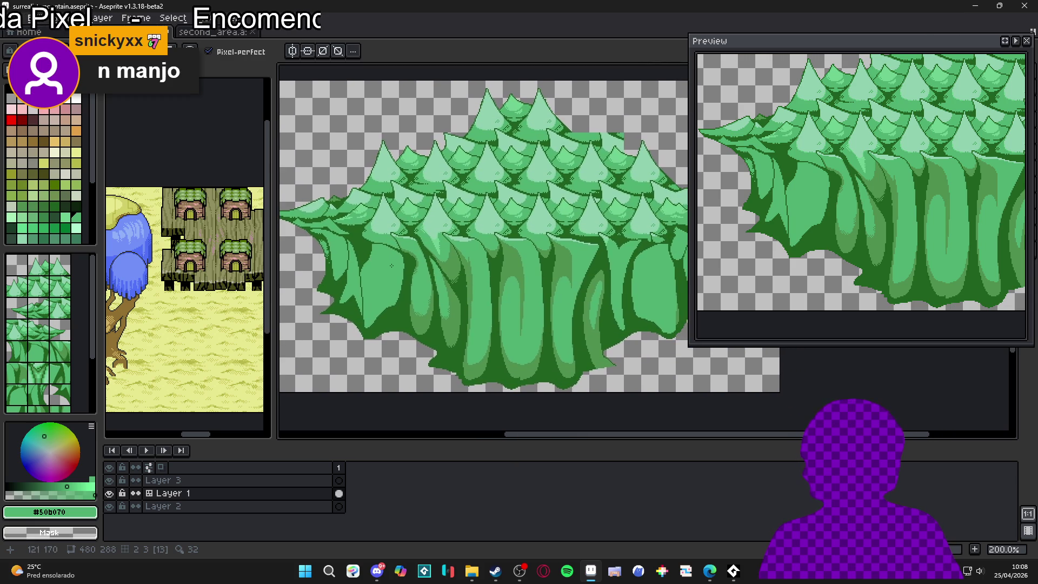
{"action": "scroll", "coordinate": [391, 265], "scroll_direction": "up", "scroll_amount": 1}
{"action": "left_click", "coordinate": [437, 344], "text": "alt"}
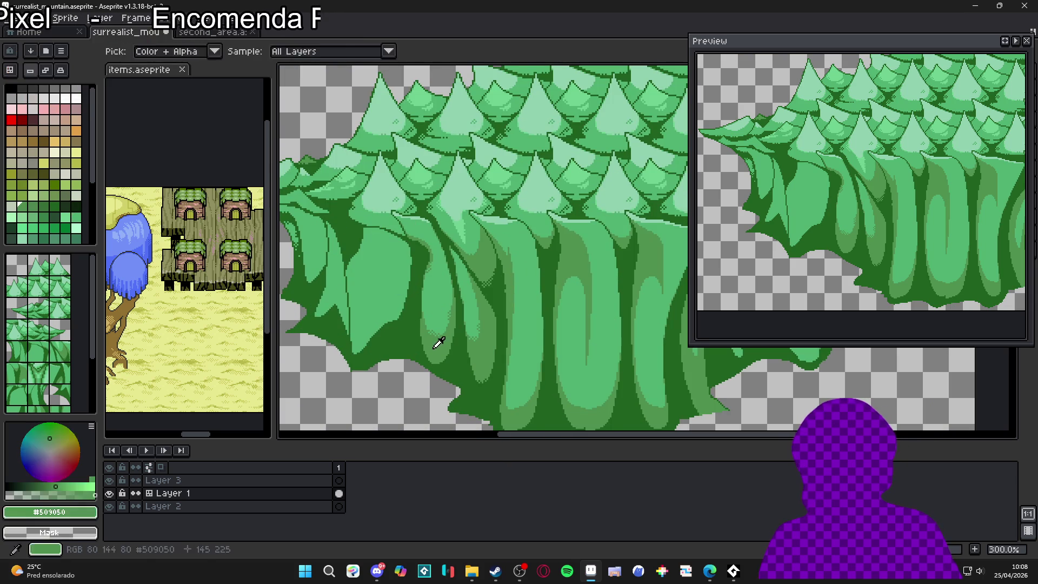
{"action": "scroll", "coordinate": [437, 344], "scroll_direction": "down", "scroll_amount": 1}
{"action": "key", "text": "ctrl+s"}
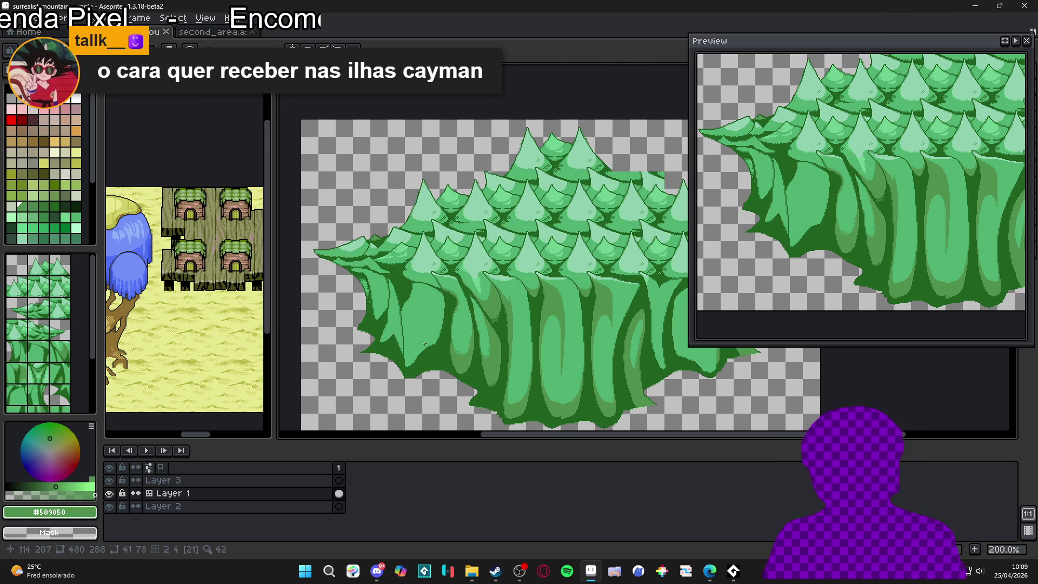
Step: Paint a darker green stroke and a light green #50b070 stroke down the upper trunks
{"action": "scroll", "coordinate": [420, 310], "scroll_direction": "up", "scroll_amount": 2}
{"action": "left_click_drag", "start_coordinate": [420, 310], "coordinate": [415, 291]}
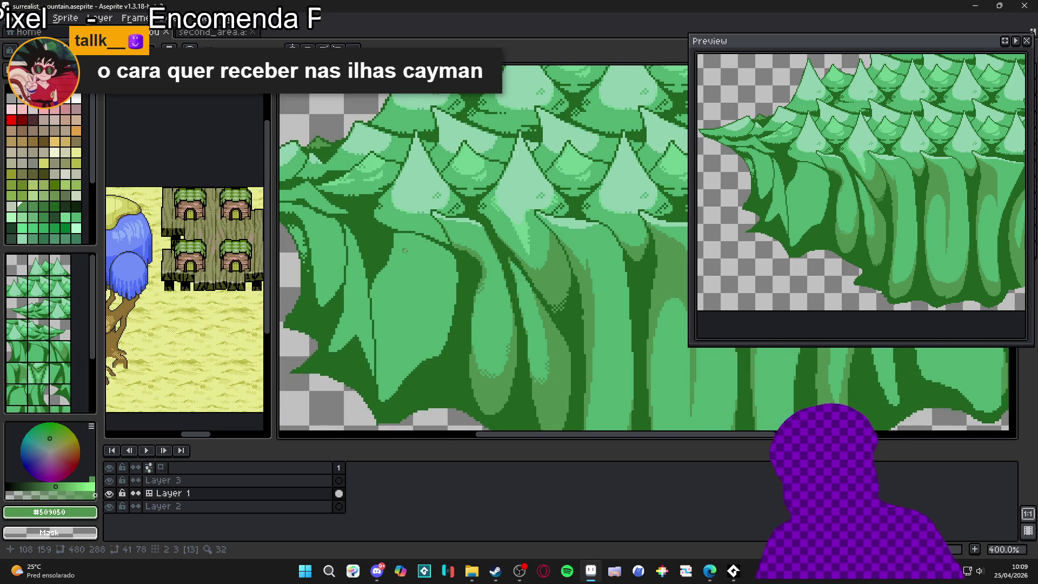
{"action": "left_click_drag", "start_coordinate": [389, 241], "coordinate": [420, 257]}
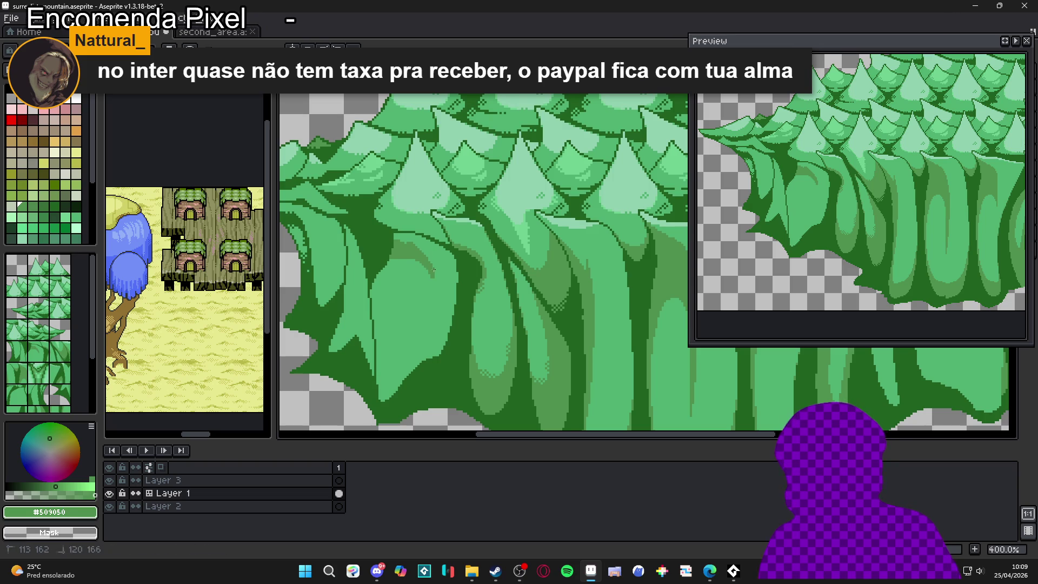
{"action": "left_click", "coordinate": [423, 255], "text": "alt"}
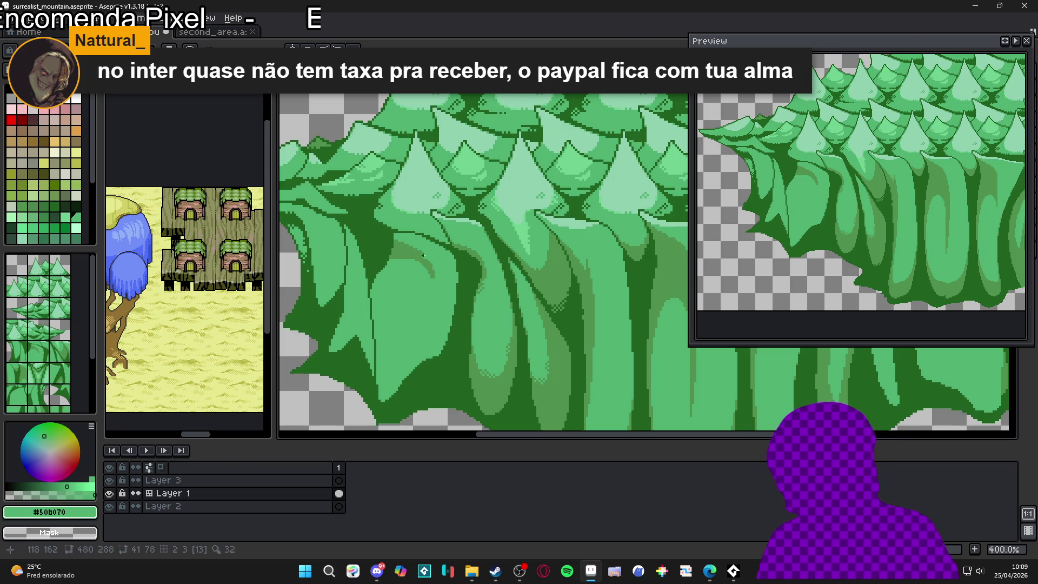
{"action": "left_click_drag", "start_coordinate": [430, 253], "coordinate": [436, 286]}
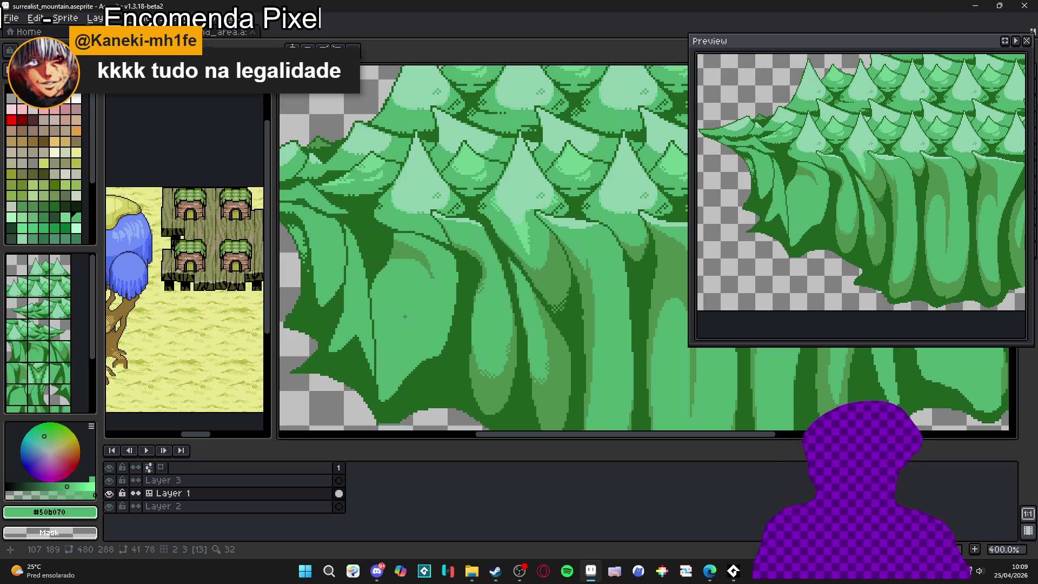
{"action": "scroll", "coordinate": [404, 251], "scroll_direction": "up", "scroll_amount": 5}
Step: Sample olive #509050 and paint olive pixels along the dark green band's left edge
{"action": "left_click", "coordinate": [367, 279], "text": "alt"}
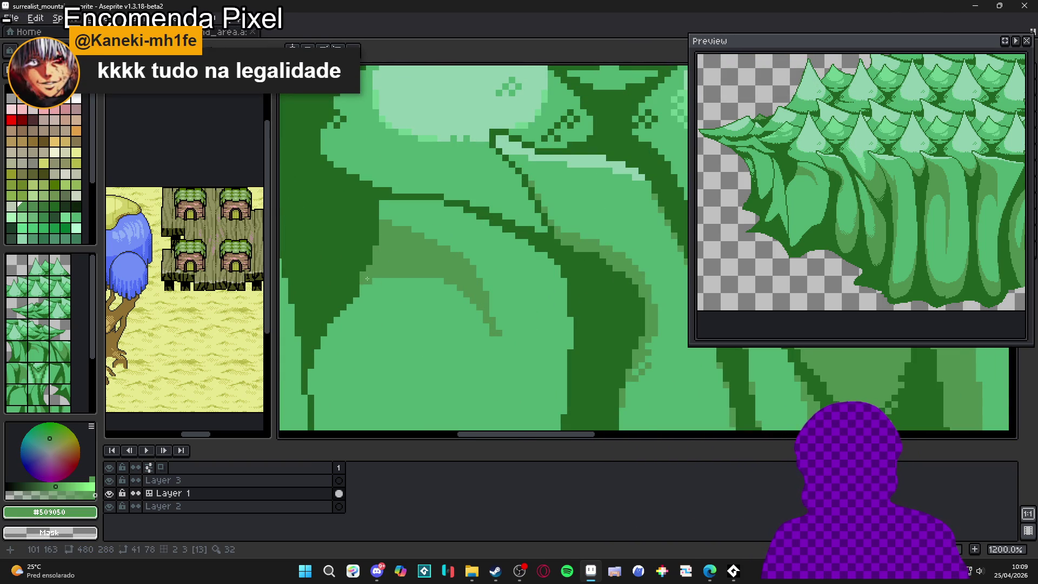
{"action": "left_click", "coordinate": [368, 281]}
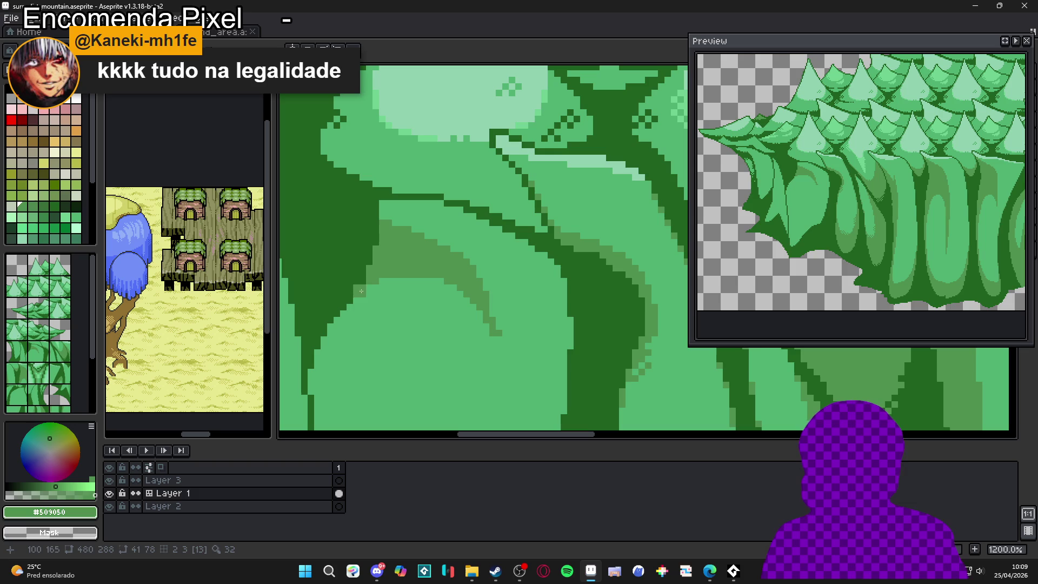
{"action": "left_click", "coordinate": [314, 323]}
{"action": "left_click_drag", "start_coordinate": [324, 332], "coordinate": [311, 339]}
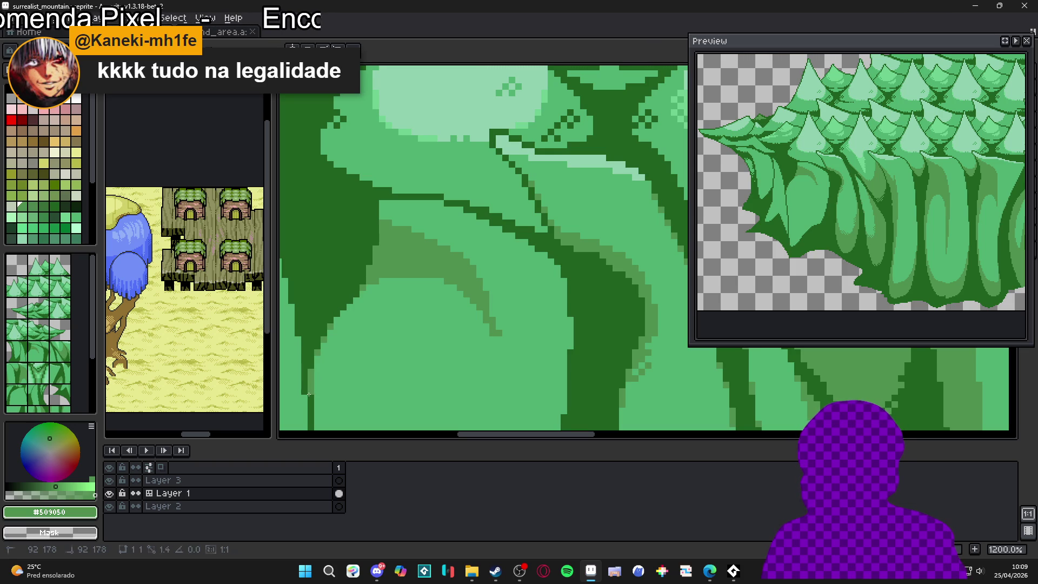
{"action": "left_click_drag", "start_coordinate": [432, 283], "coordinate": [424, 280]}
Step: Add more olive pixels further along the dark band's edge, then zoom out to 400%
{"action": "left_click", "coordinate": [554, 324]}
{"action": "left_click_drag", "start_coordinate": [555, 324], "coordinate": [556, 261]}
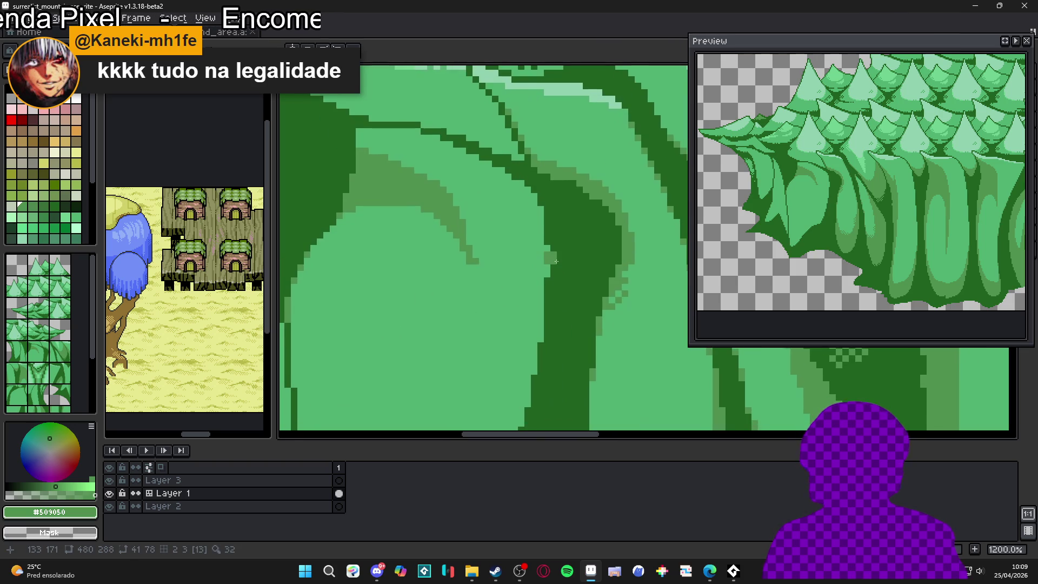
{"action": "left_click", "coordinate": [540, 335]}
{"action": "left_click", "coordinate": [538, 374]}
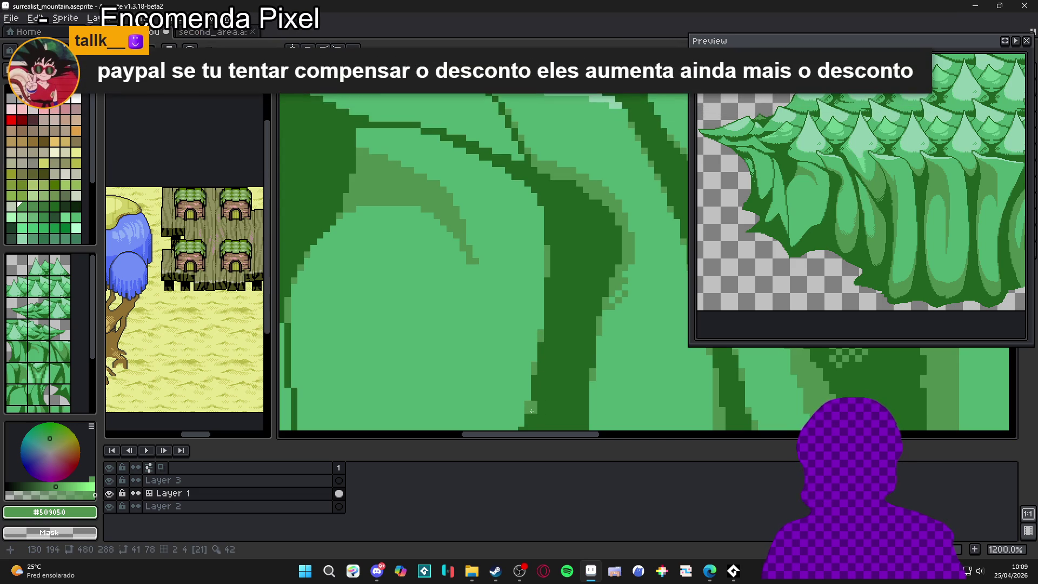
{"action": "left_click_drag", "start_coordinate": [541, 373], "coordinate": [529, 281]}
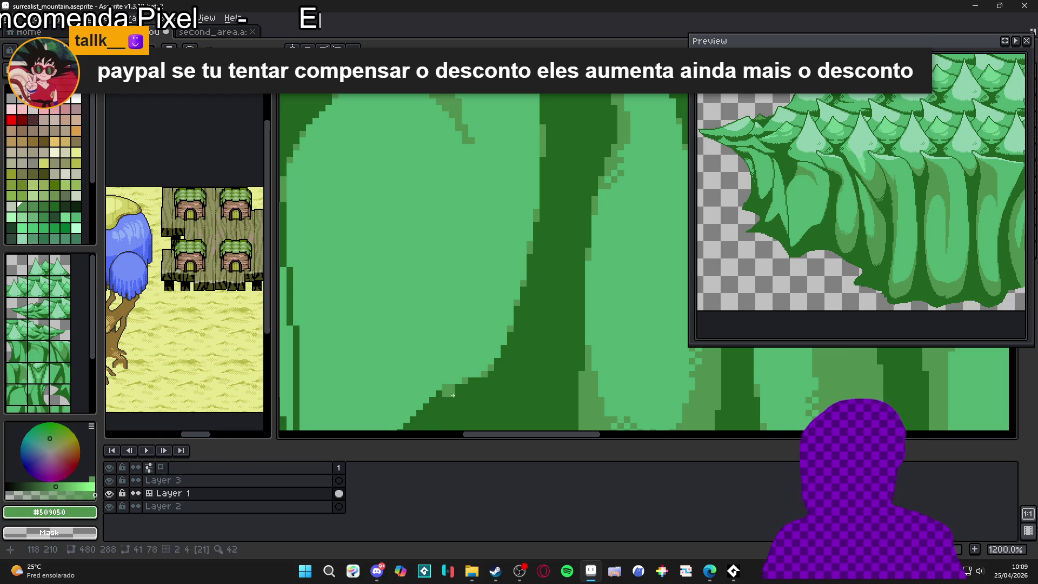
{"action": "left_click_drag", "start_coordinate": [396, 312], "coordinate": [410, 317]}
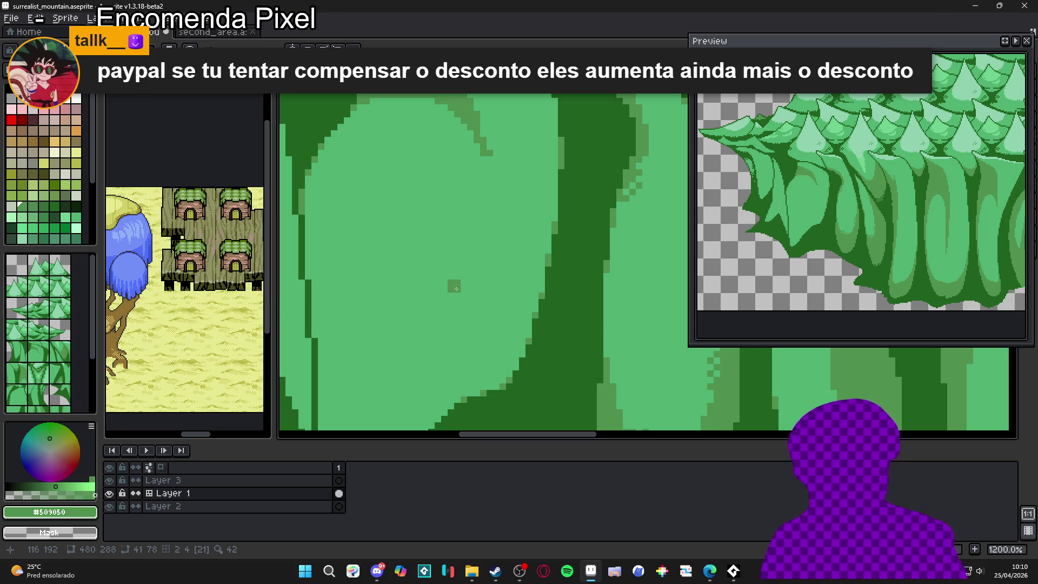
{"action": "scroll", "coordinate": [452, 284], "scroll_direction": "down", "scroll_amount": 2}
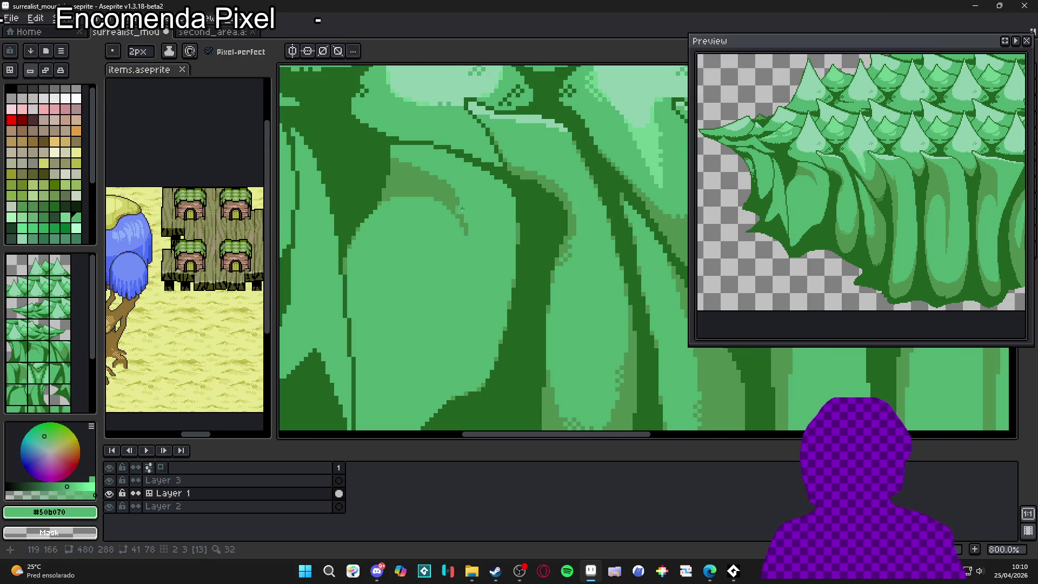
{"action": "scroll", "coordinate": [471, 248], "scroll_direction": "down", "scroll_amount": 3}
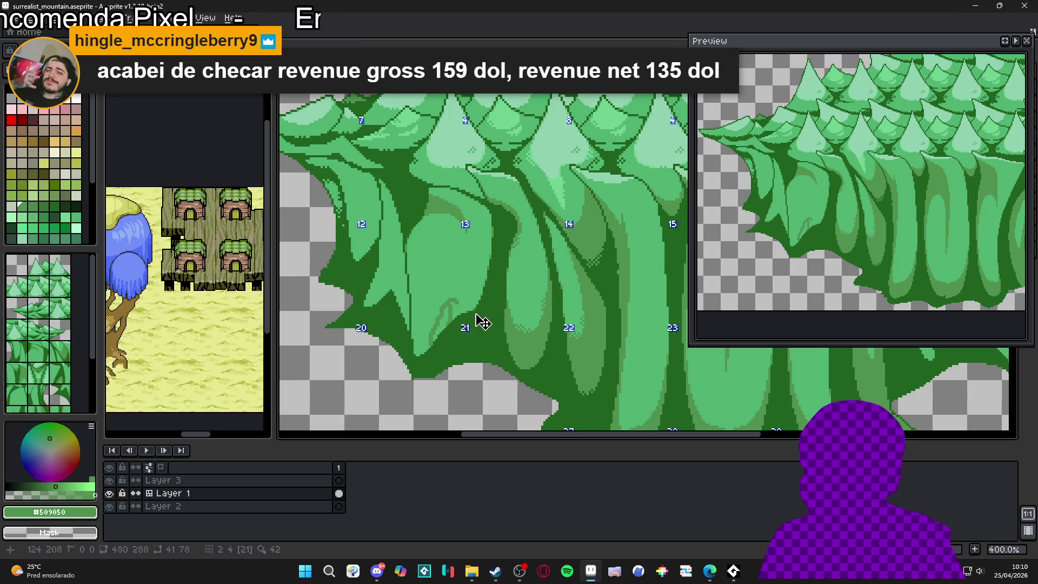
Step: Undo the stray mark, draw a short dark trunk stroke, and dot green pixels using #50b070 and #509050
{"action": "key", "text": "ctrl+z"}
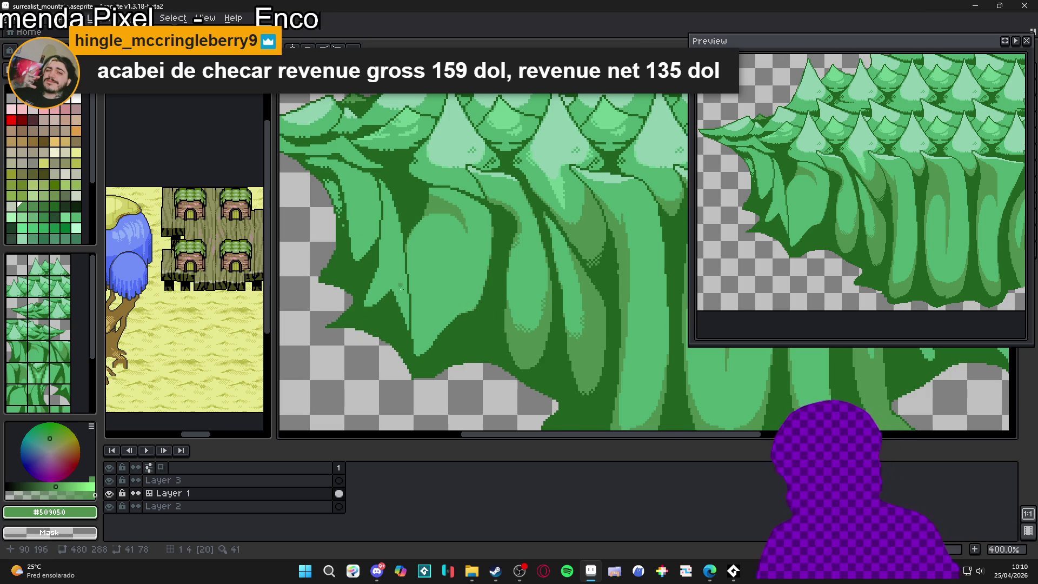
{"action": "mouse_move", "coordinate": [409, 299]}
{"action": "left_mouse_down"}
{"action": "mouse_move", "coordinate": [423, 315]}
{"action": "mouse_move", "coordinate": [475, 300]}
{"action": "mouse_move", "coordinate": [473, 311]}
{"action": "left_mouse_up"}
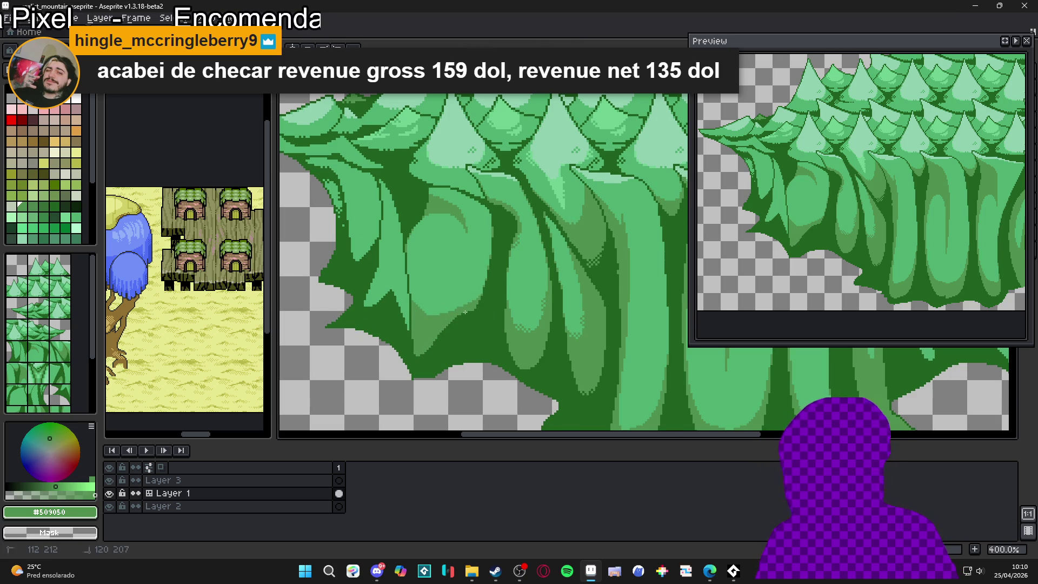
{"action": "left_click_drag", "start_coordinate": [485, 292], "coordinate": [476, 306]}
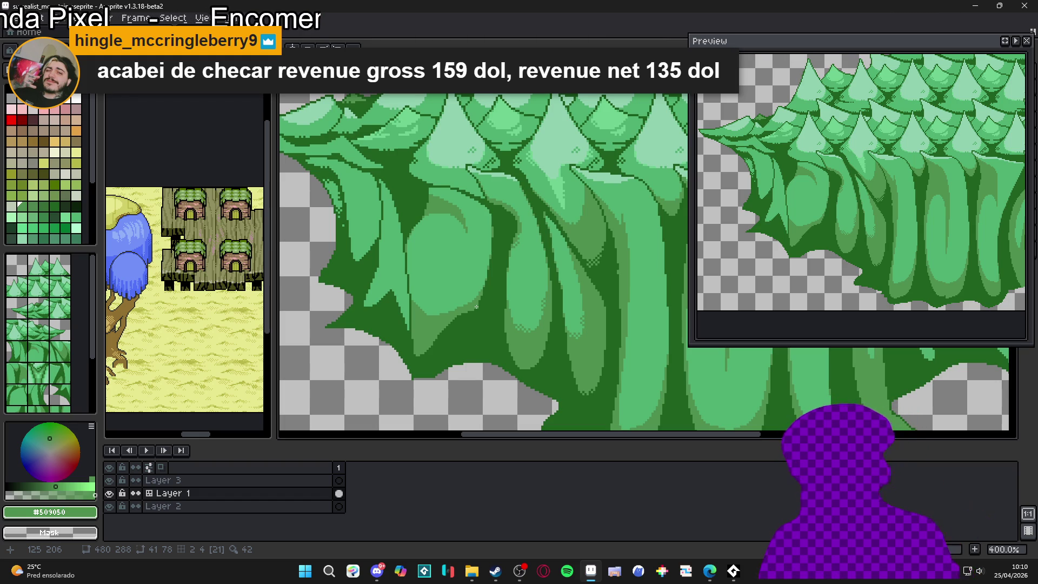
{"action": "scroll", "coordinate": [403, 320], "scroll_direction": "up", "scroll_amount": 5}
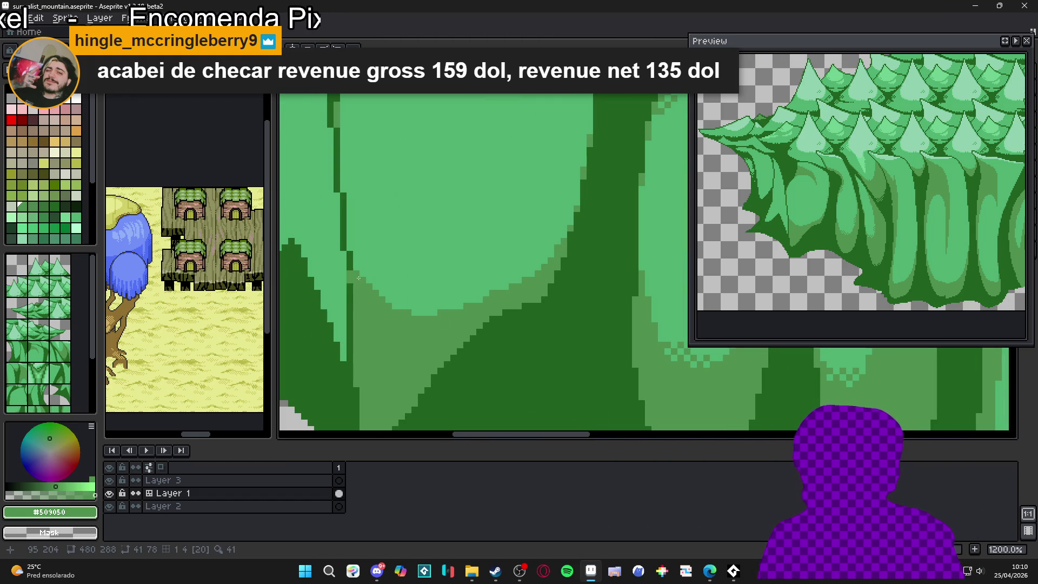
{"action": "left_click", "coordinate": [357, 257]}
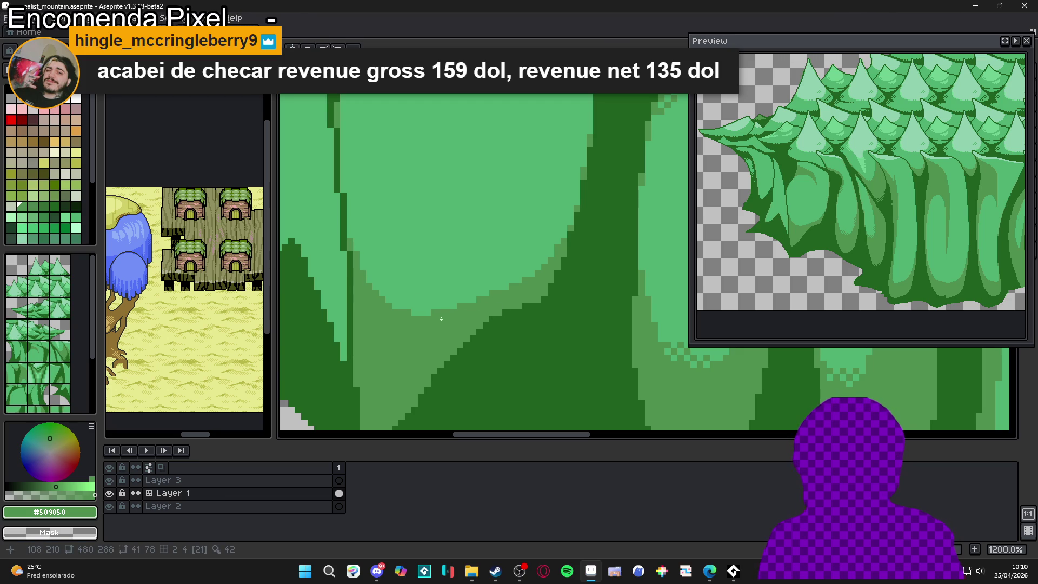
{"action": "left_click", "coordinate": [408, 312], "text": "alt"}
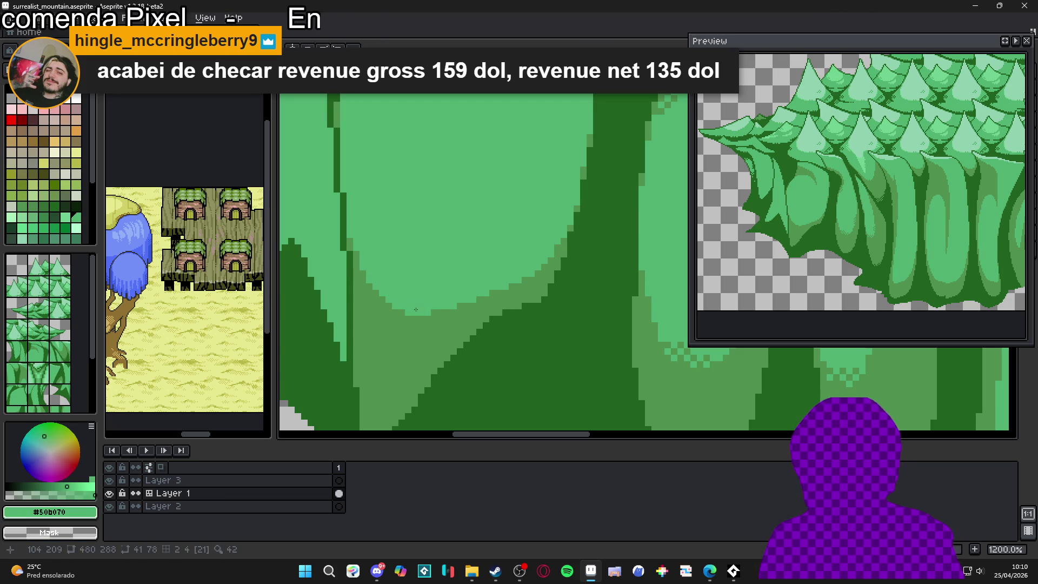
{"action": "left_click", "coordinate": [547, 274], "text": "alt"}
{"action": "scroll", "coordinate": [546, 275], "scroll_direction": "down", "scroll_amount": 4}
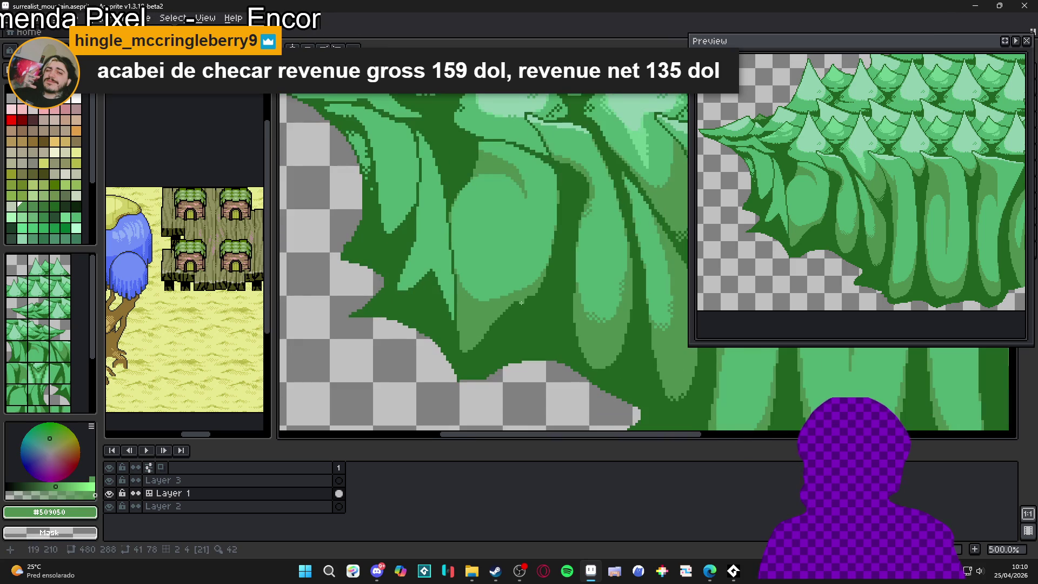
Step: Pencil a thin dark green line down the light leaf shape with a lighter #50b070 stroke beside it
{"action": "scroll", "coordinate": [465, 335], "scroll_direction": "up", "scroll_amount": 2}
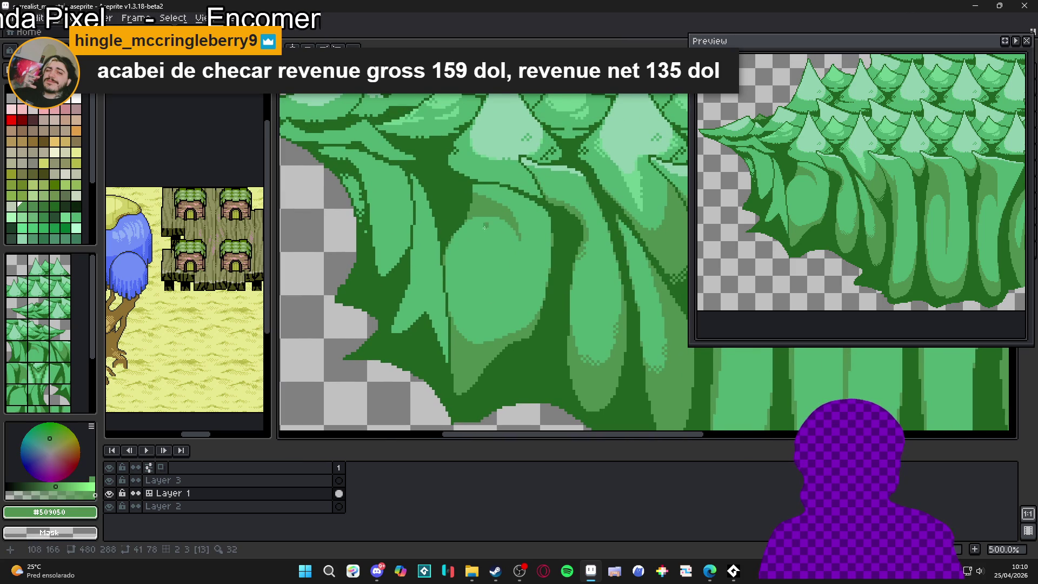
{"action": "key", "text": "b"}
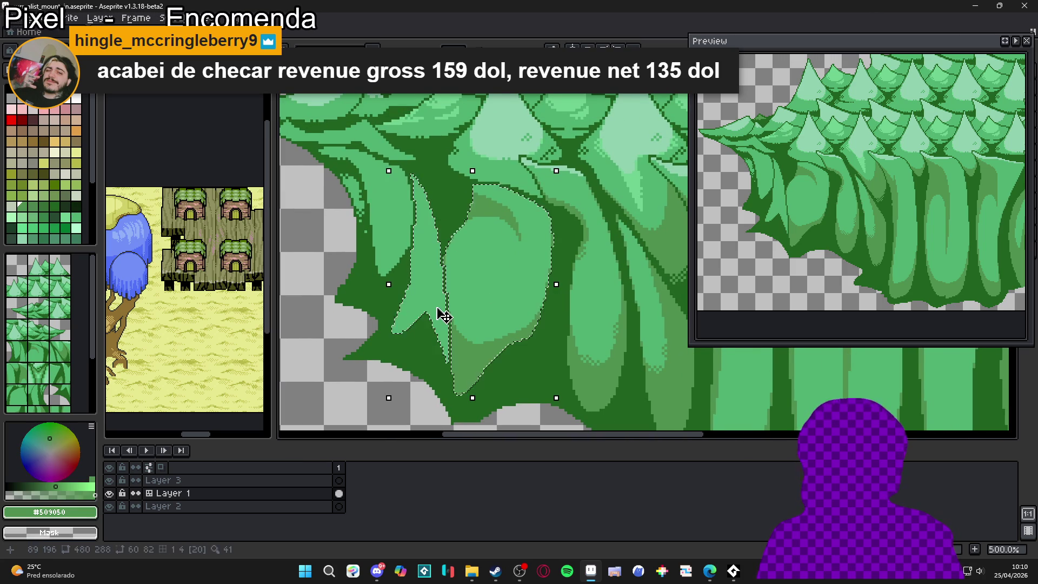
{"action": "key", "text": "w"}
{"action": "left_click", "coordinate": [419, 181]}
{"action": "left_click_drag", "start_coordinate": [417, 173], "coordinate": [439, 344]}
{"action": "left_click_drag", "start_coordinate": [430, 212], "coordinate": [450, 352]}
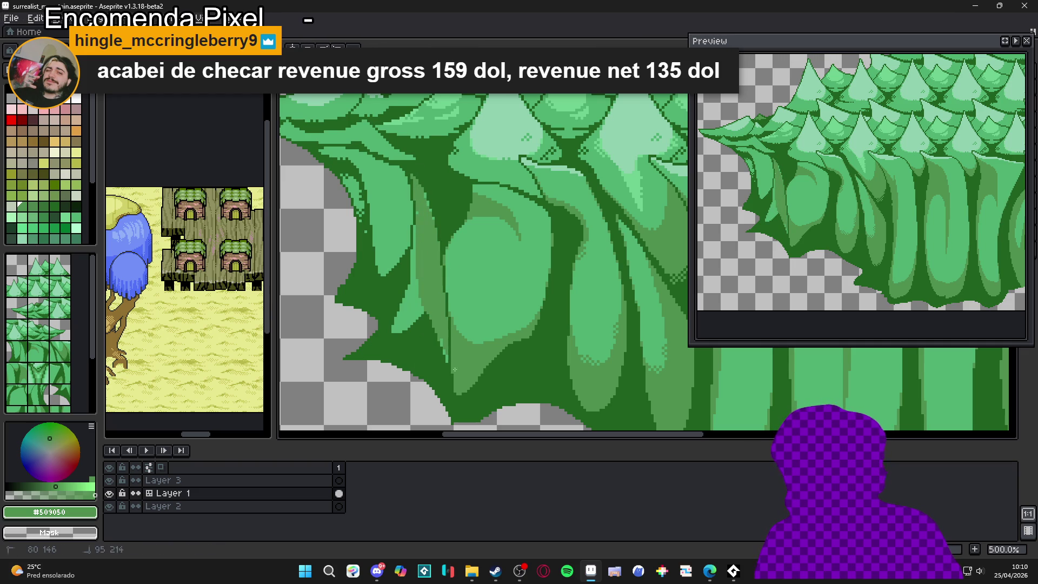
{"action": "left_click", "coordinate": [427, 244], "text": "alt"}
{"action": "left_click_drag", "start_coordinate": [427, 244], "coordinate": [420, 306]}
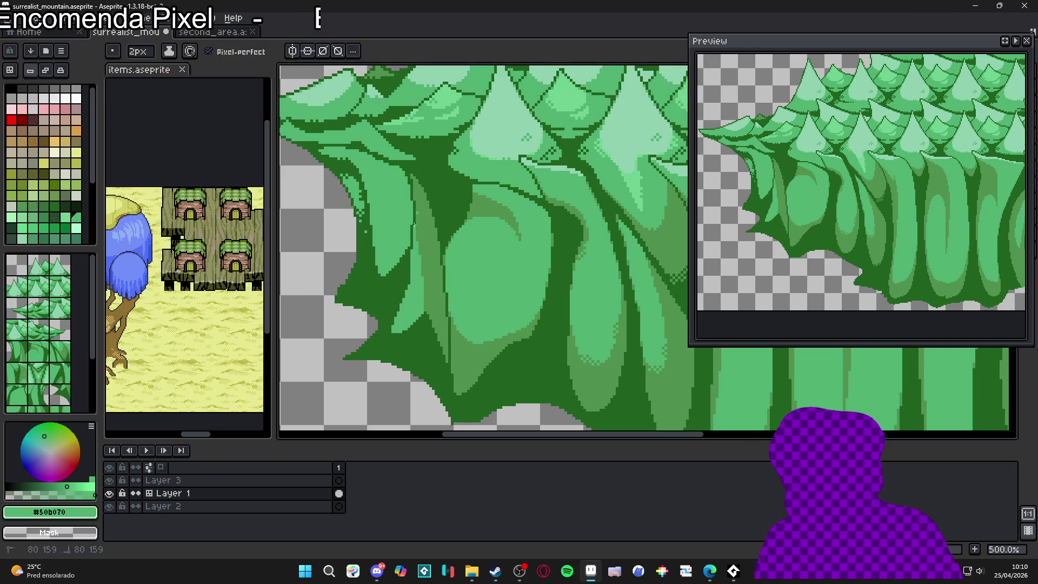
Step: Eyedrop the #509050 and #50b070 greens, then try a #509050 bucket fill on the dark region and undo it
{"action": "left_click", "coordinate": [431, 225], "text": "alt"}
{"action": "left_click", "coordinate": [422, 282], "text": "alt"}
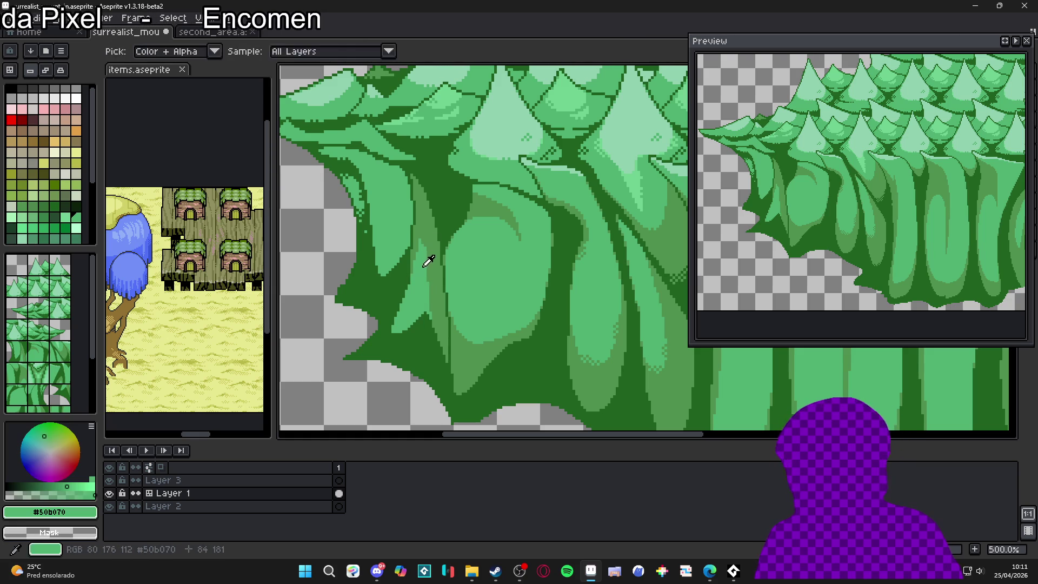
{"action": "left_click", "coordinate": [419, 268], "text": "alt"}
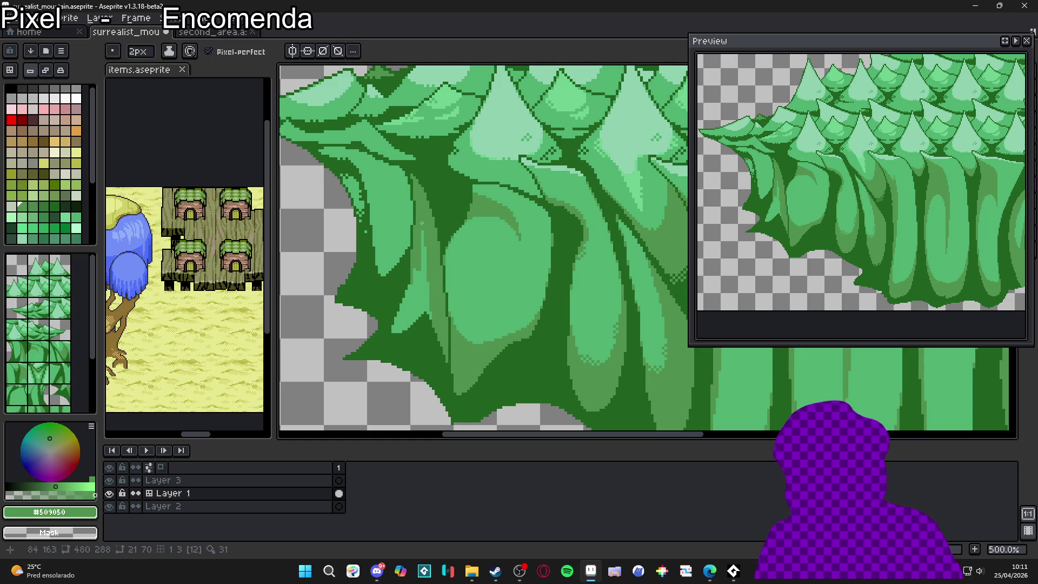
{"action": "left_click", "coordinate": [416, 269], "text": "alt"}
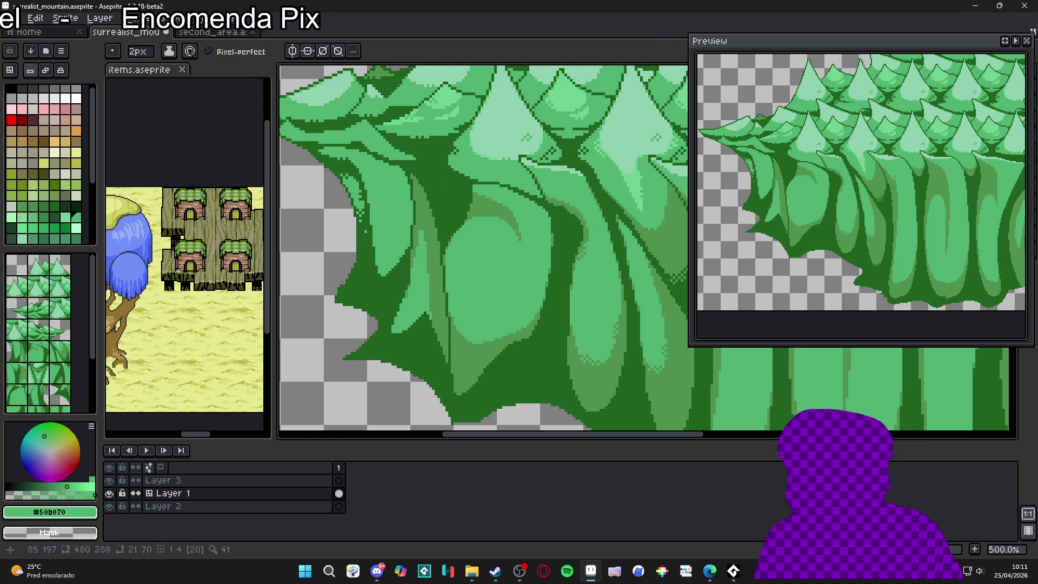
{"action": "left_click", "coordinate": [433, 319], "text": "alt"}
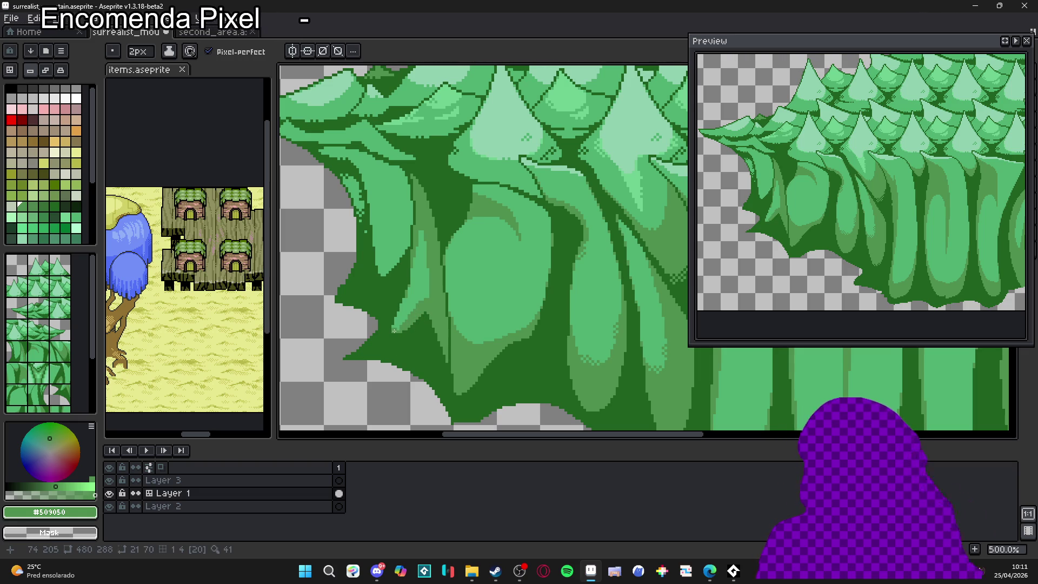
{"action": "key", "text": "minus"}
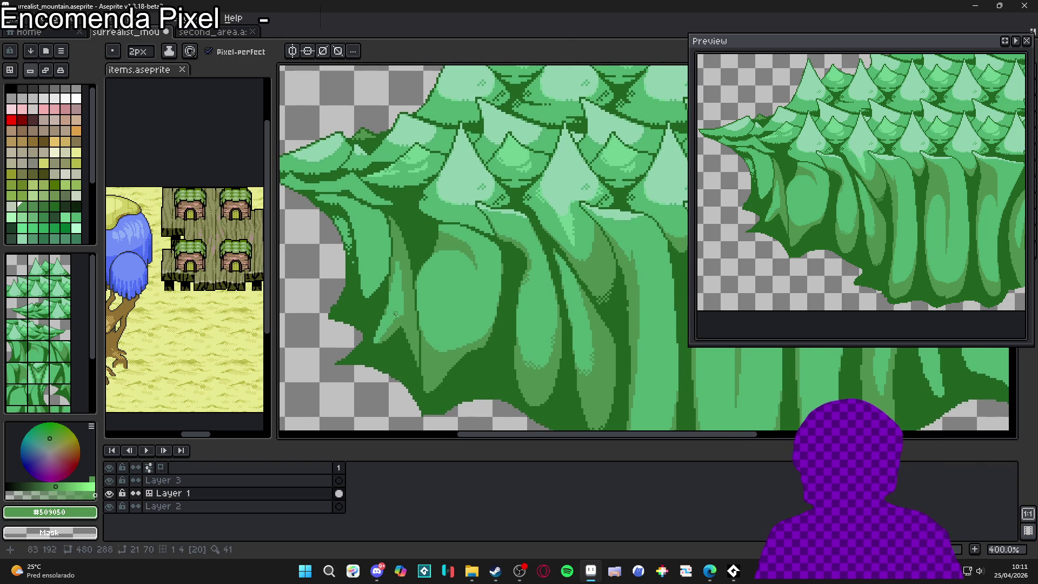
{"action": "key", "text": "g"}
{"action": "scroll", "coordinate": [370, 233], "scroll_direction": "up", "scroll_amount": 1}
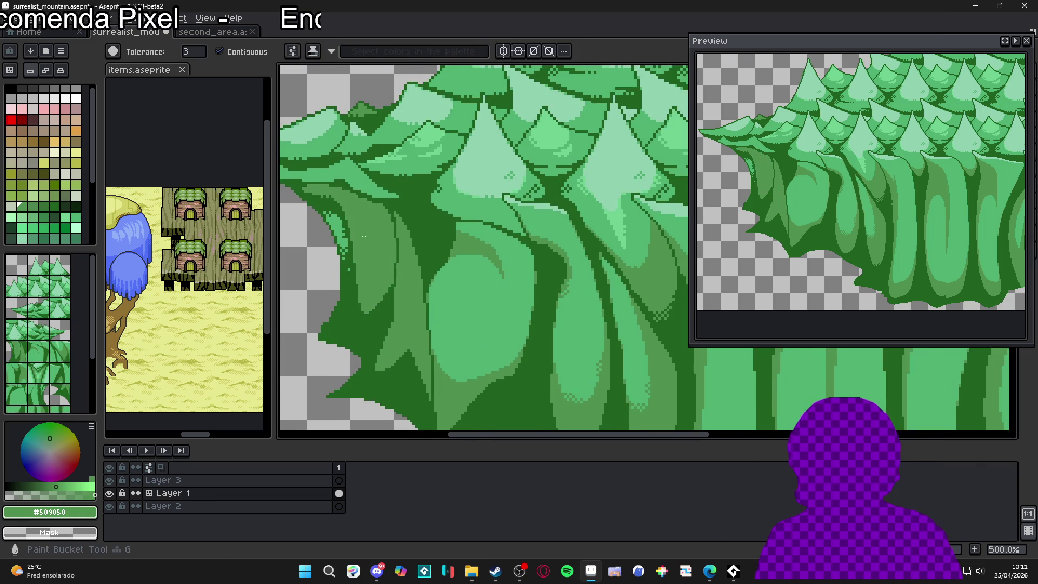
{"action": "scroll", "coordinate": [356, 238], "scroll_direction": "up", "scroll_amount": 1}
{"action": "left_click", "coordinate": [340, 229]}
{"action": "key", "text": "ctrl+z"}
Step: Bring the lower left trunk edge into view and return to the Pencil for dither pixels
{"action": "scroll", "coordinate": [330, 211], "scroll_direction": "up", "scroll_amount": 4}
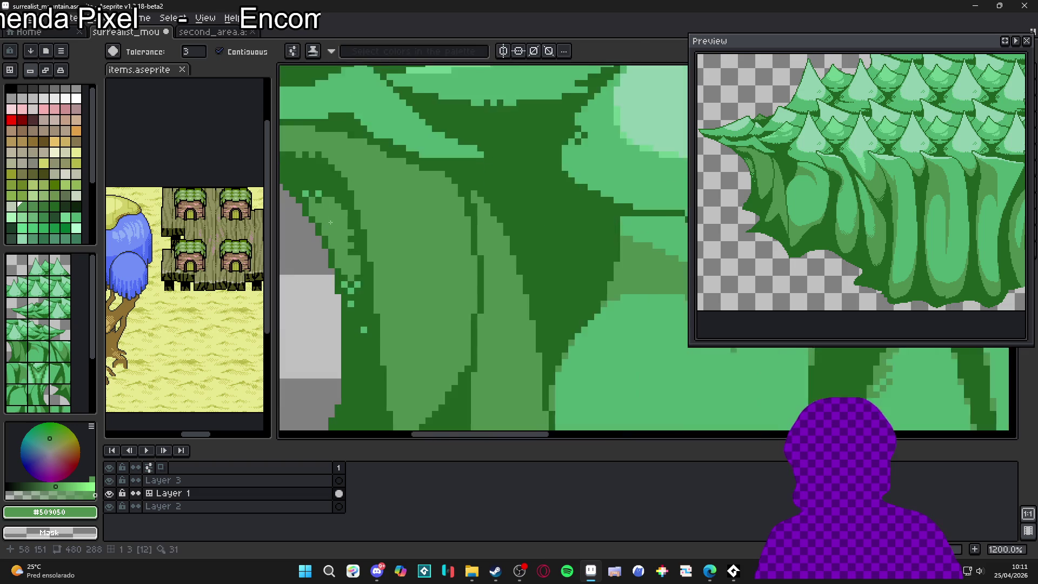
{"action": "key", "text": "w"}
{"action": "scroll", "coordinate": [319, 188], "scroll_direction": "up", "scroll_amount": 2}
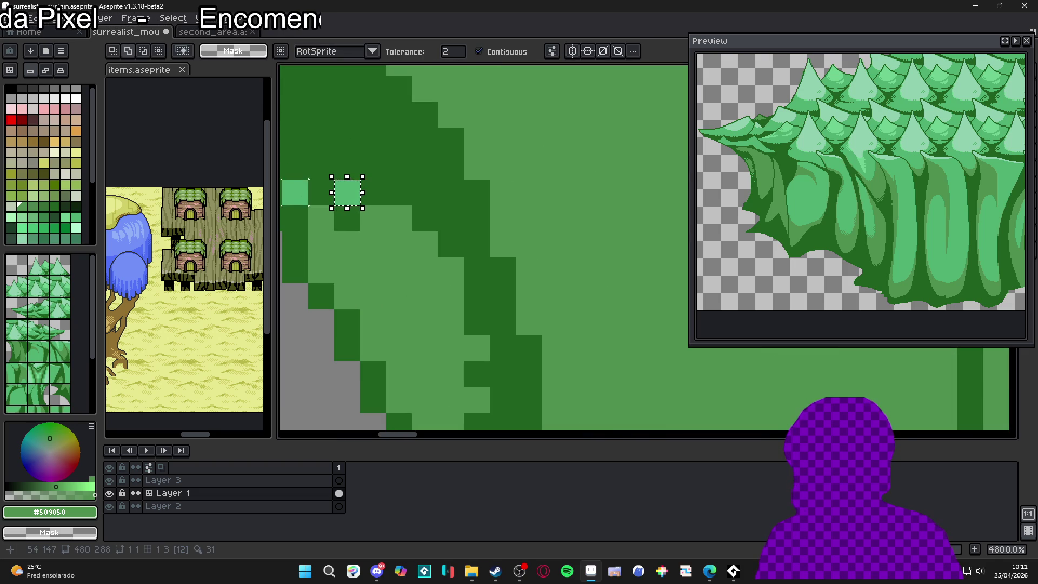
{"action": "key", "text": "v"}
{"action": "left_click_drag", "start_coordinate": [398, 301], "coordinate": [446, 343]}
{"action": "scroll", "coordinate": [445, 343], "scroll_direction": "up", "scroll_amount": 1}
{"action": "mouse_move", "coordinate": [343, 235]}
{"action": "left_mouse_down"}
{"action": "mouse_move", "coordinate": [444, 215]}
{"action": "mouse_move", "coordinate": [399, 127]}
{"action": "left_mouse_up"}
{"action": "key", "text": "b"}
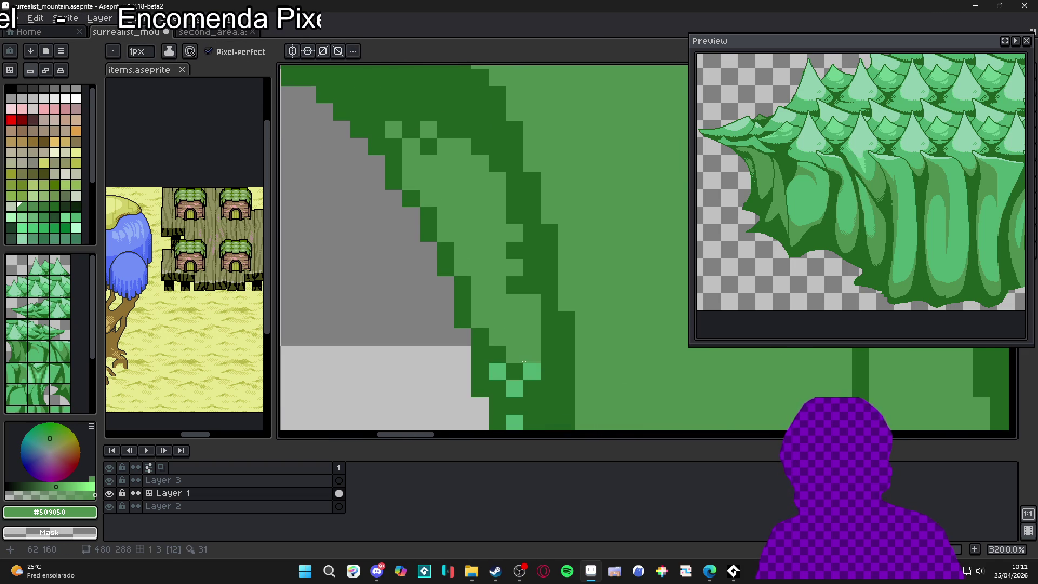
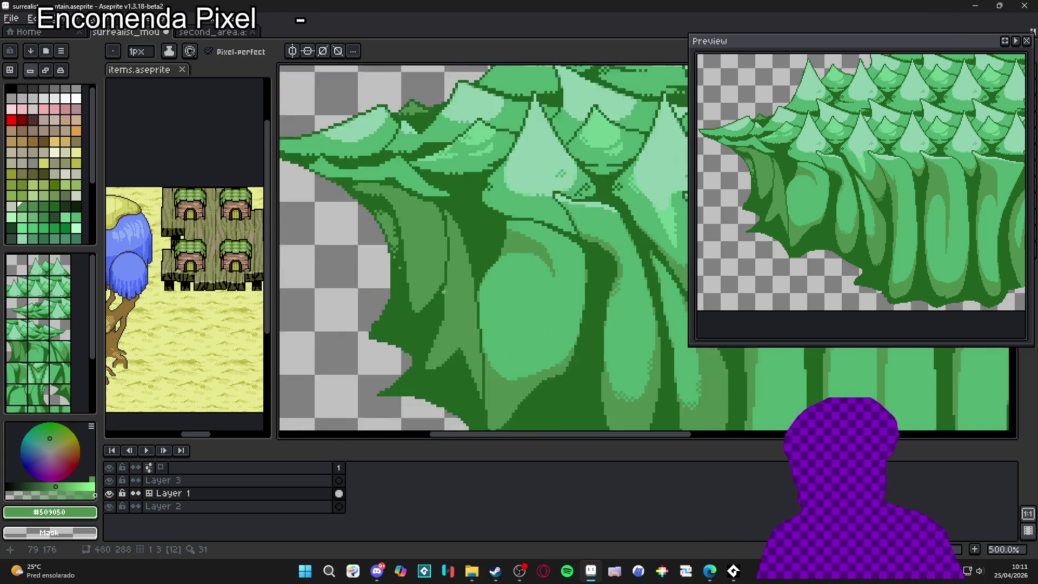
{"action": "scroll", "coordinate": [452, 319], "scroll_direction": "down", "scroll_amount": 1}
Step: Magic-wand a light-green leaf shape, shift it downward, then undo the move
{"action": "scroll", "coordinate": [385, 339], "scroll_direction": "up", "scroll_amount": 1}
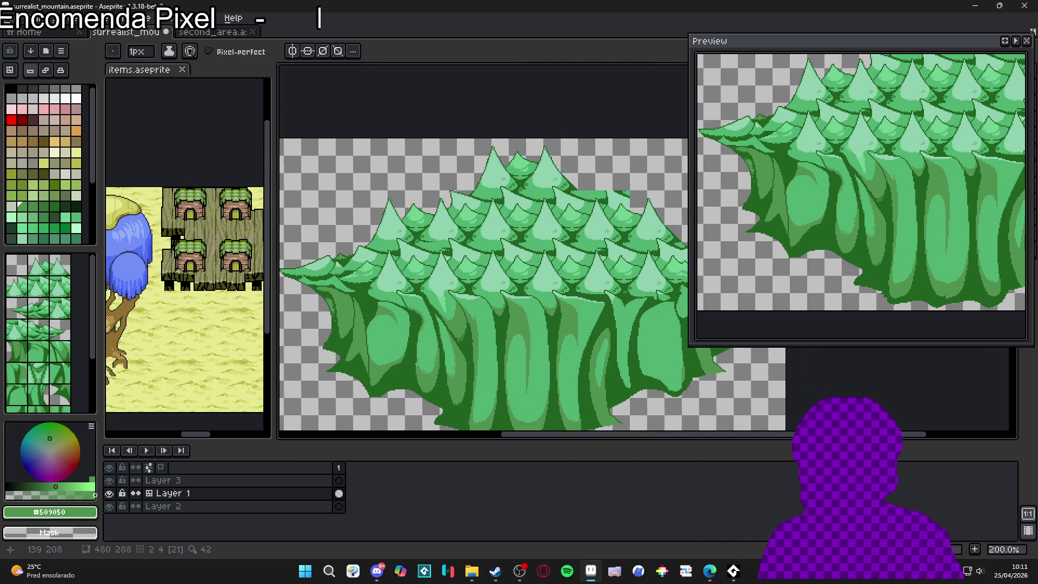
{"action": "key", "text": "w"}
{"action": "left_click", "coordinate": [385, 339]}
{"action": "scroll", "coordinate": [385, 339], "scroll_direction": "up", "scroll_amount": 1}
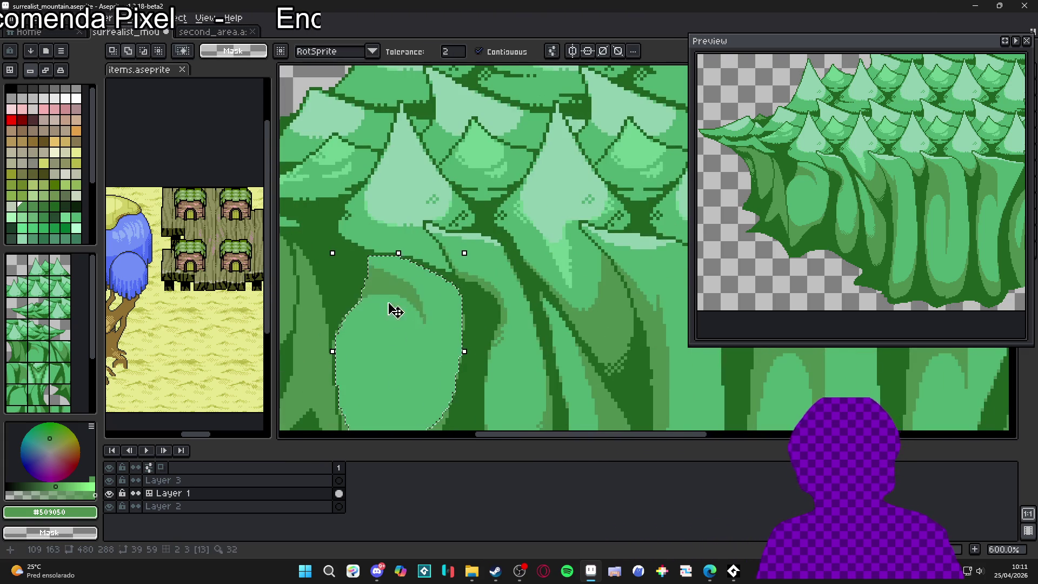
{"action": "scroll", "coordinate": [398, 306], "scroll_direction": "up", "scroll_amount": 1}
{"action": "left_click_drag", "start_coordinate": [405, 301], "coordinate": [371, 342]}
{"action": "key", "text": "ctrl+z"}
{"action": "key", "text": "ctrl+z"}
Step: Draw a 2px dark-green shading stroke down a trunk with the Pencil
{"action": "scroll", "coordinate": [371, 346], "scroll_direction": "down", "scroll_amount": 1}
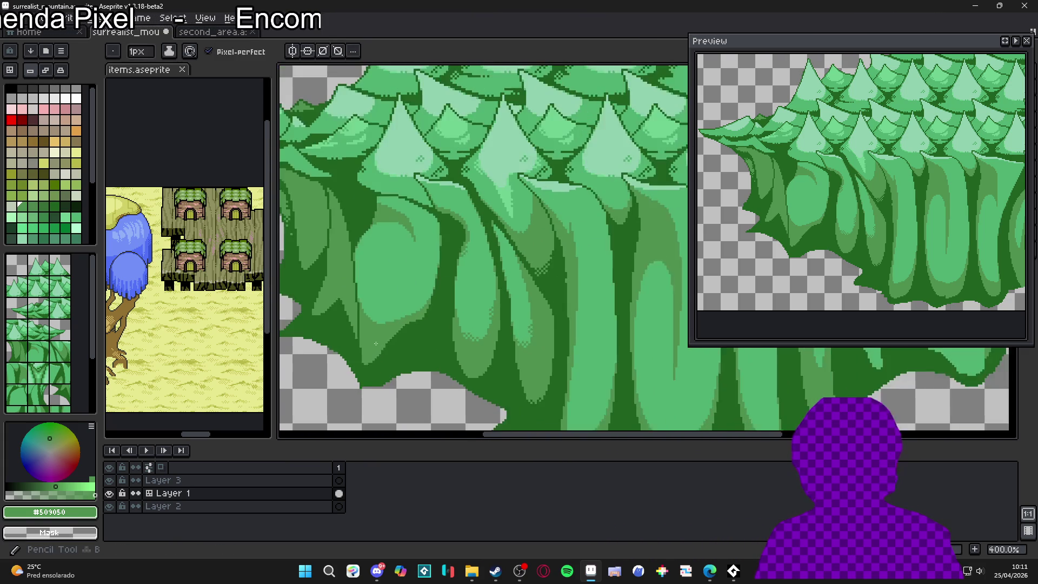
{"action": "key", "text": "b"}
{"action": "key", "text": "plus"}
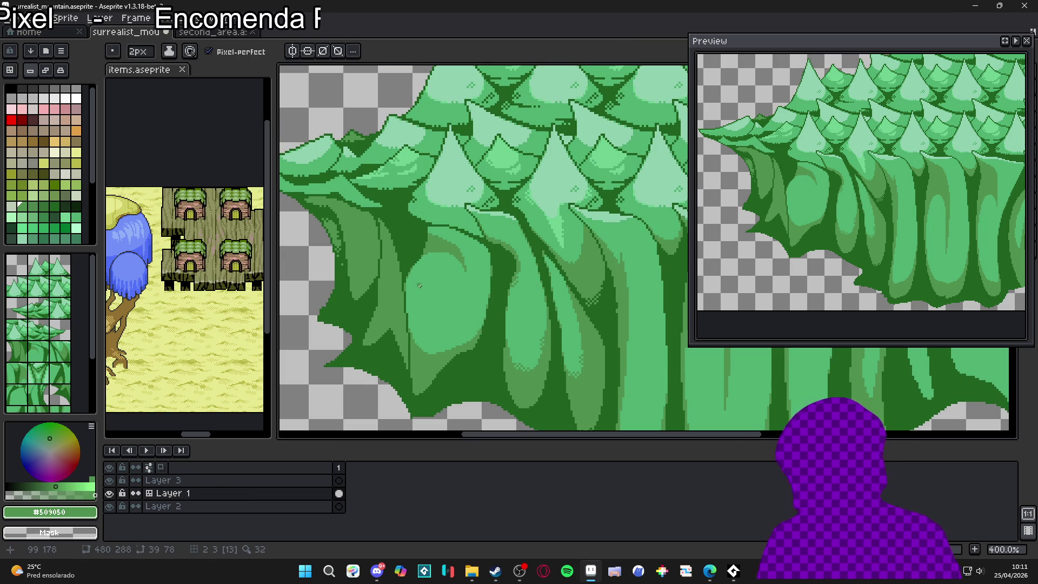
{"action": "left_click_drag", "start_coordinate": [408, 280], "coordinate": [420, 354]}
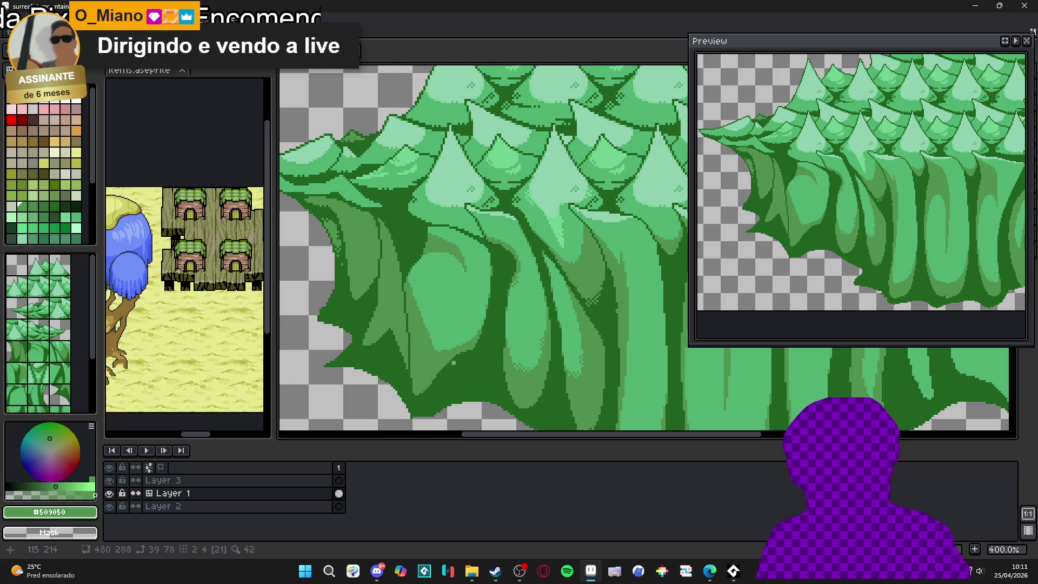
Step: Pick the mid-green #50b070 from the canvas
{"action": "scroll", "coordinate": [408, 275], "scroll_direction": "up", "scroll_amount": 5}
{"action": "scroll", "coordinate": [408, 274], "scroll_direction": "up", "scroll_amount": 3}
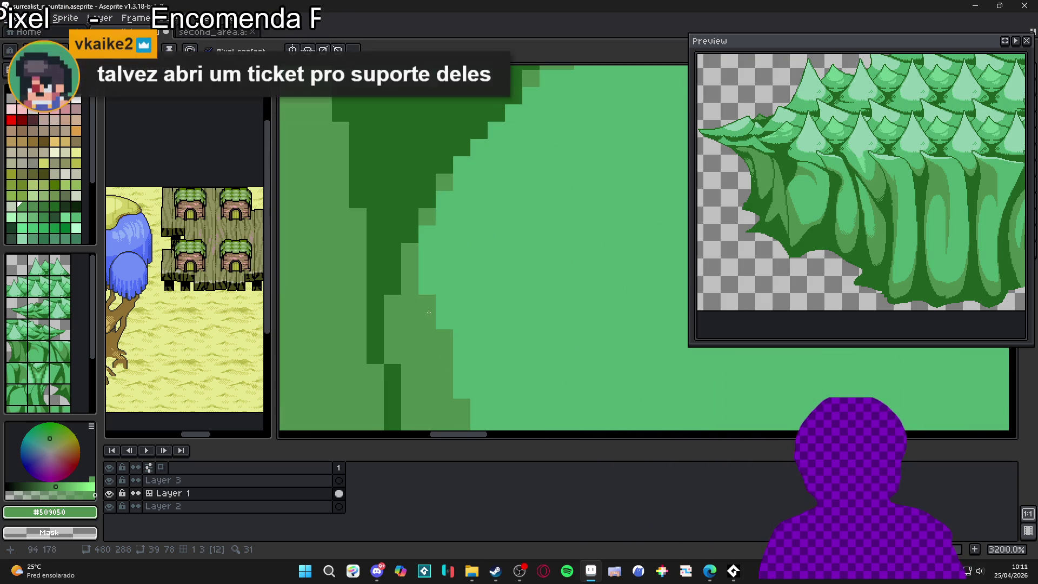
{"action": "scroll", "coordinate": [419, 236], "scroll_direction": "down", "scroll_amount": 5}
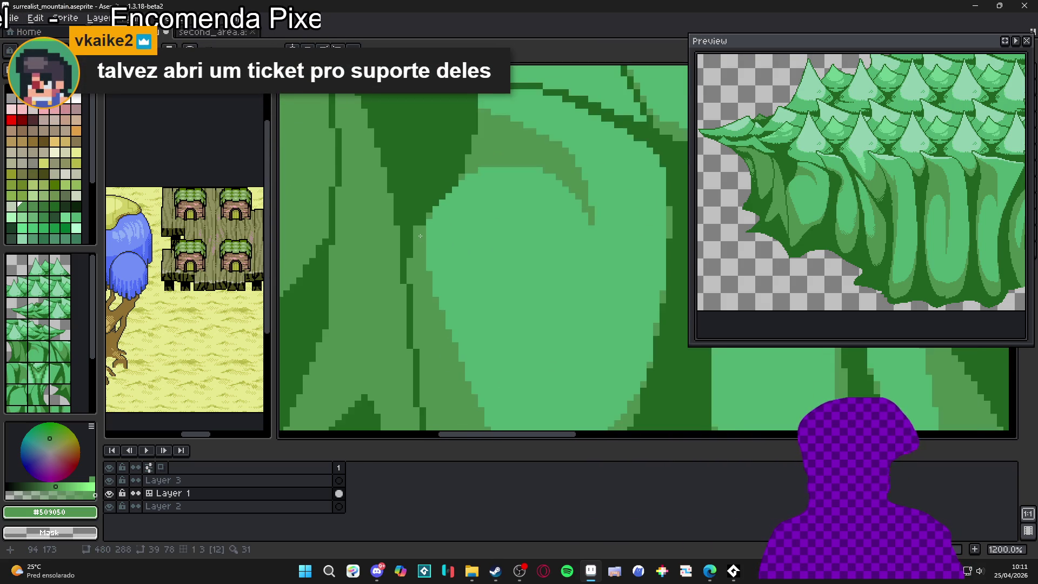
{"action": "scroll", "coordinate": [416, 233], "scroll_direction": "up", "scroll_amount": 3}
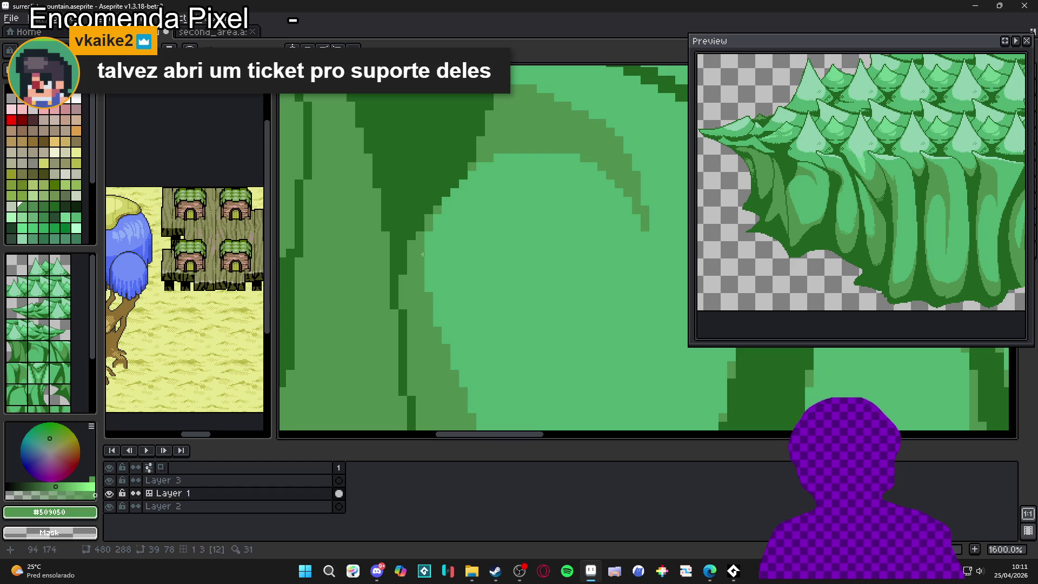
{"action": "scroll", "coordinate": [431, 207], "scroll_direction": "down", "scroll_amount": 4}
{"action": "scroll", "coordinate": [464, 369], "scroll_direction": "up", "scroll_amount": 1}
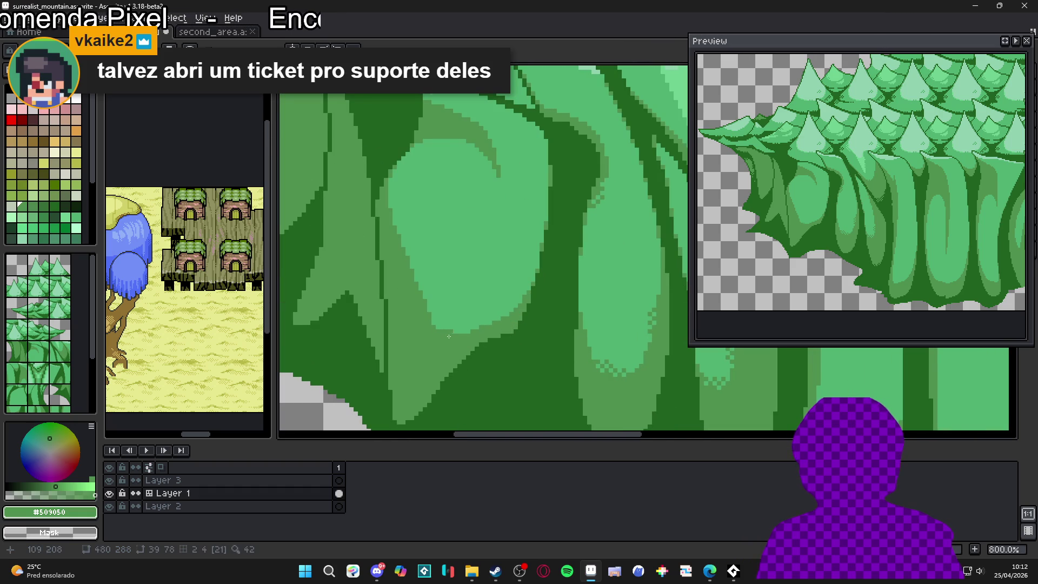
{"action": "left_click", "coordinate": [460, 334], "text": "alt"}
Step: Draw thin pale-green #90d0b0 highlight lines and pixels along a trunk edge
{"action": "scroll", "coordinate": [484, 335], "scroll_direction": "down", "scroll_amount": 4}
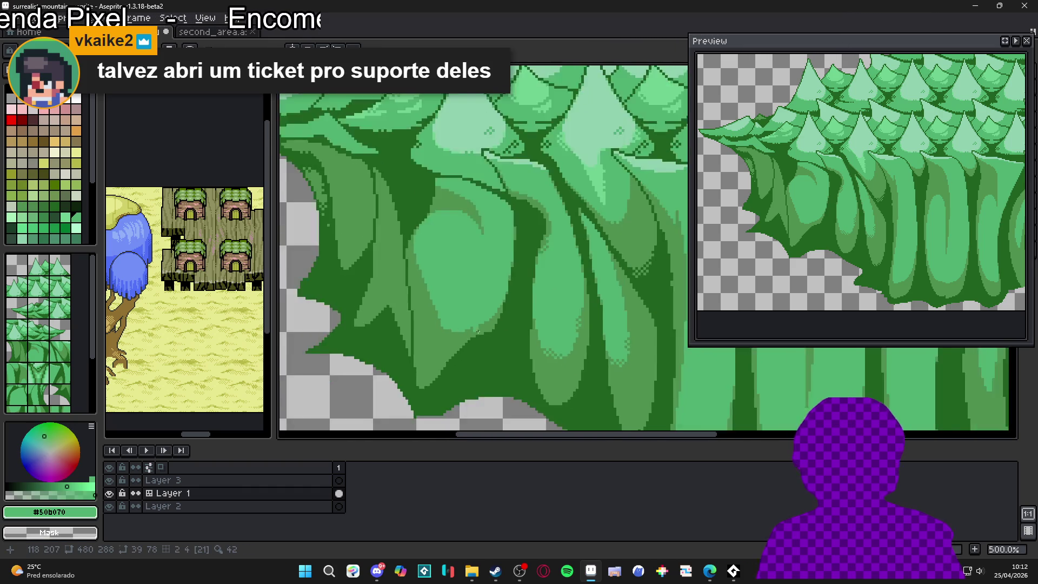
{"action": "left_click_drag", "start_coordinate": [484, 335], "coordinate": [453, 329]}
{"action": "scroll", "coordinate": [450, 346], "scroll_direction": "down", "scroll_amount": 1}
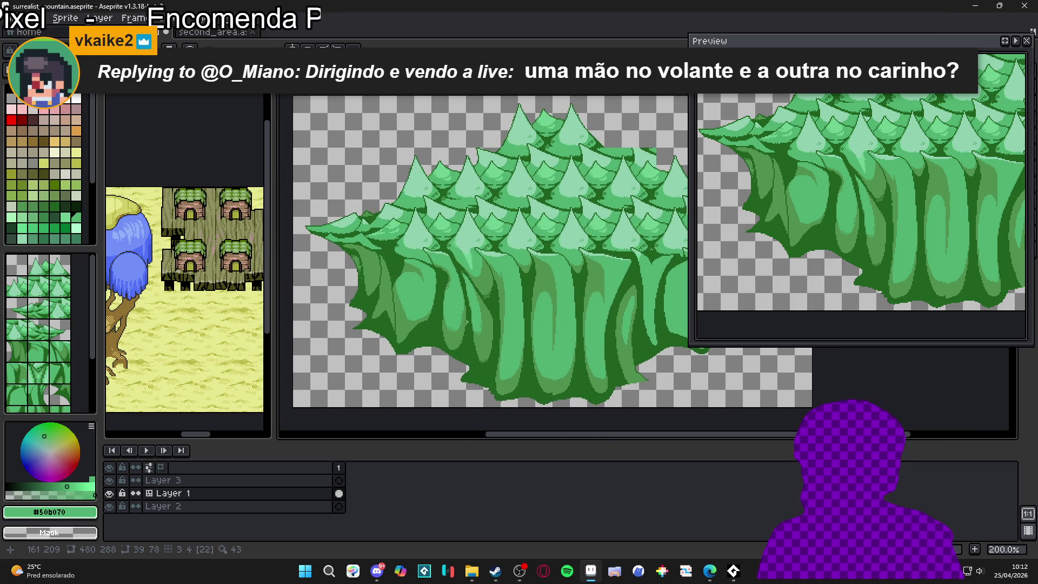
{"action": "scroll", "coordinate": [432, 316], "scroll_direction": "down", "scroll_amount": 1}
{"action": "scroll", "coordinate": [434, 316], "scroll_direction": "up", "scroll_amount": 2}
{"action": "scroll", "coordinate": [410, 269], "scroll_direction": "up", "scroll_amount": 4}
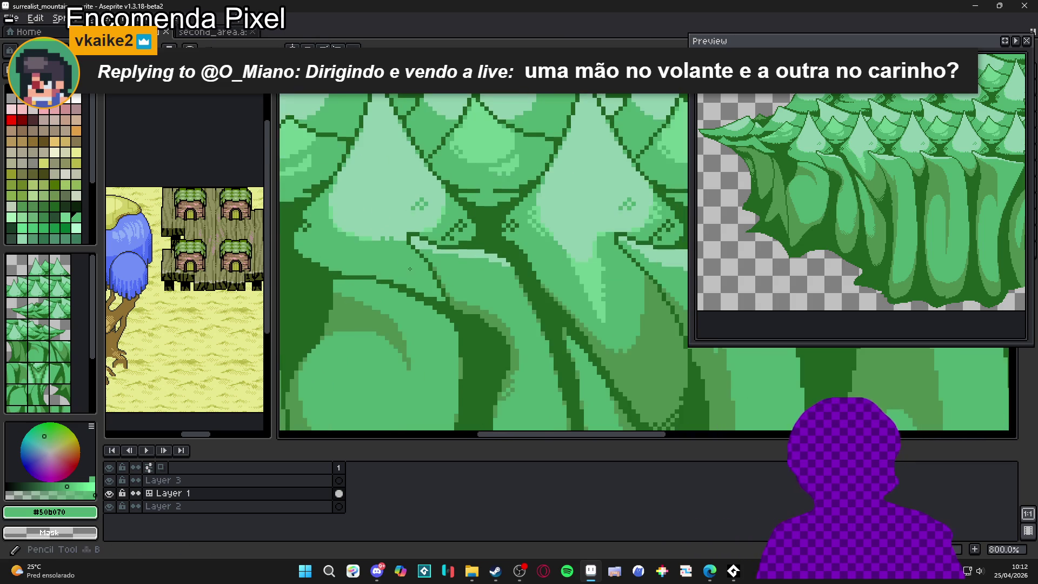
{"action": "scroll", "coordinate": [409, 268], "scroll_direction": "up", "scroll_amount": 3}
{"action": "mouse_move", "coordinate": [378, 302]}
{"action": "left_mouse_down"}
{"action": "mouse_move", "coordinate": [433, 302]}
{"action": "mouse_move", "coordinate": [524, 346]}
{"action": "left_mouse_up"}
{"action": "left_click", "coordinate": [486, 331], "text": "alt"}
{"action": "left_click", "coordinate": [475, 313], "text": "alt"}
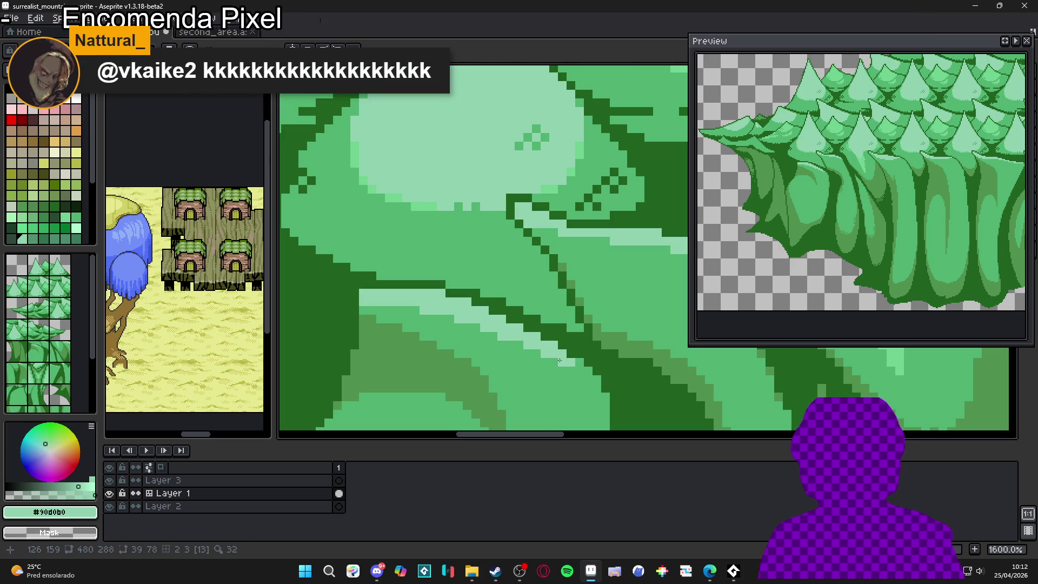
Step: Pick mid-green #50b070 from the canvas and save surrealist_mountain.aseprite
{"action": "left_click_drag", "start_coordinate": [567, 371], "coordinate": [539, 340]}
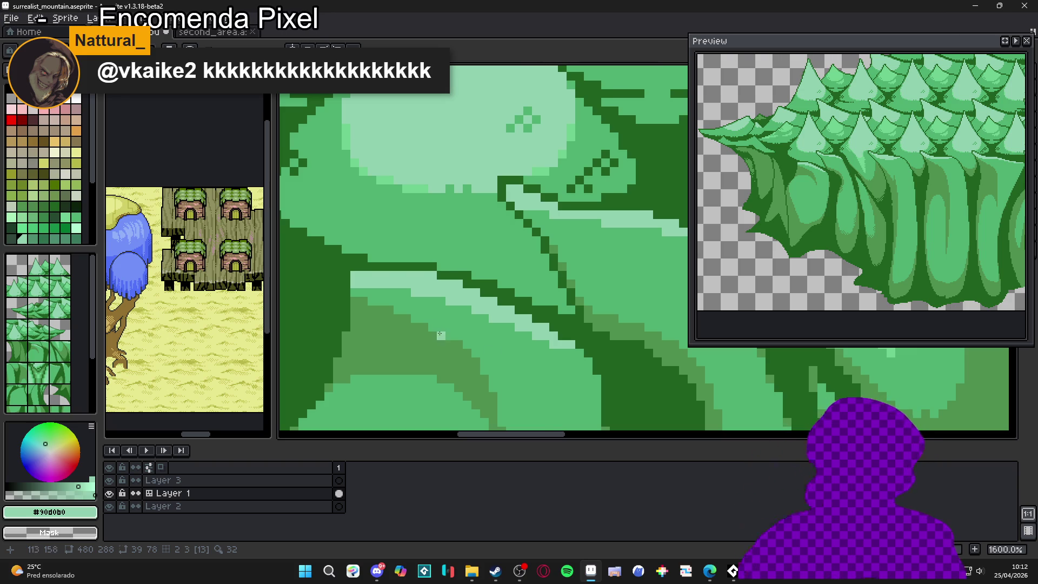
{"action": "scroll", "coordinate": [383, 303], "scroll_direction": "down", "scroll_amount": 1}
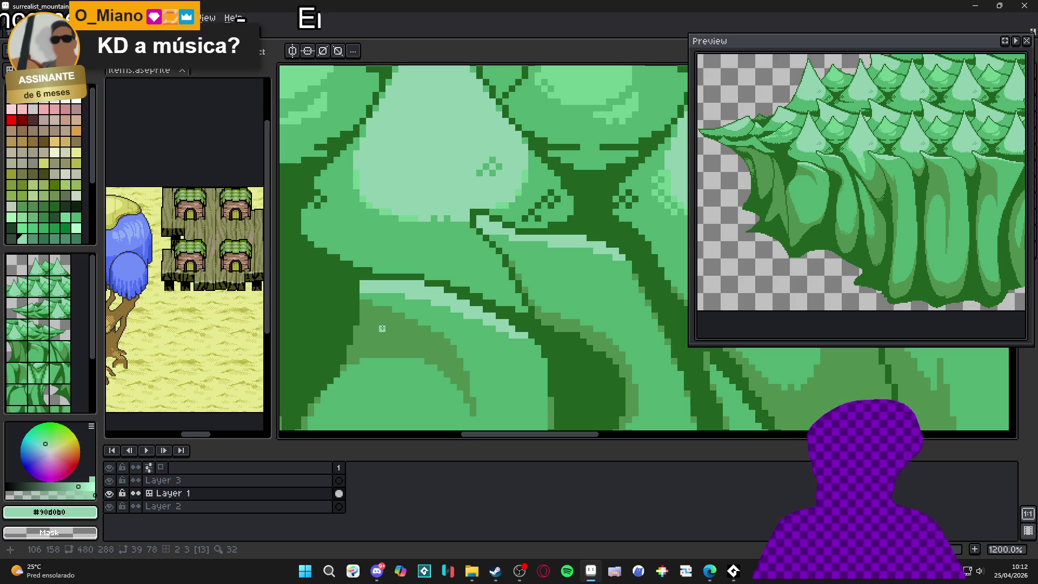
{"action": "scroll", "coordinate": [369, 321], "scroll_direction": "up", "scroll_amount": 1}
{"action": "left_click", "coordinate": [370, 296], "text": "alt"}
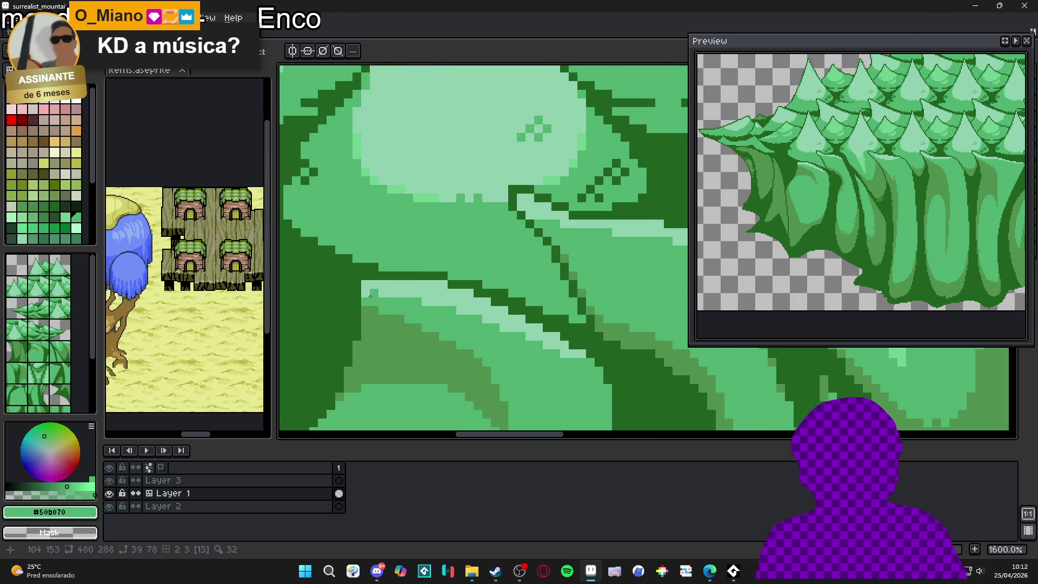
{"action": "scroll", "coordinate": [371, 293], "scroll_direction": "down", "scroll_amount": 4}
{"action": "key", "text": "ctrl+s"}
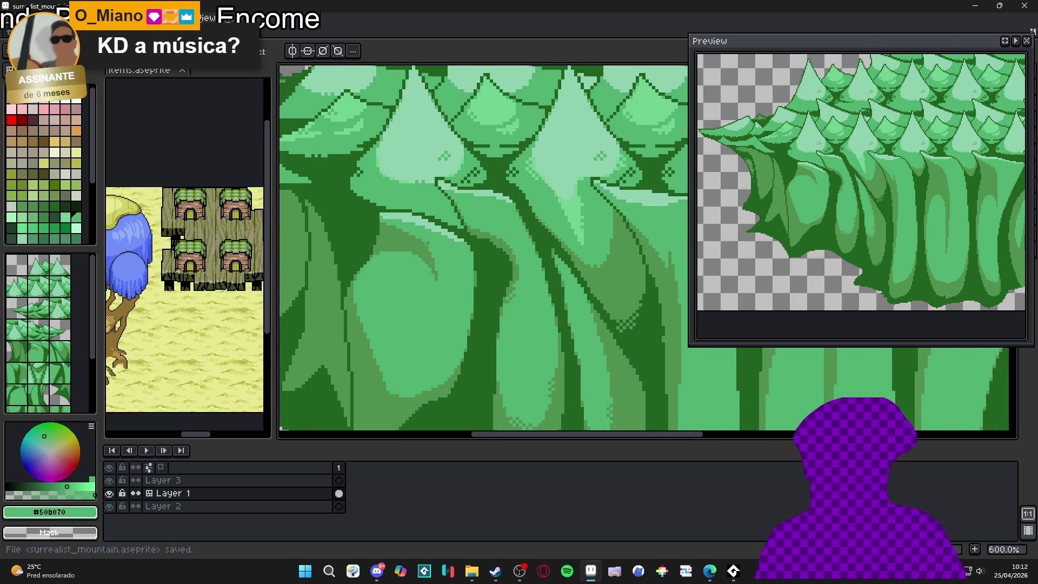
Step: Pick pale green #90d0b0 and paint a highlight line along one trunk's edge, then zoom out
{"action": "scroll", "coordinate": [534, 232], "scroll_direction": "up", "scroll_amount": 4}
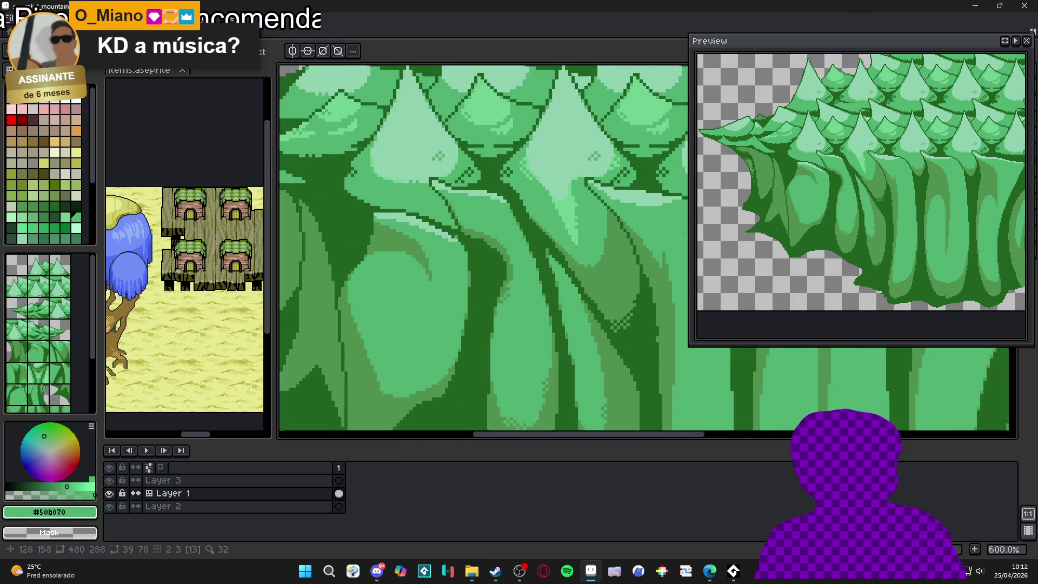
{"action": "left_click", "coordinate": [457, 239], "text": "alt"}
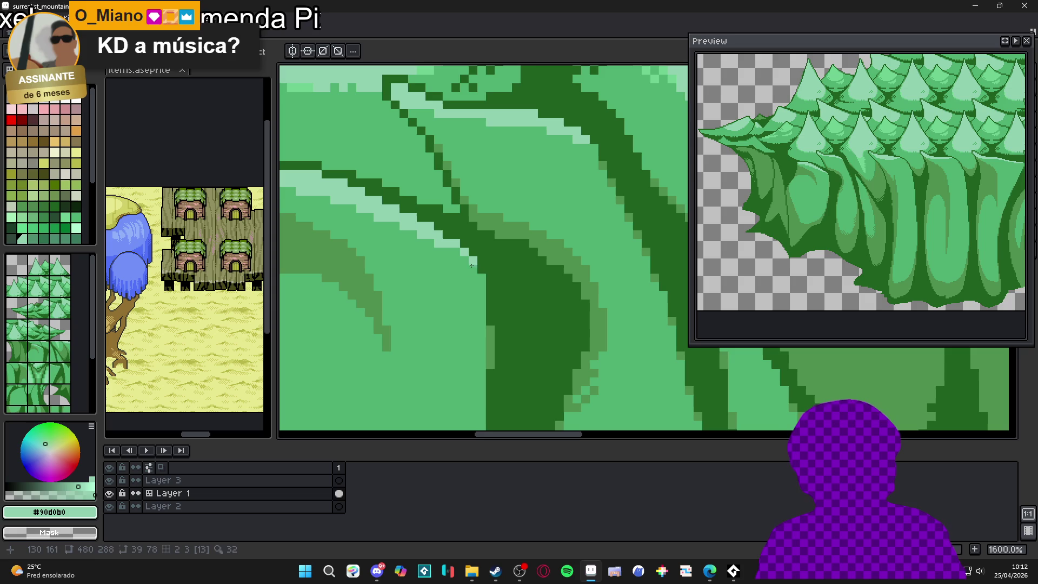
{"action": "scroll", "coordinate": [479, 287], "scroll_direction": "down", "scroll_amount": 5}
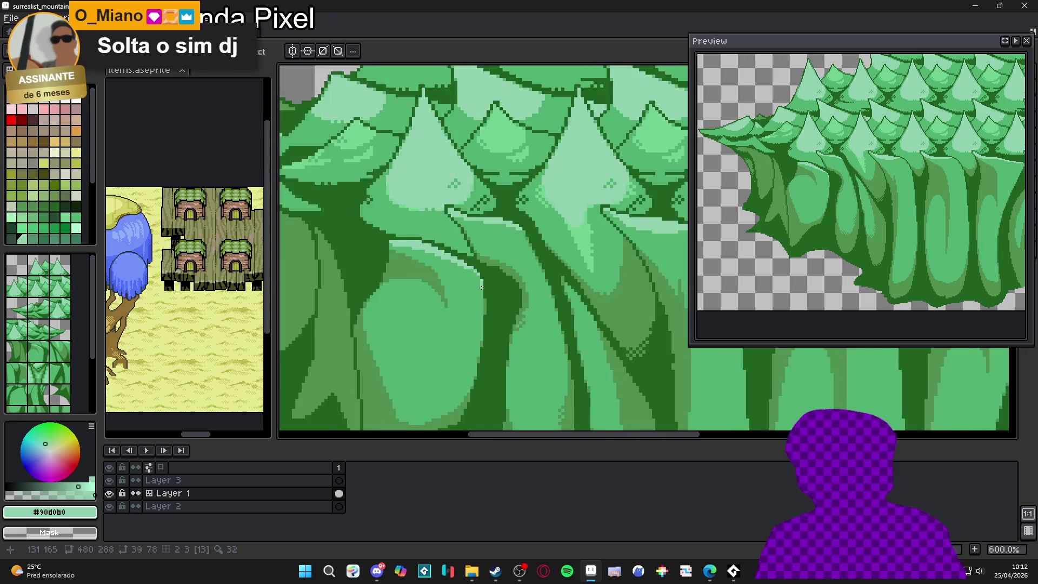
{"action": "scroll", "coordinate": [474, 295], "scroll_direction": "up", "scroll_amount": 5}
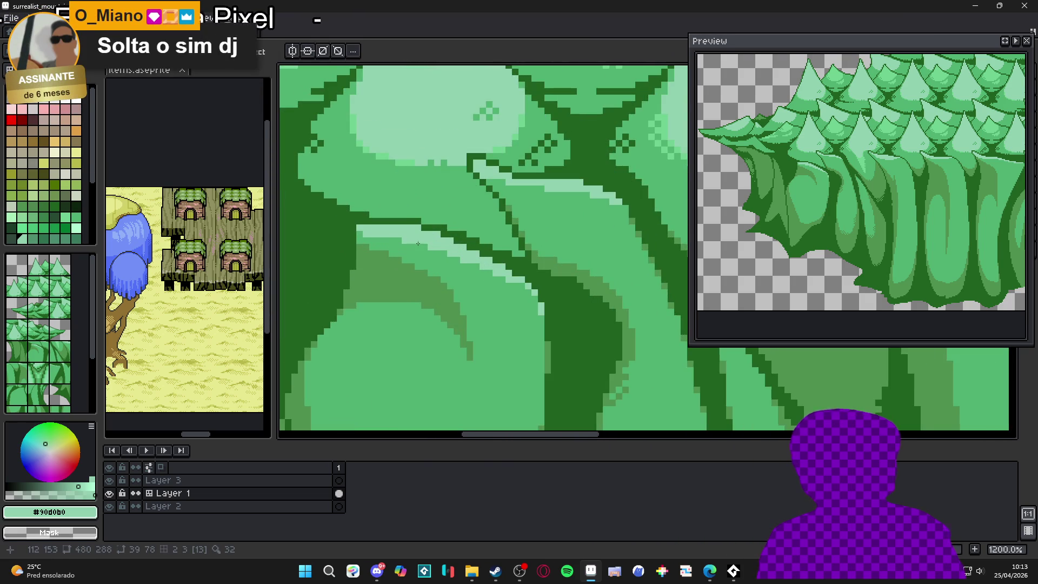
{"action": "mouse_move", "coordinate": [446, 252]}
{"action": "left_mouse_down"}
{"action": "mouse_move", "coordinate": [500, 288]}
{"action": "mouse_move", "coordinate": [499, 300]}
{"action": "mouse_move", "coordinate": [500, 280]}
{"action": "mouse_move", "coordinate": [473, 267]}
{"action": "mouse_move", "coordinate": [500, 289]}
{"action": "mouse_move", "coordinate": [554, 300]}
{"action": "mouse_move", "coordinate": [517, 295]}
{"action": "left_mouse_up"}
{"action": "scroll", "coordinate": [533, 306], "scroll_direction": "down", "scroll_amount": 3}
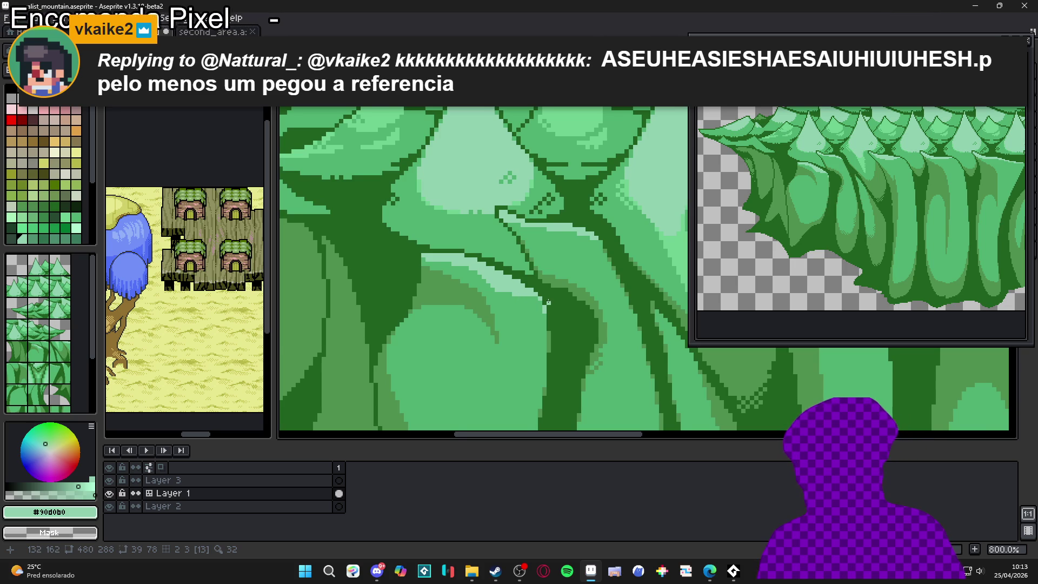
{"action": "scroll", "coordinate": [548, 301], "scroll_direction": "down", "scroll_amount": 2}
{"action": "scroll", "coordinate": [500, 336], "scroll_direction": "up", "scroll_amount": 6}
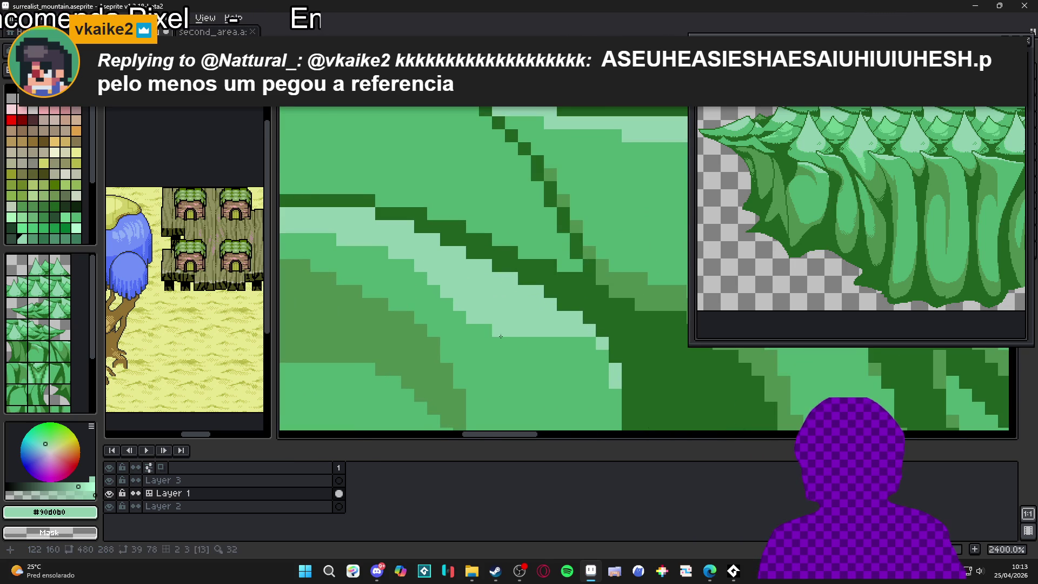
{"action": "scroll", "coordinate": [511, 343], "scroll_direction": "down", "scroll_amount": 7}
{"action": "scroll", "coordinate": [503, 348], "scroll_direction": "down", "scroll_amount": 2}
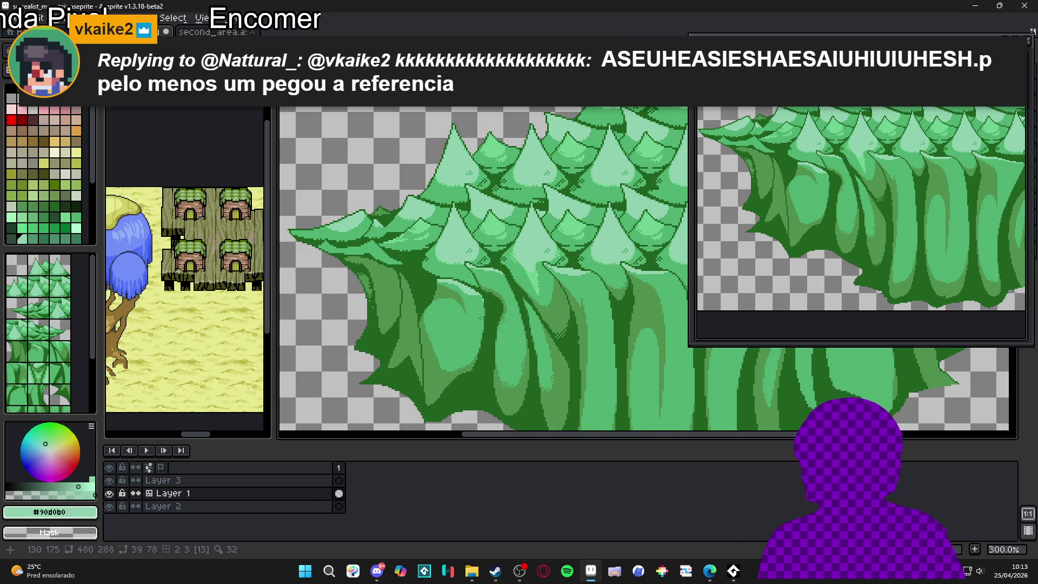
{"action": "scroll", "coordinate": [480, 317], "scroll_direction": "down", "scroll_amount": 1}
{"action": "scroll", "coordinate": [480, 325], "scroll_direction": "up", "scroll_amount": 1}
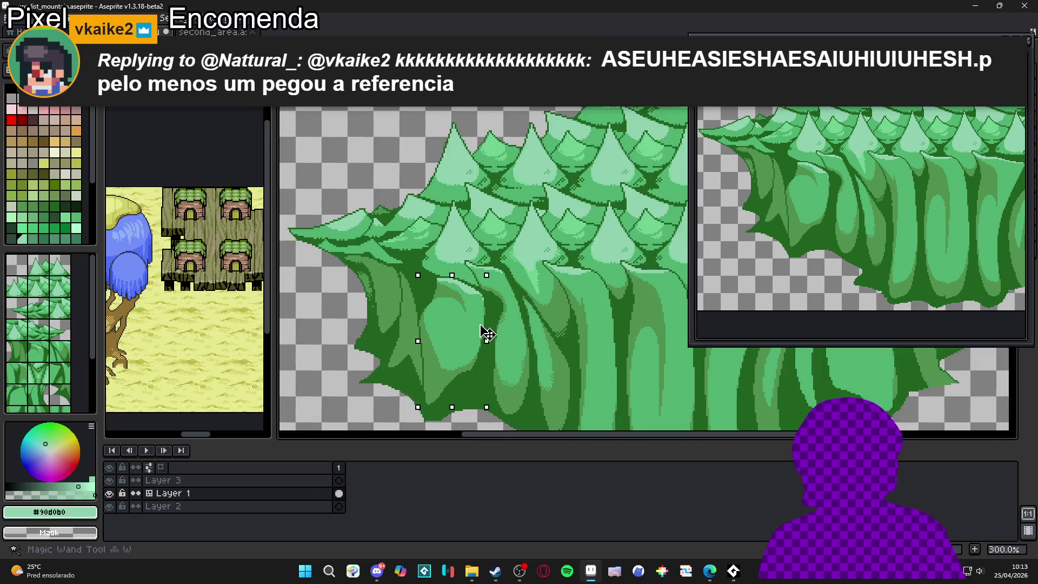
Step: Undo an accidental black fill and pick mid green #509050 from the trunk
{"action": "key", "text": "Delete"}
{"action": "key", "text": "ctrl+z"}
{"action": "scroll", "coordinate": [475, 350], "scroll_direction": "up", "scroll_amount": 1}
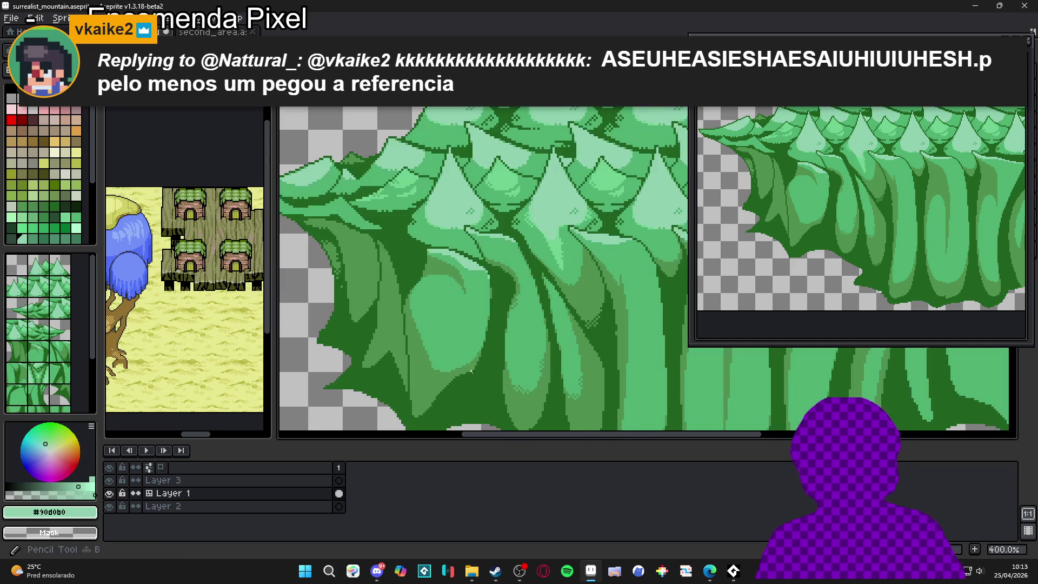
{"action": "left_click", "coordinate": [476, 358]}
{"action": "key", "text": "m"}
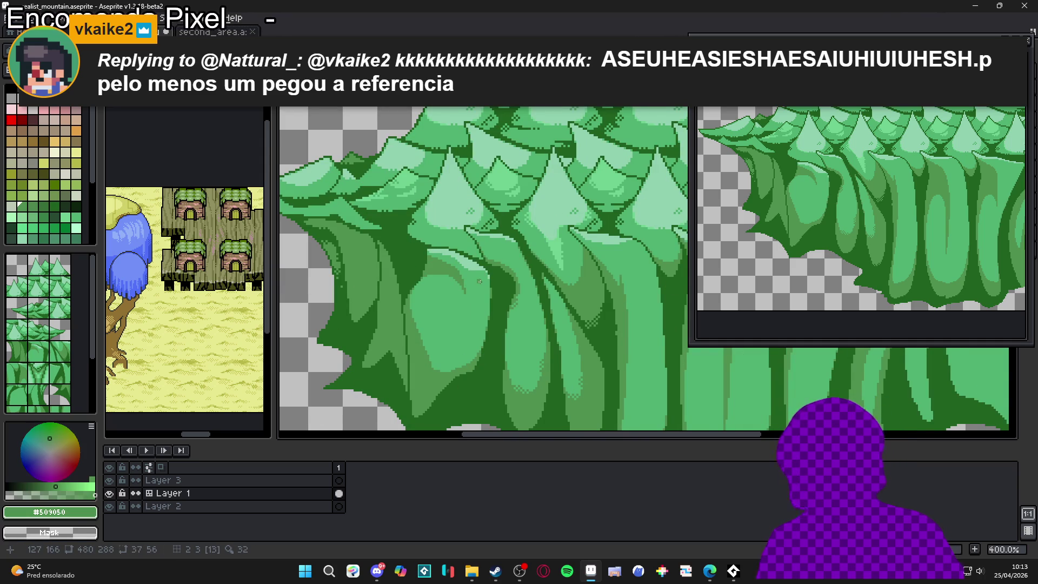
{"action": "scroll", "coordinate": [480, 281], "scroll_direction": "down", "scroll_amount": 1}
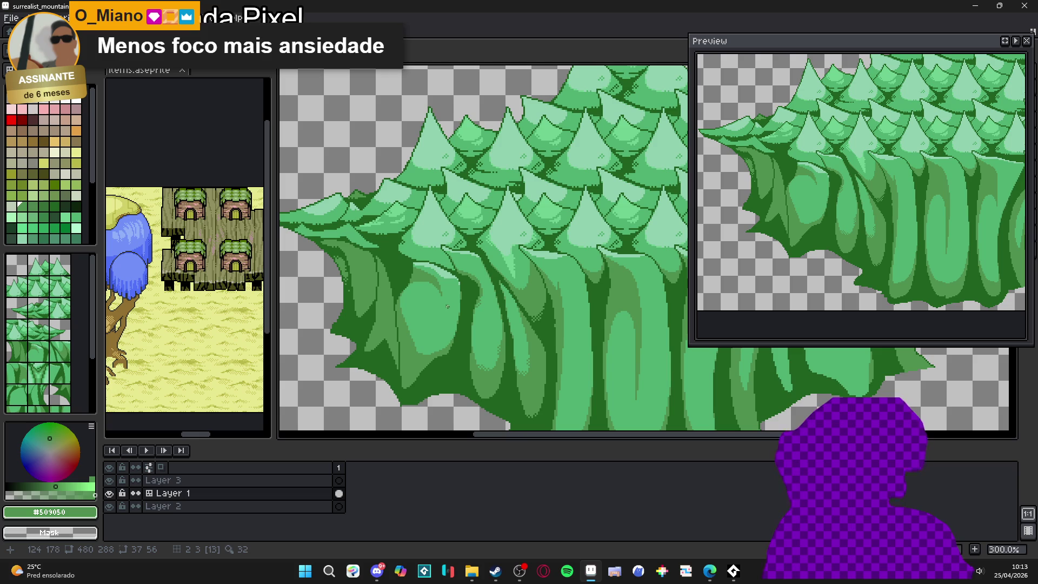
{"action": "scroll", "coordinate": [465, 266], "scroll_direction": "down", "scroll_amount": 2}
{"action": "scroll", "coordinate": [381, 268], "scroll_direction": "up", "scroll_amount": 2}
{"action": "scroll", "coordinate": [471, 297], "scroll_direction": "down", "scroll_amount": 1}
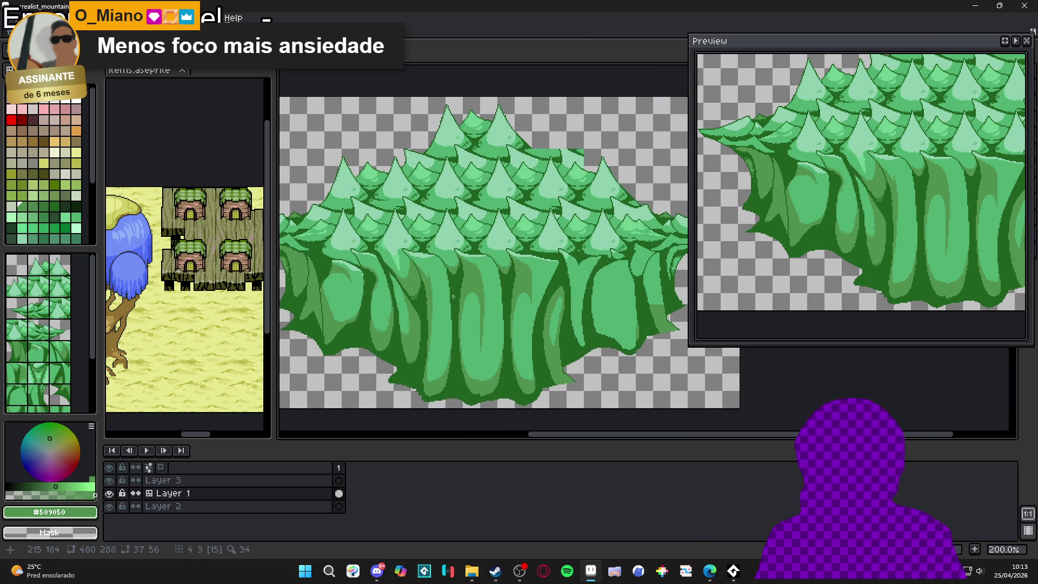
{"action": "scroll", "coordinate": [424, 417], "scroll_direction": "up", "scroll_amount": 7}
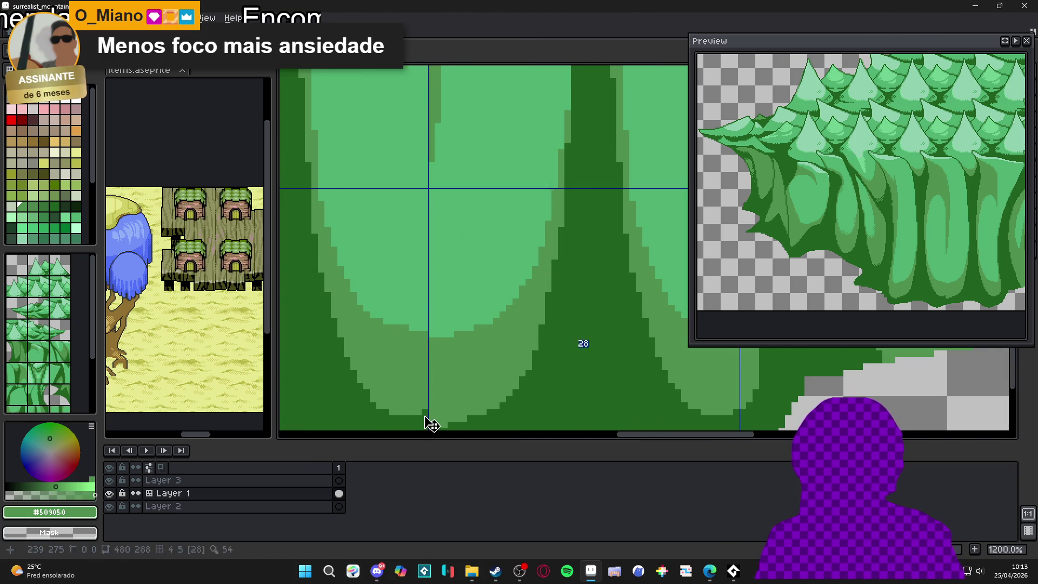
Step: Magic-wand the dark strip between two trunks and save surrealist_mountain.aseprite
{"action": "scroll", "coordinate": [425, 423], "scroll_direction": "down", "scroll_amount": 6}
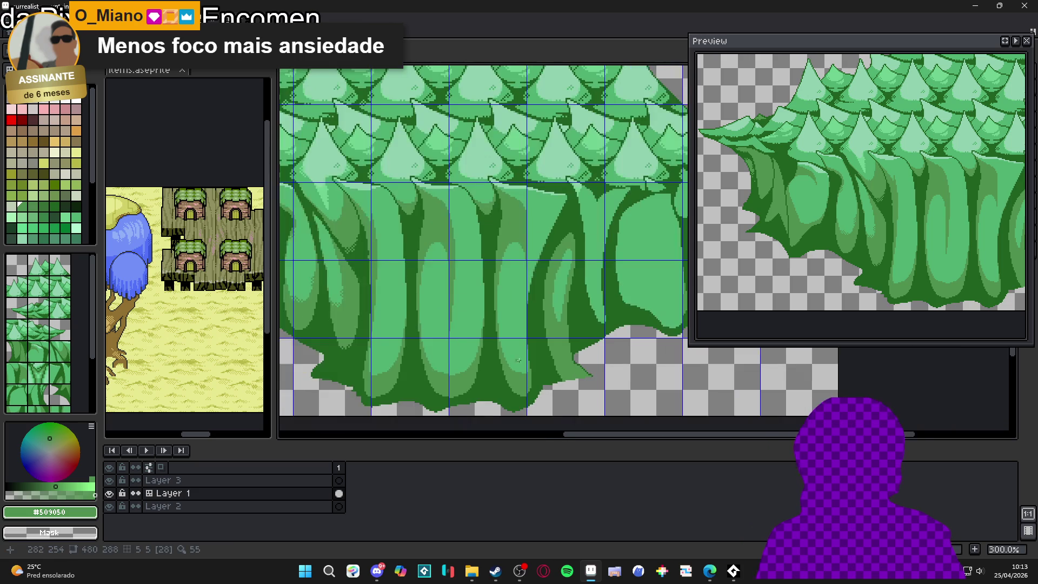
{"action": "key", "text": "w"}
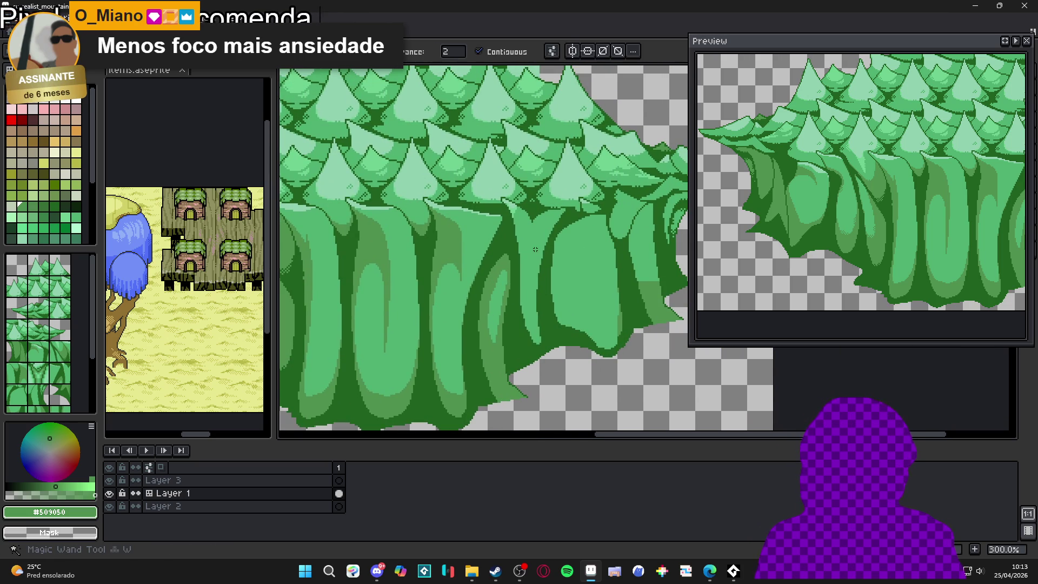
{"action": "key", "text": "ctrl+'"}
{"action": "left_click", "coordinate": [536, 252]}
{"action": "key", "text": "ctrl+'"}
{"action": "scroll", "coordinate": [540, 283], "scroll_direction": "down", "scroll_amount": 2}
{"action": "scroll", "coordinate": [531, 276], "scroll_direction": "up", "scroll_amount": 1}
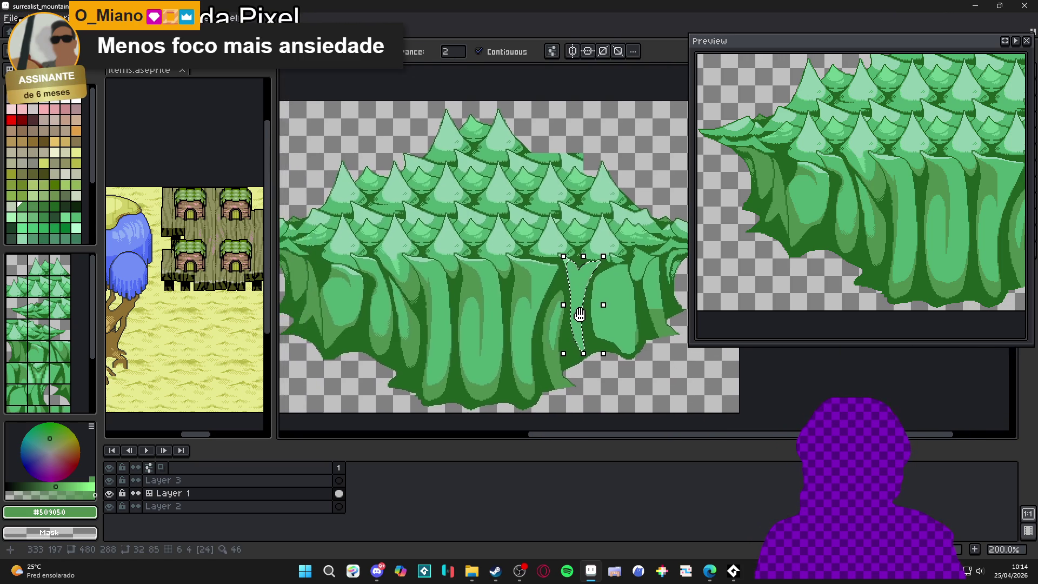
{"action": "scroll", "coordinate": [579, 315], "scroll_direction": "down", "scroll_amount": 1}
{"action": "scroll", "coordinate": [578, 318], "scroll_direction": "up", "scroll_amount": 1}
{"action": "key", "text": "ctrl+s"}
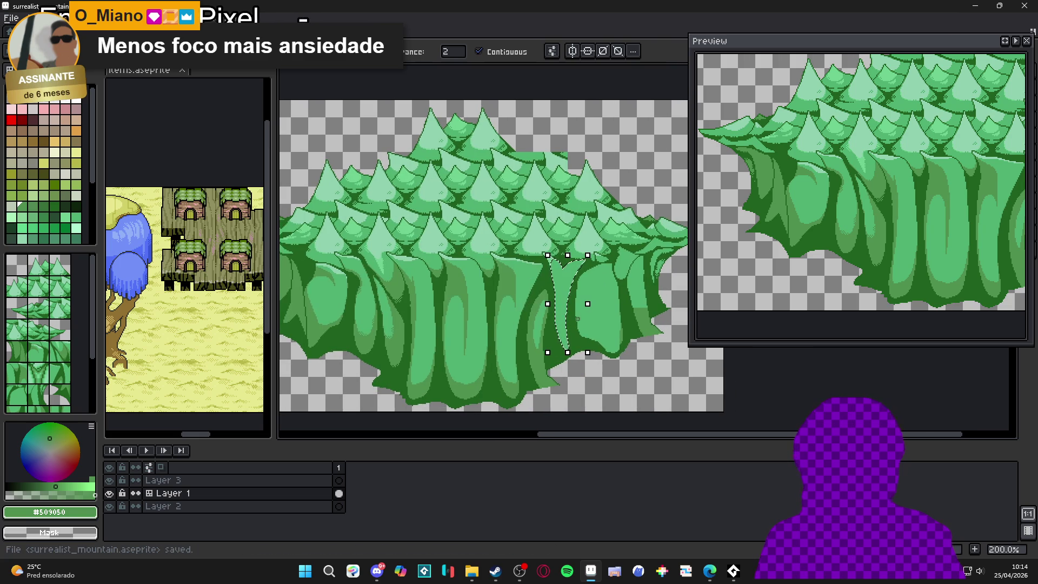
Step: Clear the selection, show the grid, and draw a shading line down a trunk
{"action": "key", "text": "ctrl+'"}
{"action": "key", "text": "ctrl+d"}
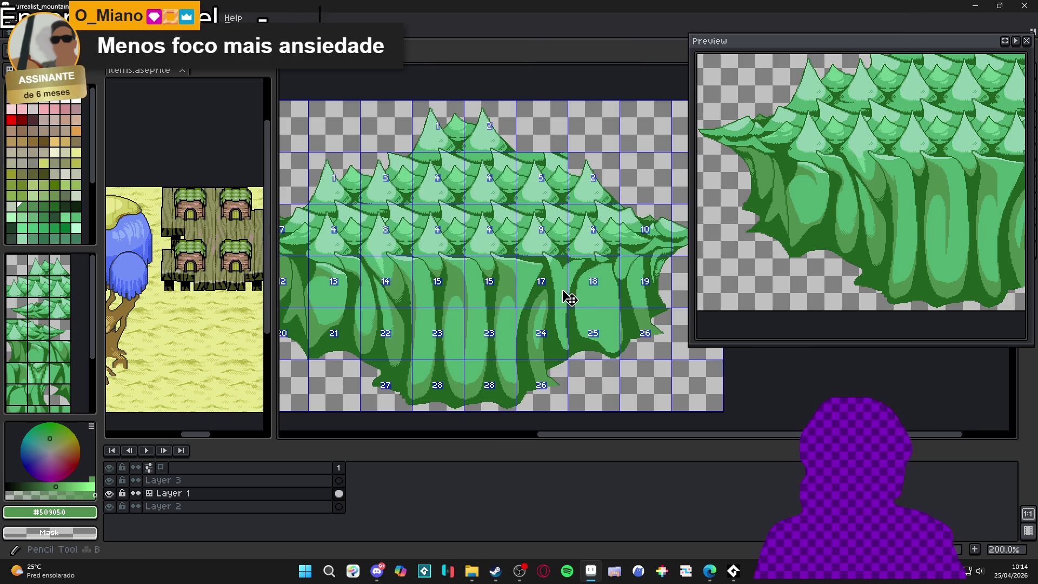
{"action": "key", "text": "ctrl+'"}
{"action": "scroll", "coordinate": [561, 289], "scroll_direction": "up", "scroll_amount": 1}
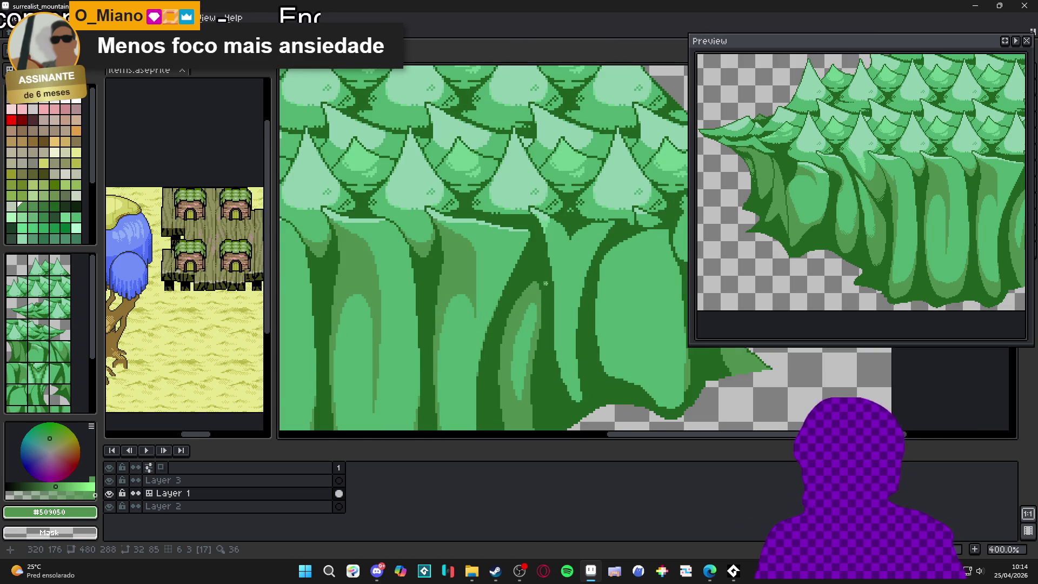
{"action": "scroll", "coordinate": [549, 276], "scroll_direction": "up", "scroll_amount": 1}
{"action": "key", "text": "ctrl+'"}
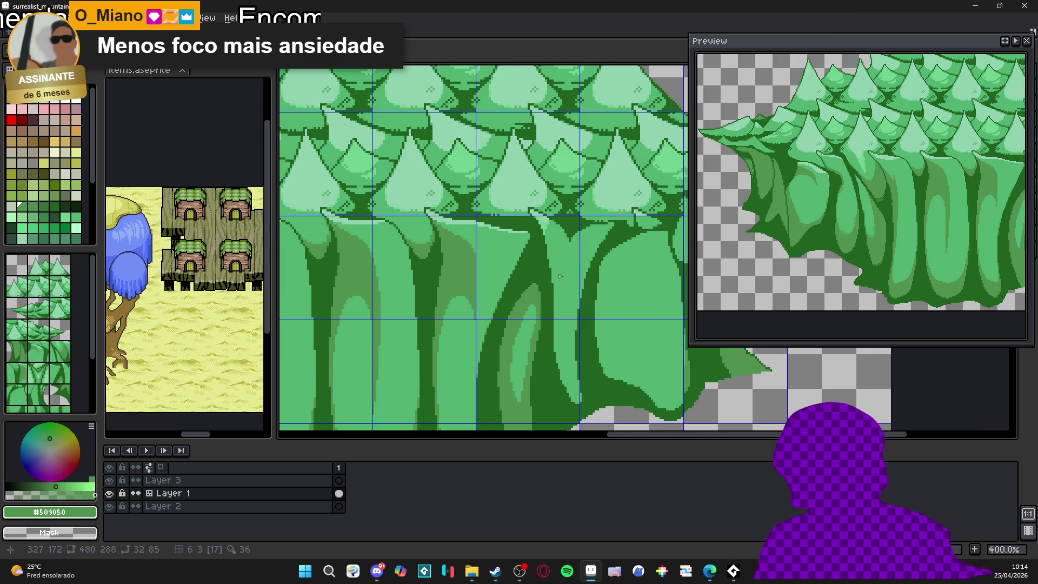
{"action": "left_click_drag", "start_coordinate": [545, 245], "coordinate": [585, 415]}
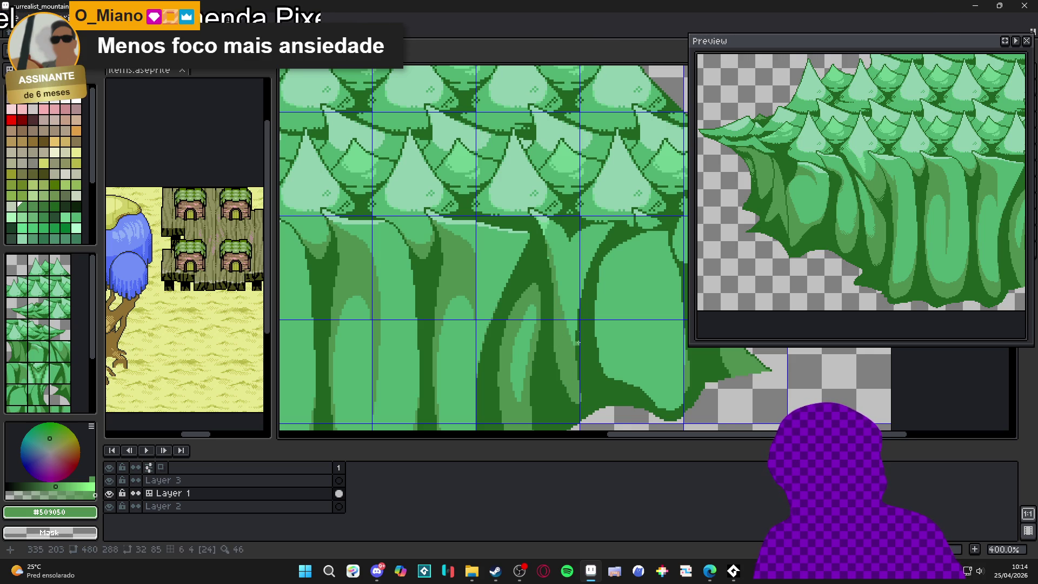